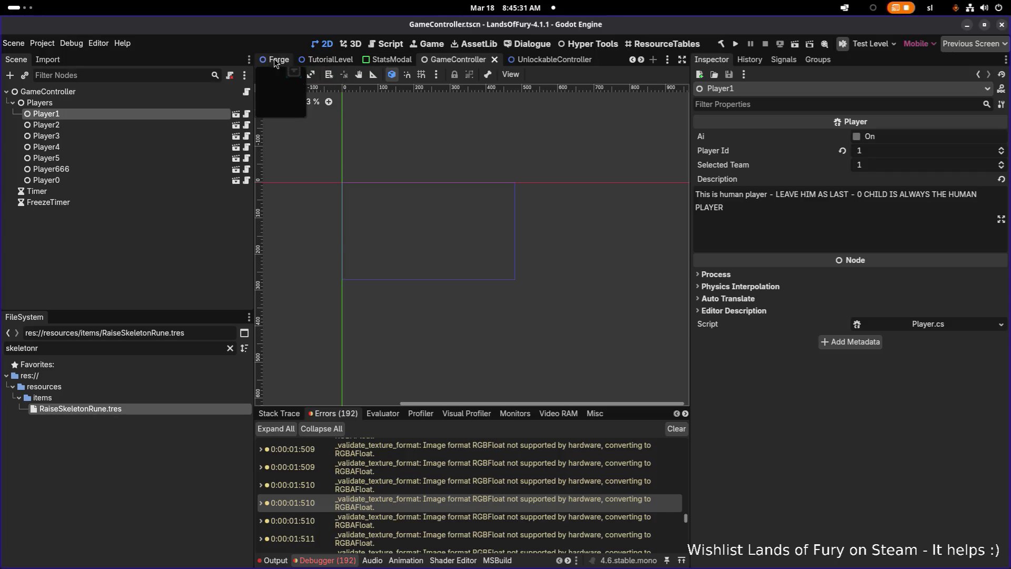
# Step: In the Forge scene, collapse the sprite's Visibility, Ordering and Material sections, keeping the texture preview expanded
pyautogui.click(103, 127)
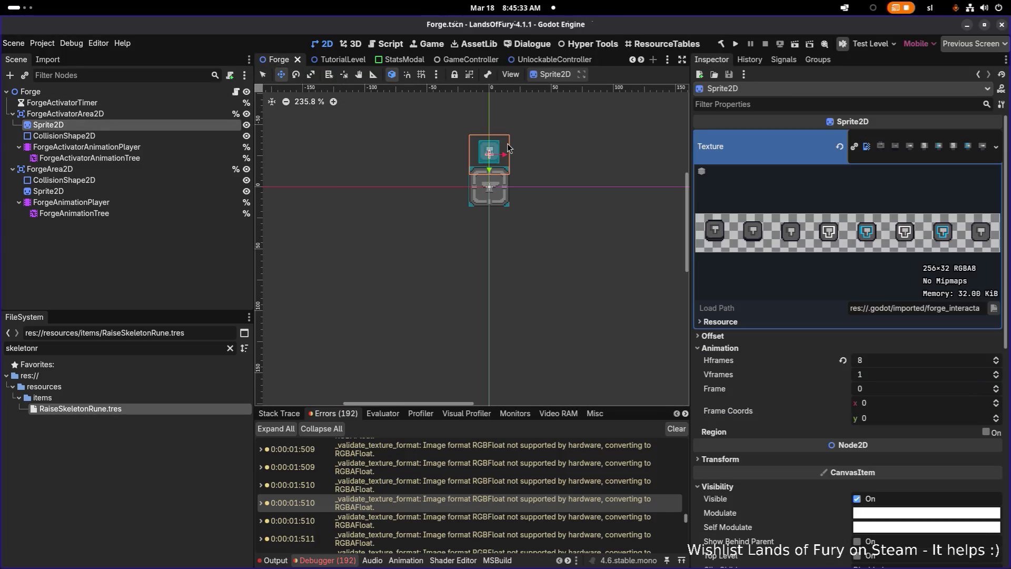
pyautogui.click(886, 146)
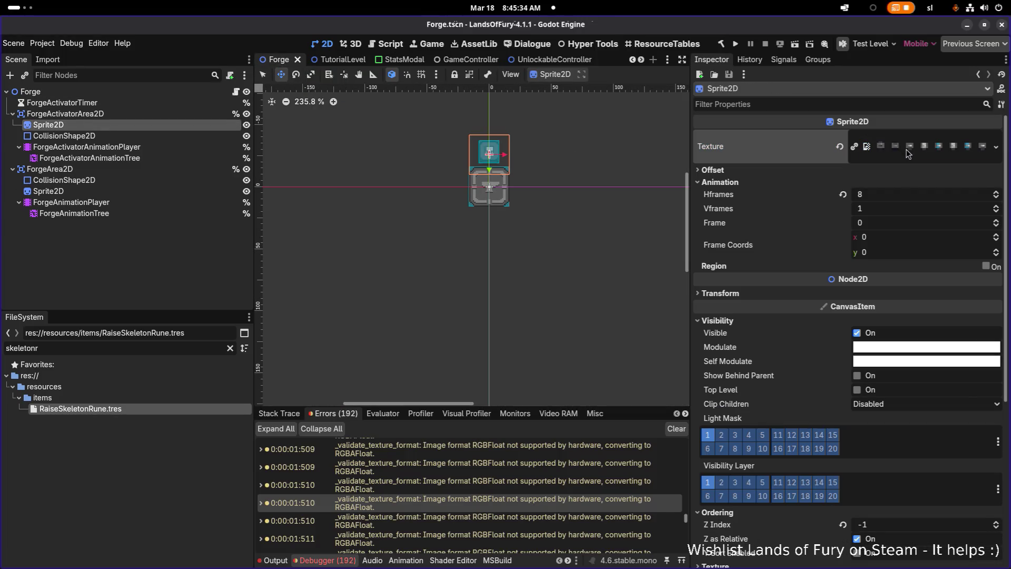
pyautogui.click(732, 321)
pyautogui.click(728, 332)
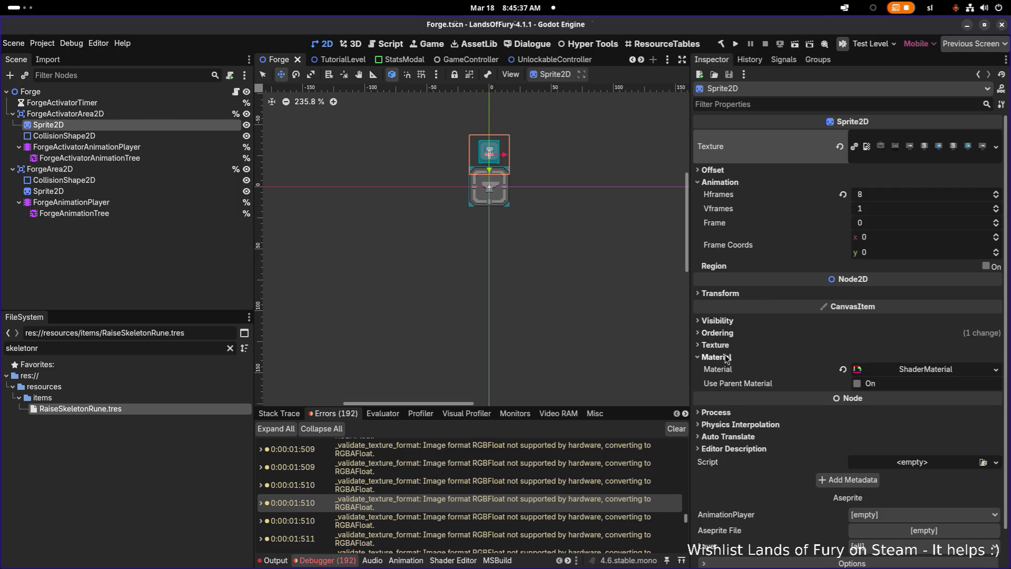
pyautogui.click(720, 357)
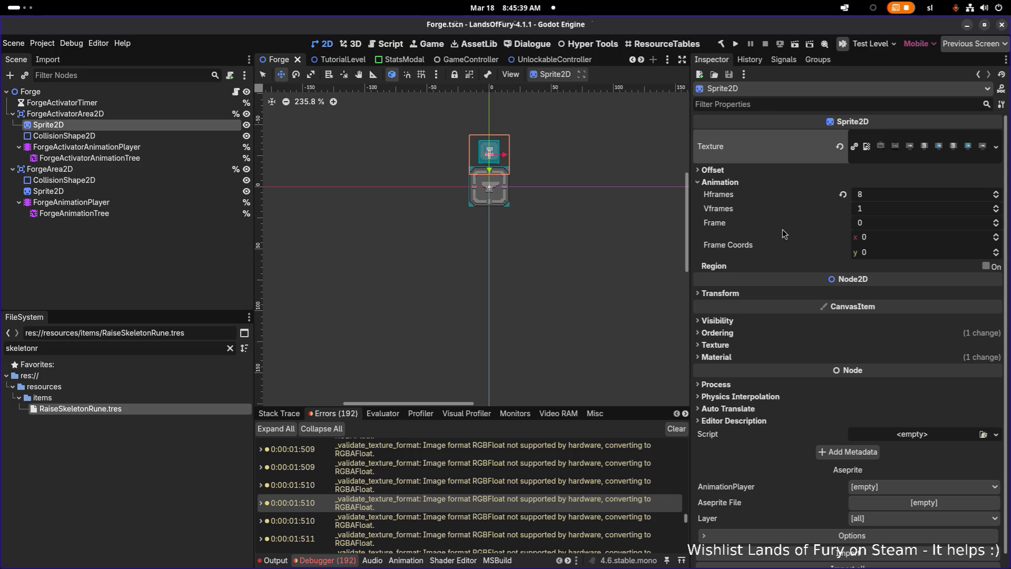
pyautogui.click(922, 148)
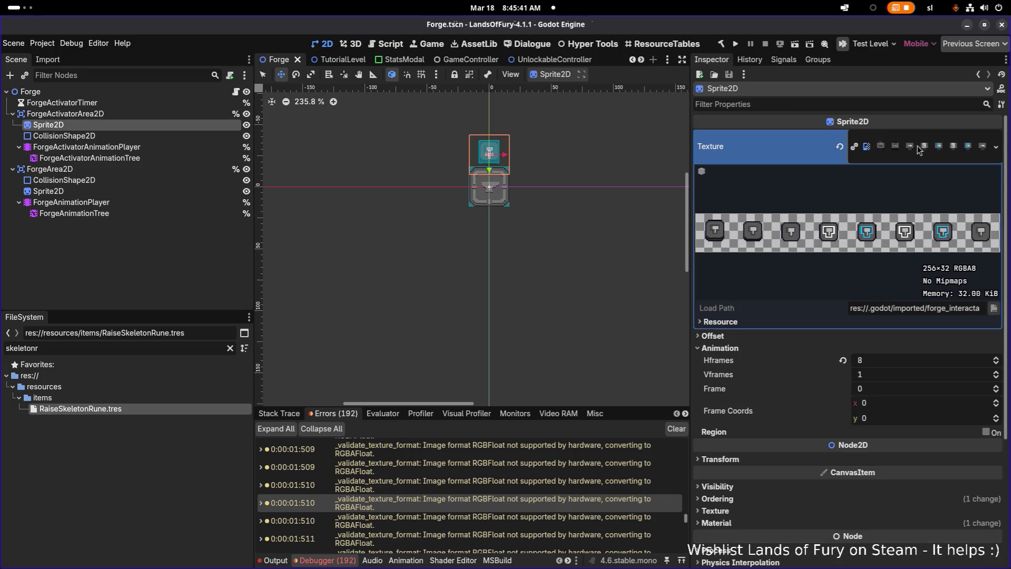
# Step: Go to the GameController scene, deselect Player1, and bring the YouTube stream browser forward
pyautogui.click(324, 61)
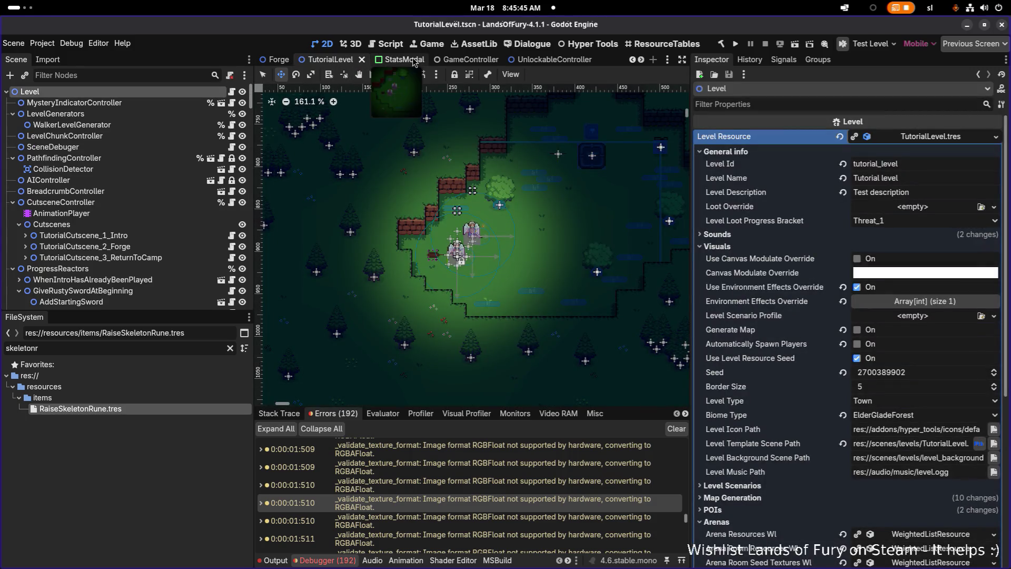
pyautogui.click(457, 61)
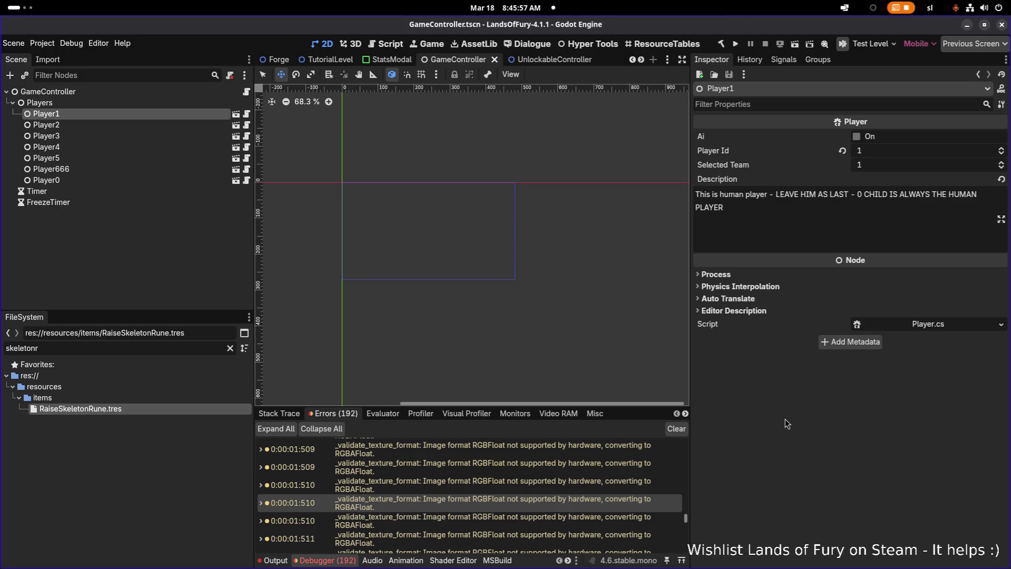
pyautogui.click(197, 245)
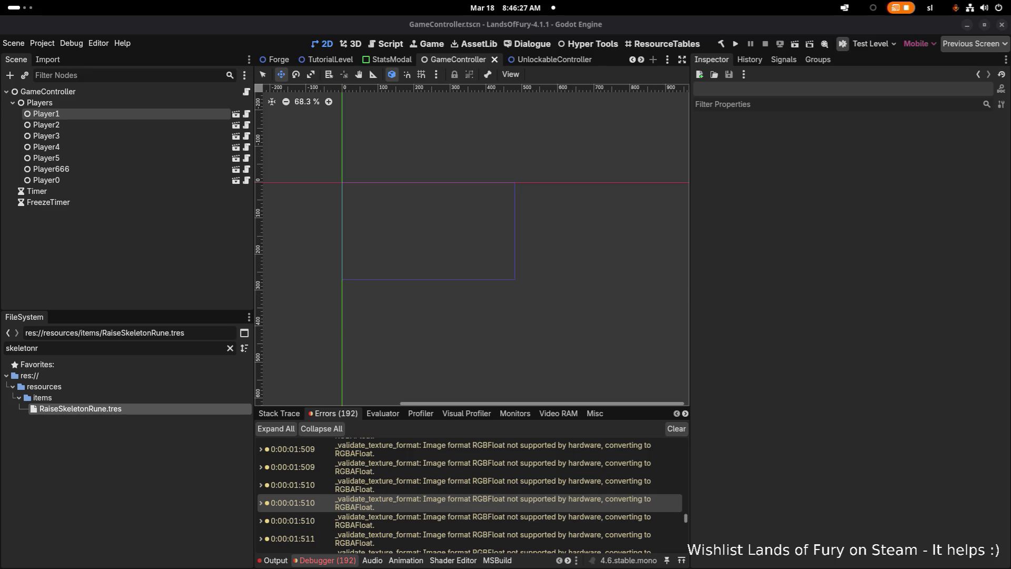
pyautogui.hotkey('alt', 'Tab')
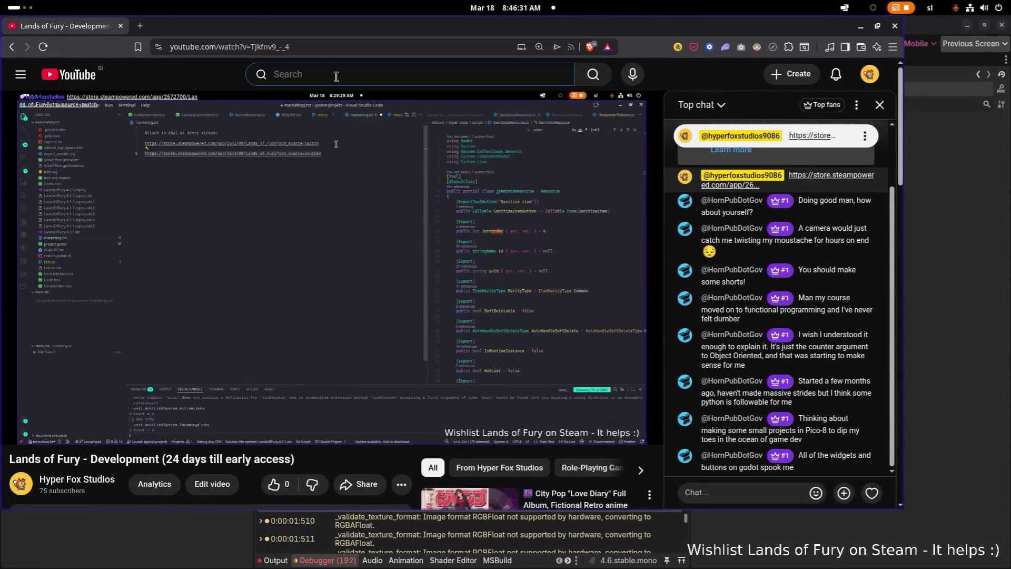
# Step: Search YouTube for 'reynard let's game it out', visit the channel, then open the Reynard playlist's first video
pyautogui.click(336, 77)
pyautogui.write('l')
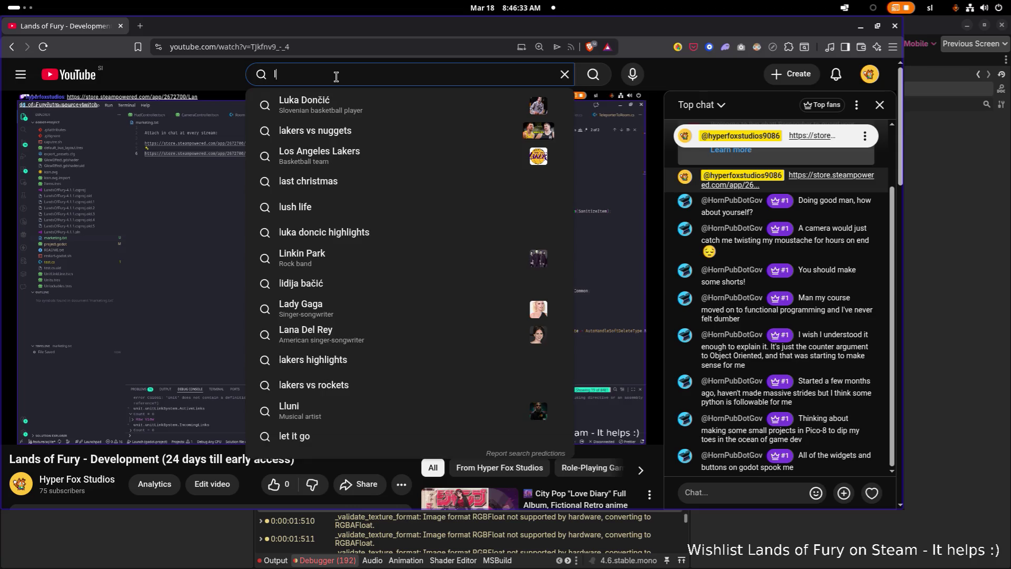
pyautogui.press('BackSpace')
pyautogui.write('rey')
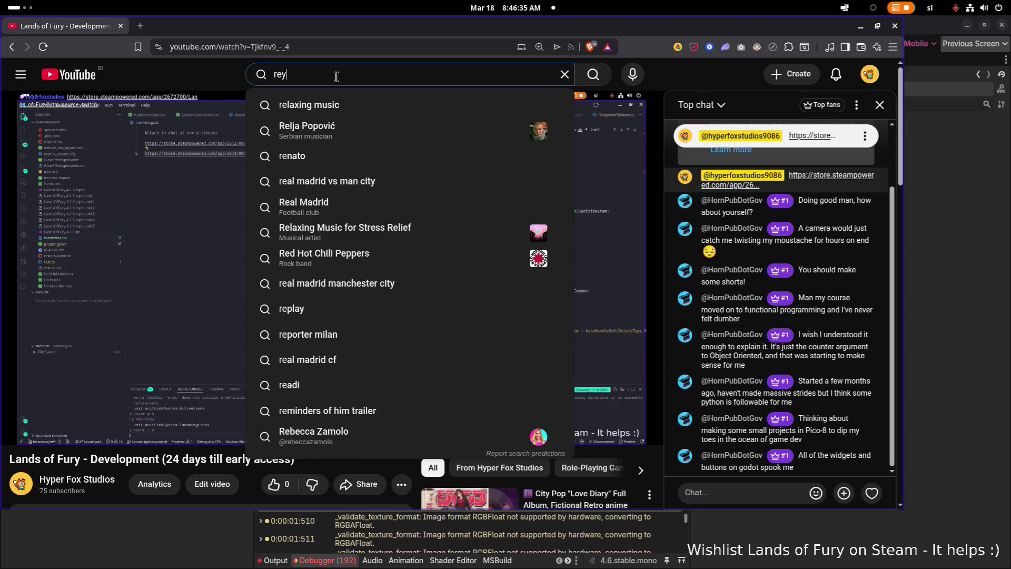
pyautogui.write("nard let's game ")
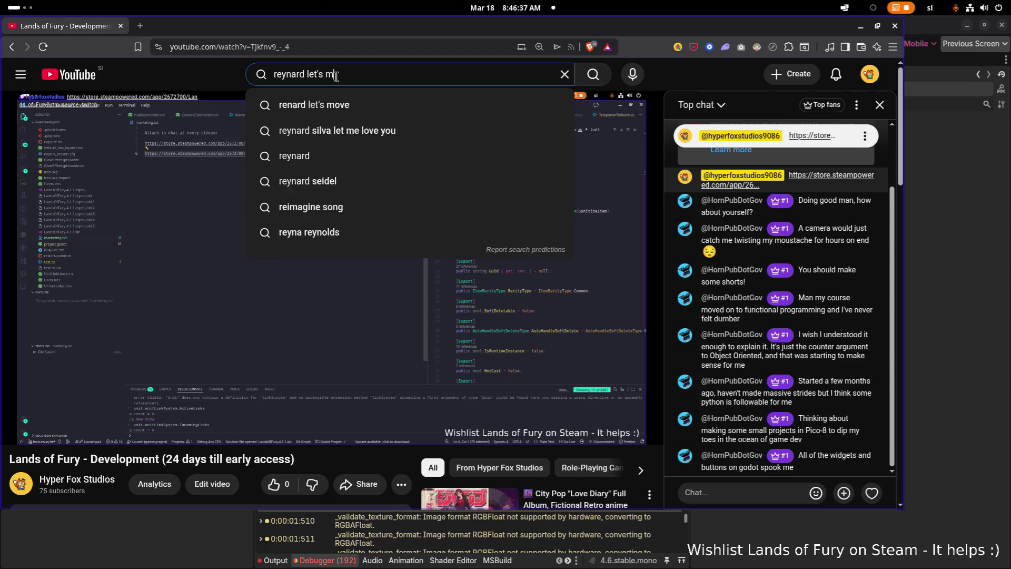
pyautogui.write('it out')
pyautogui.press('Return')
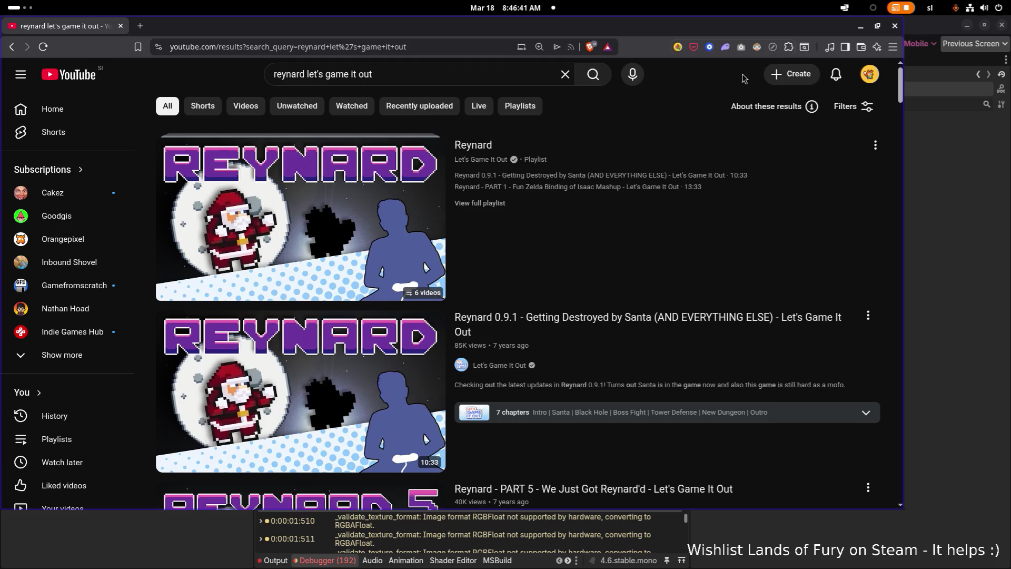
pyautogui.click(478, 160)
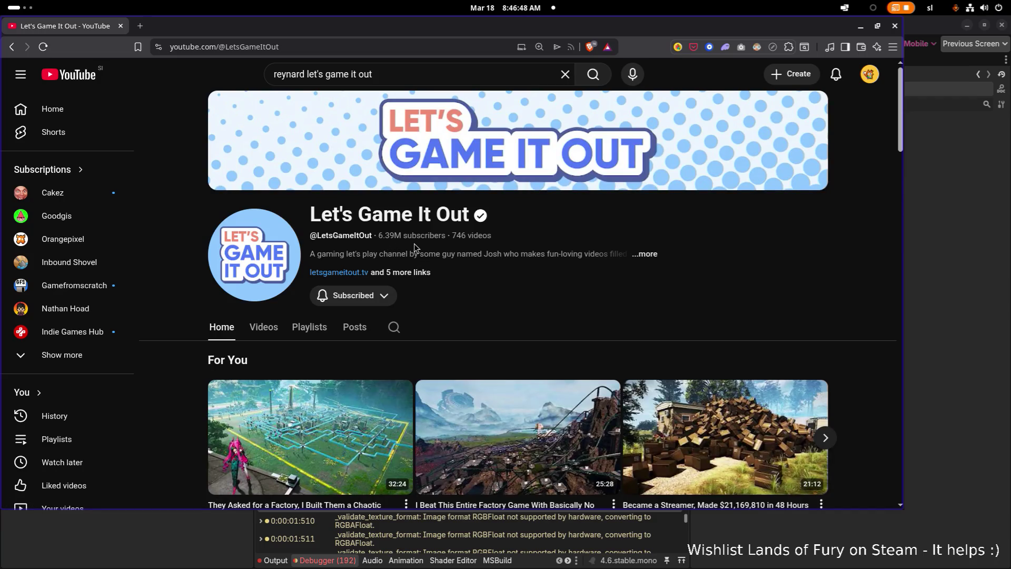
pyautogui.hotkey('alt', 'Left')
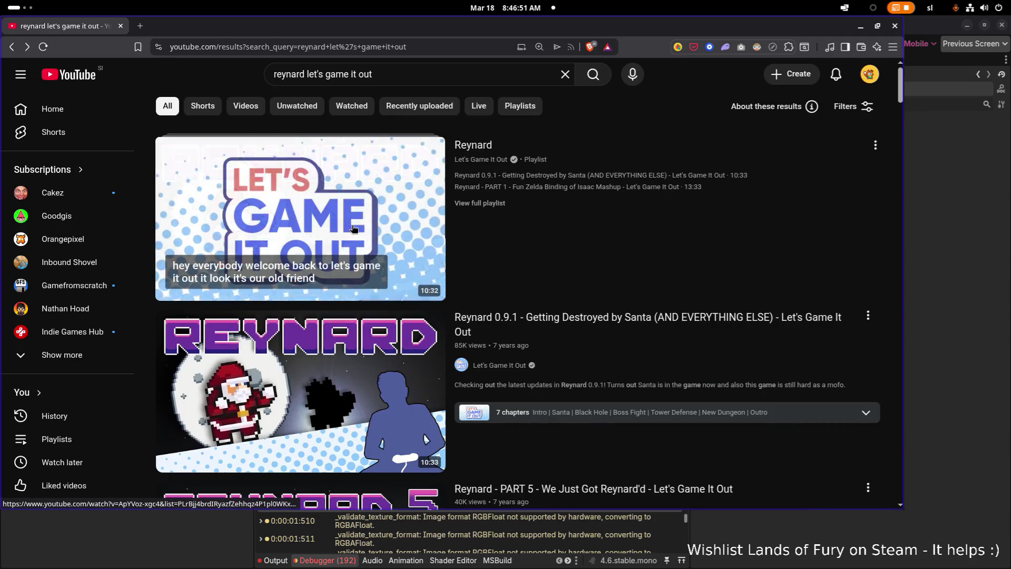
pyautogui.click(379, 238)
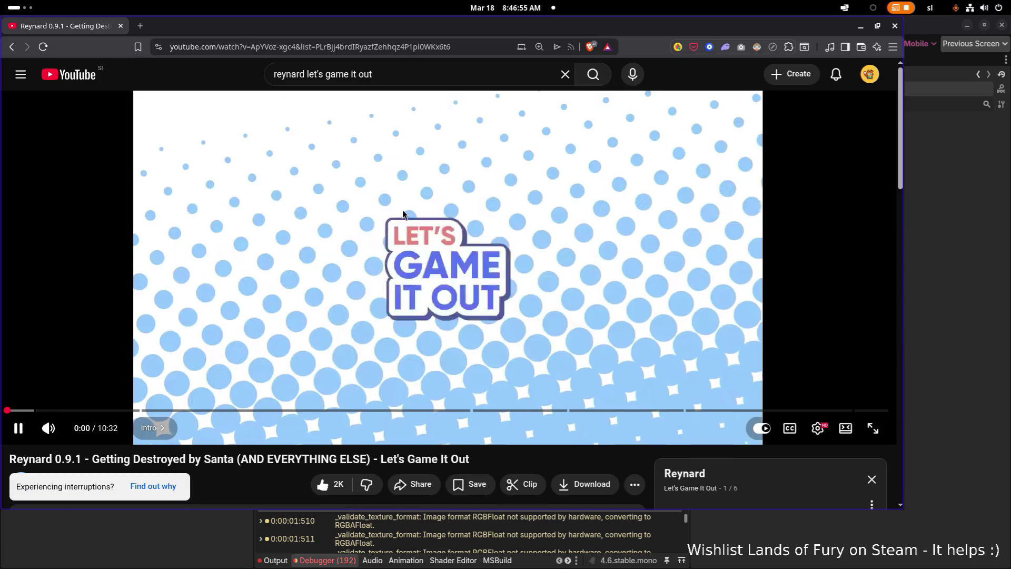
# Step: Pause the Reynard video, scroll around the page, then resume playback
pyautogui.click(402, 210)
pyautogui.scroll(-5, 403, 217)
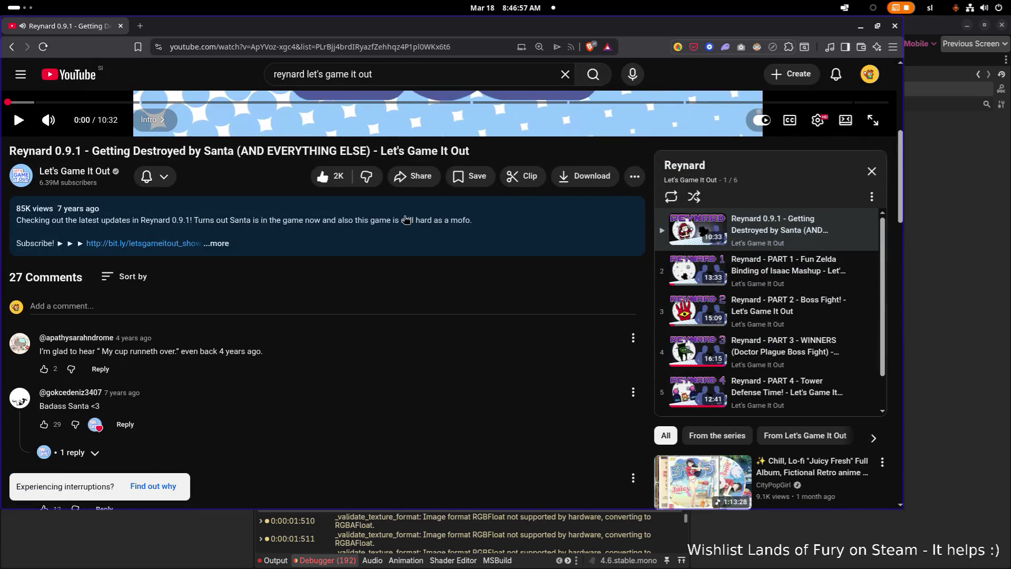
pyautogui.scroll(2, 545, 273)
pyautogui.rightClick(542, 273)
pyautogui.click(273, 270)
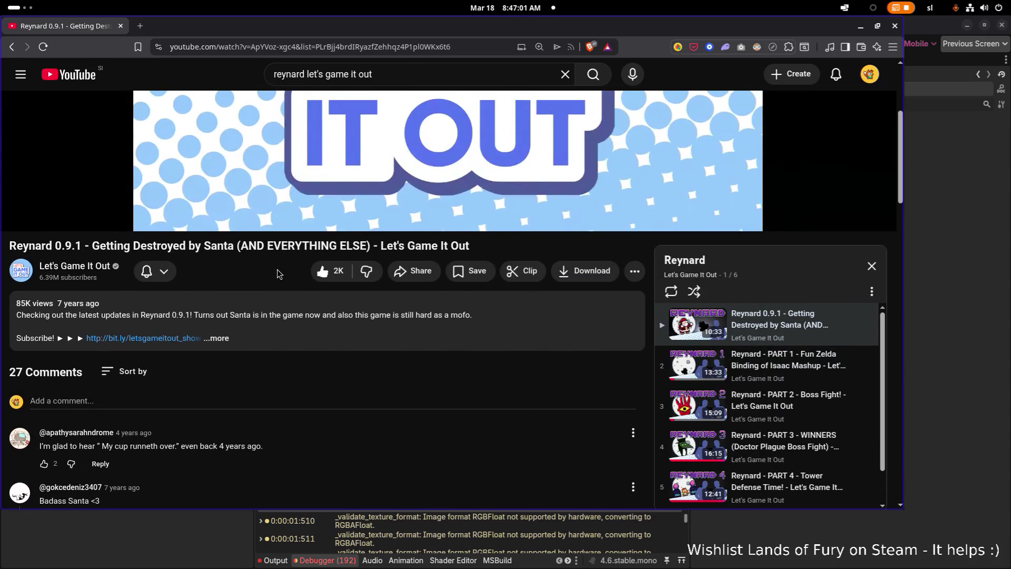
pyautogui.scroll(4, 273, 270)
pyautogui.click(291, 344)
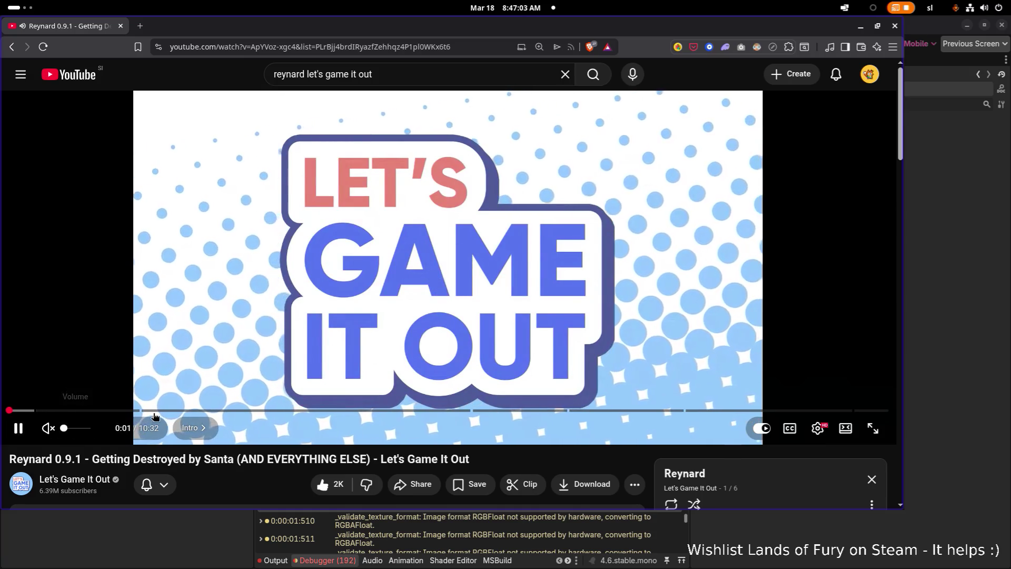
# Step: Skip through the Santa and Black Hole chapters to around 5:58, then close the browser
pyautogui.click(99, 410)
pyautogui.click(181, 410)
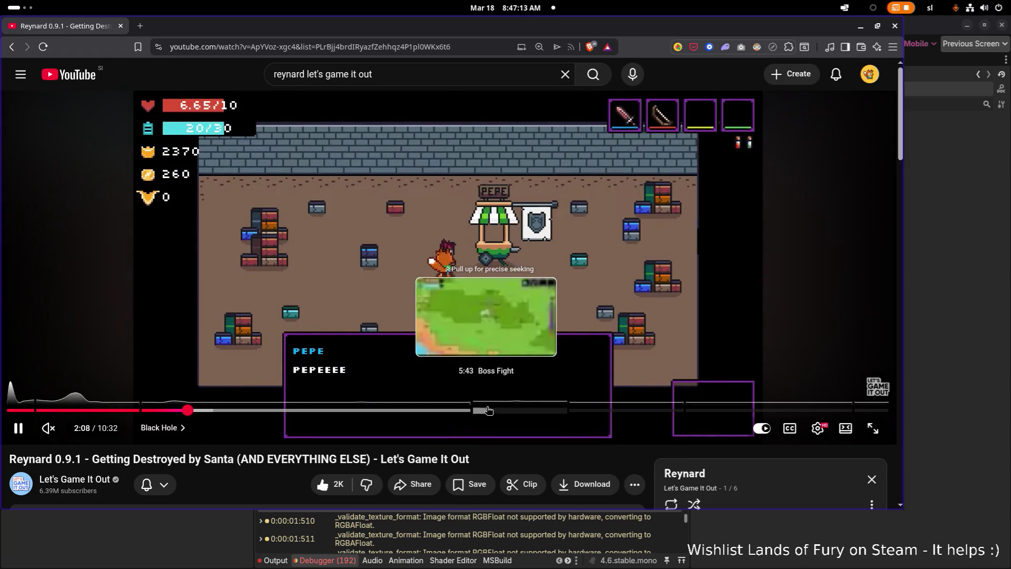
pyautogui.click(506, 410)
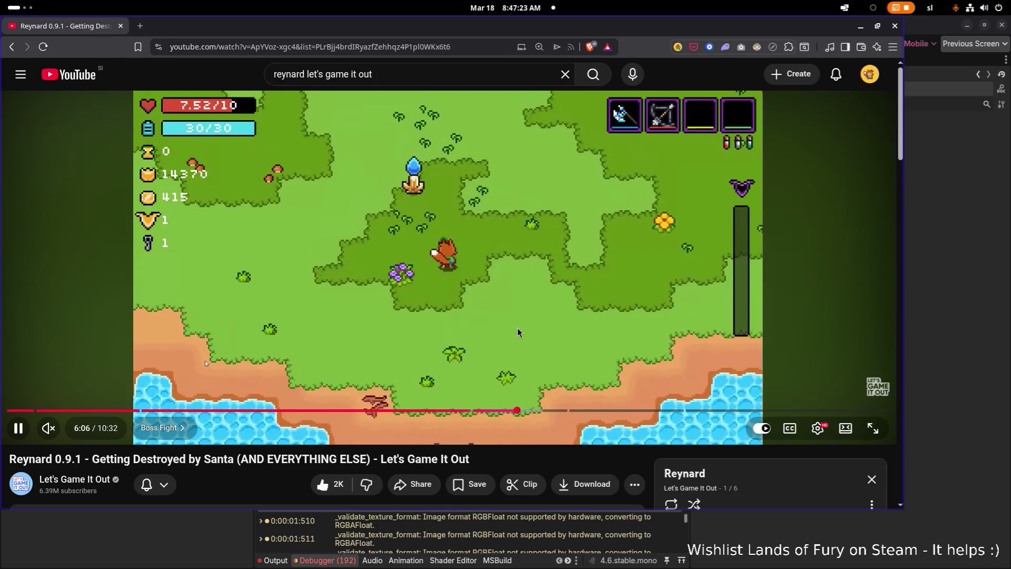
pyautogui.click(895, 27)
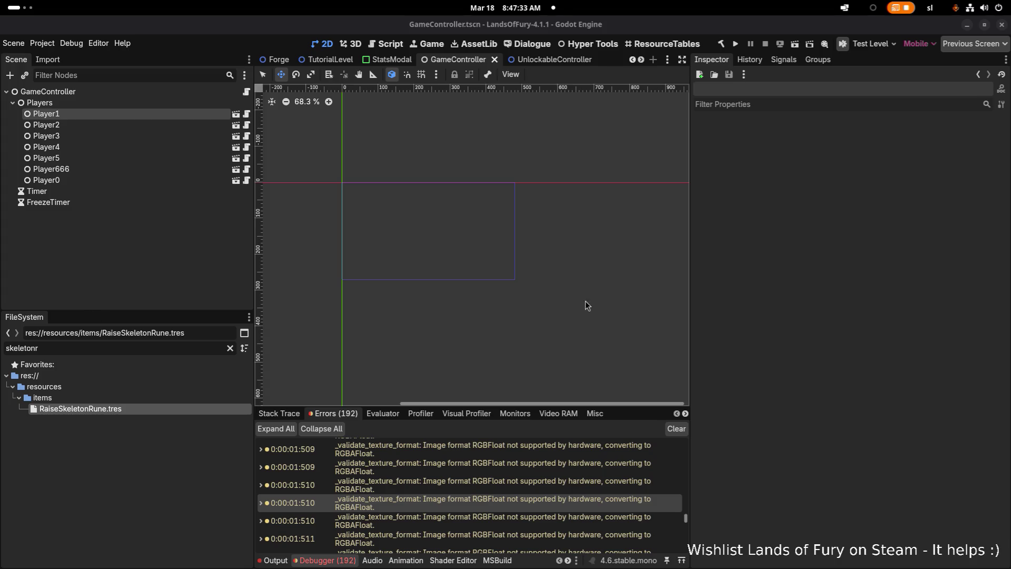
# Step: Focus Godot, then cycle the app switcher to bring Visual Studio Code forward
pyautogui.click(895, 288)
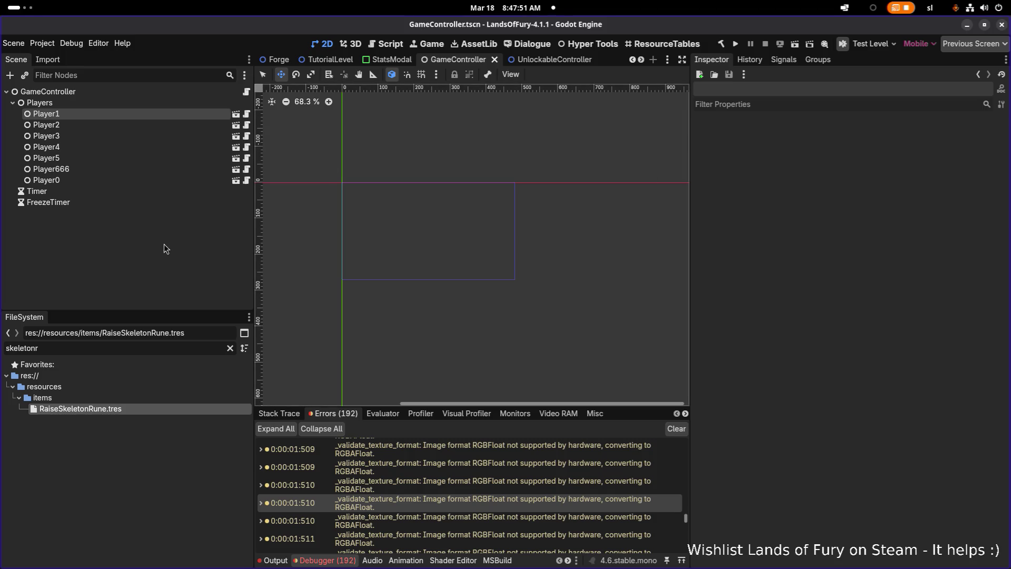
pyautogui.hotkey('alt', 'Tab')
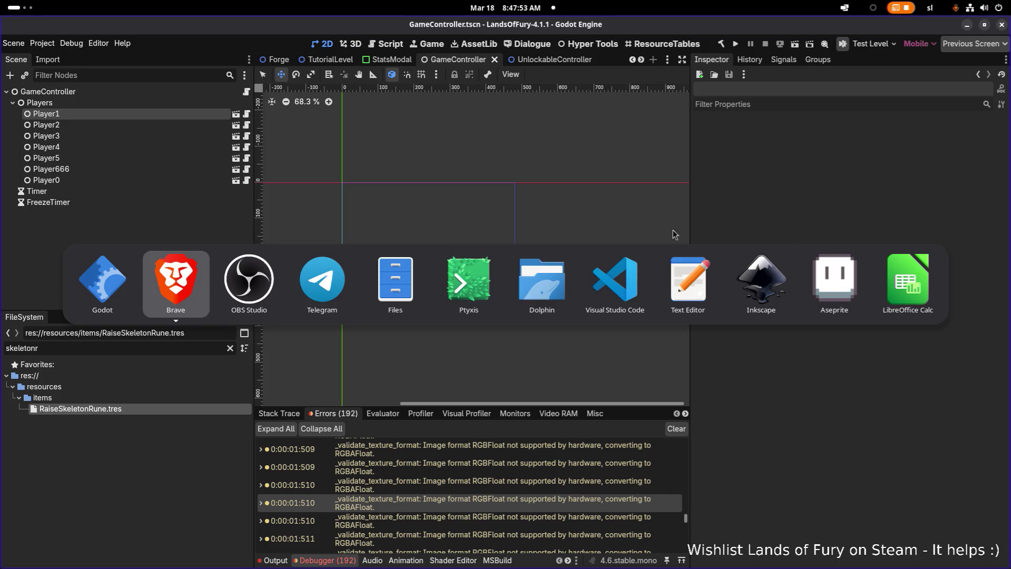
pyautogui.press('Escape')
pyautogui.hotkey('alt', 'Tab')
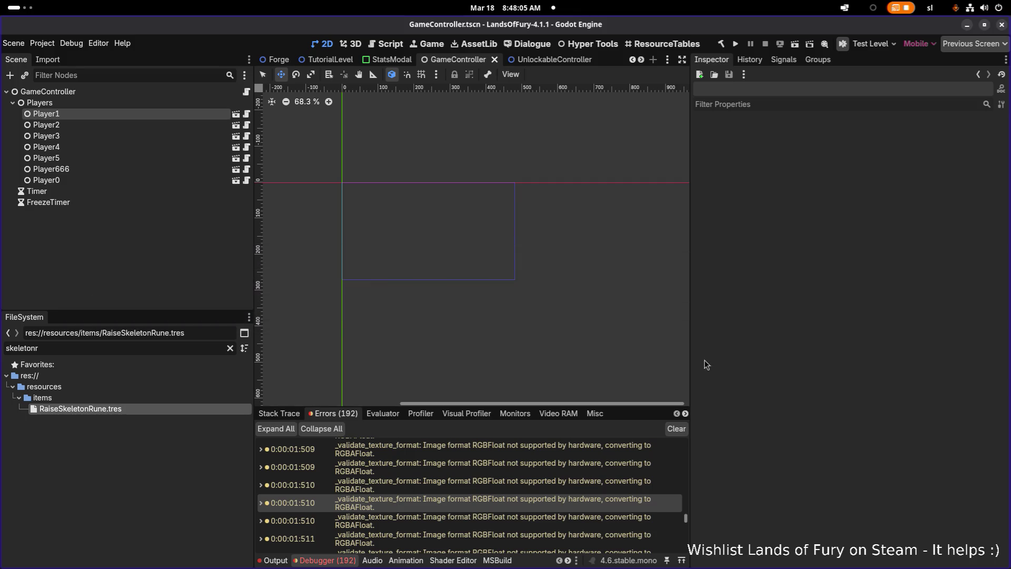
pyautogui.hotkey('alt', 'Tab')
pyautogui.click(624, 292)
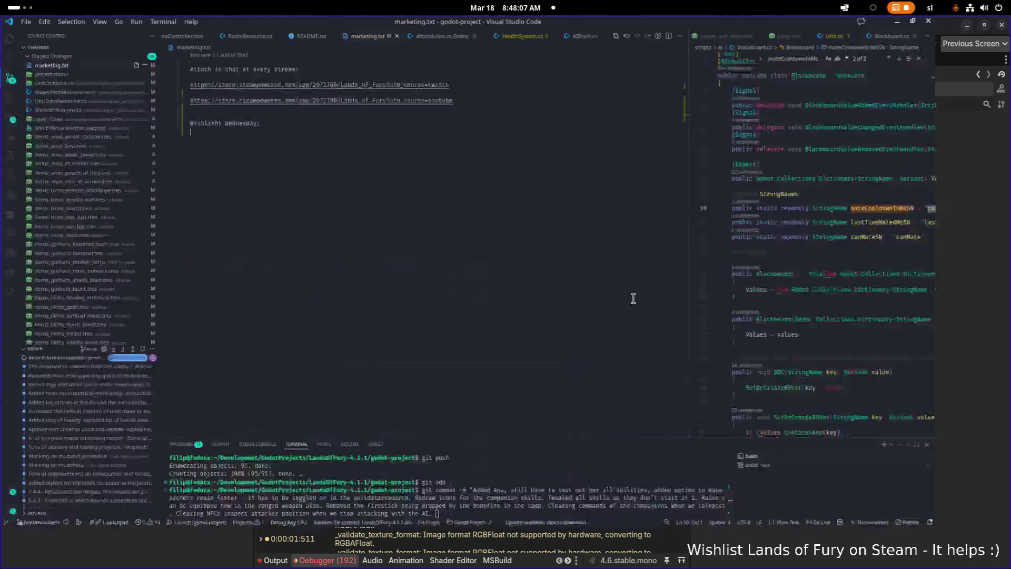
# Step: Review staged diffs of ArchLich.tres, TeleporterFromRoom.cs, AttackAction.cs and UnitCommandResource.cs, then start the commit message
pyautogui.scroll(-10, 116, 248)
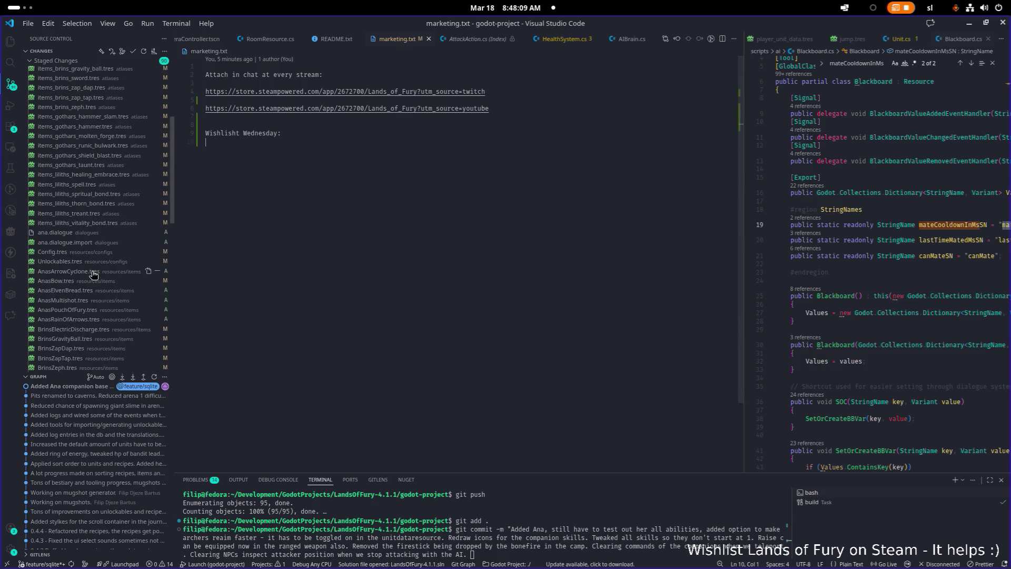
pyautogui.click(79, 185)
pyautogui.scroll(-5, 83, 226)
pyautogui.click(79, 241)
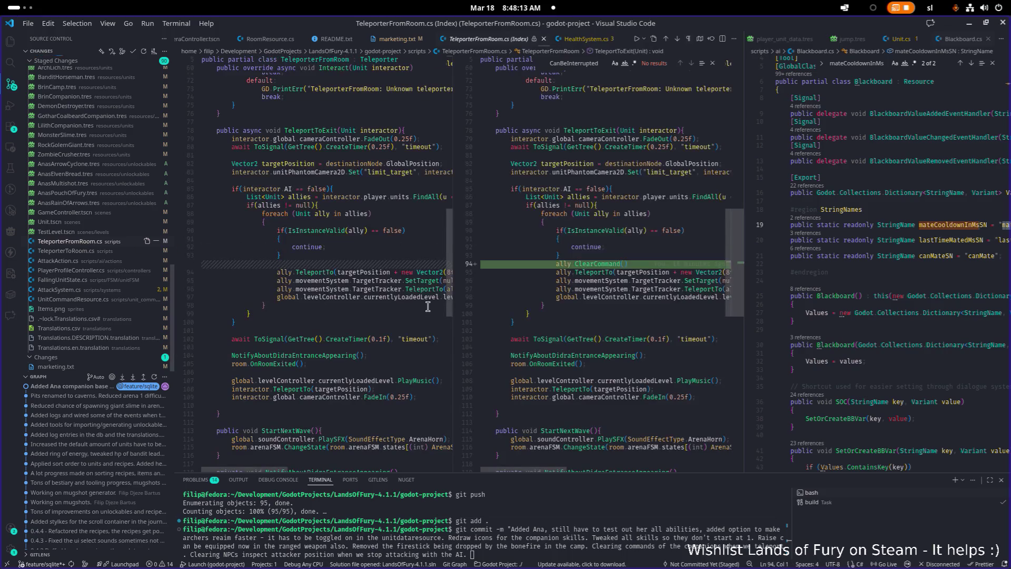
pyautogui.click(74, 261)
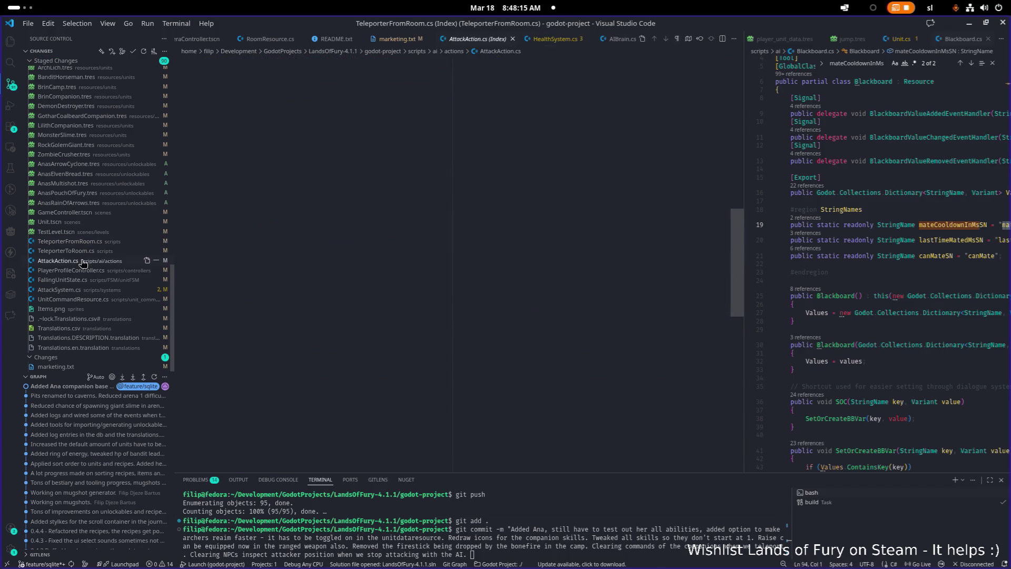
pyautogui.click(87, 302)
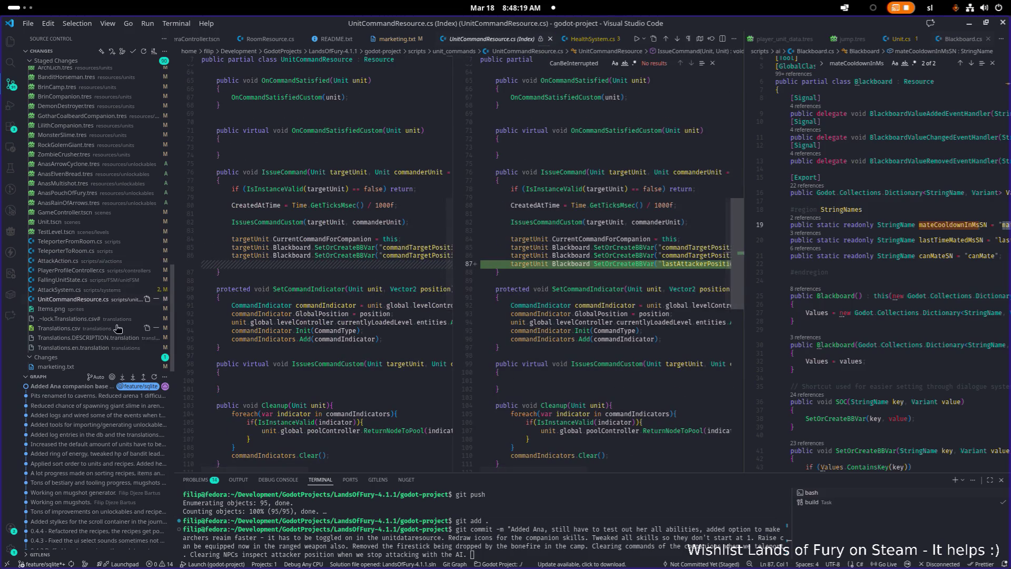
pyautogui.write('S')
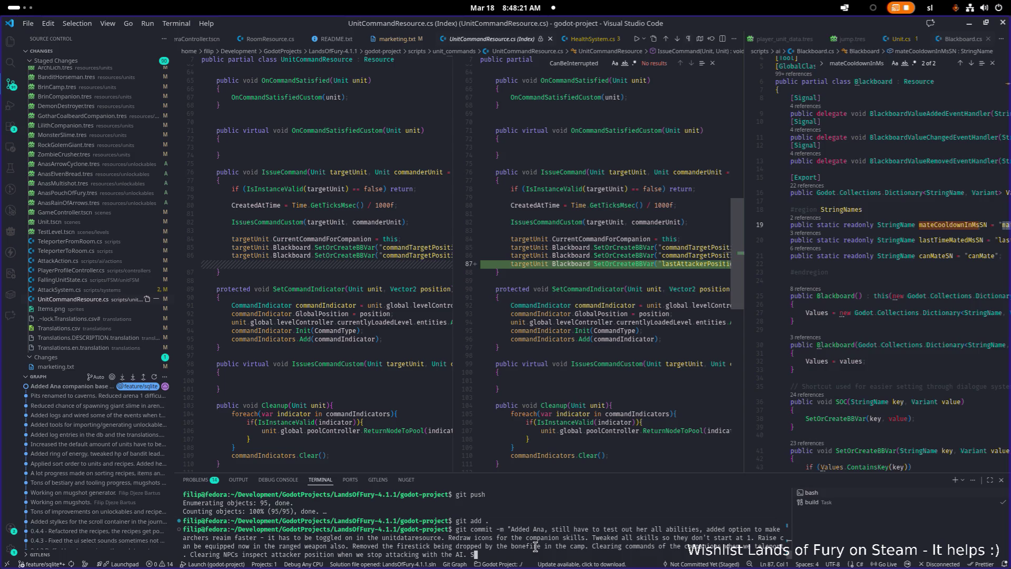
pyautogui.write('ome translations. Be')
pyautogui.write('tter engamen')
# Step: Correct the typos in the commit message and commit the staged changes
pyautogui.press('BackSpace')
pyautogui.press('BackSpace')
pyautogui.press('BackSpace')
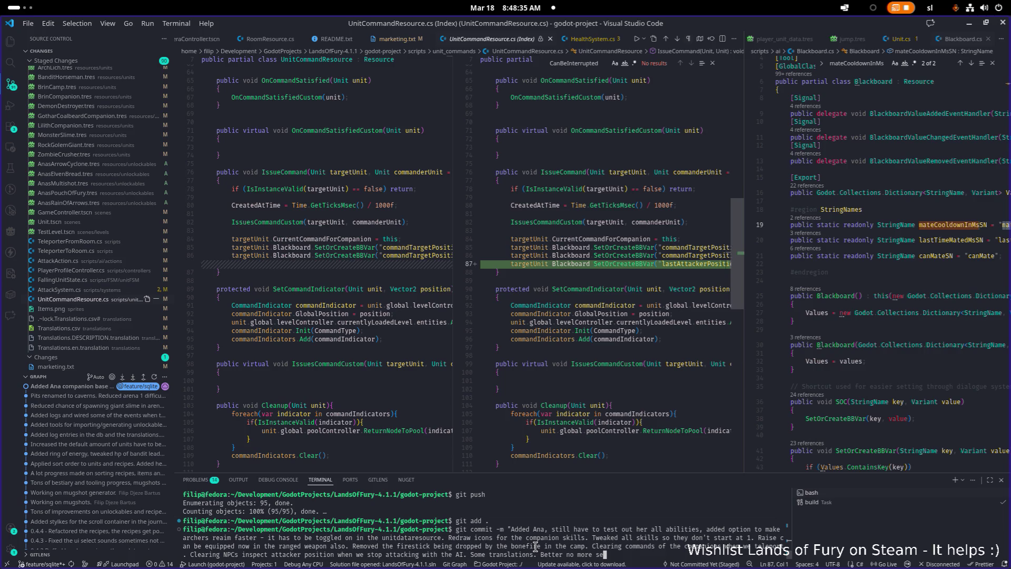
pyautogui.write('y follow b')
pyautogui.write('ehv')
pyautogui.press('BackSpace')
pyautogui.write('av')
pyautogui.press('Left')
pyautogui.press('Left')
pyautogui.press('Left')
pyautogui.press('BackSpace')
pyautogui.press('BackSpace')
pyautogui.press('BackSpace')
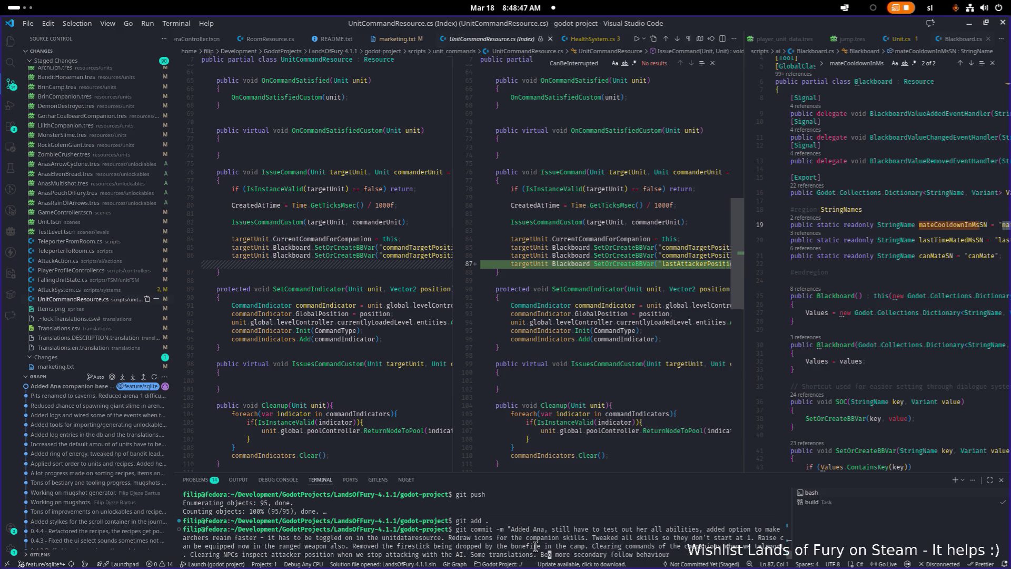
pyautogui.write('No')
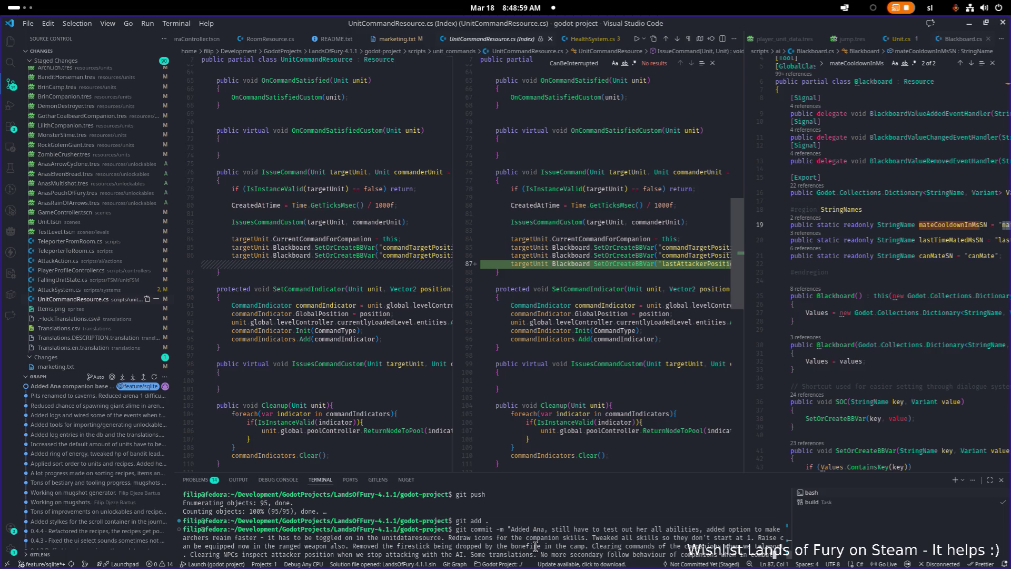
pyautogui.write('as')
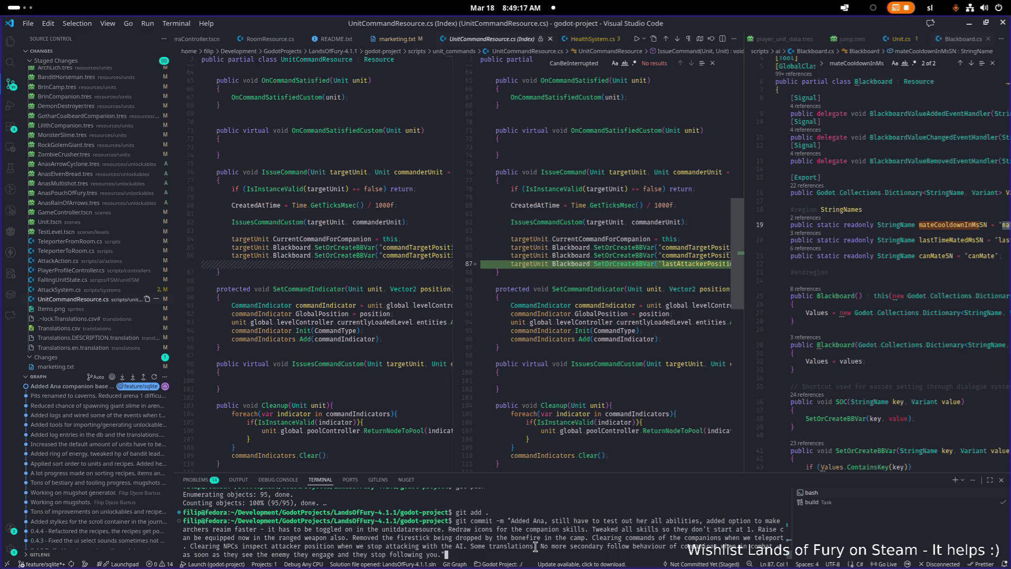
pyautogui.press('Return')
# Step: Run git push to feature/sqlite and minimize VS Code
pyautogui.write('git push')
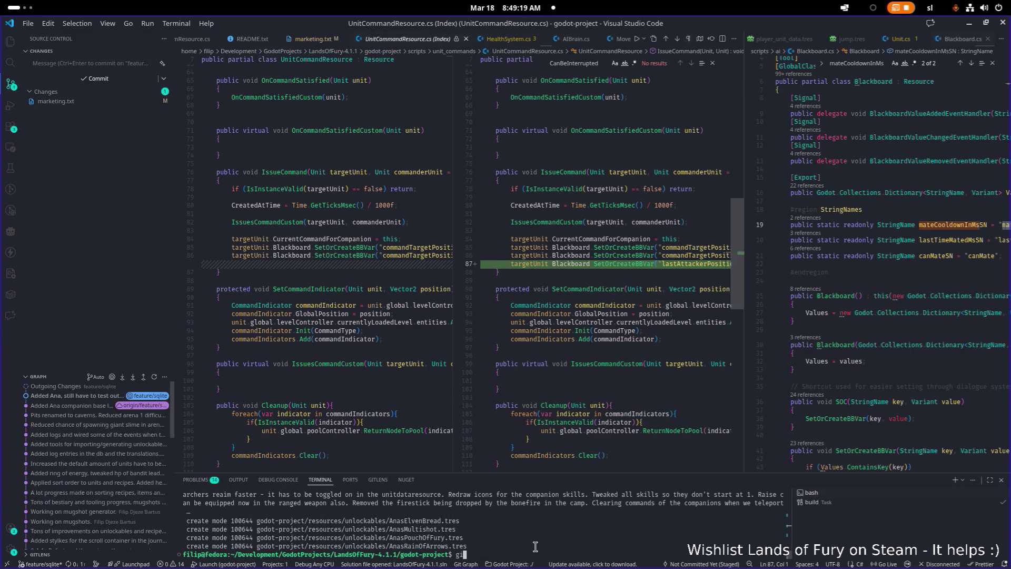
pyautogui.press('Return')
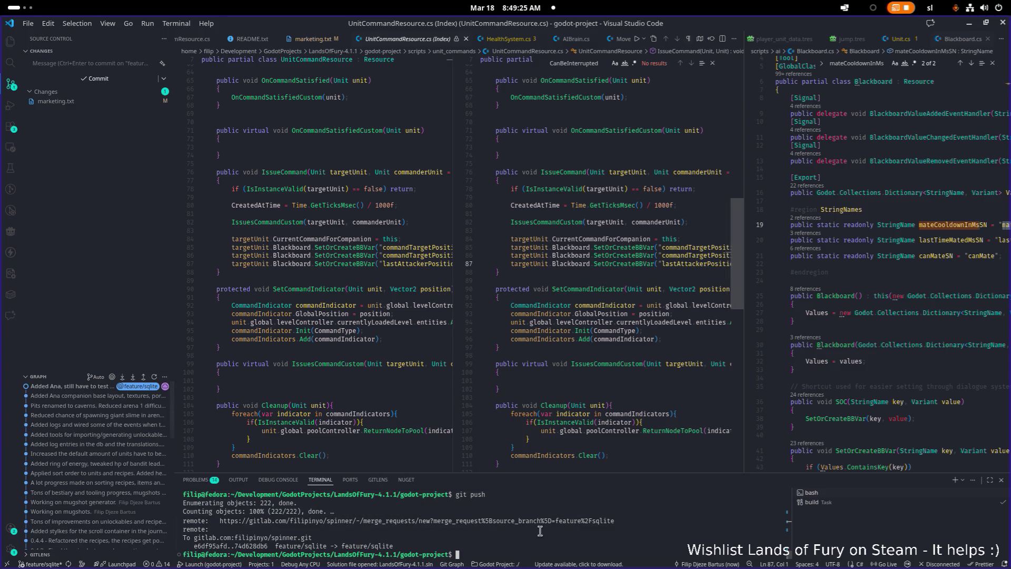
pyautogui.click(967, 25)
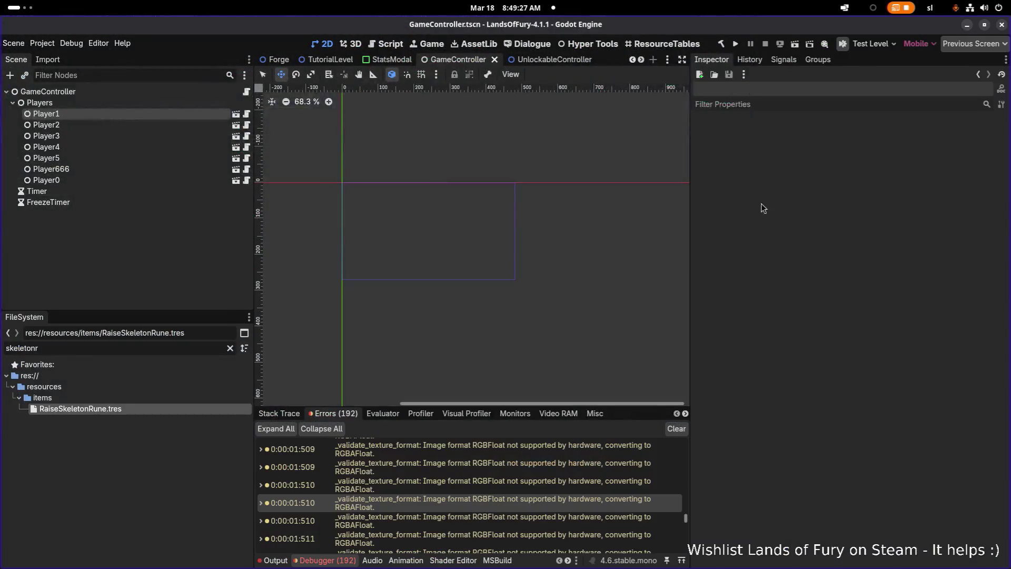
# Step: Build the .NET project and launch Lands of Fury to its main menu
pyautogui.click(736, 43)
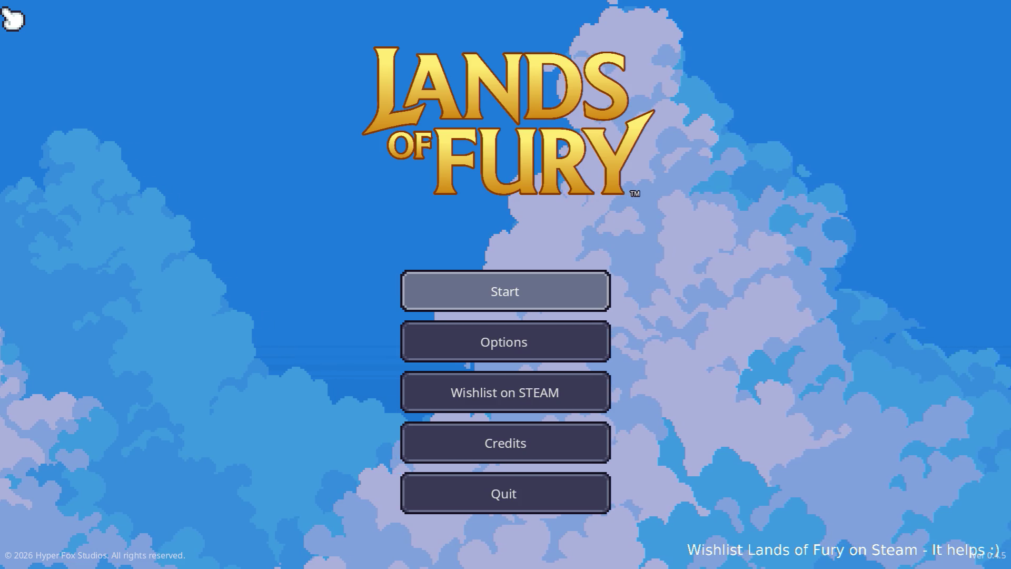
# Step: Start the game, swing the sword, and walk the hero left past the campfire
pyautogui.press('Return')
pyautogui.press('Return')
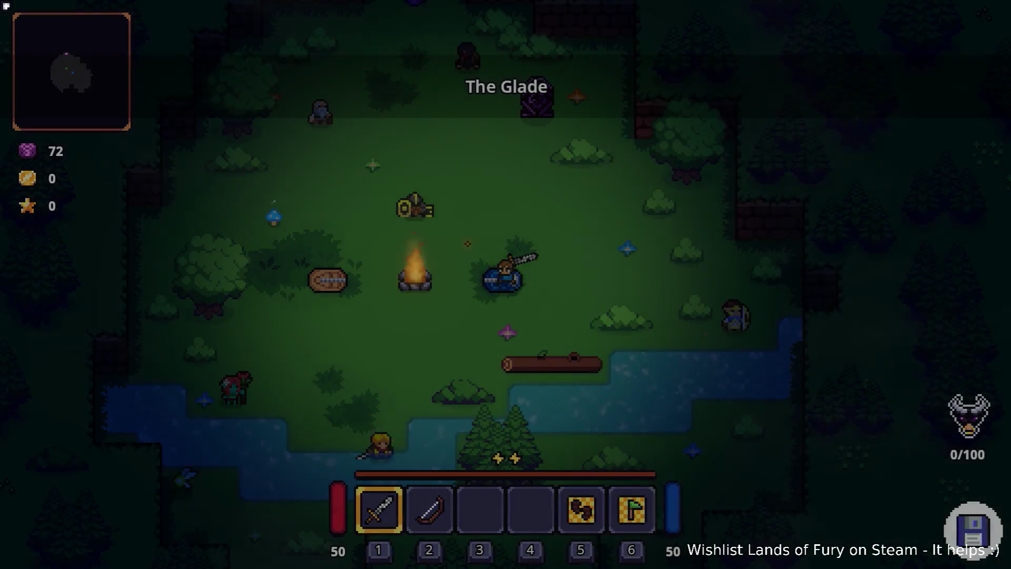
pyautogui.click(364, 165)
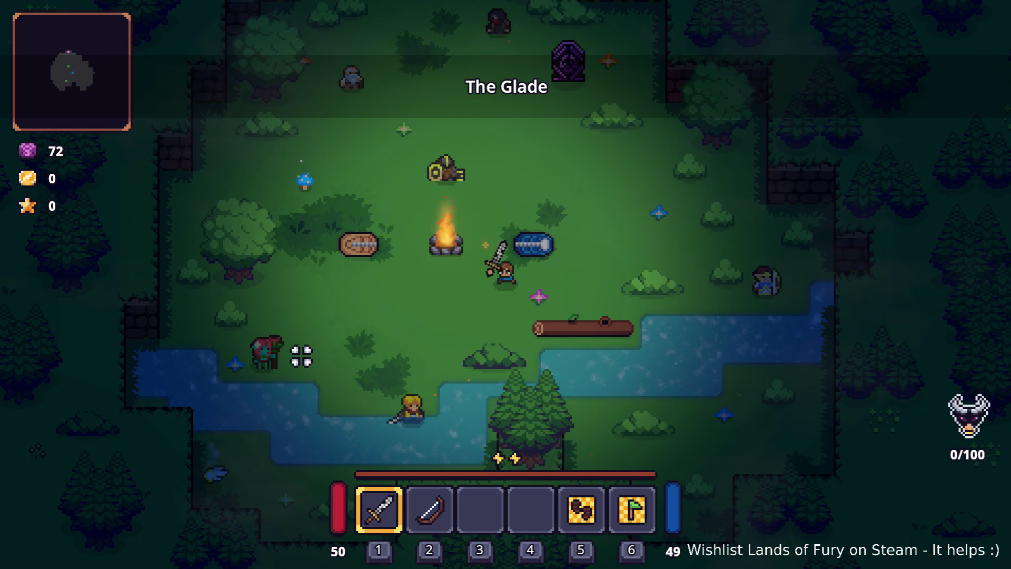
pyautogui.press('a')
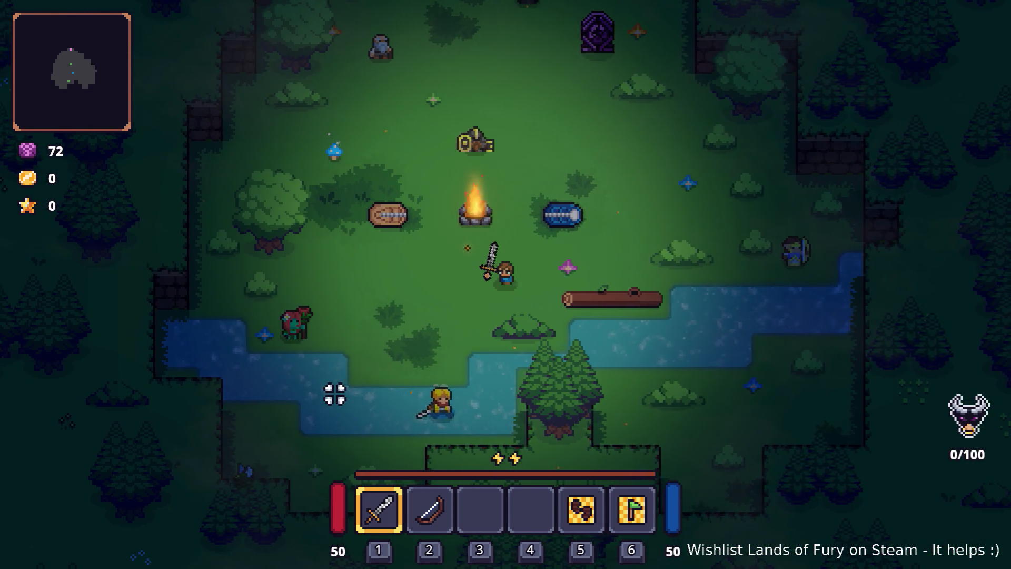
pyautogui.press('s')
pyautogui.press('a')
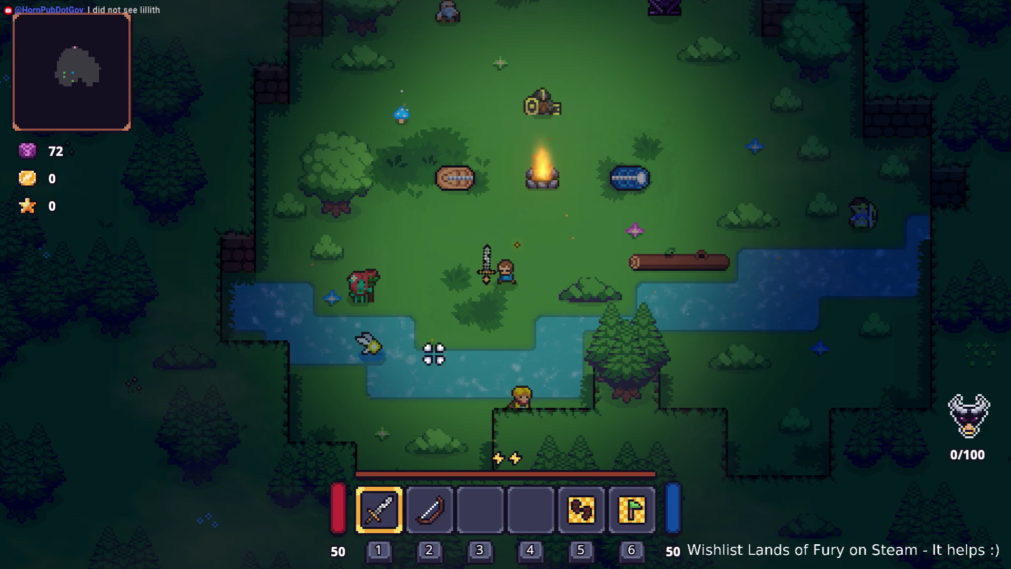
# Step: Walk north through The Glade to the purple portal and enter it
pyautogui.press('w')
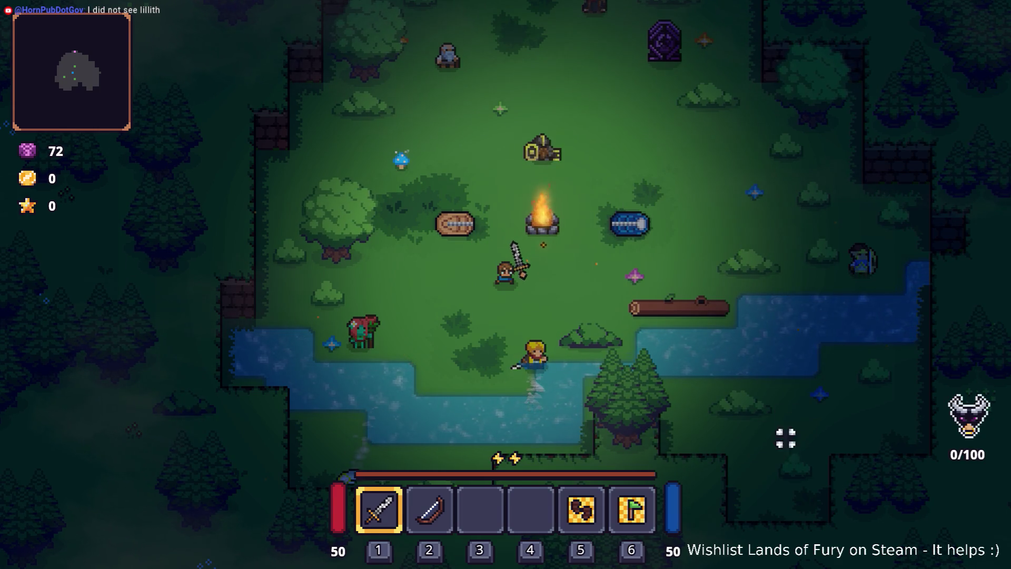
pyautogui.press('w')
pyautogui.press('a')
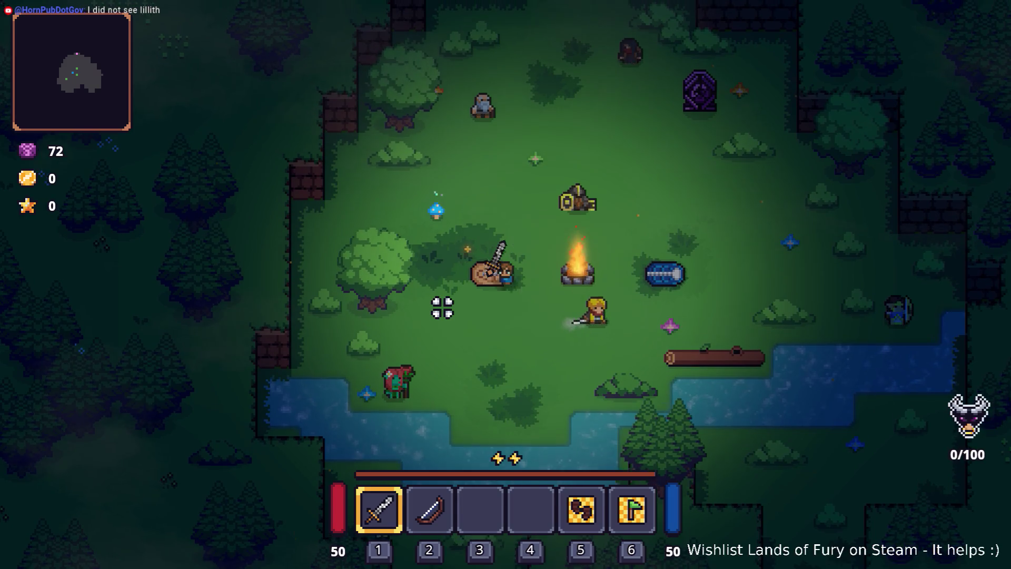
pyautogui.press('w')
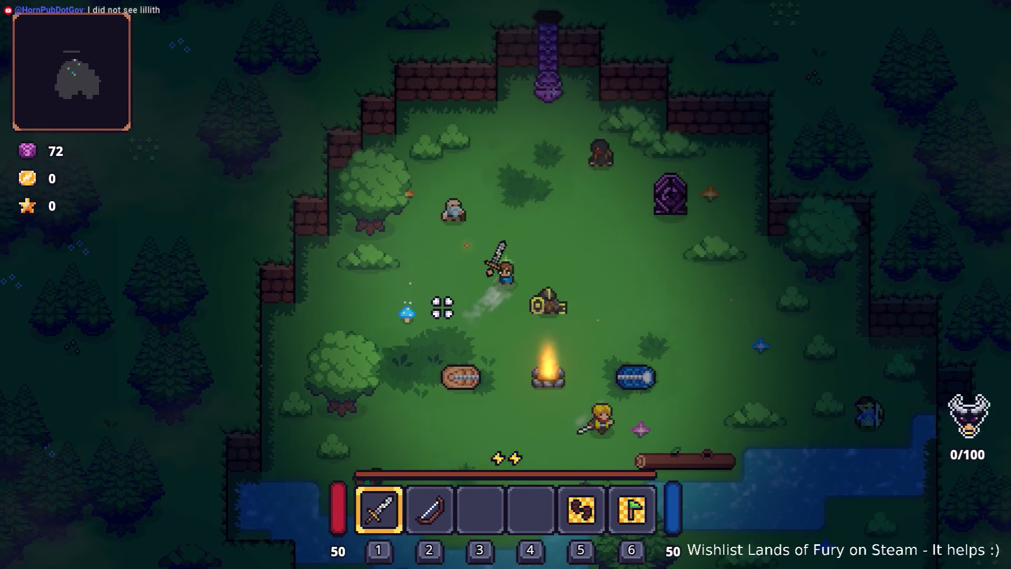
pyautogui.press('s')
pyautogui.press('a')
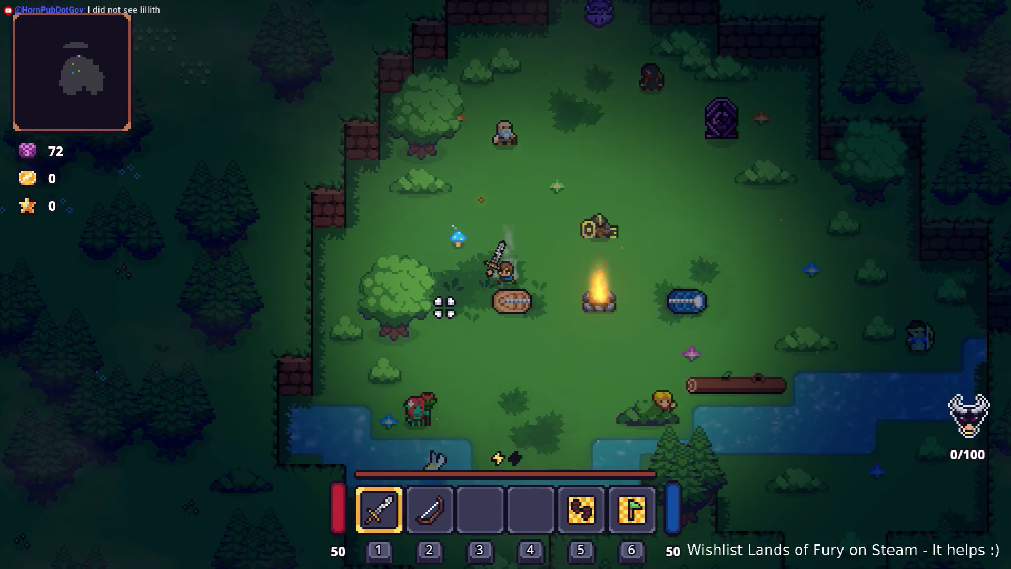
pyautogui.press('w')
pyautogui.press('w')
pyautogui.press('d')
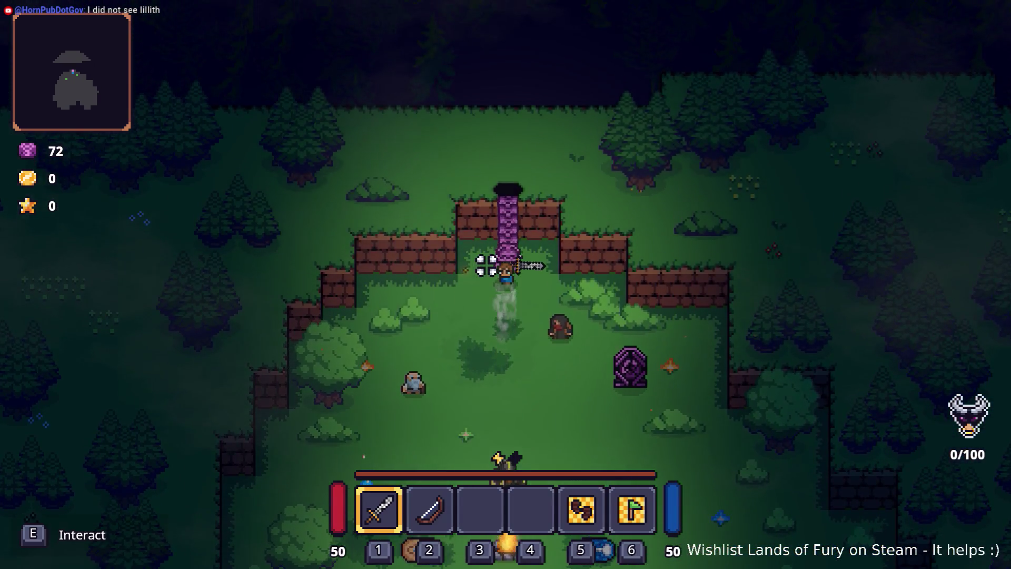
pyautogui.press('e')
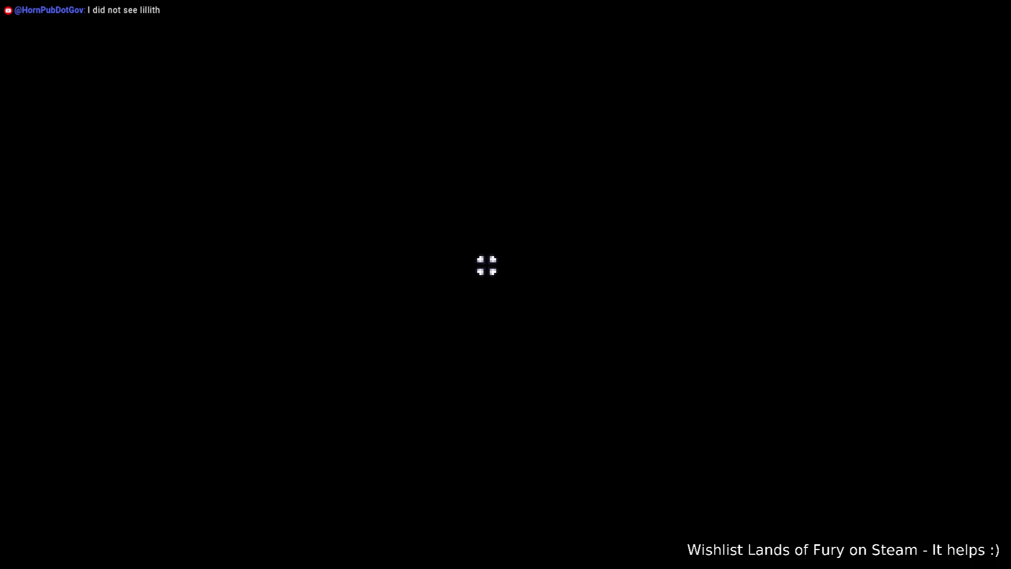
# Step: Walk up into Elderglade Forest and fight the first enemies until one falls
pyautogui.press('w')
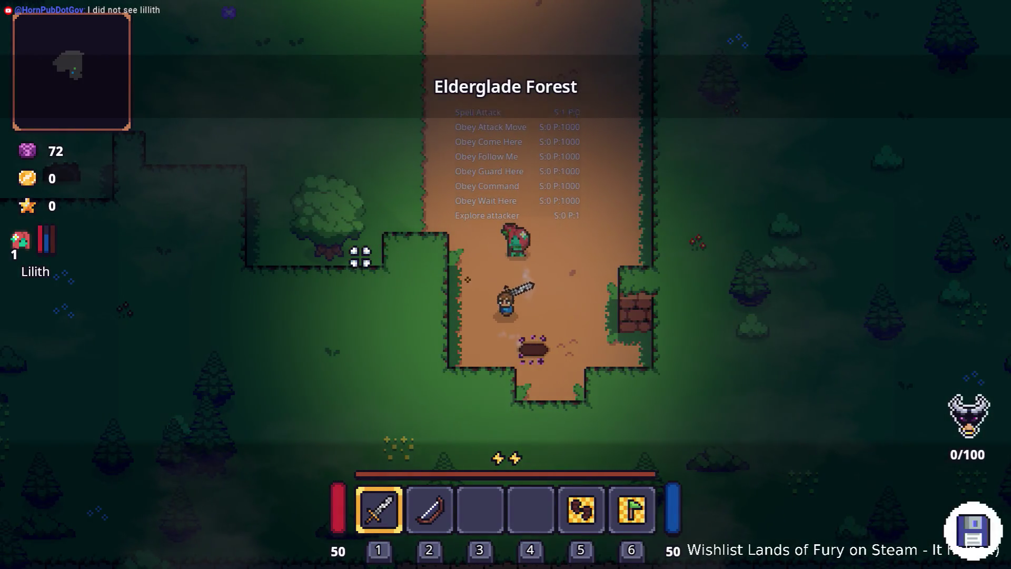
pyautogui.press('a')
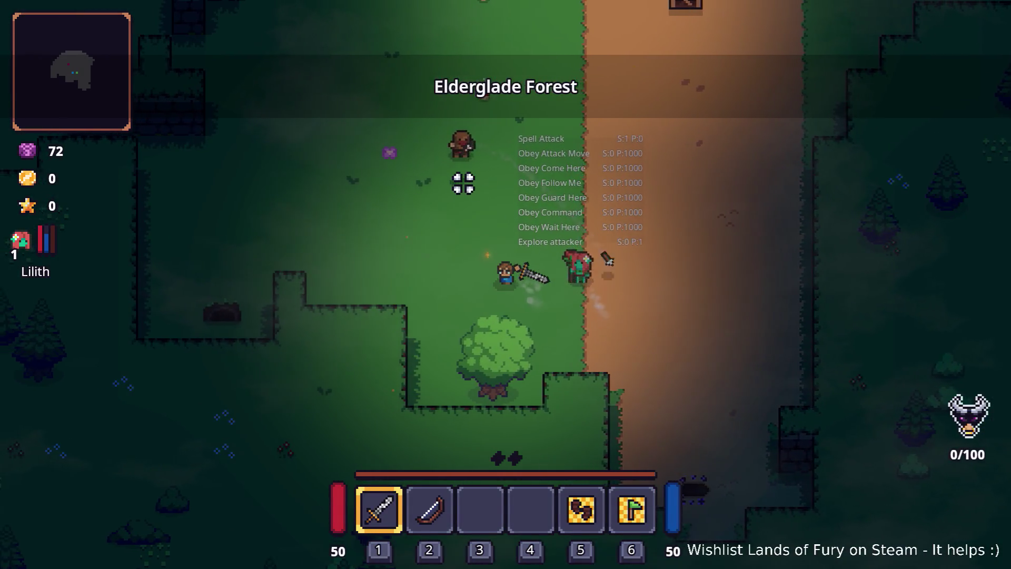
pyautogui.press('w')
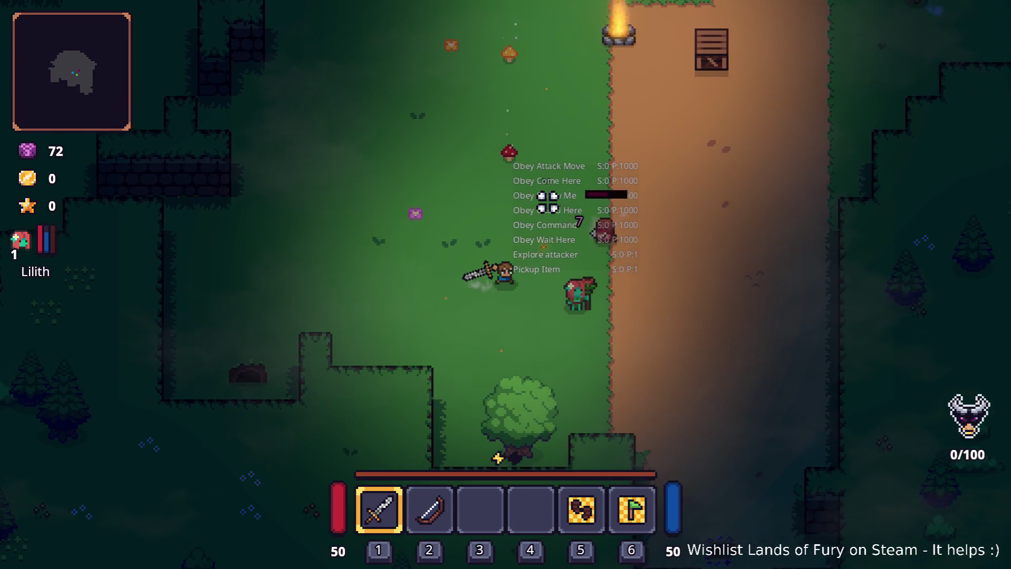
pyautogui.click(567, 222)
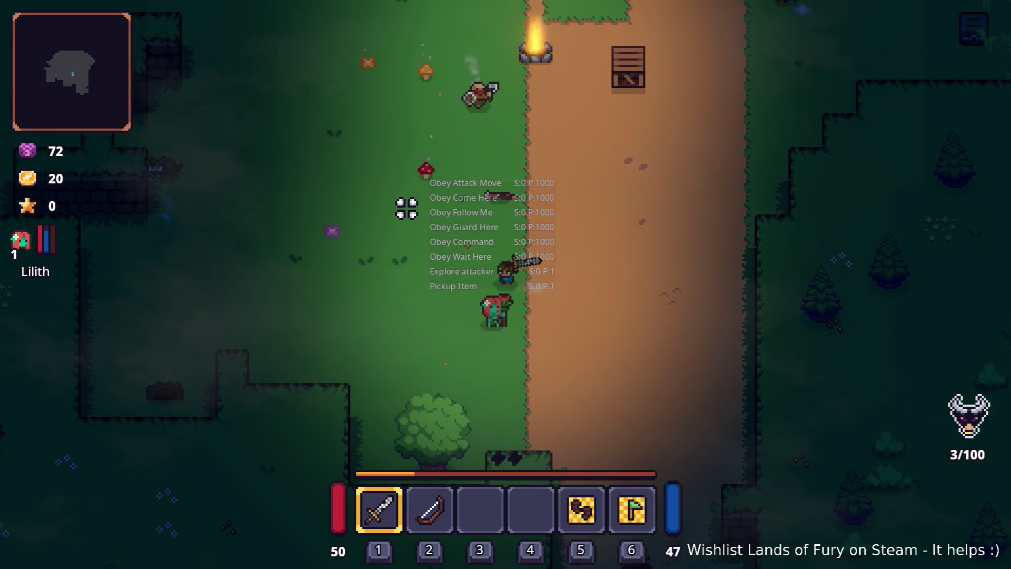
pyautogui.press('a')
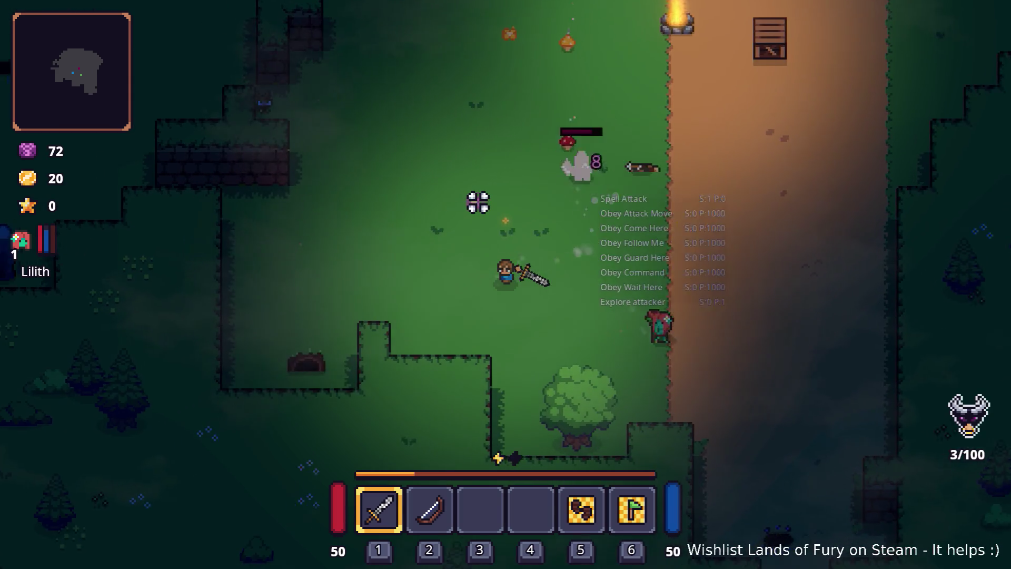
pyautogui.press('d')
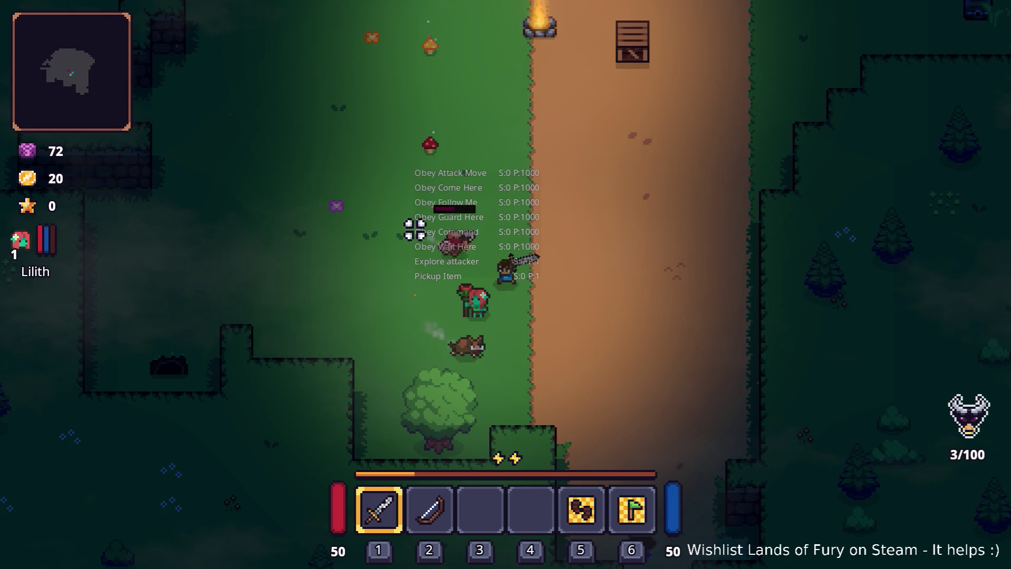
pyautogui.hotkey('s', 'd')
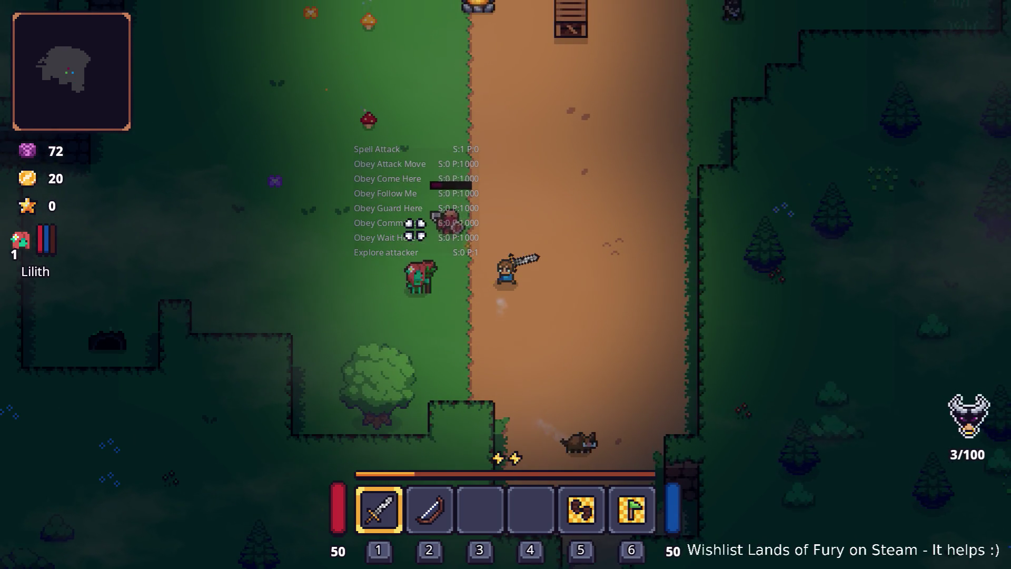
pyautogui.press('a')
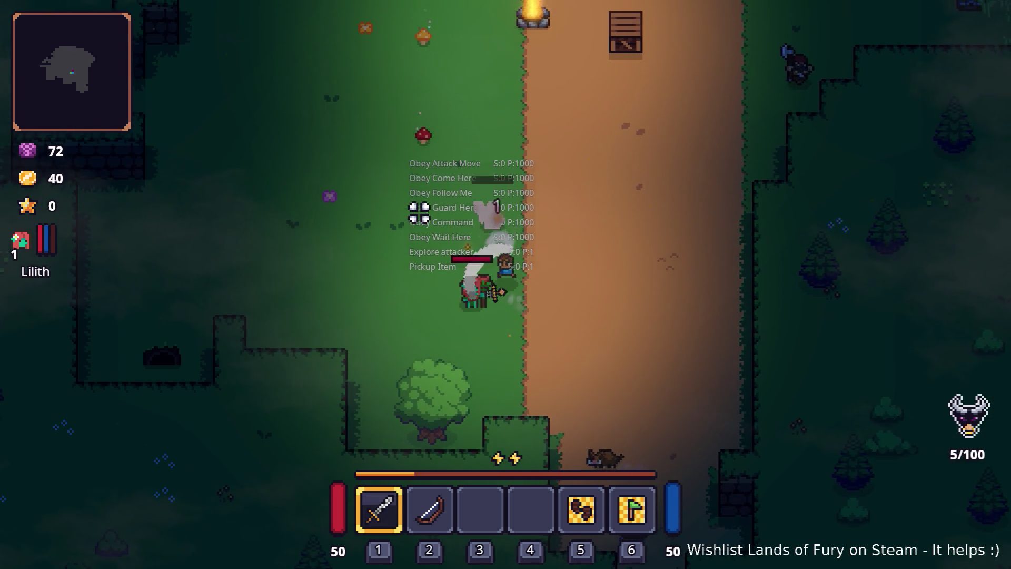
pyautogui.hotkey('s', 'd')
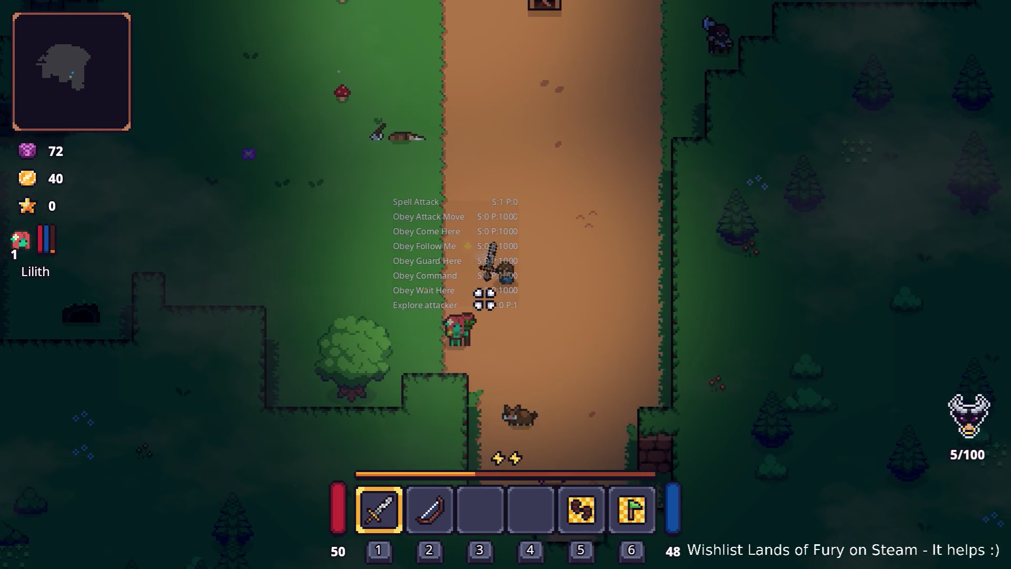
pyautogui.press('a')
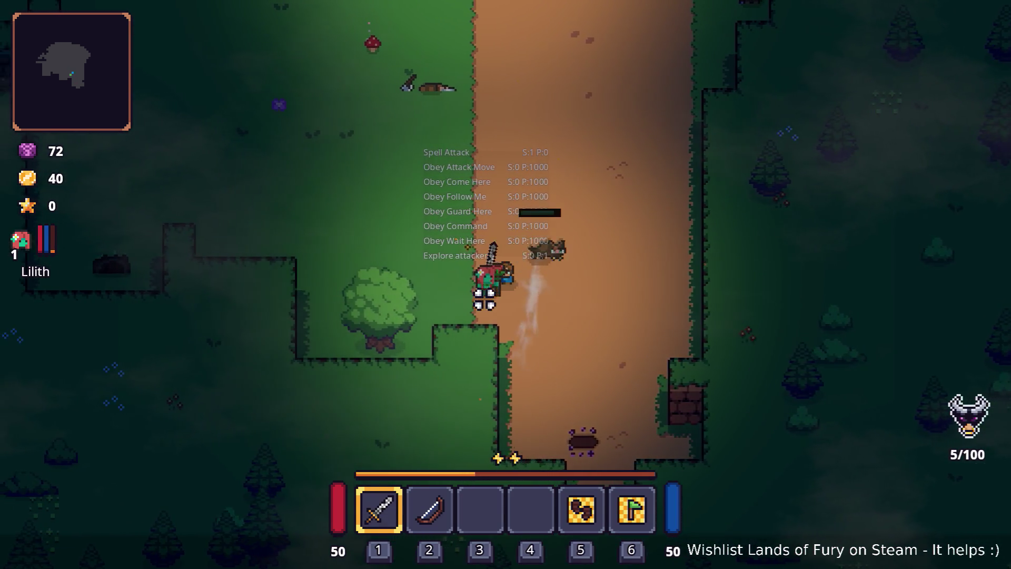
pyautogui.hotkey('w', 'a')
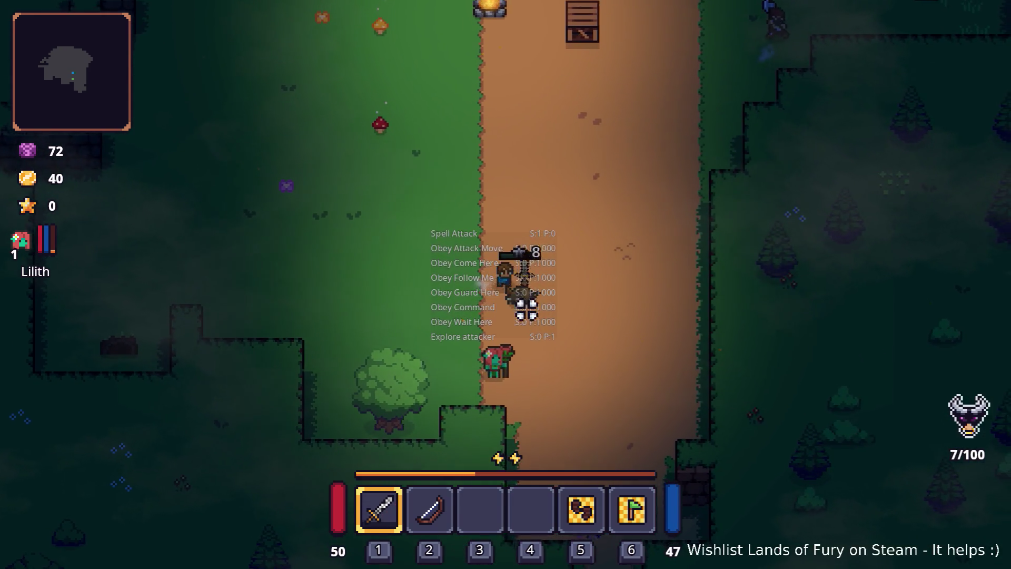
pyautogui.click(484, 316)
# Step: Collect the dropped Raw Steak, then push up-right and cut down the remaining enemies and skeleton
pyautogui.press('w')
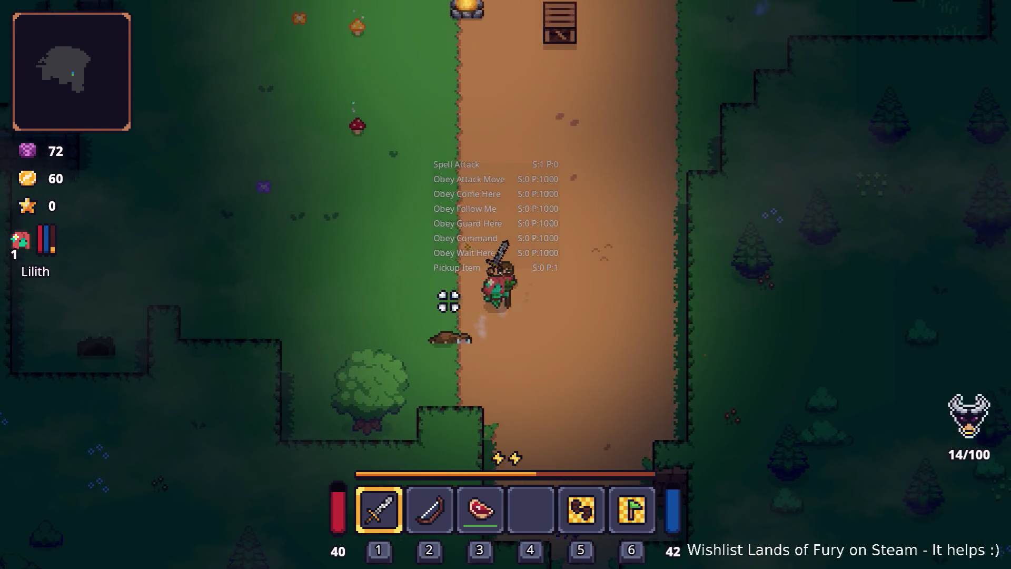
pyautogui.hotkey('w', 'd')
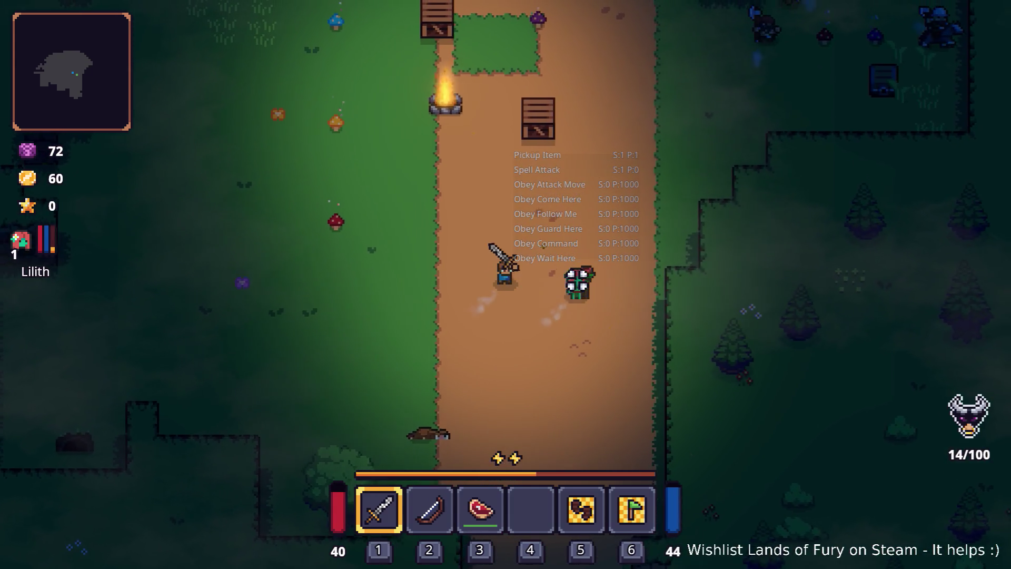
pyautogui.hotkey('w', 'd')
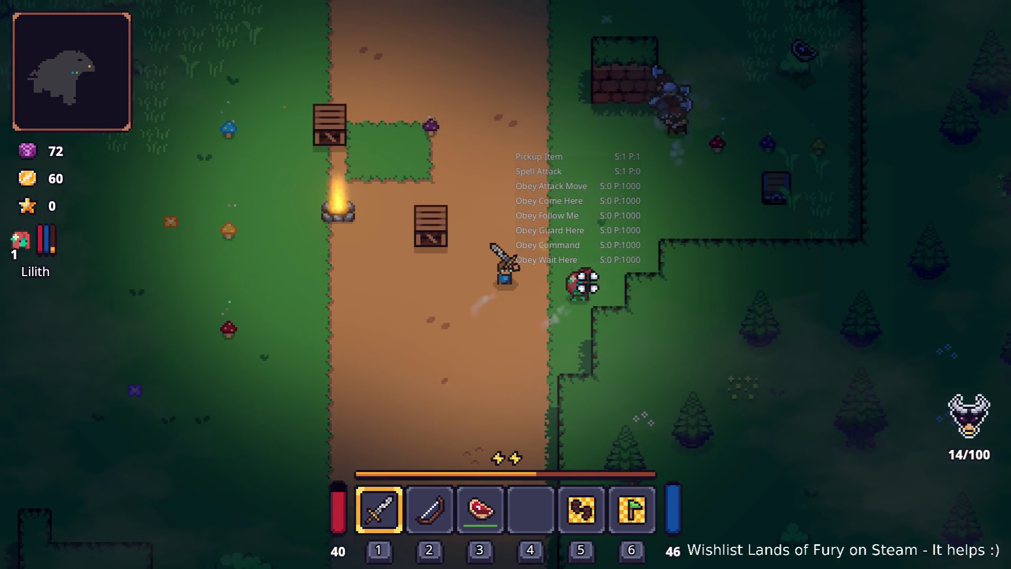
pyautogui.press('d')
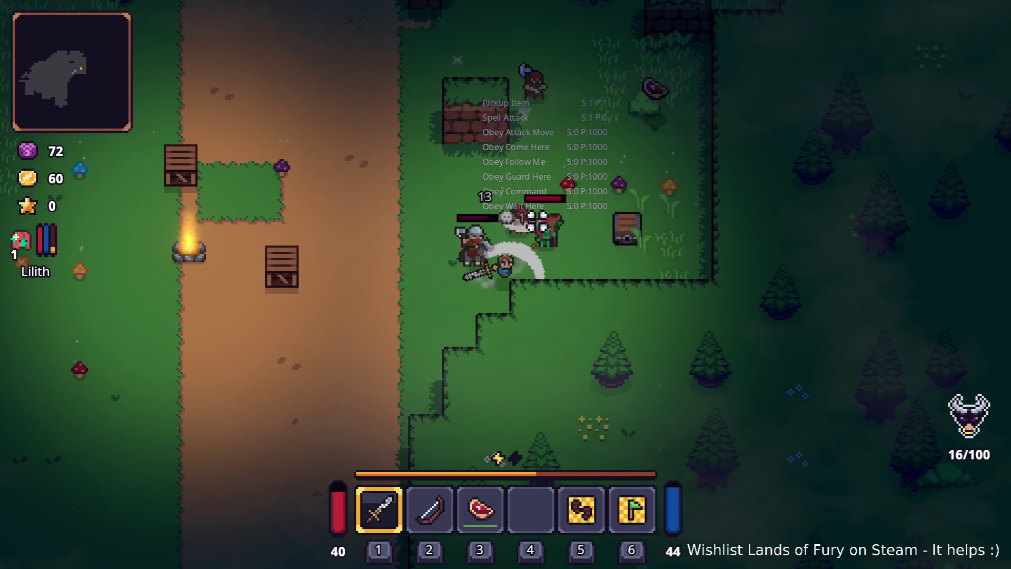
pyautogui.click(542, 235)
pyautogui.hotkey('w', 'd')
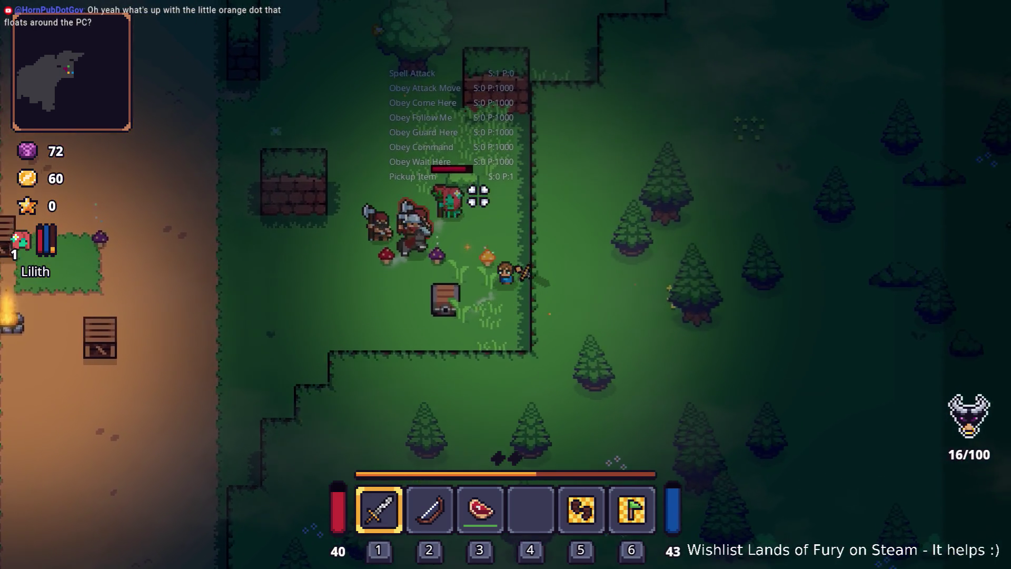
pyautogui.hotkey('w', 'a')
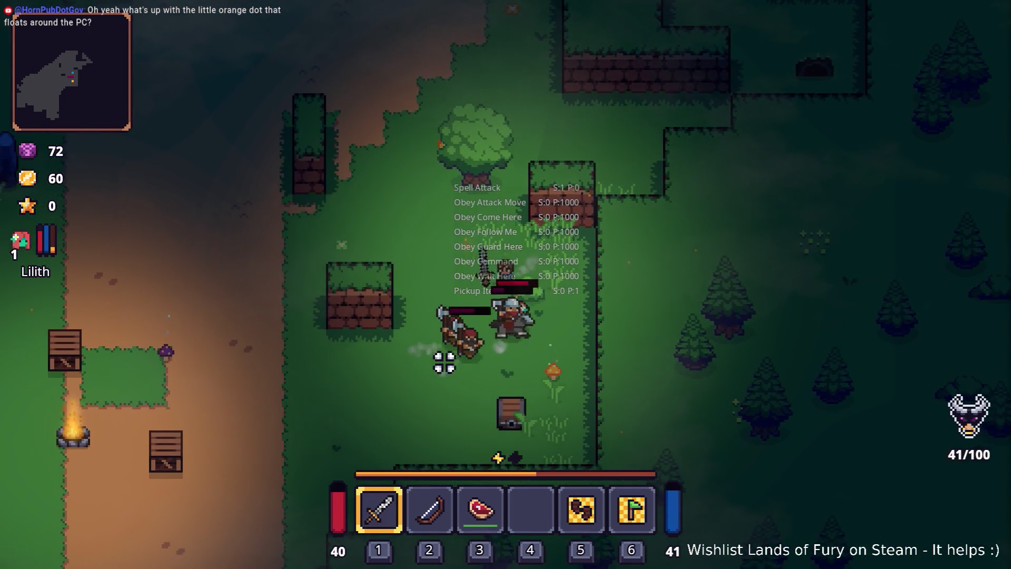
pyautogui.hotkey('a', 's')
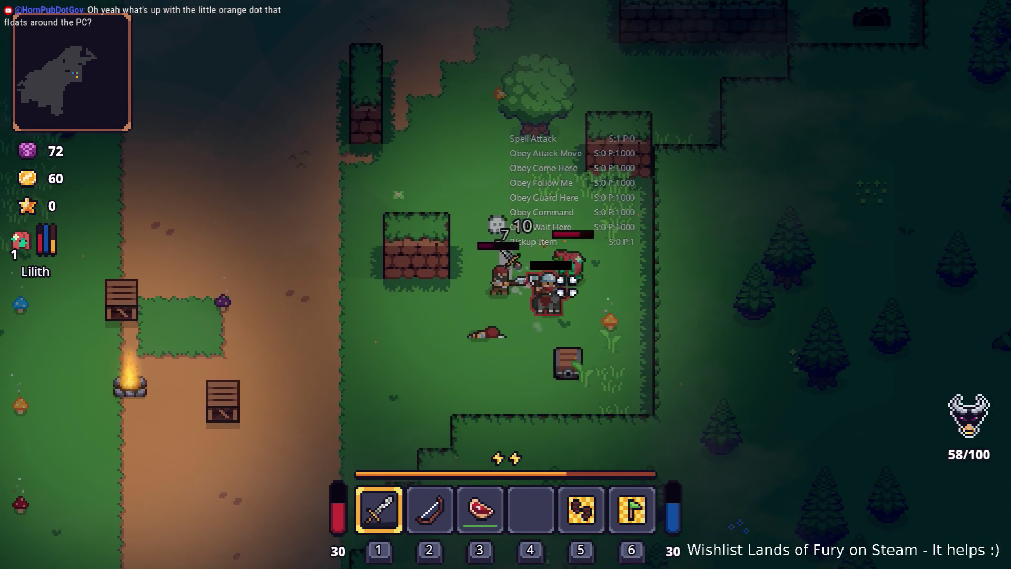
pyautogui.click(547, 232)
pyautogui.hotkey('s', 'd')
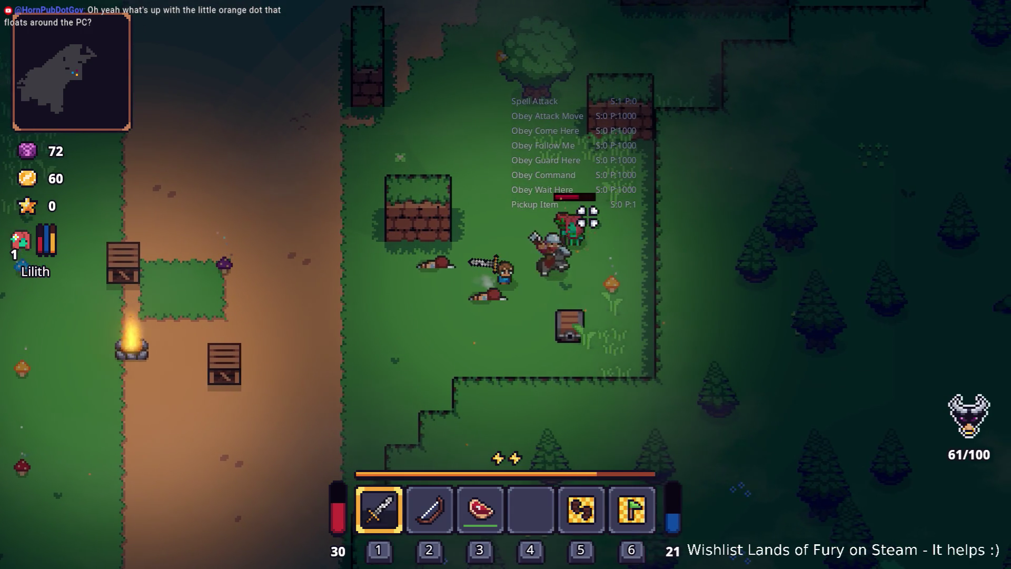
pyautogui.click(569, 215)
pyautogui.press('w')
pyautogui.click(543, 243)
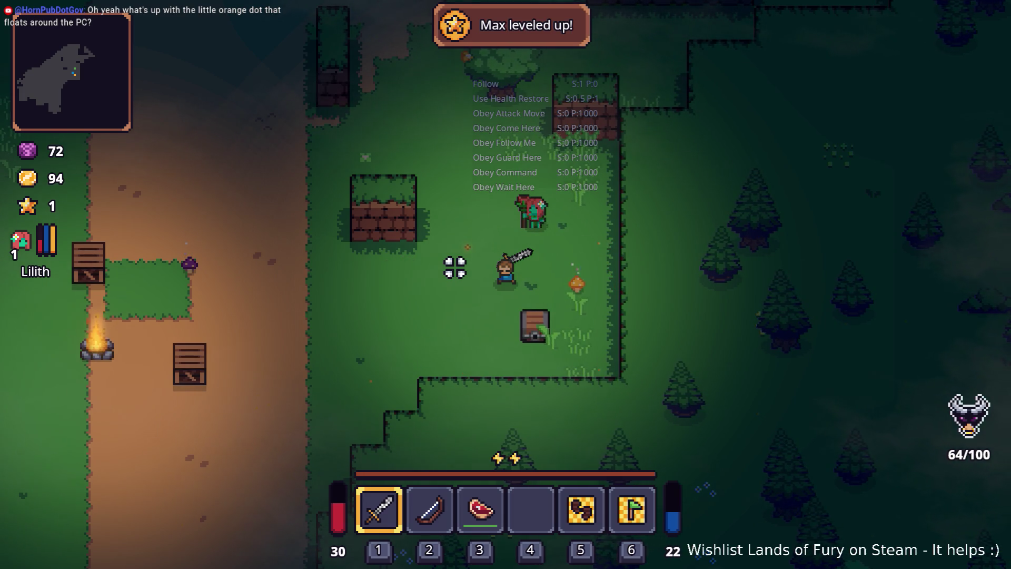
# Step: Walk over to the chest and loot the armour from it
pyautogui.hotkey('a', 's')
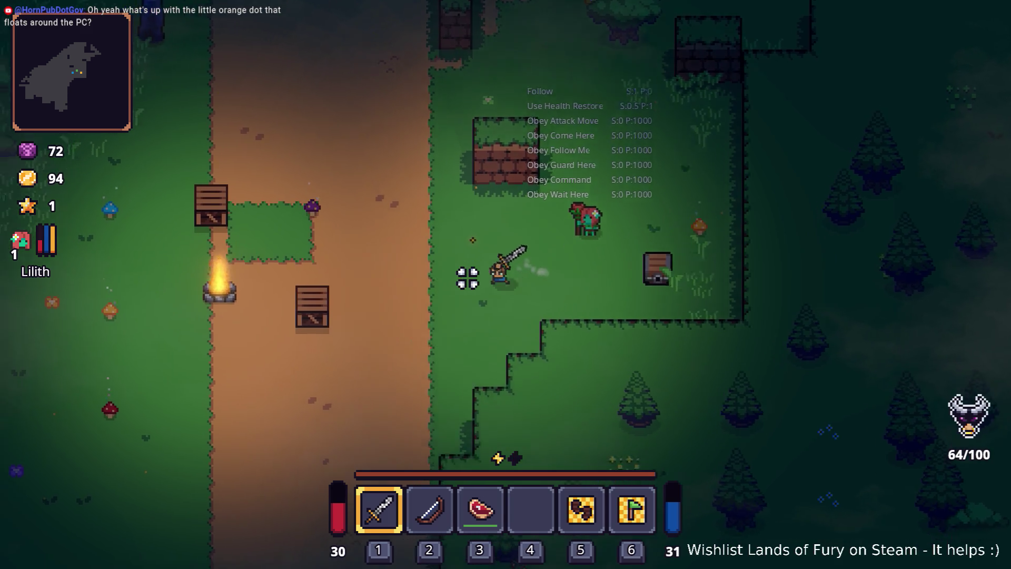
pyautogui.hotkey('w', 'd')
pyautogui.press('d')
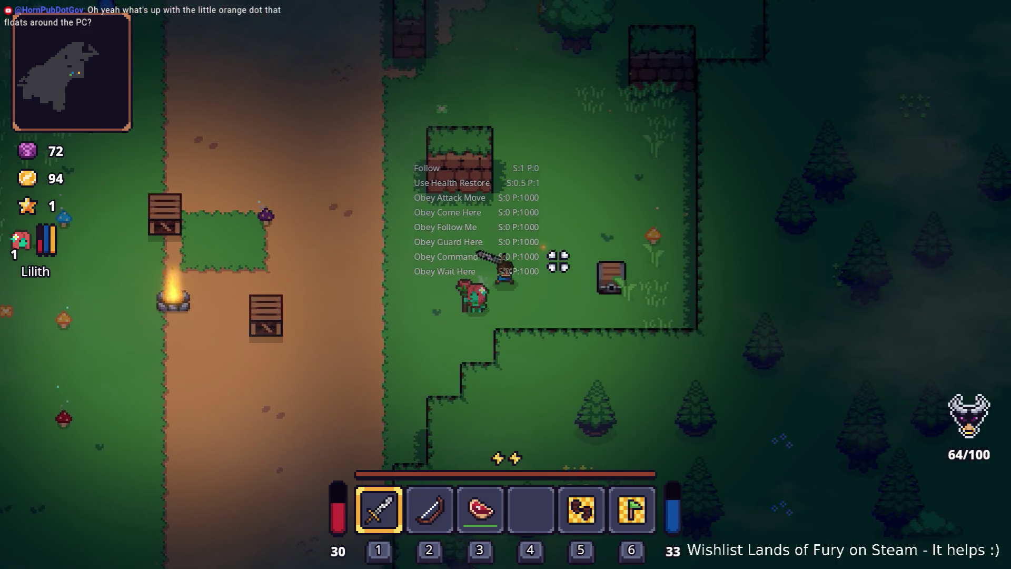
pyautogui.press('e')
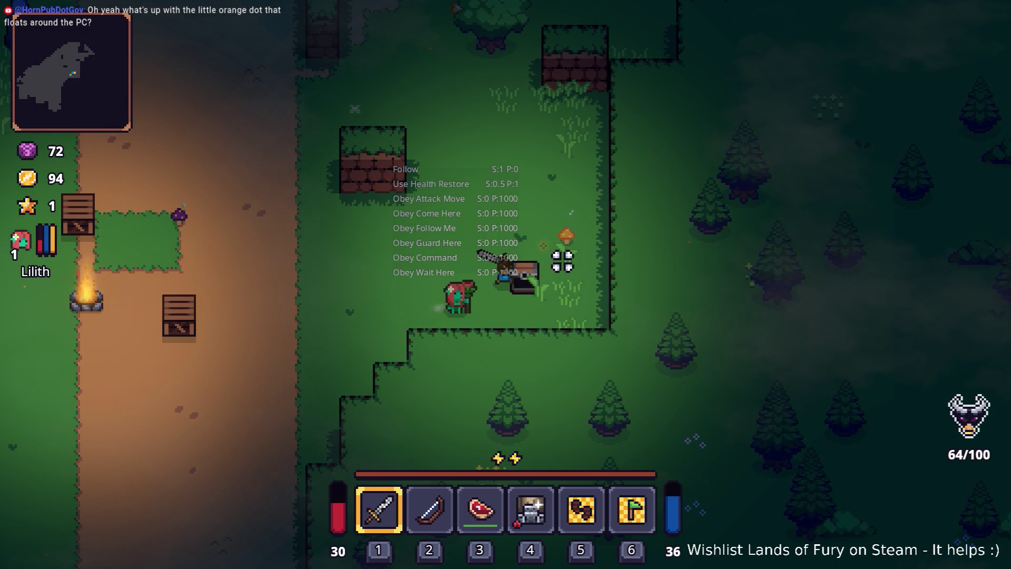
pyautogui.press('a')
# Step: Head back left and up along the dirt path into the grass, swinging the sword
pyautogui.press('a')
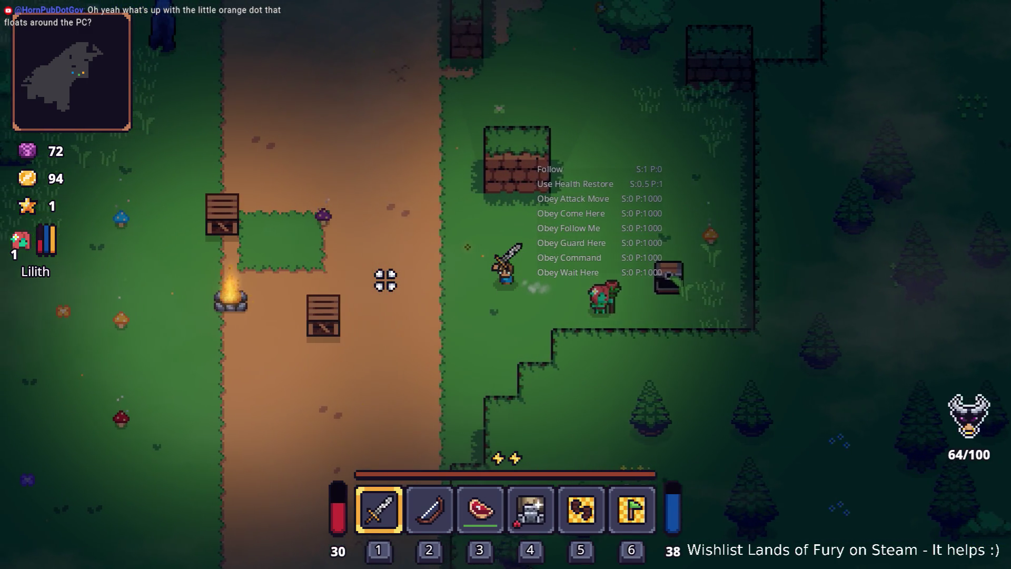
pyautogui.click(394, 295)
pyautogui.press('a')
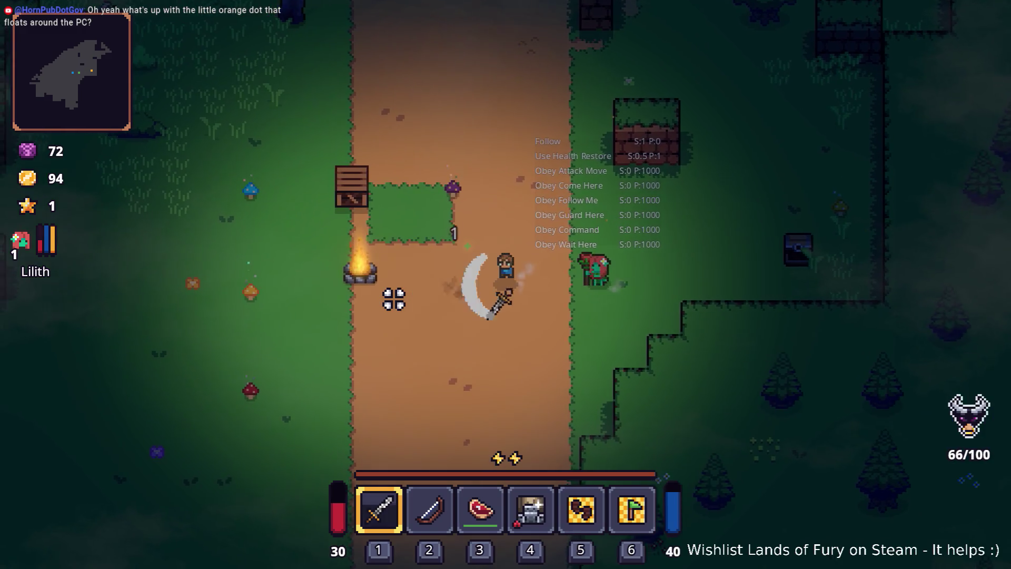
pyautogui.press('w')
pyautogui.click(478, 198)
pyautogui.press('a')
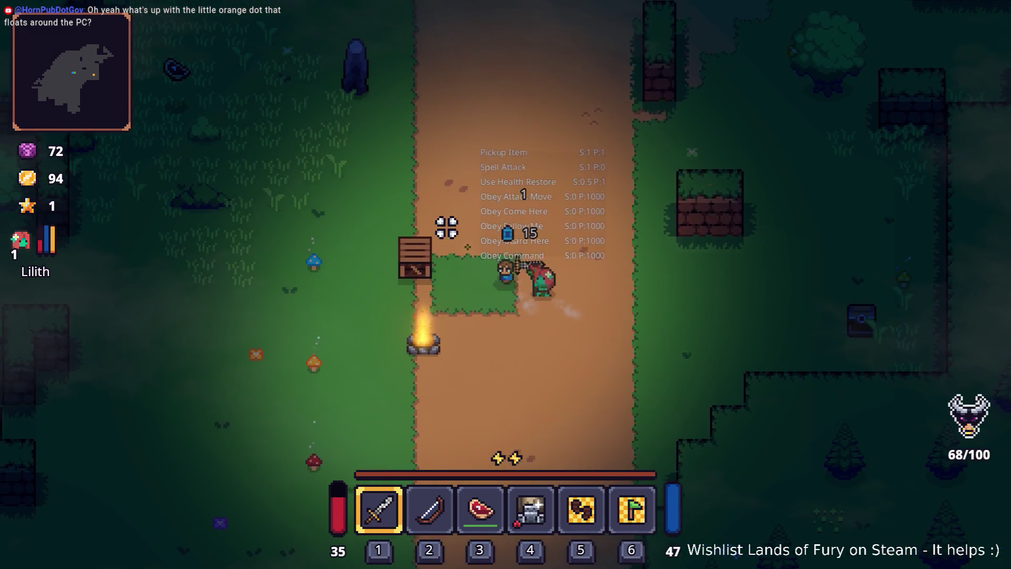
pyautogui.press('a')
pyautogui.press('w')
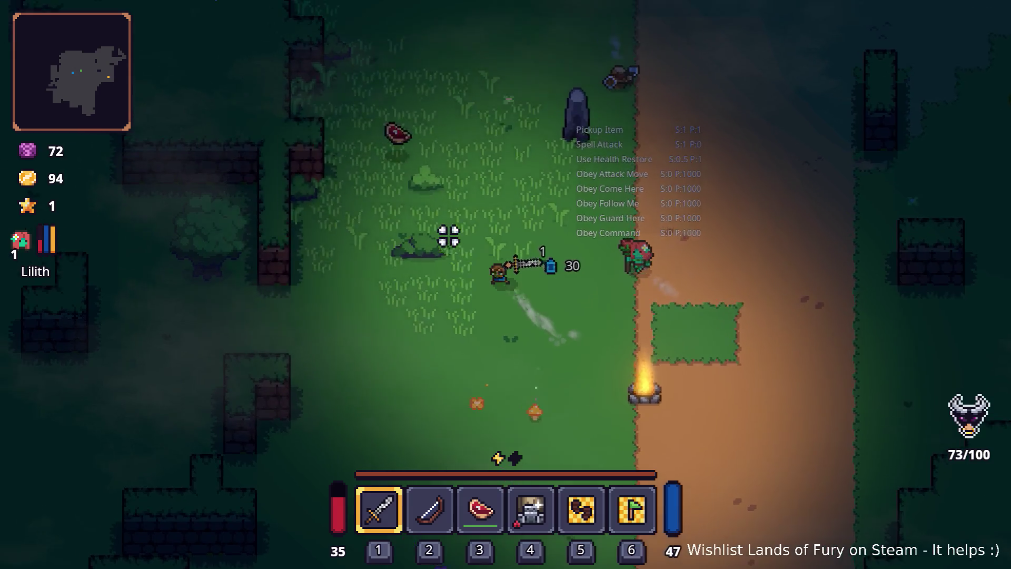
pyautogui.press('a')
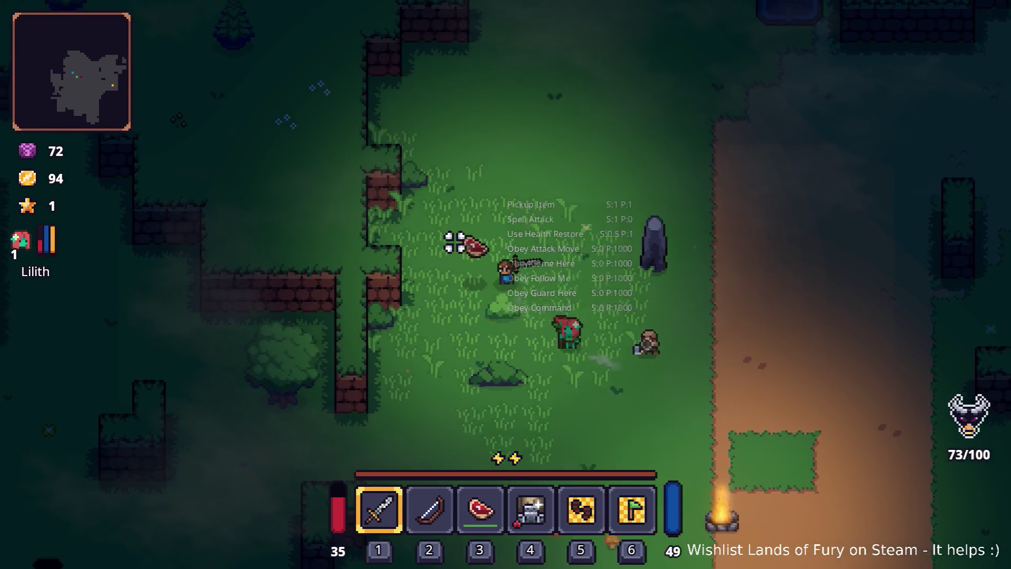
# Step: Pick up the meat, kill the nearby enemy, and reopen the inventory after Lilith levels up
pyautogui.click(553, 335)
pyautogui.press('d')
pyautogui.press('s')
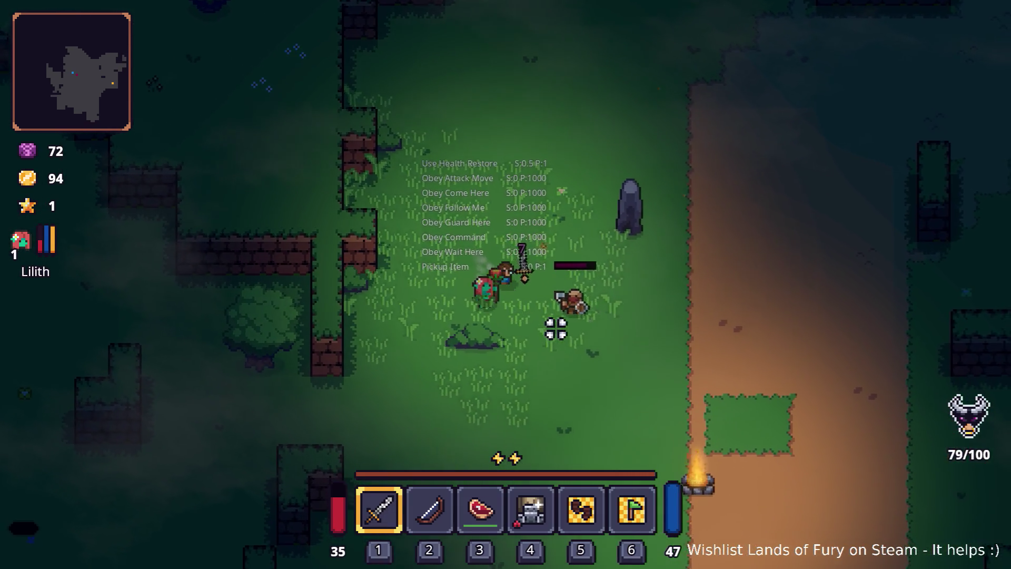
pyautogui.click(565, 317)
pyautogui.click(564, 317)
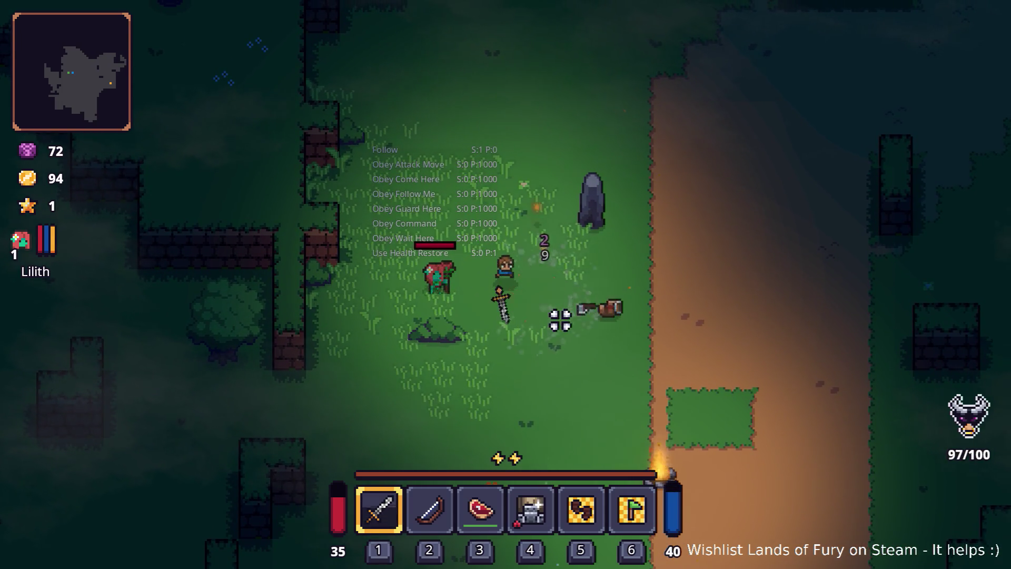
pyautogui.click(574, 324)
pyautogui.press('Tab')
pyautogui.press('Tab')
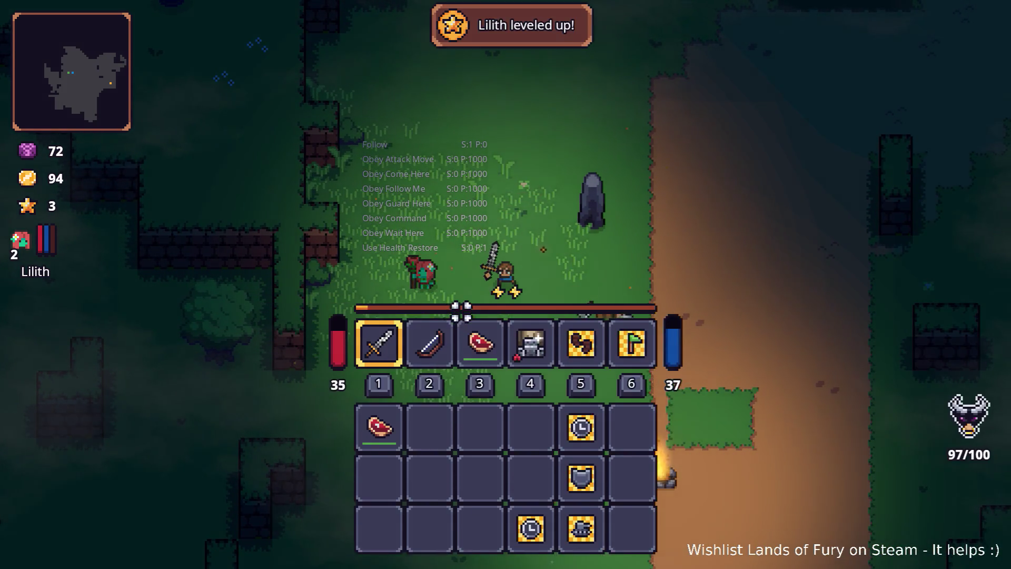
pyautogui.press('Tab')
# Step: Give Lilith Vitality Bond level 1 and raise Support to 2, then confirm and close the inventory
pyautogui.click(274, 380)
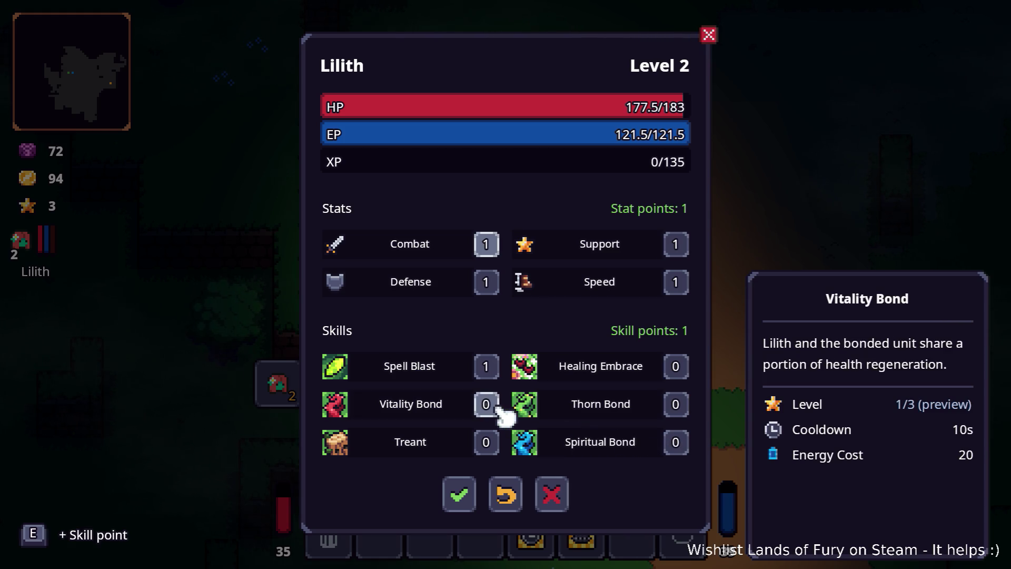
pyautogui.press('e')
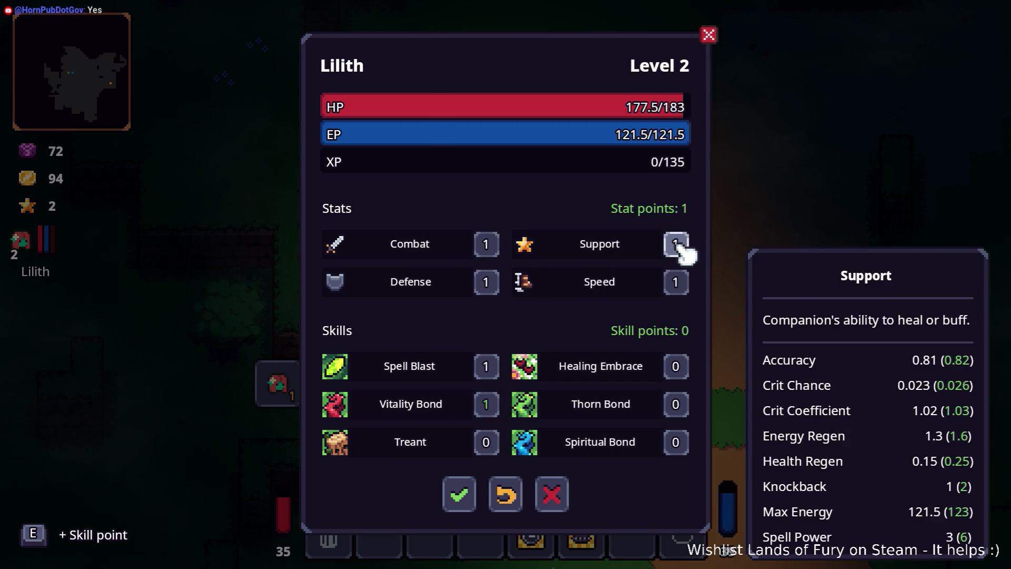
pyautogui.press('e')
pyautogui.click(476, 493)
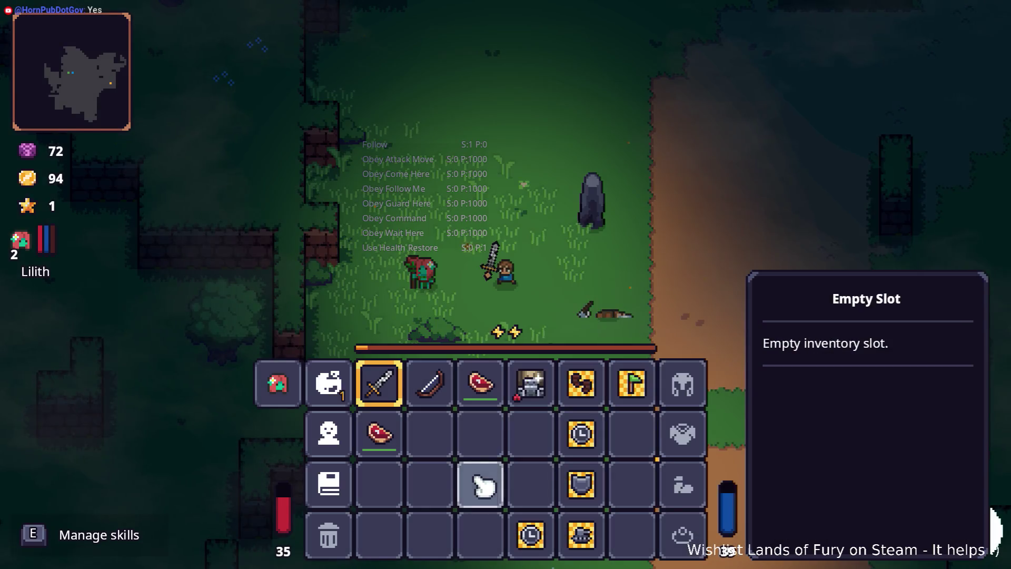
pyautogui.press('Tab')
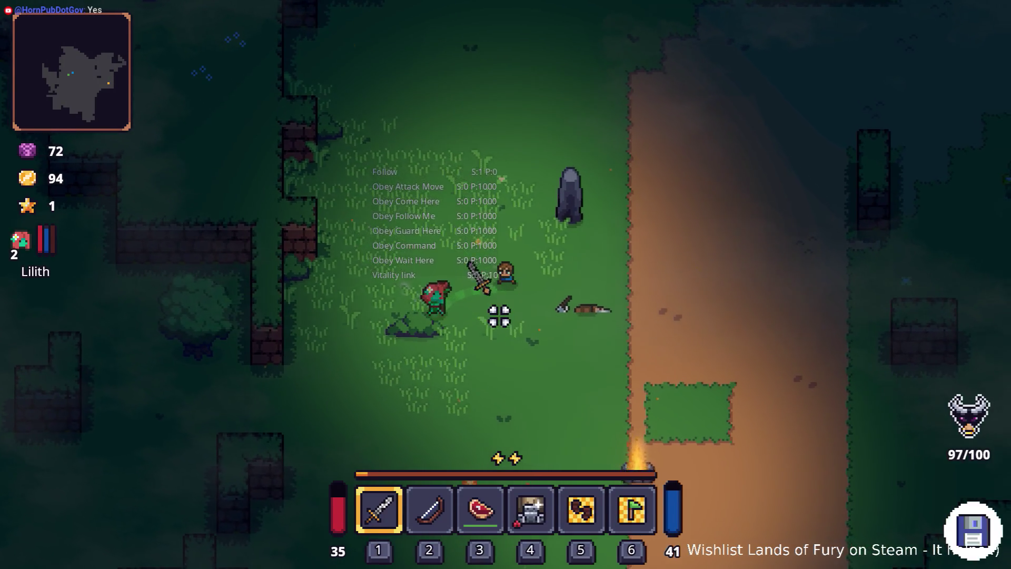
# Step: Walk the hero east along the dirt path, then dash left across the clearing with Lilith following
pyautogui.press('d')
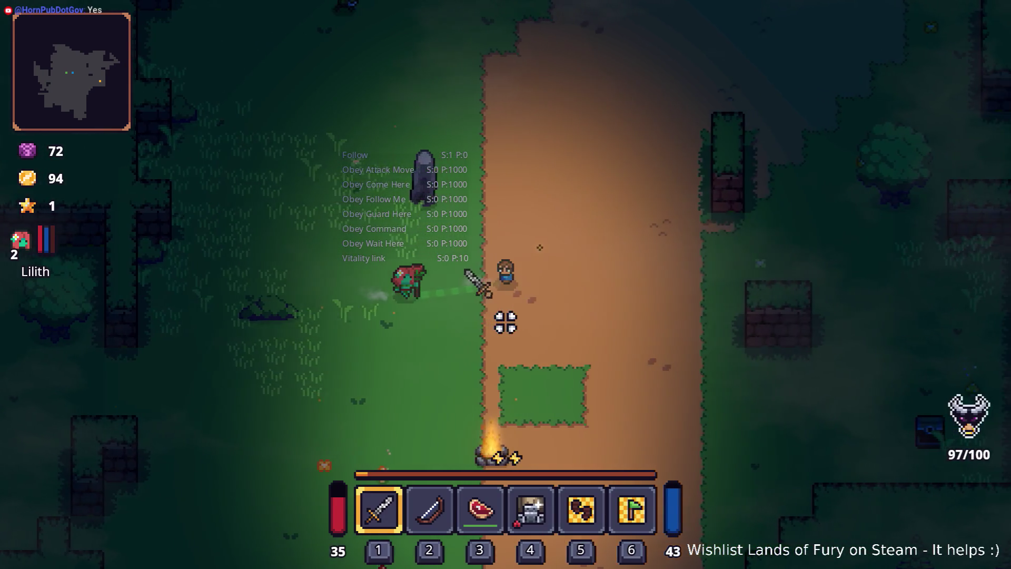
pyautogui.press('d')
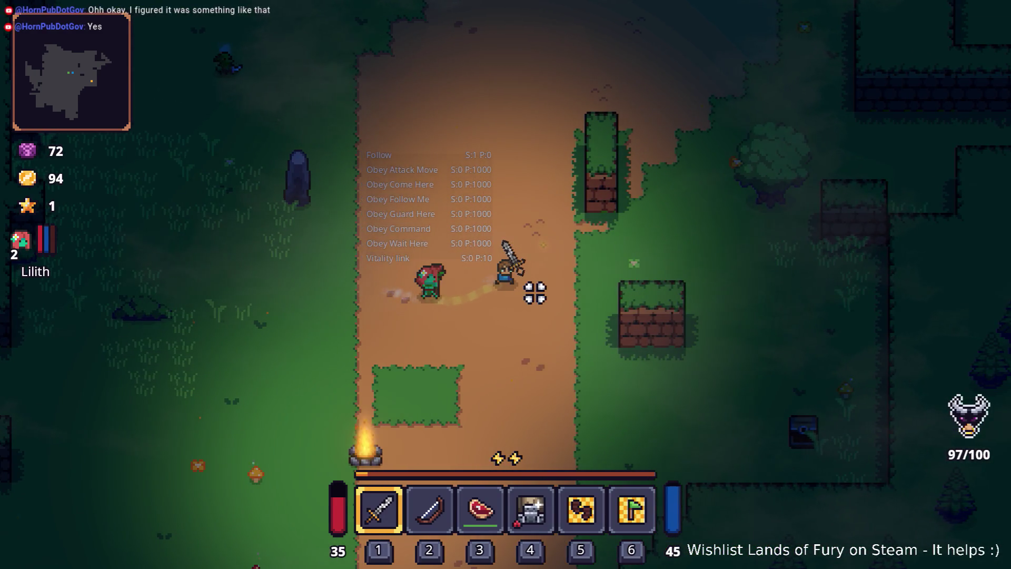
pyautogui.press('d')
pyautogui.press('s')
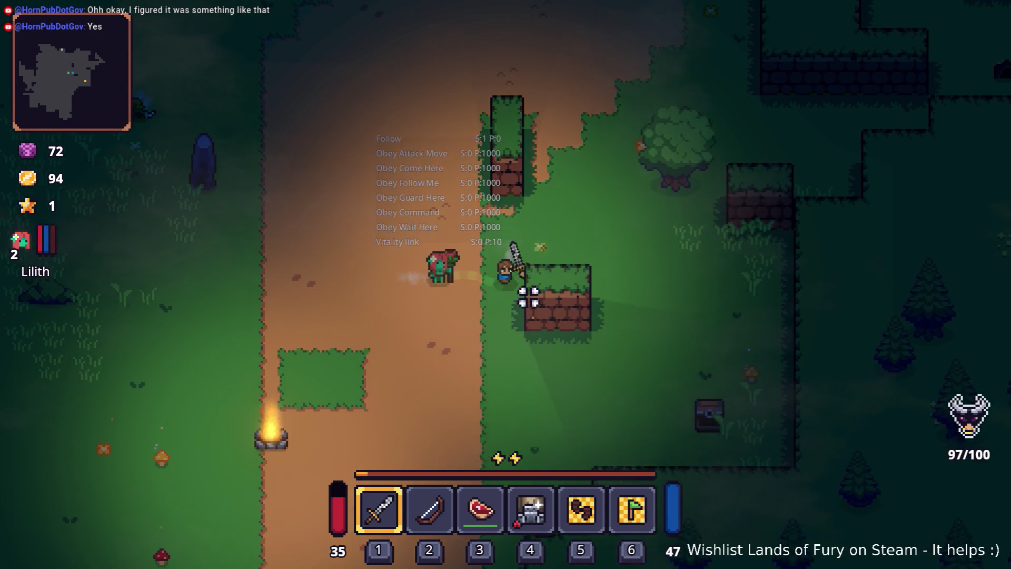
pyautogui.press('a')
pyautogui.press('space')
pyautogui.press('a')
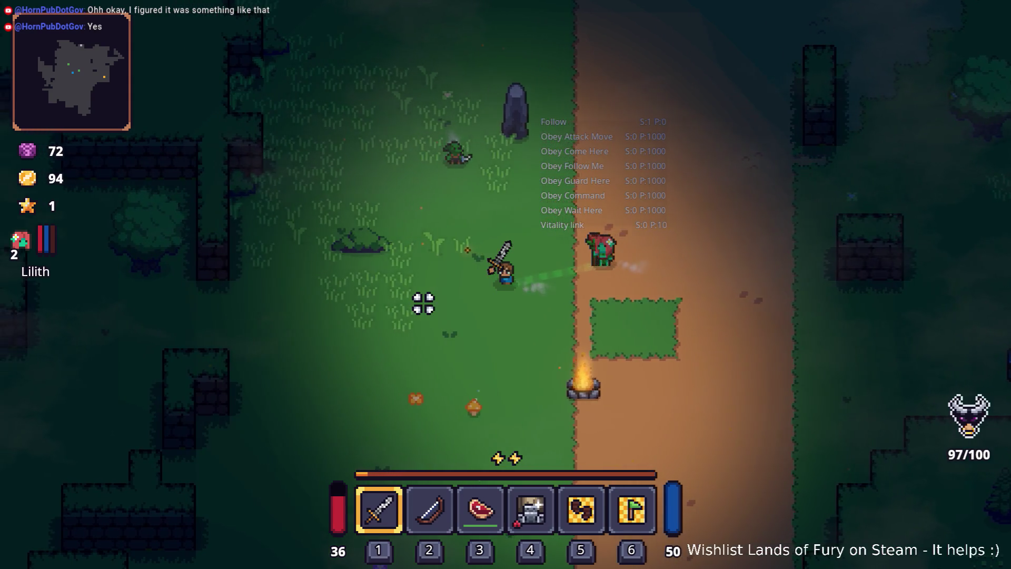
pyautogui.press('a')
pyautogui.press('s')
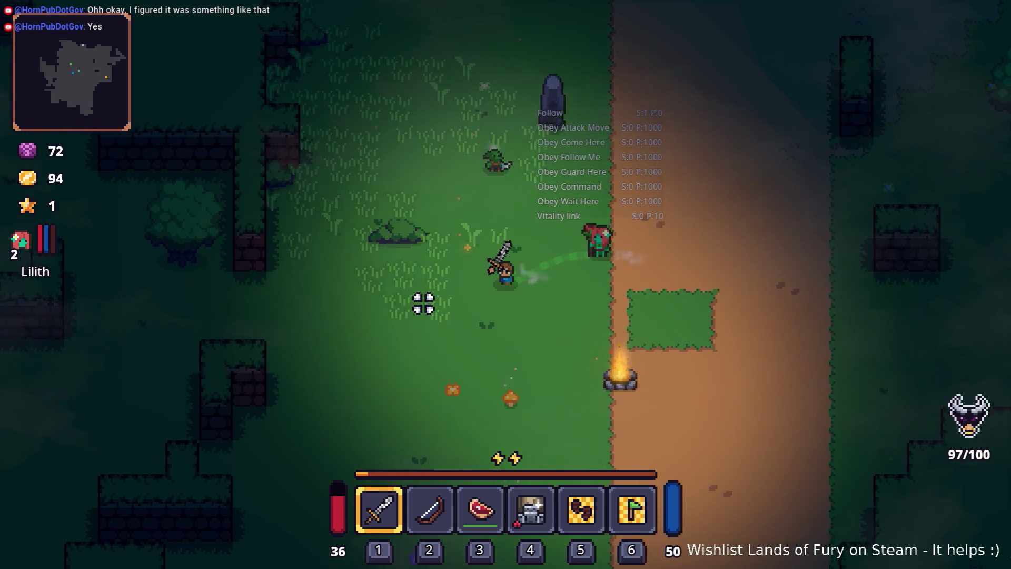
pyautogui.press('a')
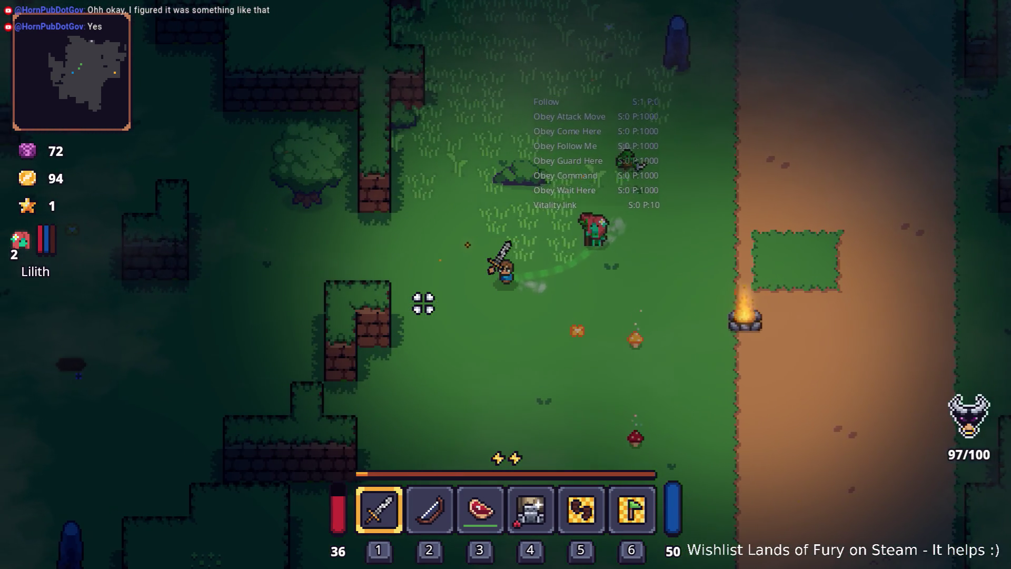
pyautogui.press('space')
pyautogui.press('a')
pyautogui.press('s')
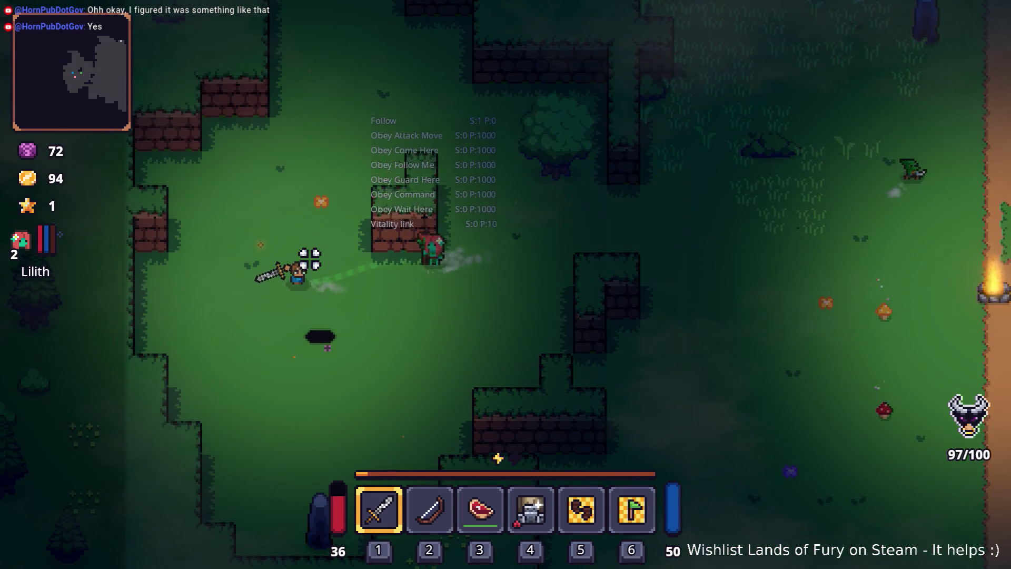
# Step: Head back up and right with a dash, then bring up the developer console
pyautogui.press('w')
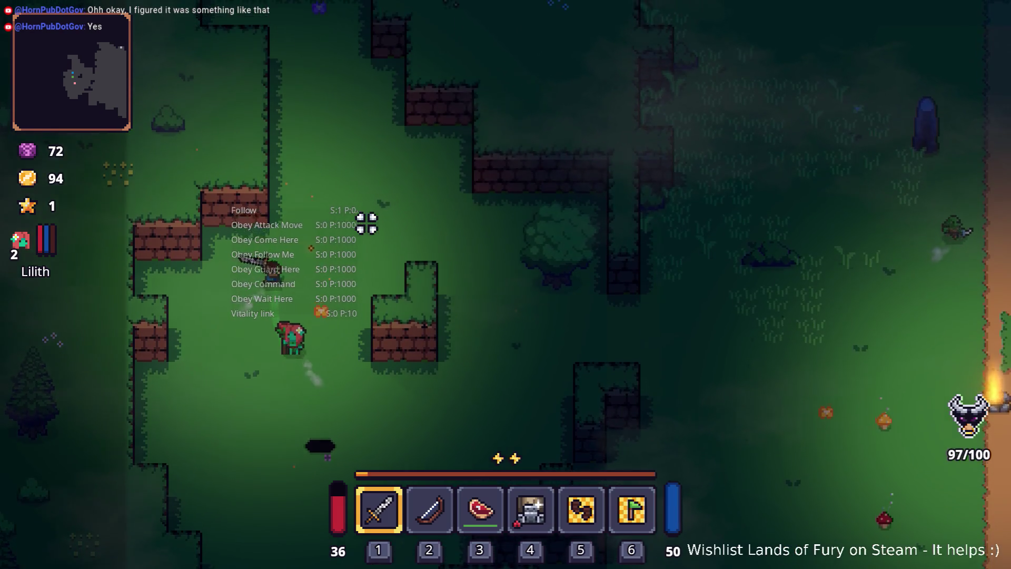
pyautogui.press('w')
pyautogui.press('d')
pyautogui.press('space')
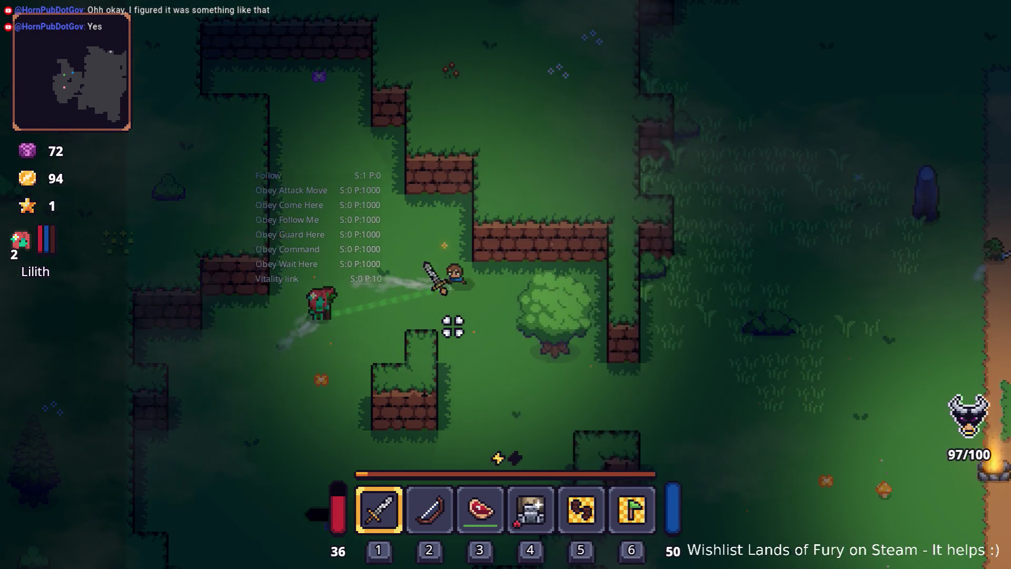
pyautogui.press('d')
pyautogui.press('s')
pyautogui.press('`')
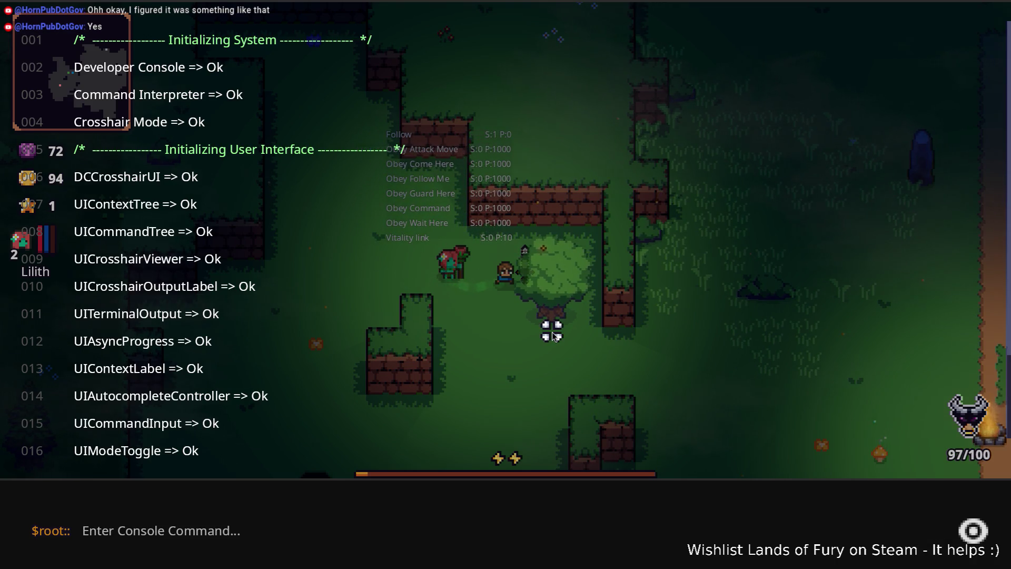
# Step: Run Companion.CompanionAddLevels(5) in the console to raise Lilith to level 7
pyautogui.write('com')
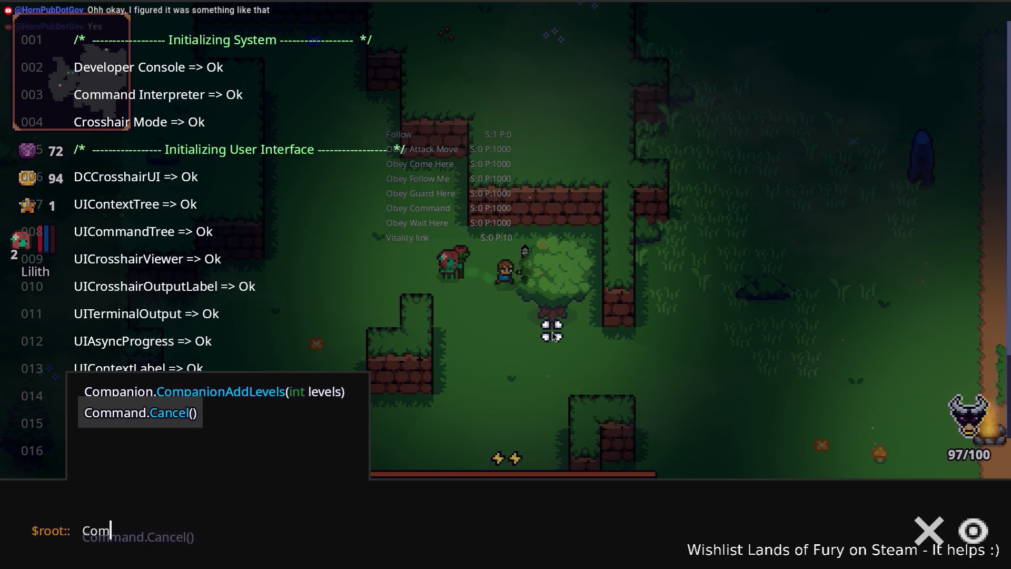
pyautogui.write('p')
pyautogui.press('Tab')
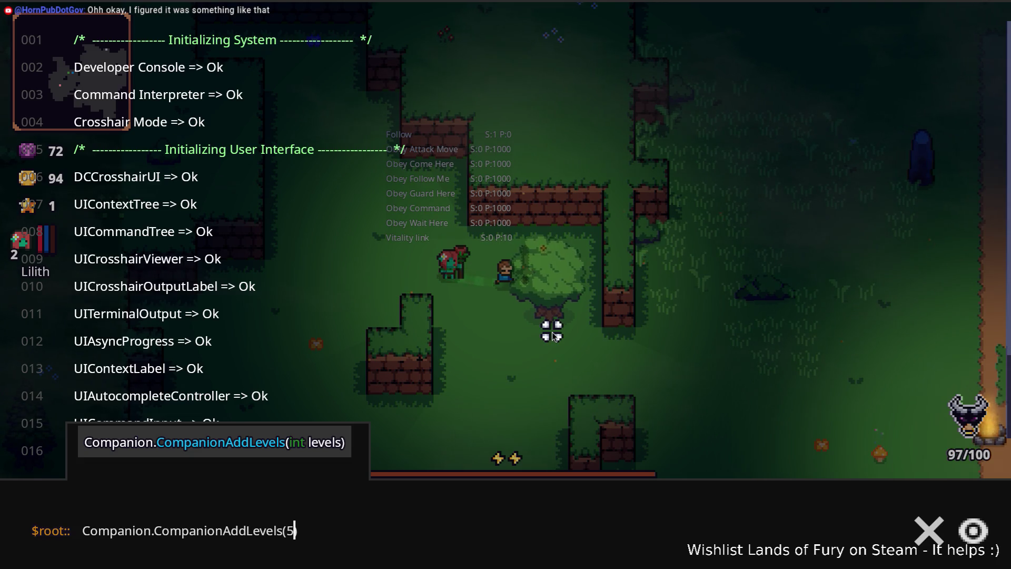
pyautogui.write(')')
pyautogui.press('Return')
pyautogui.press('`')
# Step: Walk toward the campfire, then spend Lilith's skill point on Spiritual Bond and confirm
pyautogui.press('d')
pyautogui.press('s')
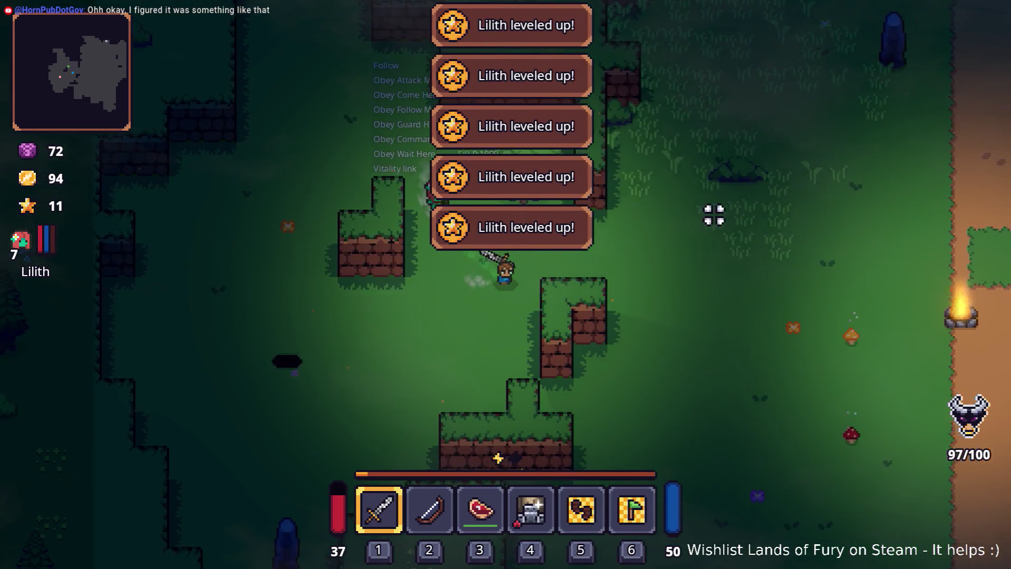
pyautogui.press('d')
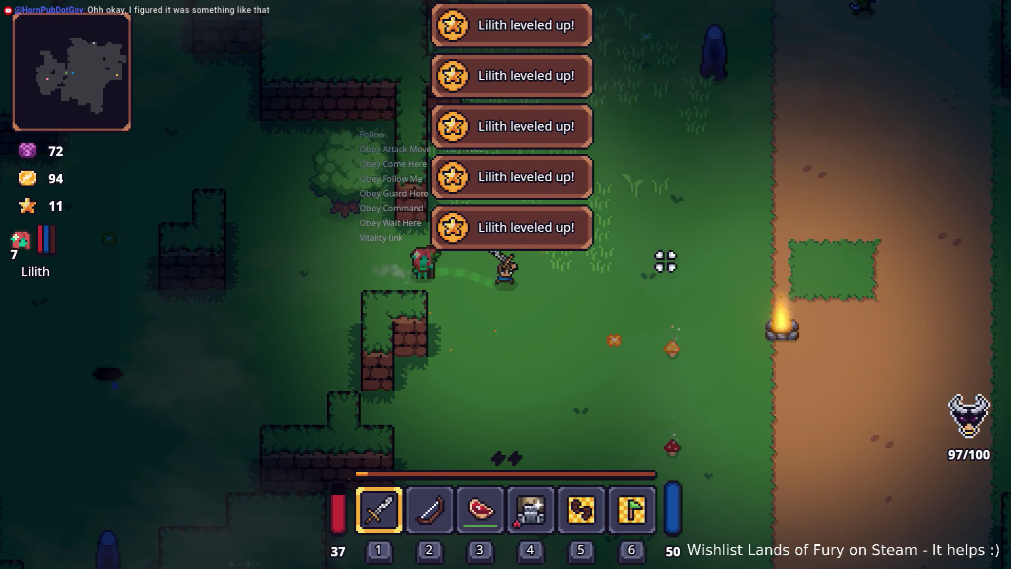
pyautogui.press('Tab')
pyautogui.click(279, 382)
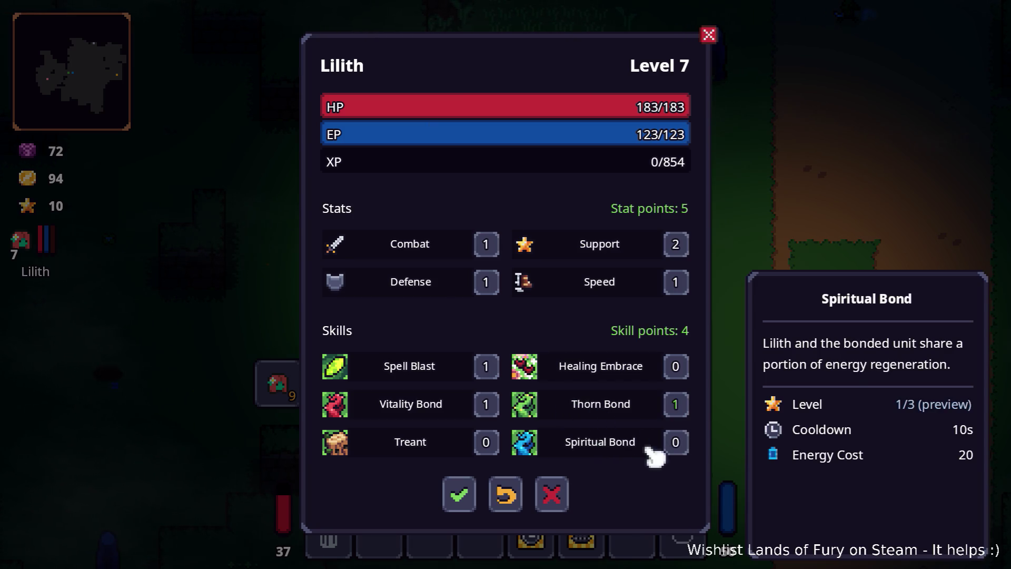
pyautogui.click(465, 499)
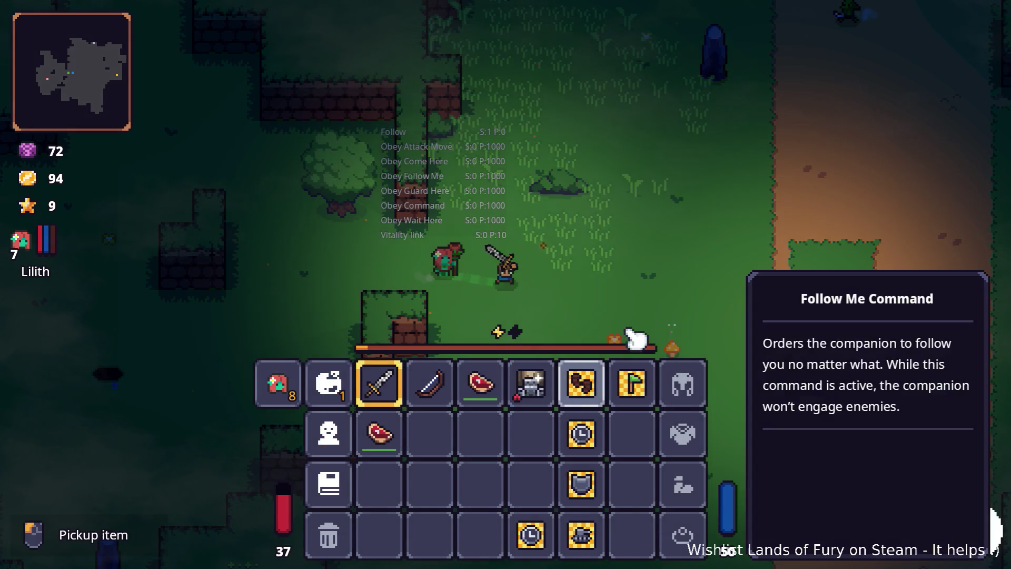
pyautogui.press('Tab')
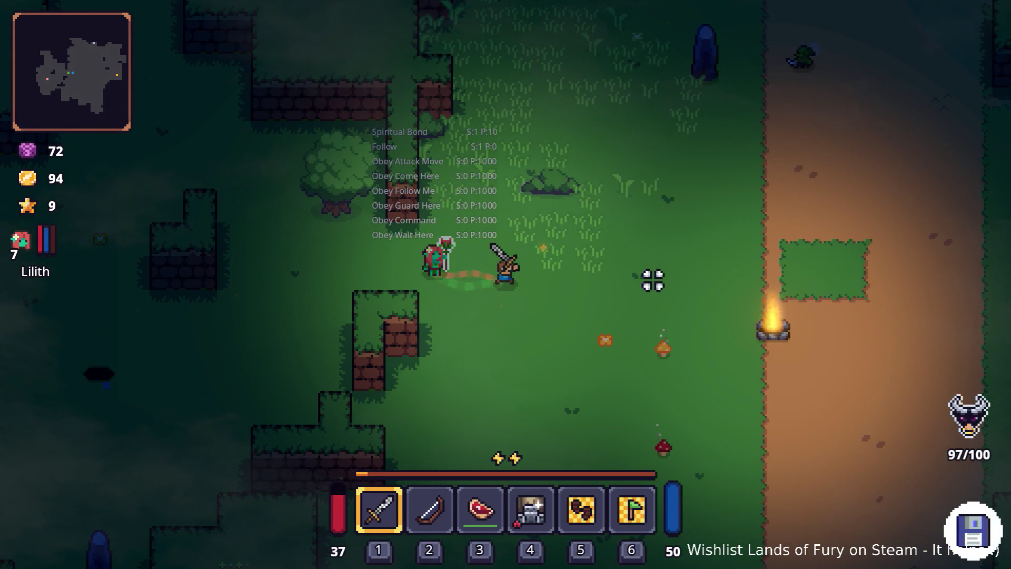
# Step: Walk the hero up the dirt path, then back left and down through the forest
pyautogui.press('d')
pyautogui.press('w')
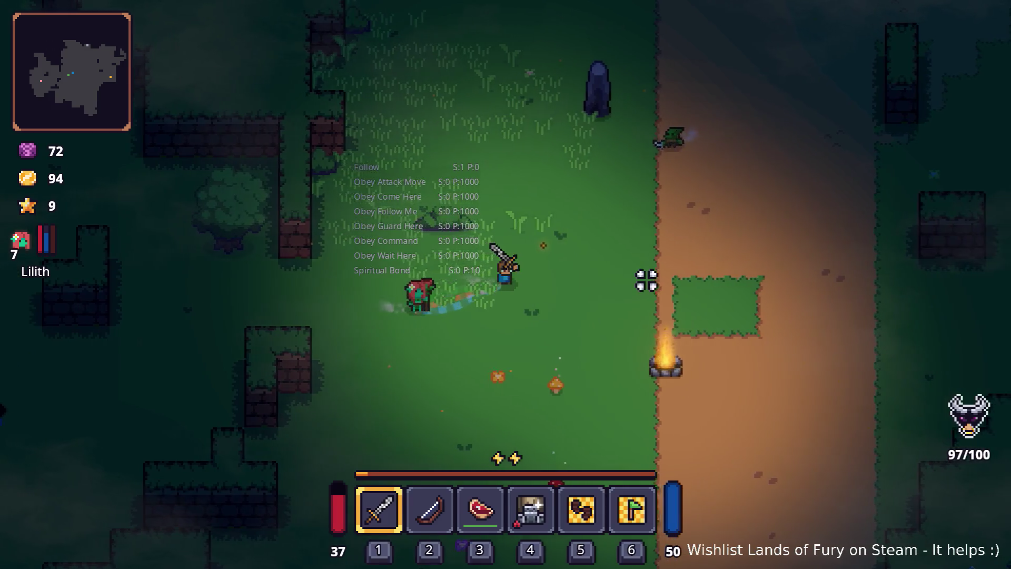
pyautogui.press('d')
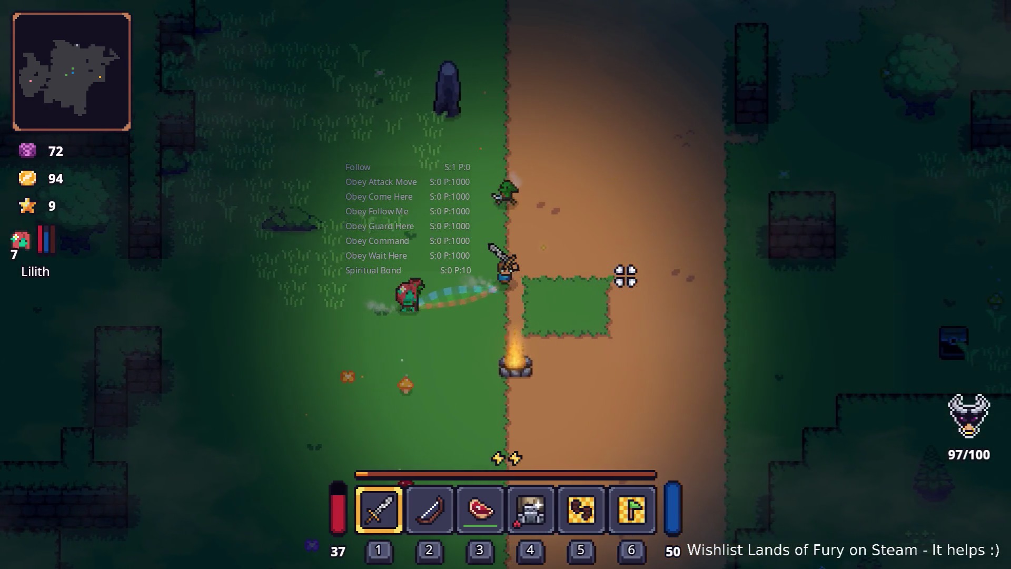
pyautogui.press('d')
pyautogui.press('w')
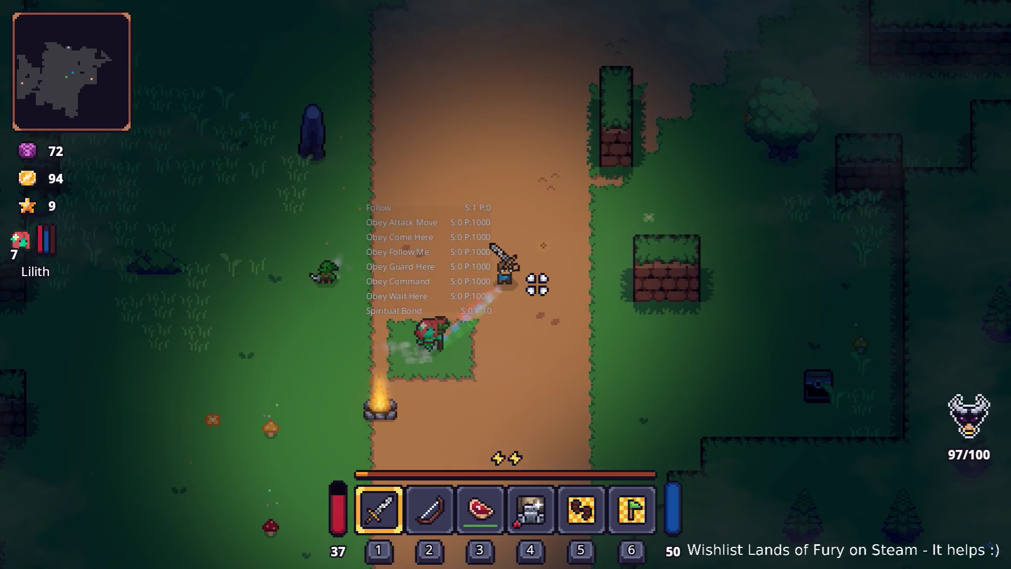
pyautogui.press('w')
pyautogui.press('d')
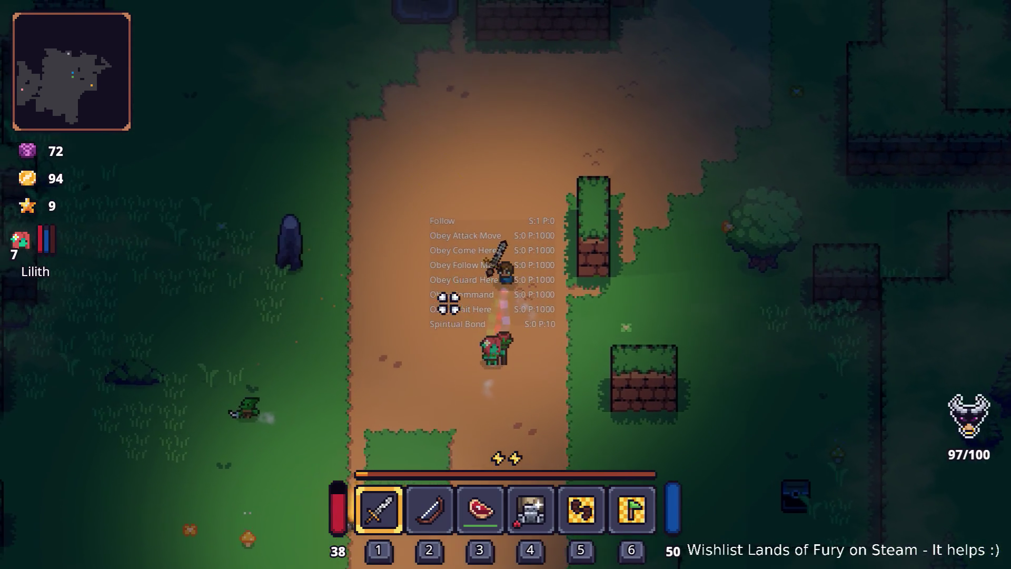
pyautogui.press('w')
pyautogui.press('a')
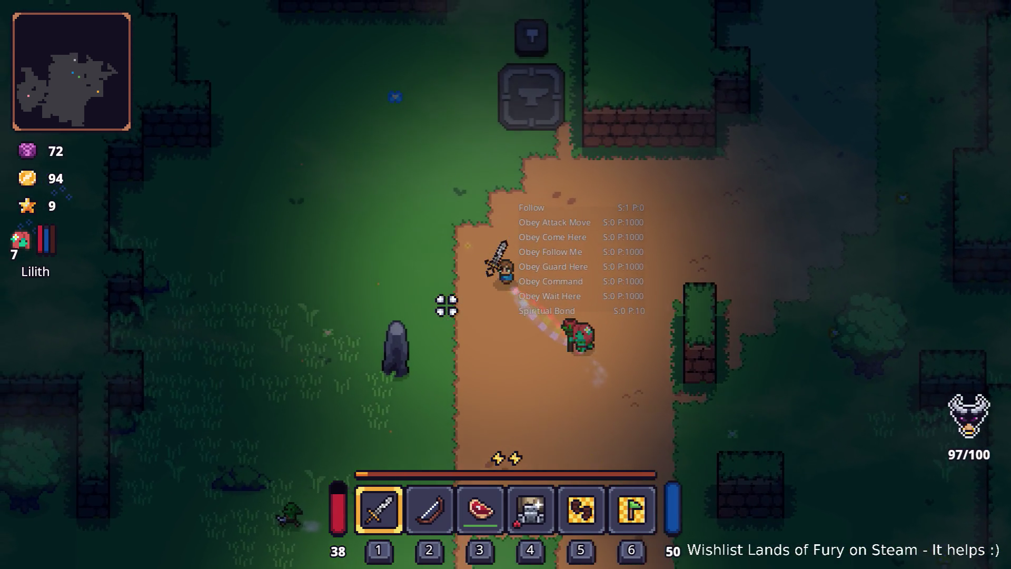
pyautogui.press('a')
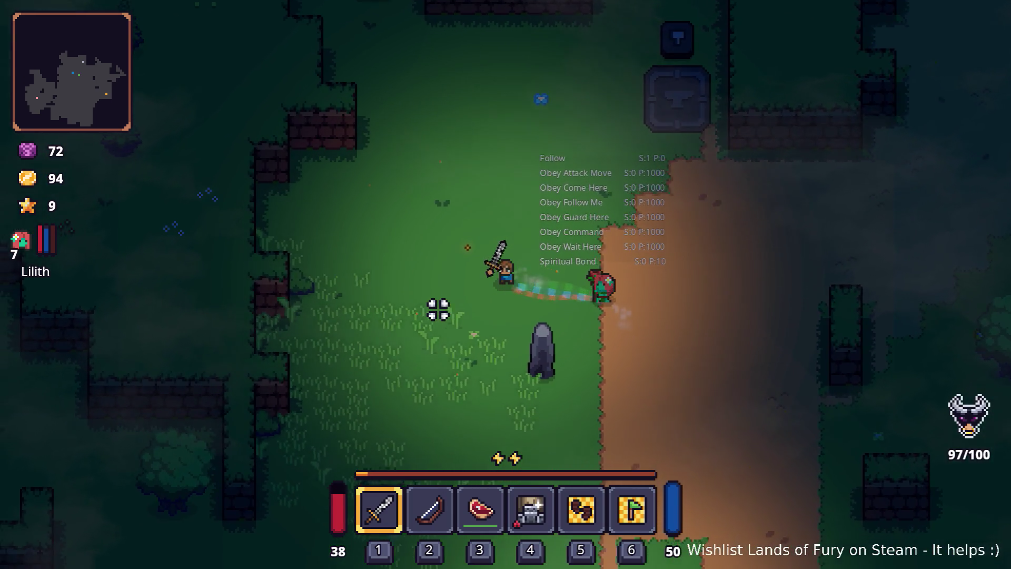
pyautogui.press('s')
pyautogui.press('a')
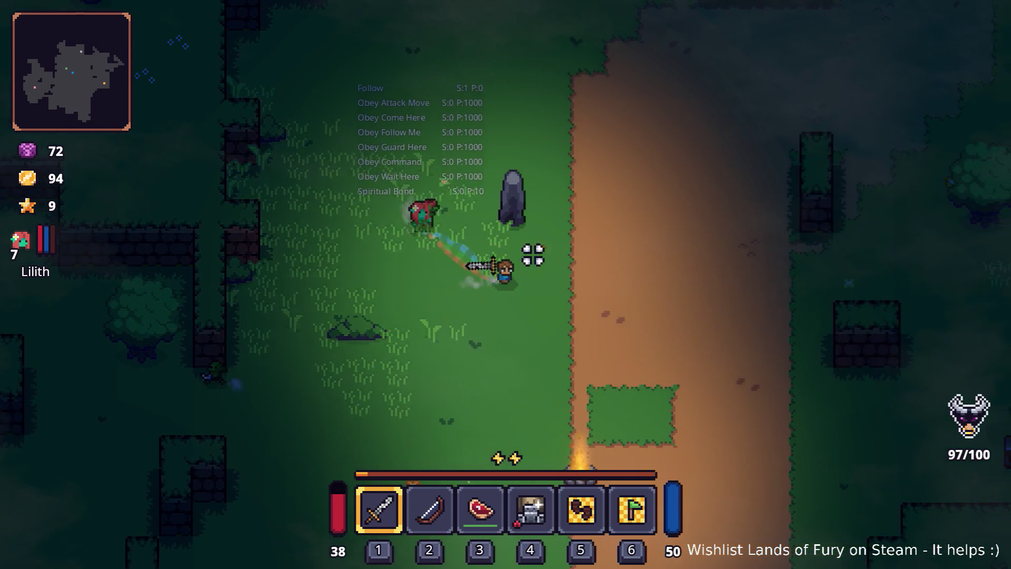
# Step: Walk the hero steadily up and to the right with Lilith following
pyautogui.press('d')
pyautogui.press('w')
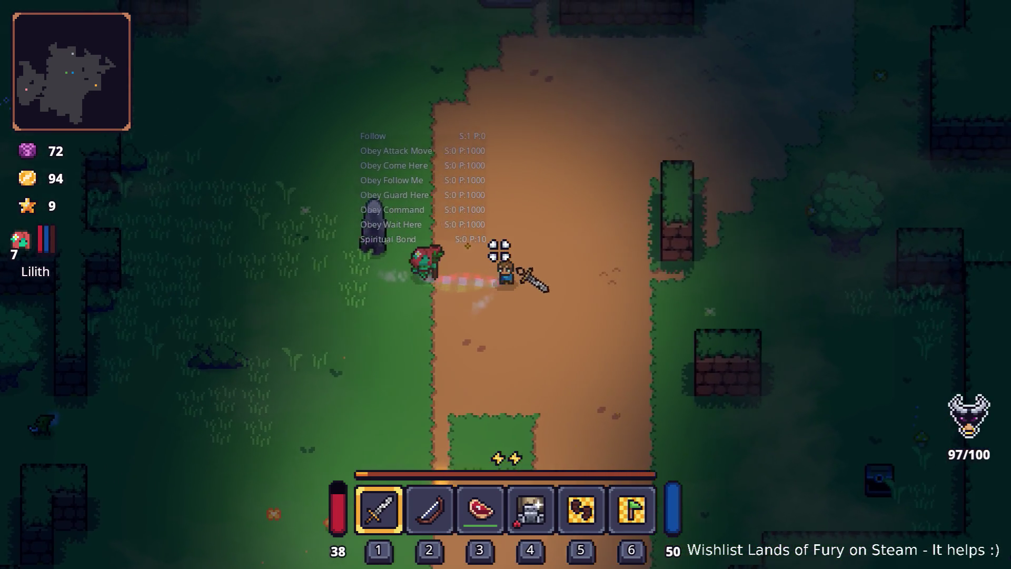
pyautogui.press('d')
pyautogui.press('w')
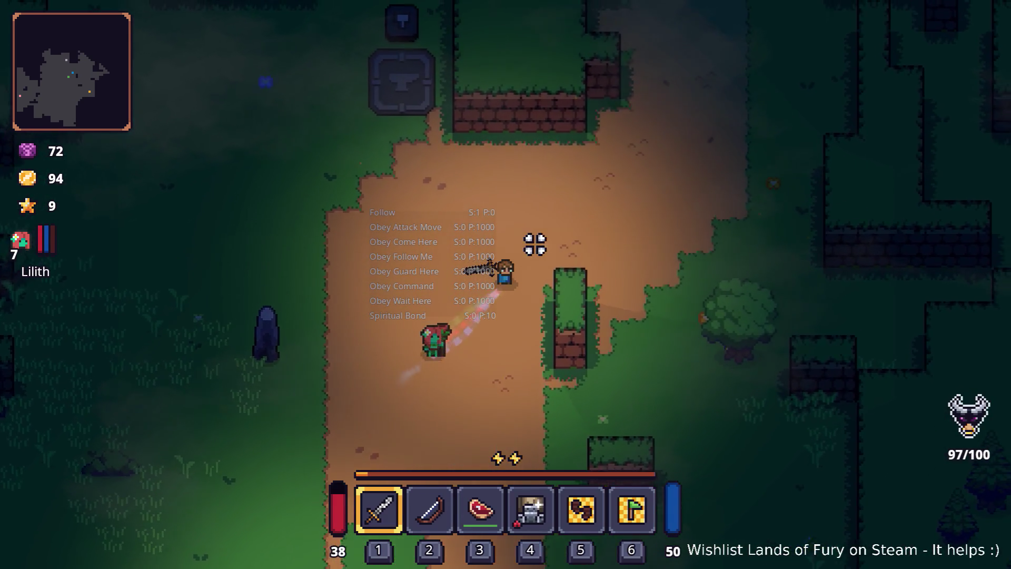
pyautogui.press('d')
pyautogui.press('w')
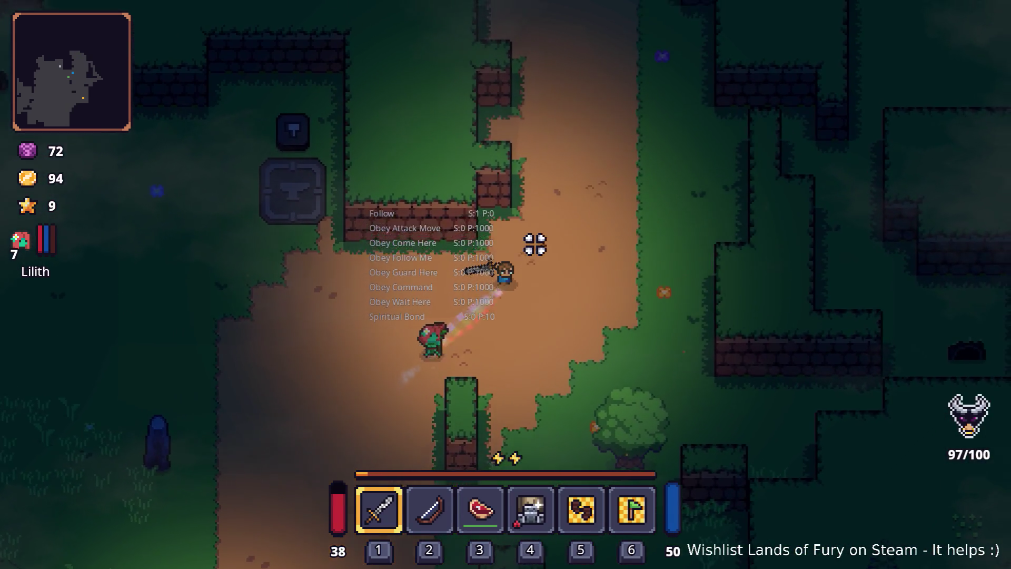
pyautogui.press('d')
pyautogui.press('w')
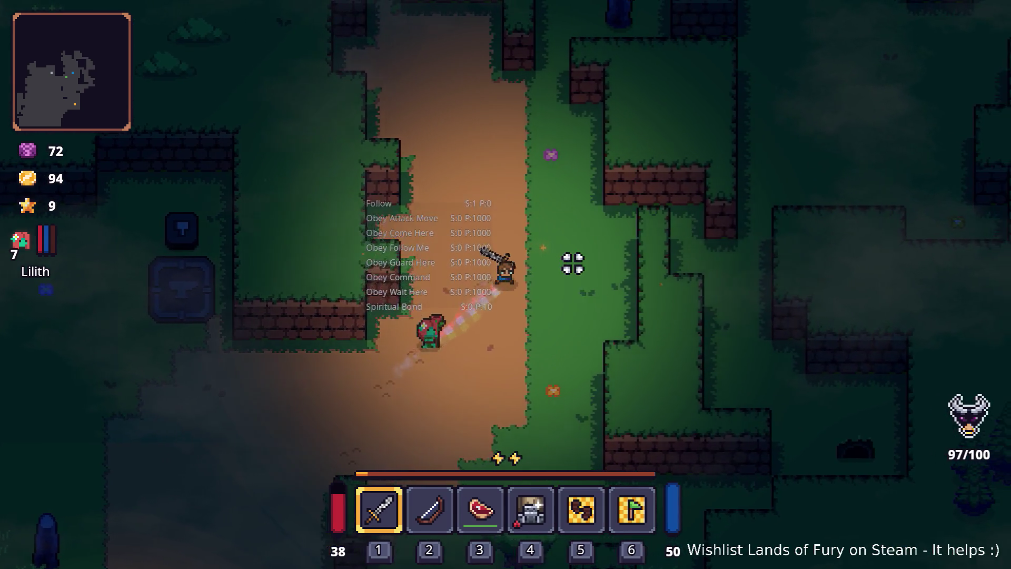
pyautogui.press('d')
pyautogui.press('w')
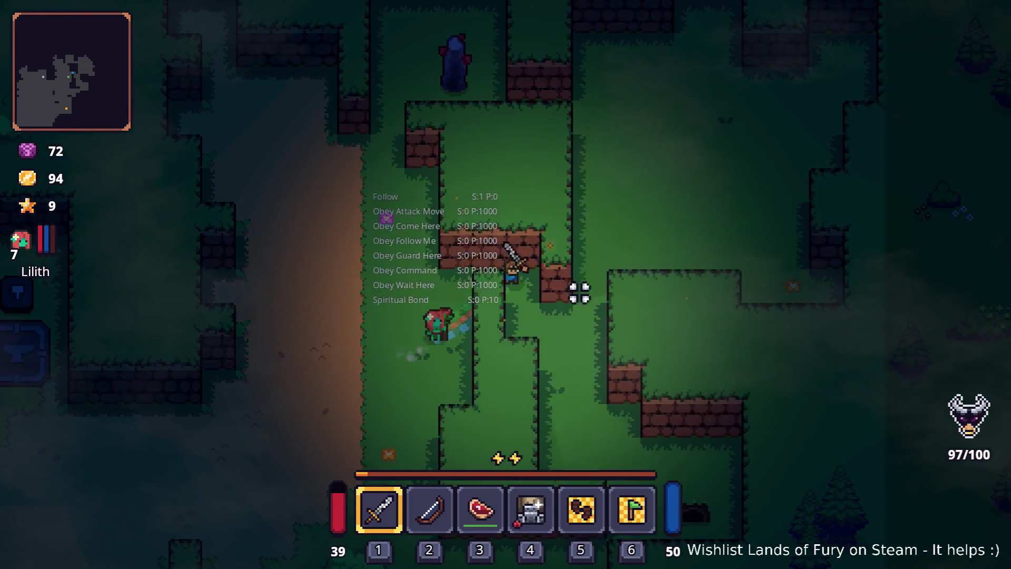
# Step: Dash into the grassy walled clearing and bring up Lilith's stats and skills panel
pyautogui.press('d')
pyautogui.press('s')
pyautogui.press('w')
pyautogui.press('d')
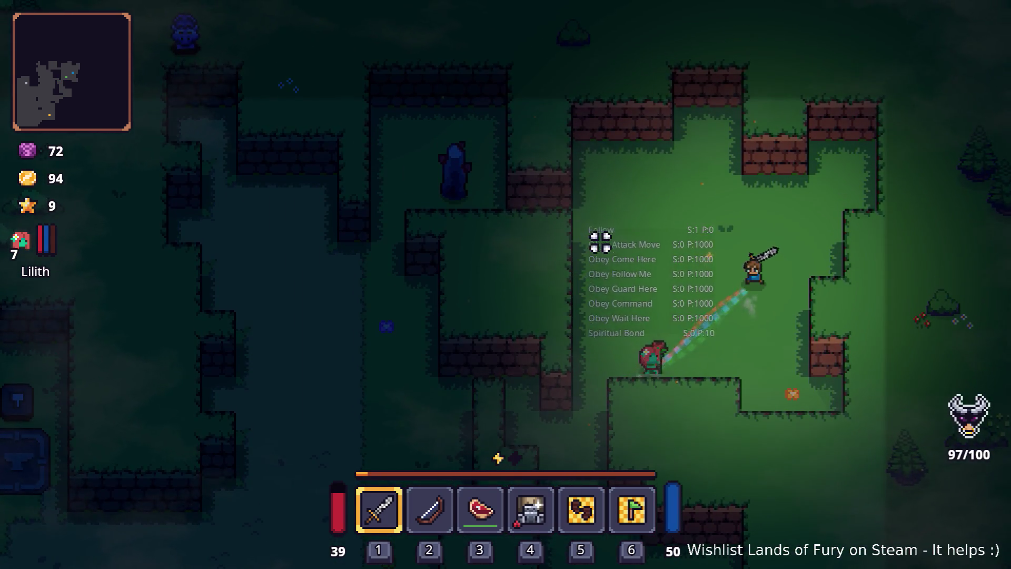
pyautogui.press('i')
pyautogui.click(347, 388)
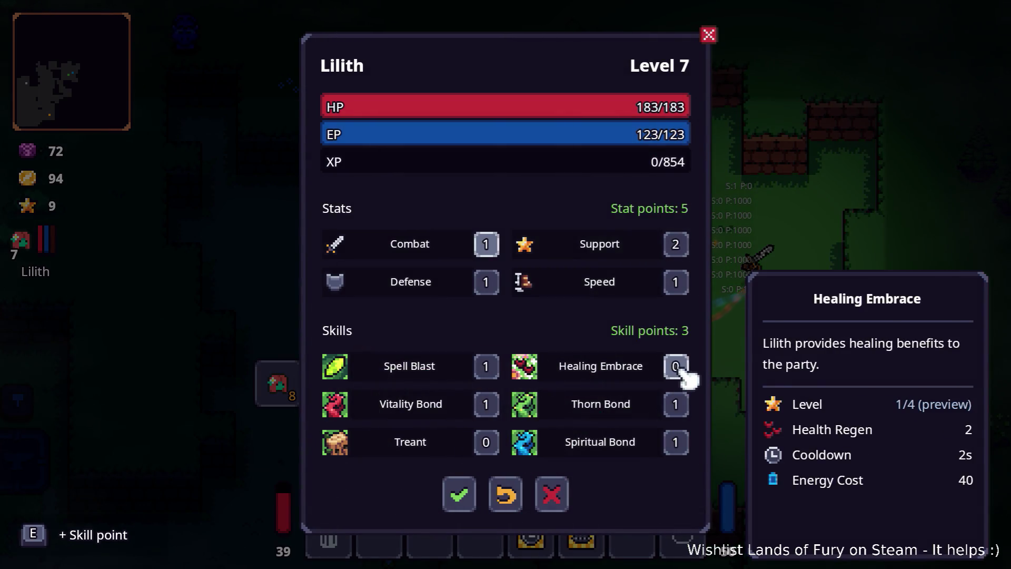
# Step: Put a skill point into Lilith's Treant skill, confirm, and close the inventory
pyautogui.click(486, 442)
pyautogui.click(461, 493)
pyautogui.press('i')
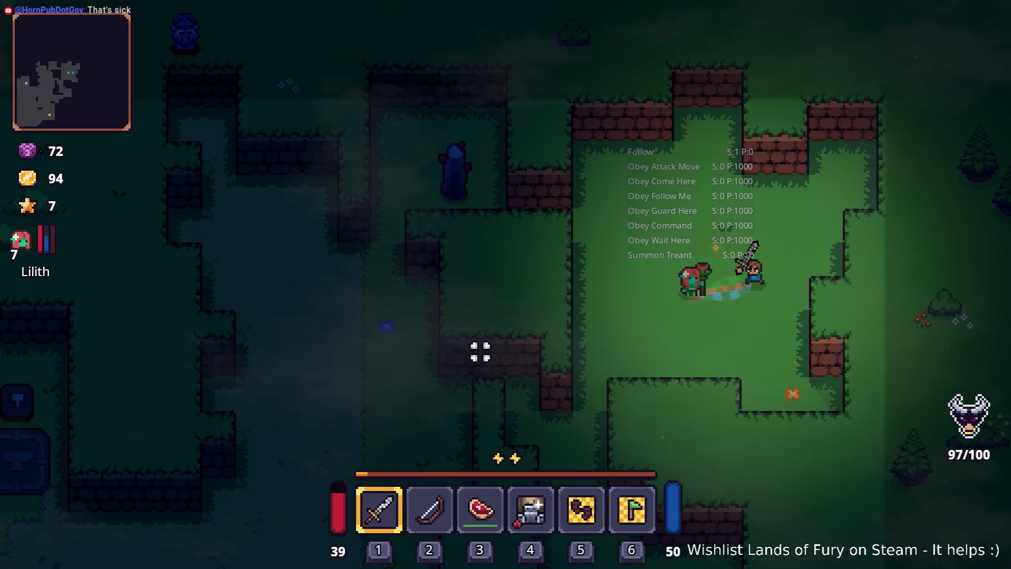
# Step: Walk the hero down and left toward the cave hole
pyautogui.press('s')
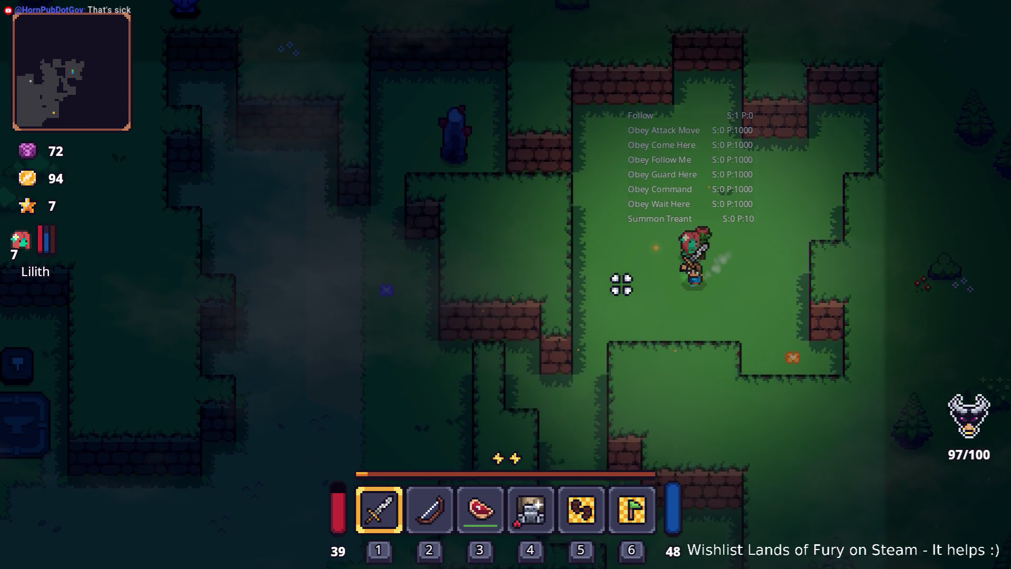
pyautogui.press('s')
pyautogui.press('a')
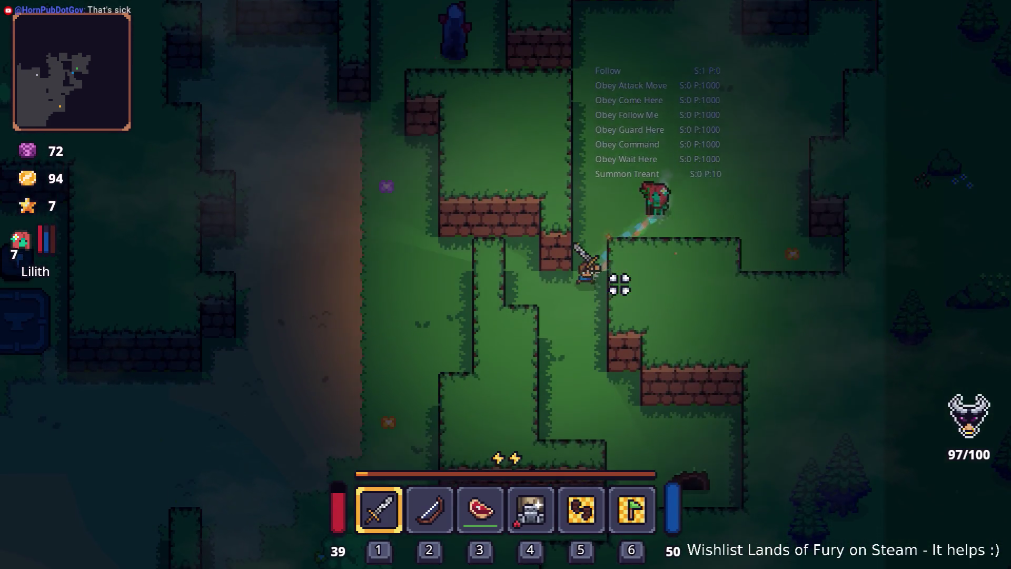
# Step: Walk the hero down the dirt path, past the campfire and onto the grass
pyautogui.press('a')
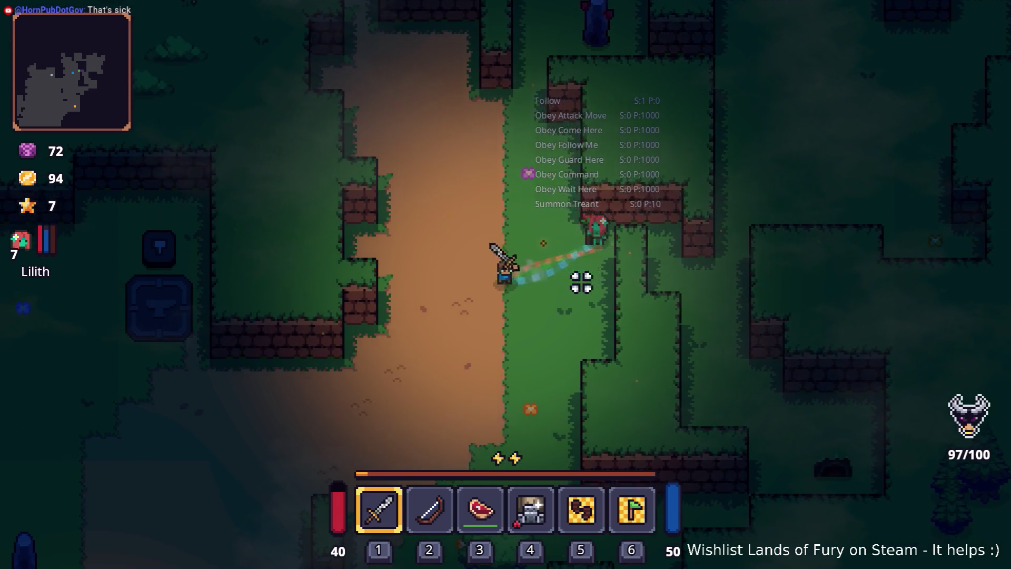
pyautogui.press('s')
pyautogui.press('a')
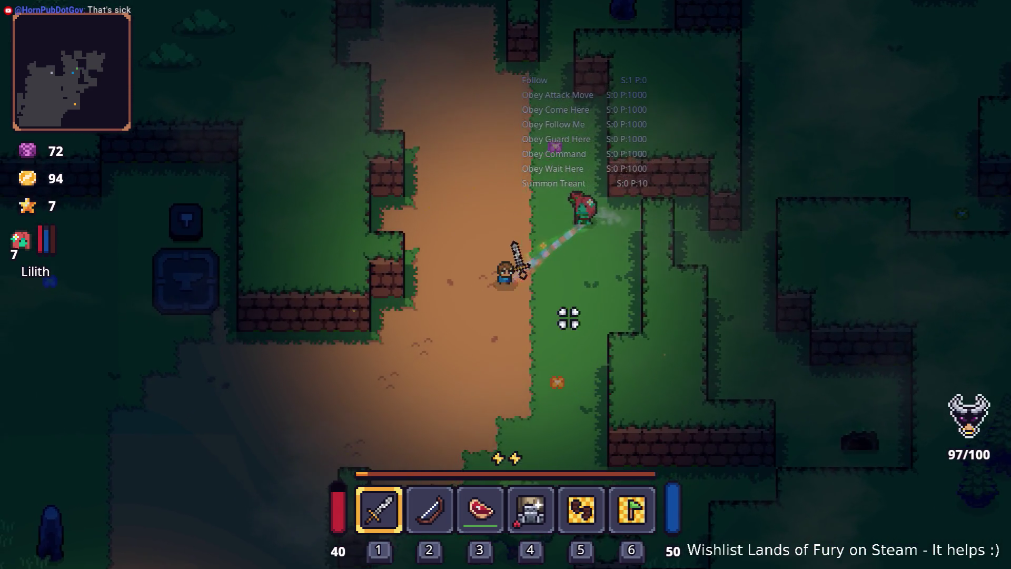
pyautogui.press('d')
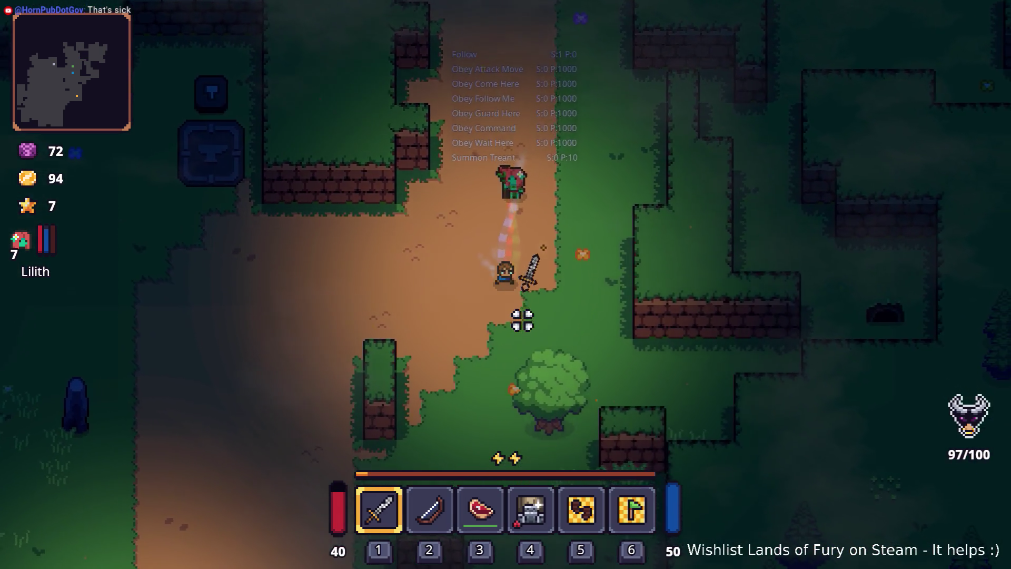
pyautogui.press('s')
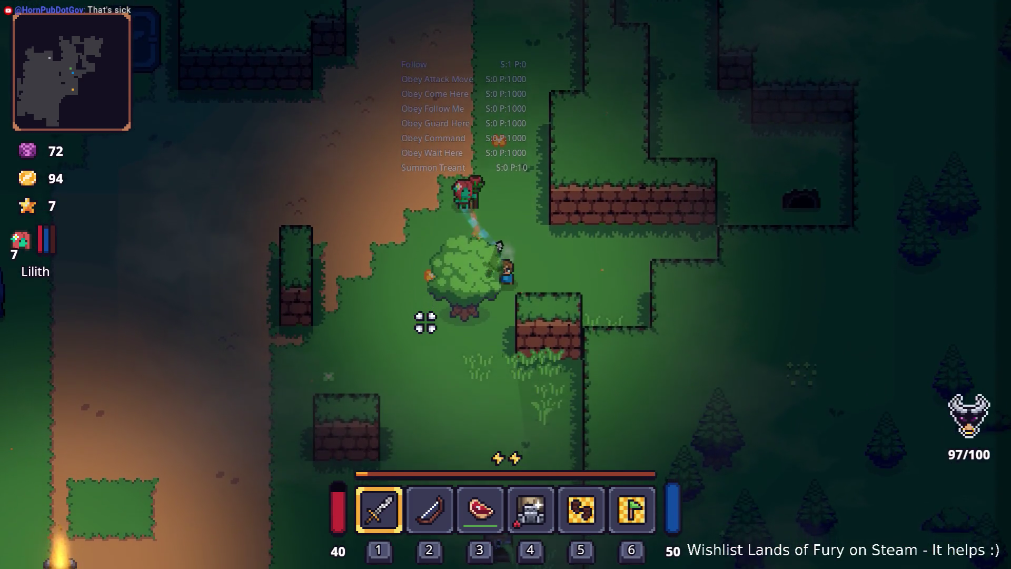
pyautogui.press('s')
pyautogui.press('a')
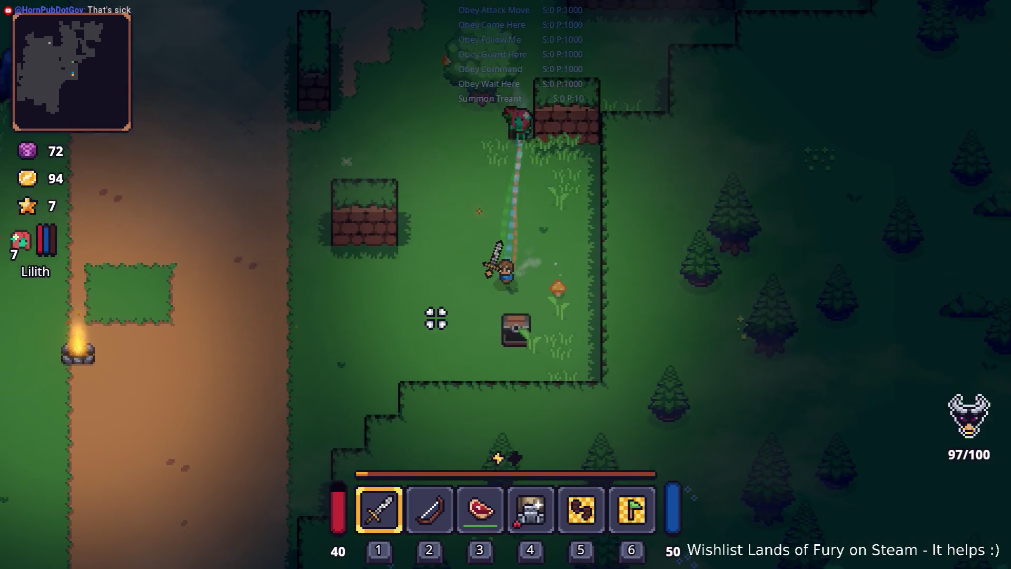
pyautogui.press('a')
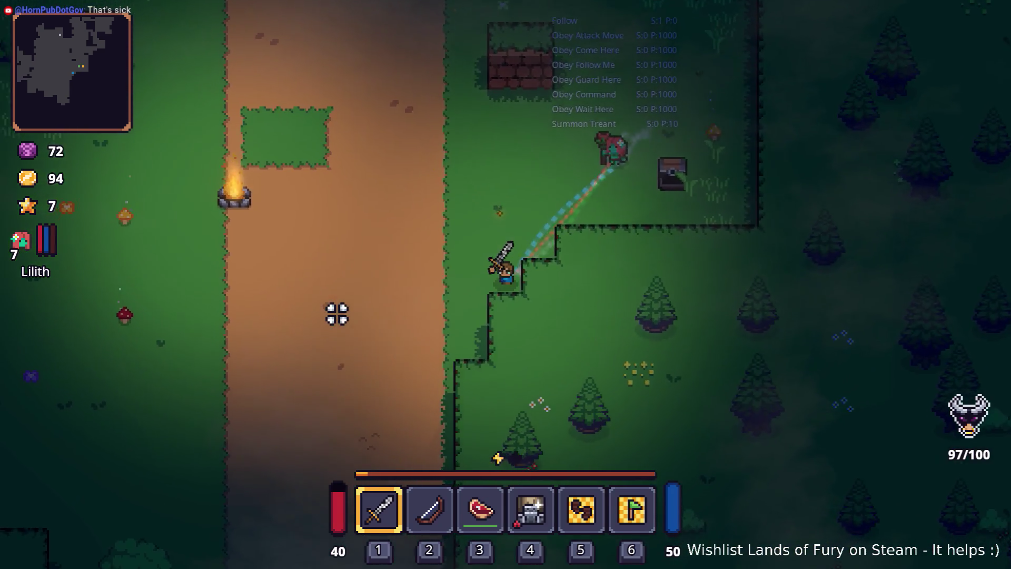
pyautogui.press('w')
pyautogui.press('a')
pyautogui.press('w')
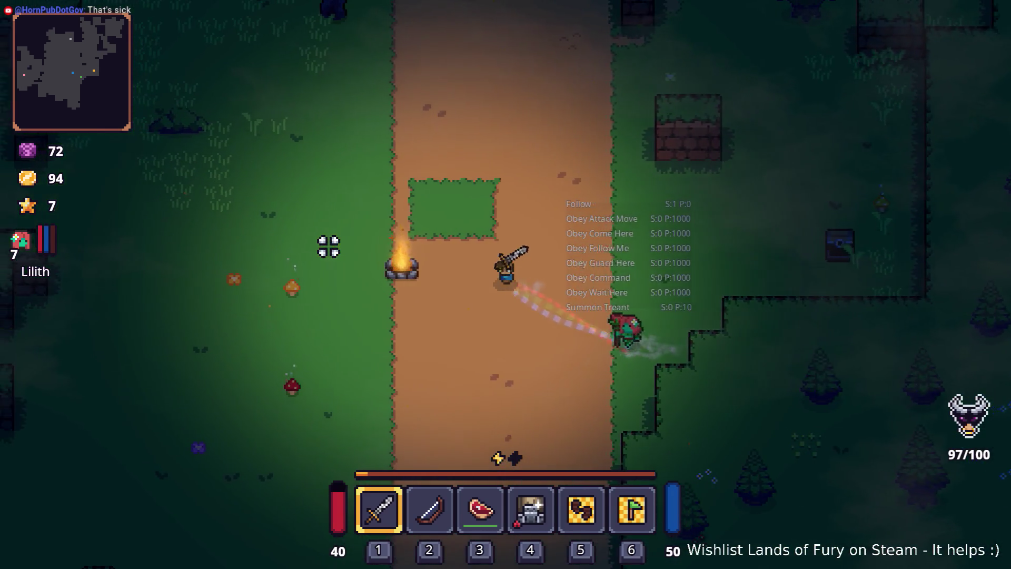
pyautogui.press('a')
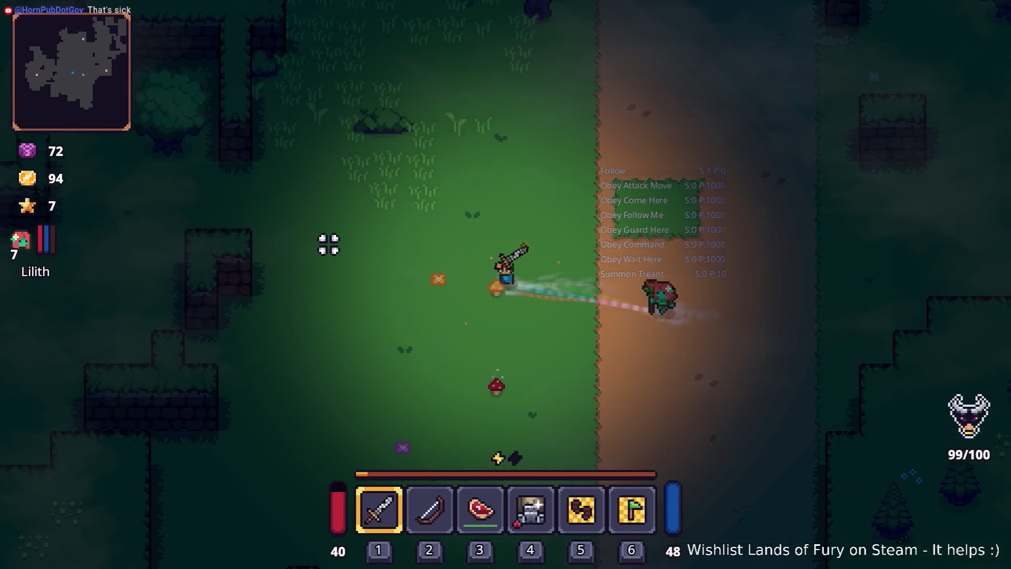
pyautogui.press('s')
# Step: Continue left across the grass and enter Lesser Didra Cavern through the hole
pyautogui.press('a')
pyautogui.press('w')
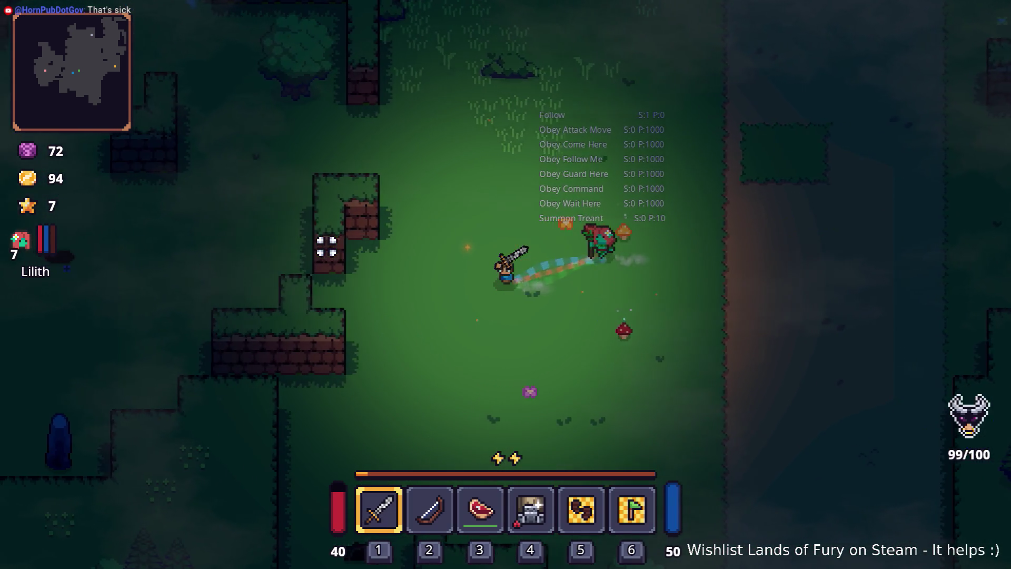
pyautogui.press('s')
pyautogui.press('a')
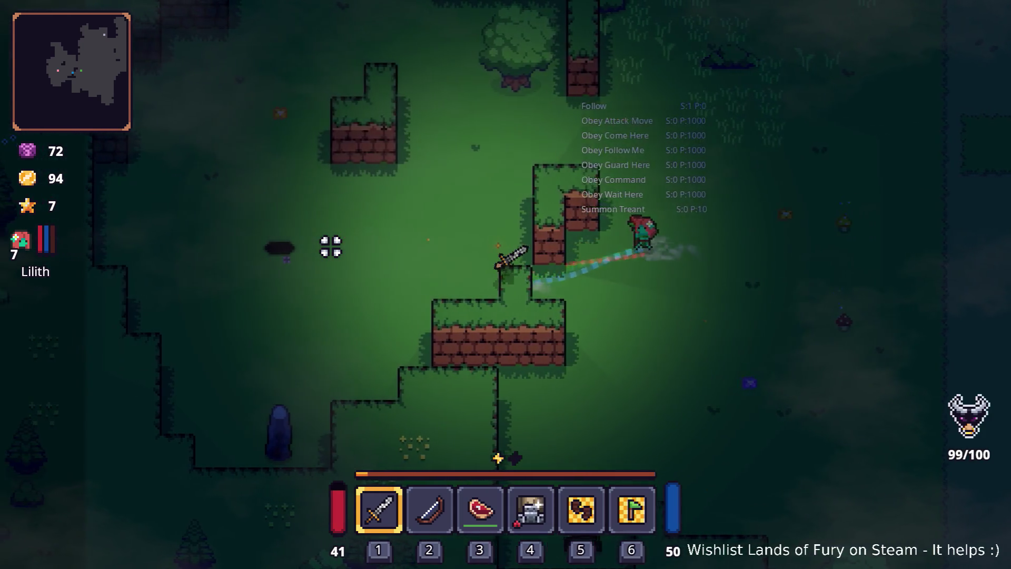
pyautogui.press('a')
pyautogui.press('w')
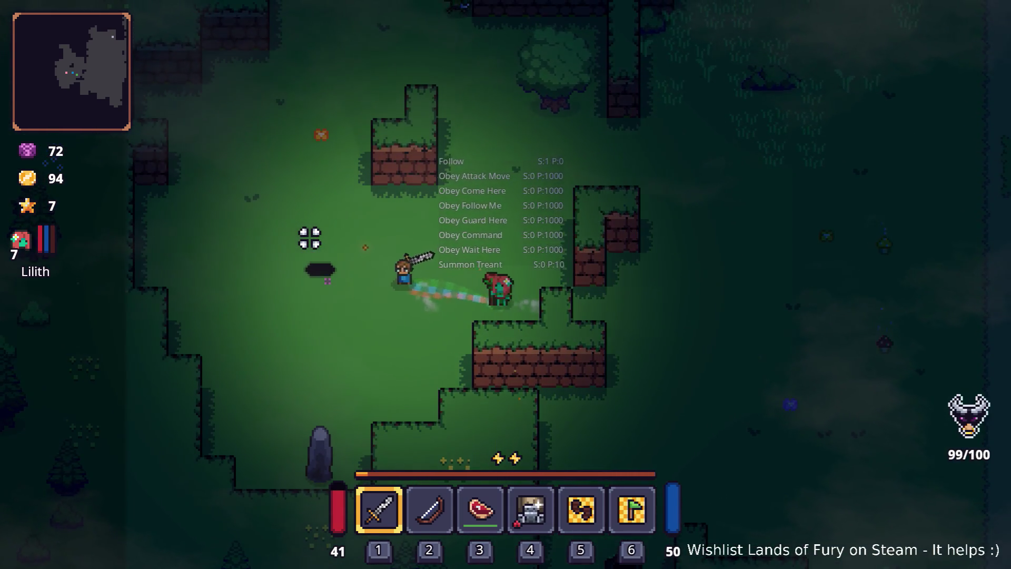
pyautogui.press('a')
pyautogui.press('s')
pyautogui.press('e')
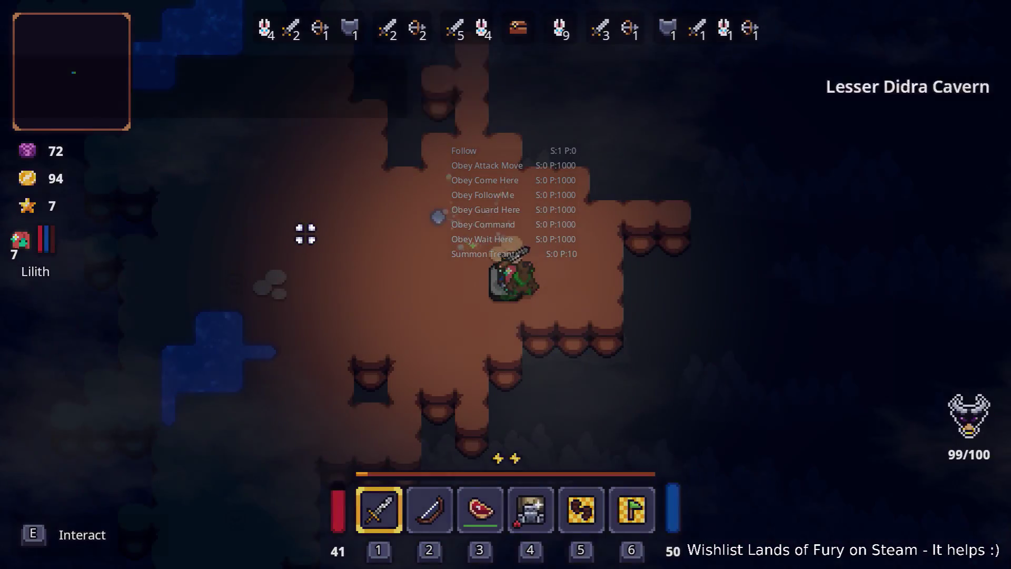
# Step: Roam the cavern, walking onto the treant companion and back across the cave
pyautogui.press('a')
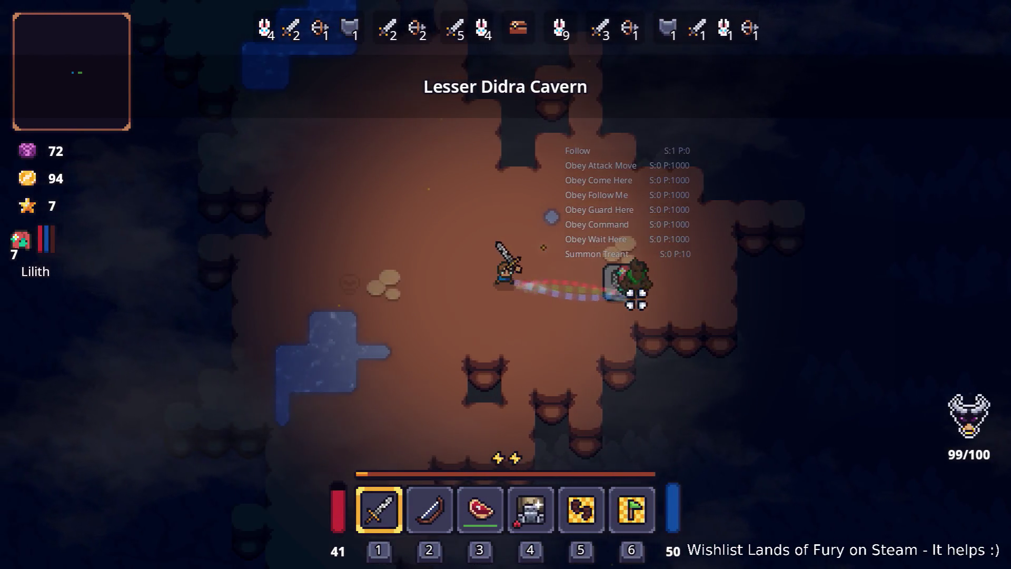
pyautogui.press('a')
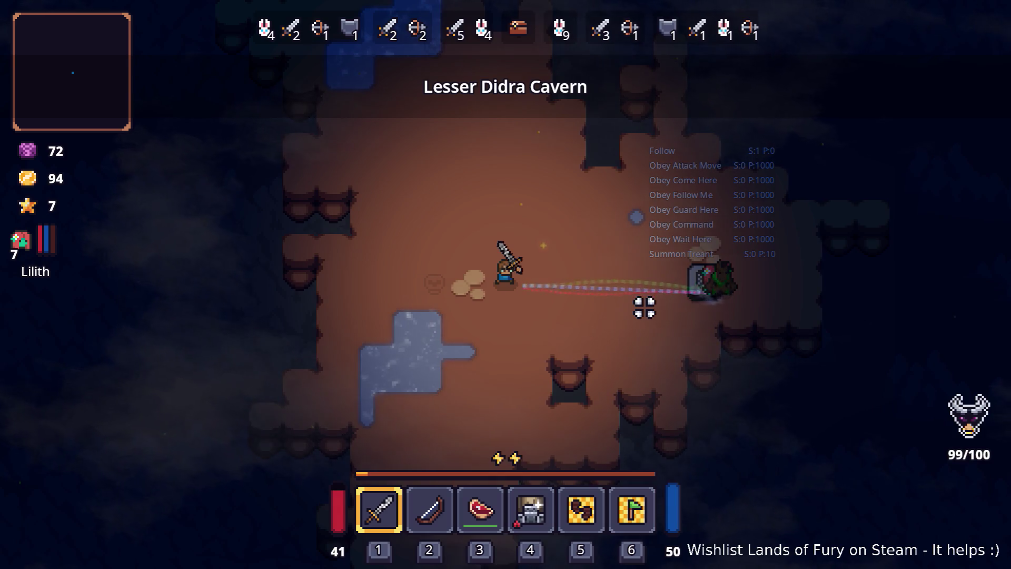
pyautogui.press('s')
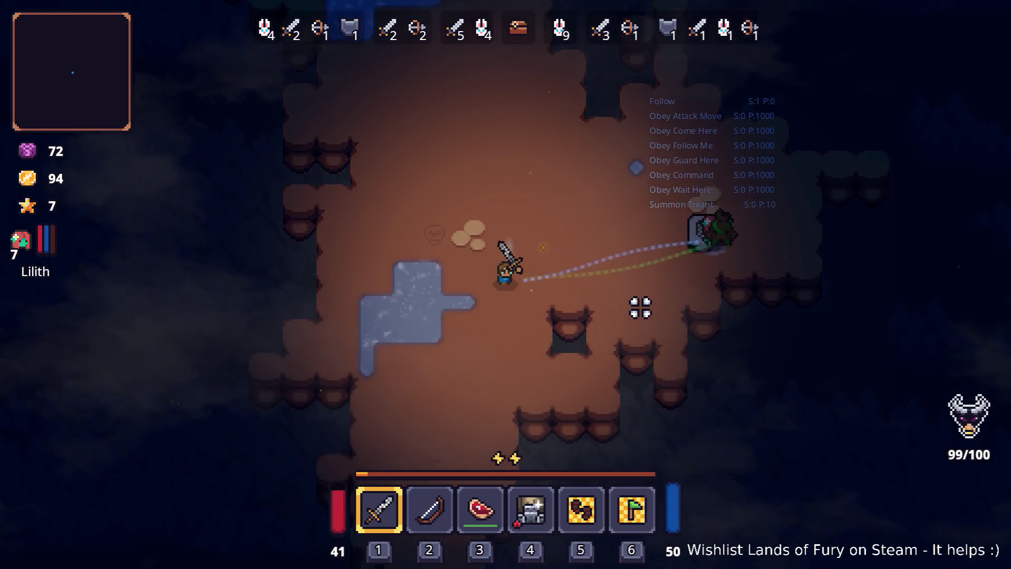
pyautogui.press('d')
pyautogui.press('w')
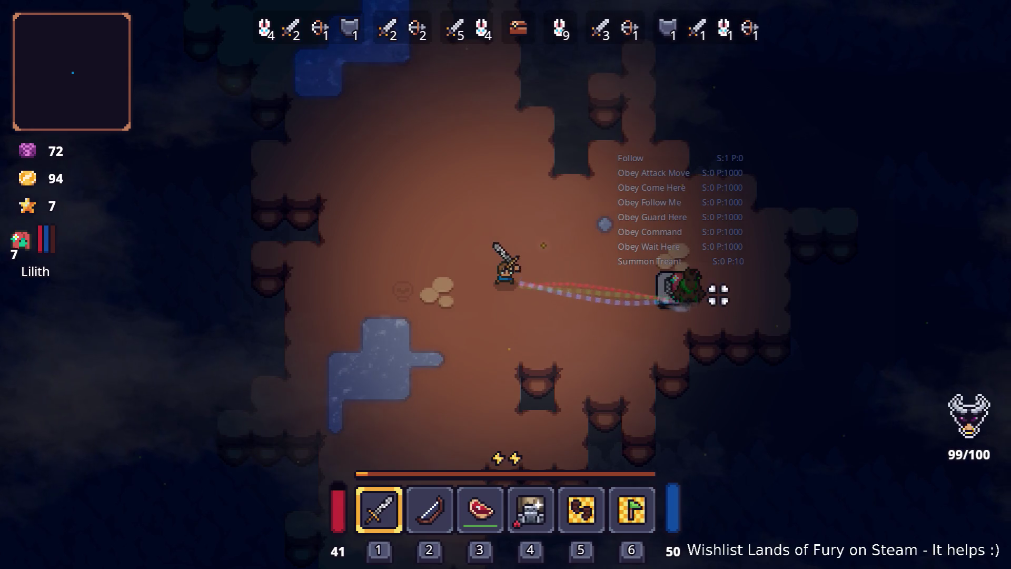
pyautogui.press('d')
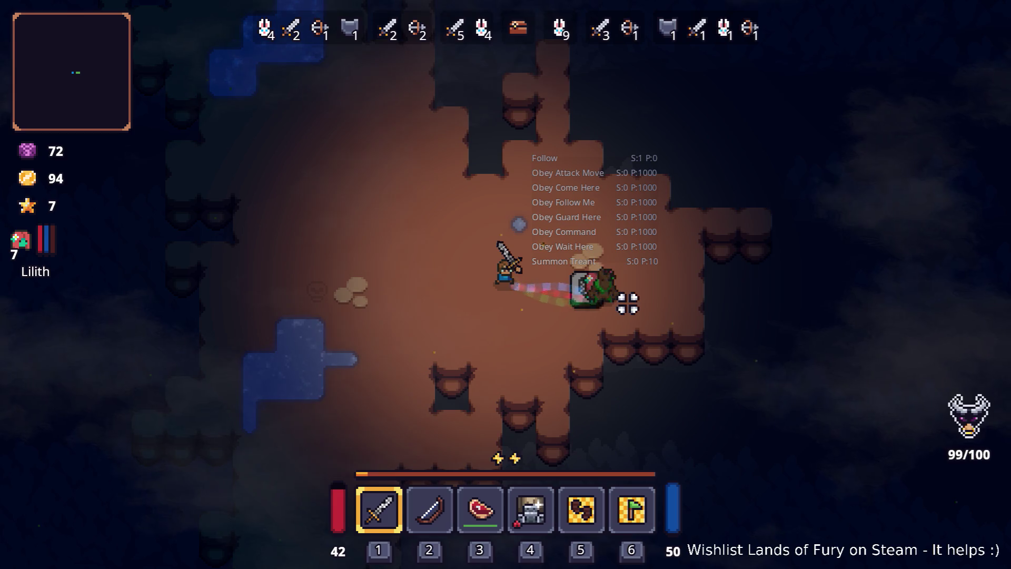
pyautogui.press('d')
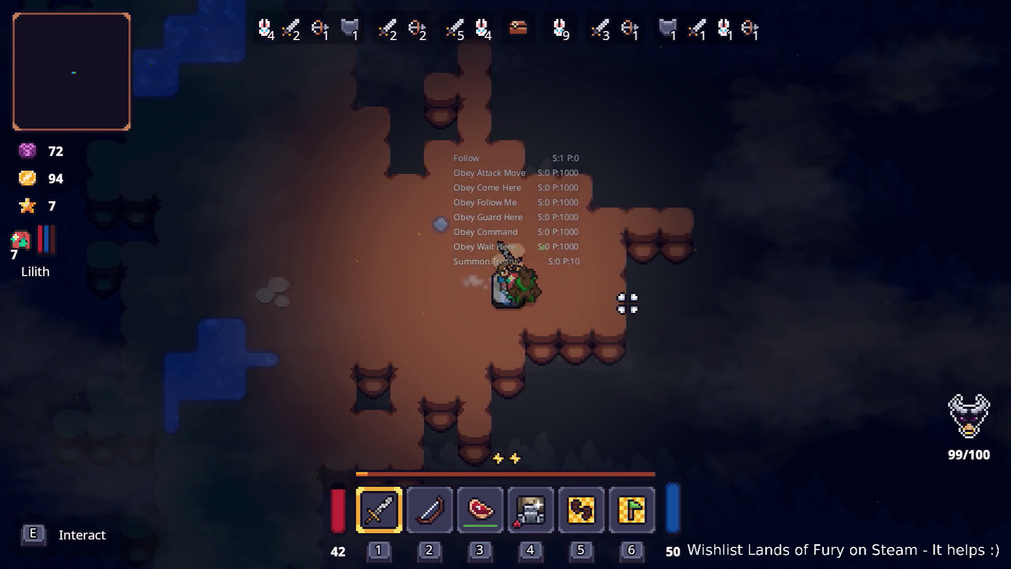
pyautogui.press('a')
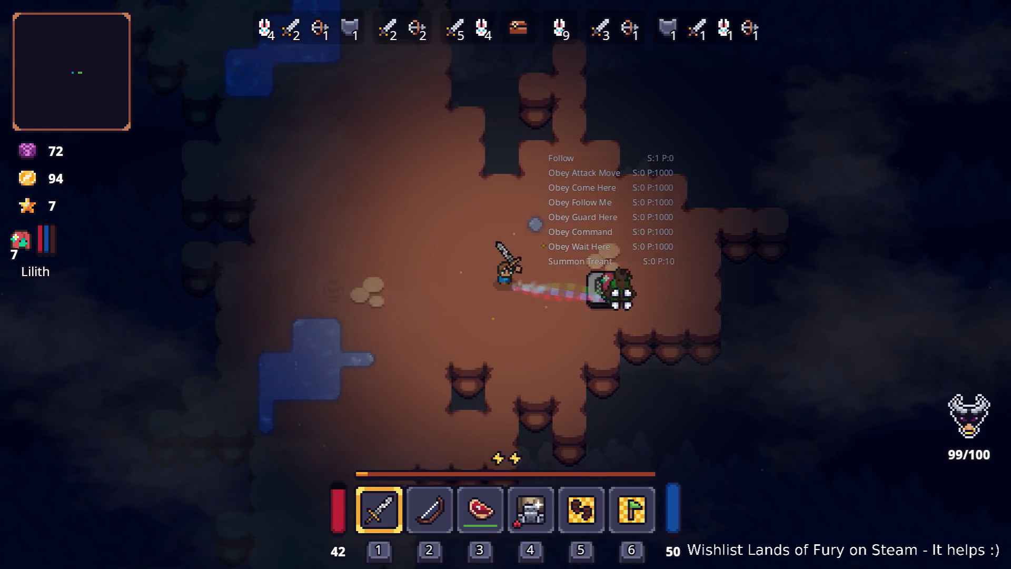
pyautogui.press('a')
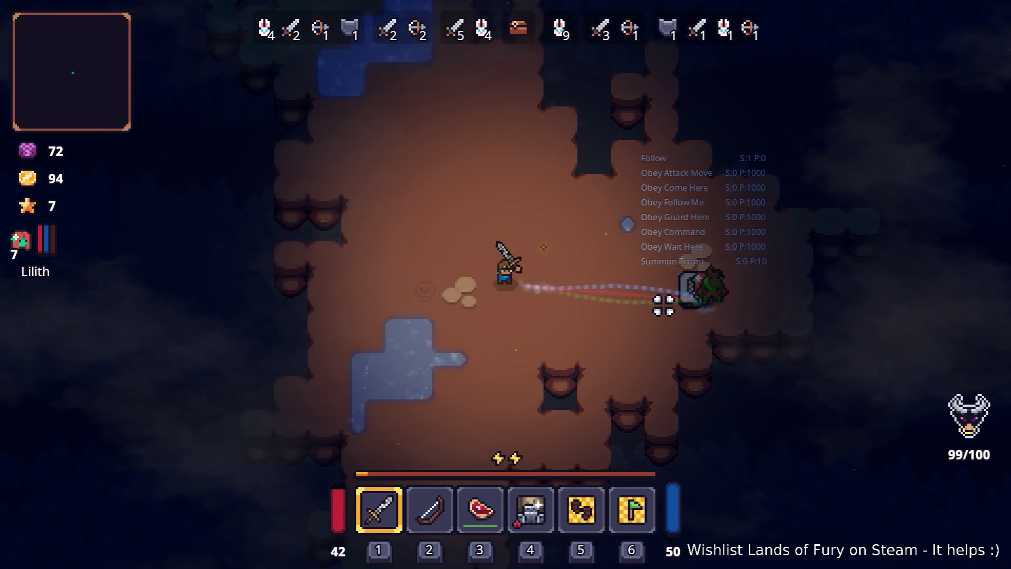
# Step: Switch from the game back to the Godot editor
pyautogui.hotkey('alt', 'Tab')
pyautogui.press('Tab')
pyautogui.press('Tab')
pyautogui.hotkey('shift', 'Tab')
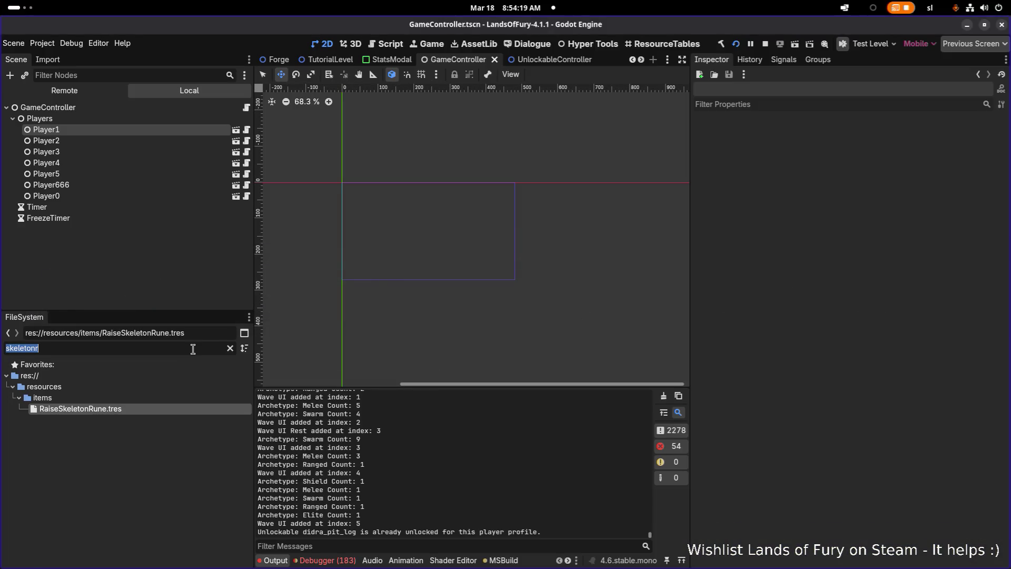
# Step: Filter the FileSystem for 'config.' and open Config.tres in the Inspector
pyautogui.press('BackSpace')
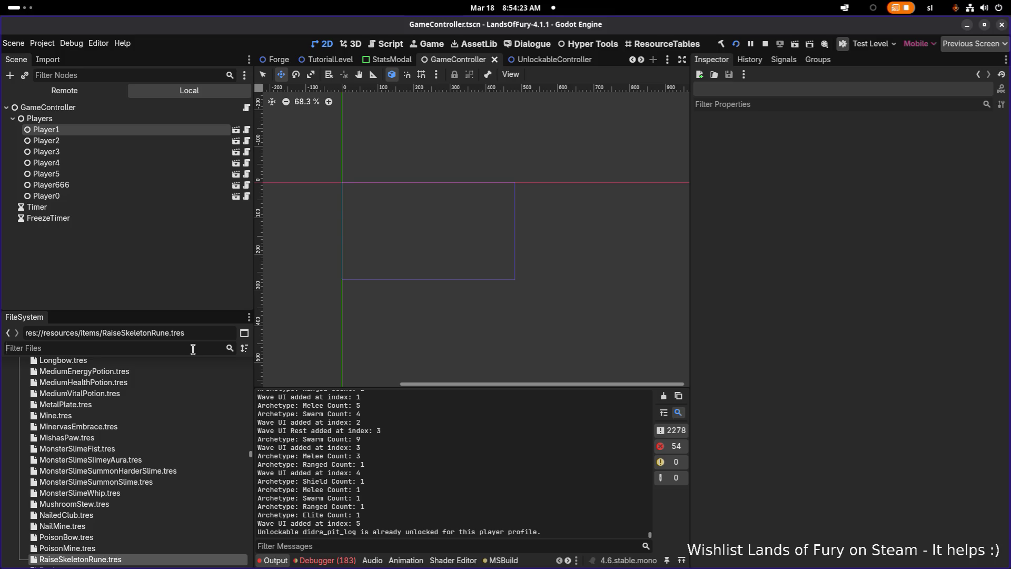
pyautogui.write('config.')
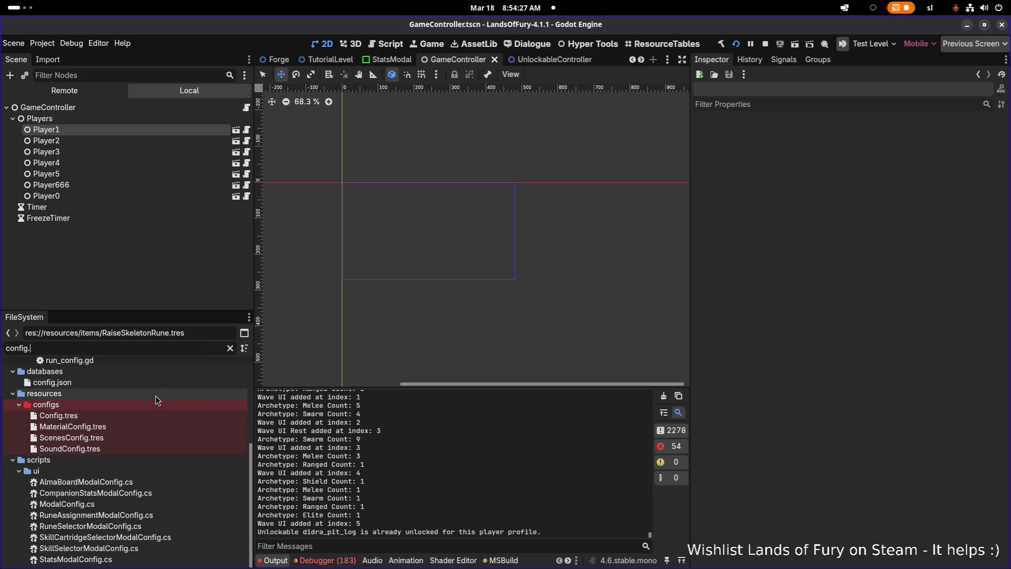
pyautogui.doubleClick(143, 417)
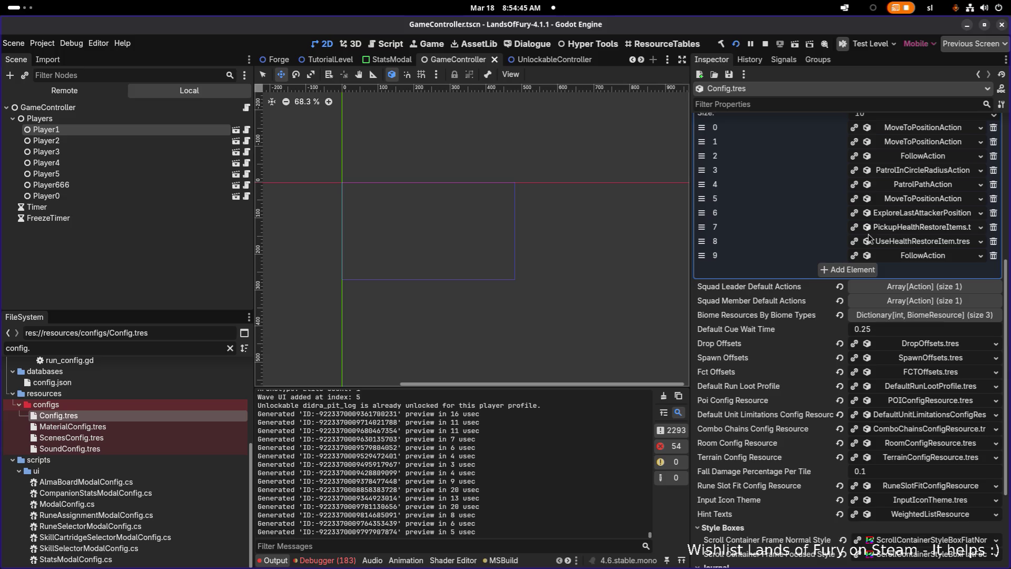
pyautogui.scroll(5, 868, 238)
pyautogui.scroll(-3, 869, 238)
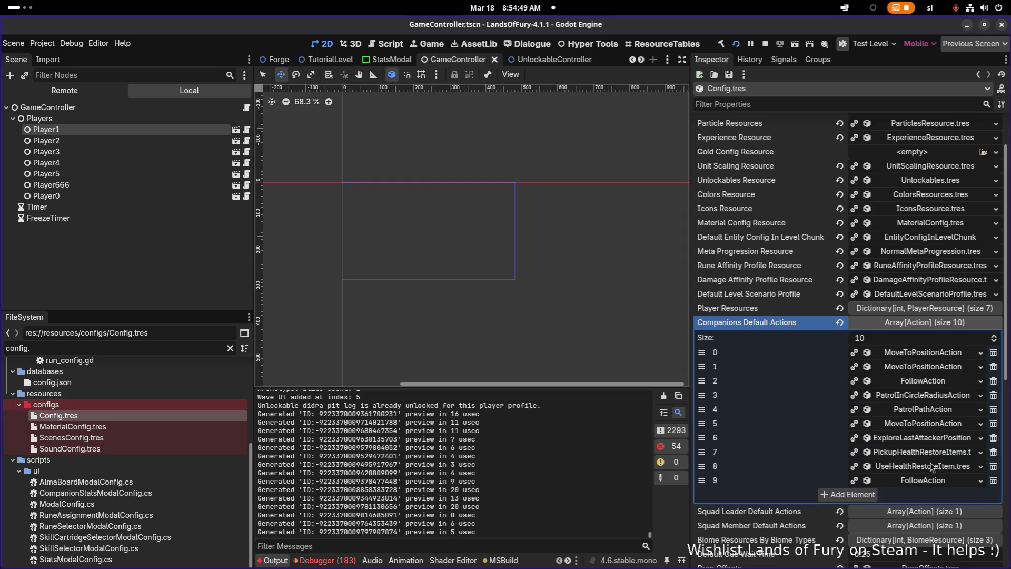
# Step: Expand FollowAction and inspect its first two considerations, including AmIDetectingNodeType
pyautogui.click(923, 482)
pyautogui.scroll(-5, 920, 446)
pyautogui.scroll(-6, 920, 430)
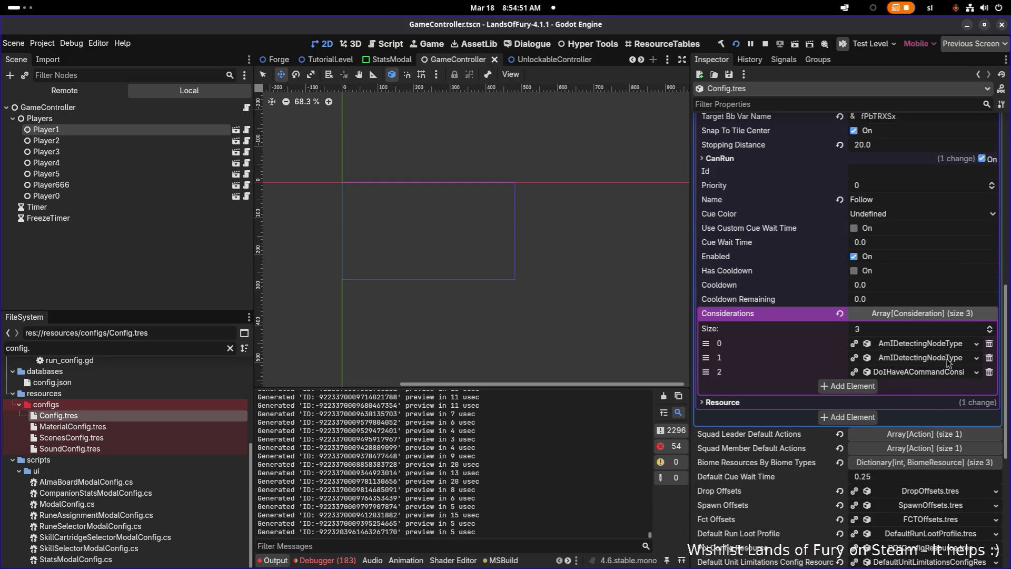
pyautogui.click(947, 345)
pyautogui.click(946, 346)
pyautogui.click(939, 359)
pyautogui.click(940, 358)
pyautogui.click(940, 359)
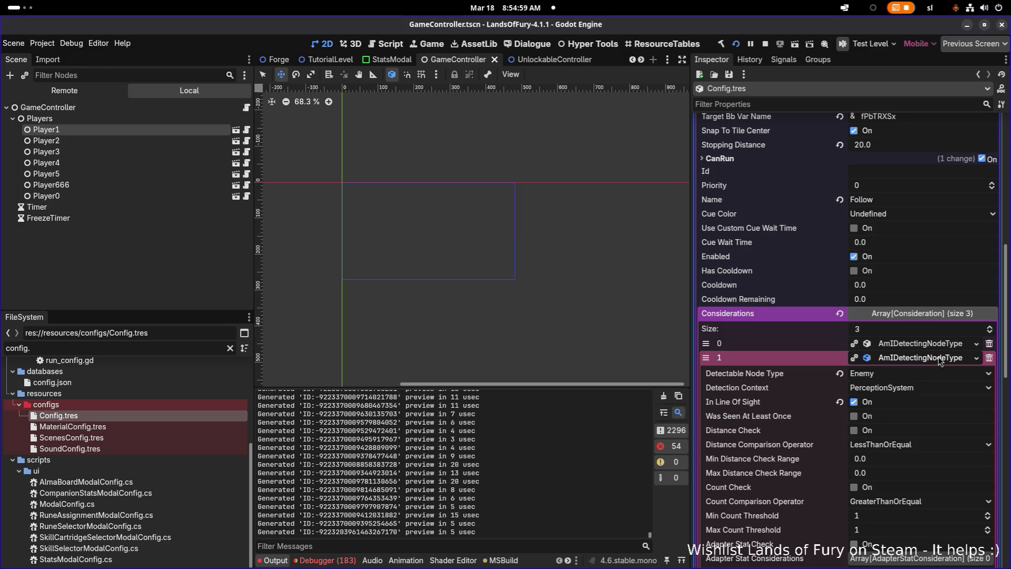
pyautogui.click(940, 358)
# Step: Inspect the third consideration's command-check settings, DoIHaveACommandConsideration
pyautogui.scroll(-2, 939, 353)
pyautogui.click(935, 318)
pyautogui.click(936, 318)
pyautogui.click(936, 317)
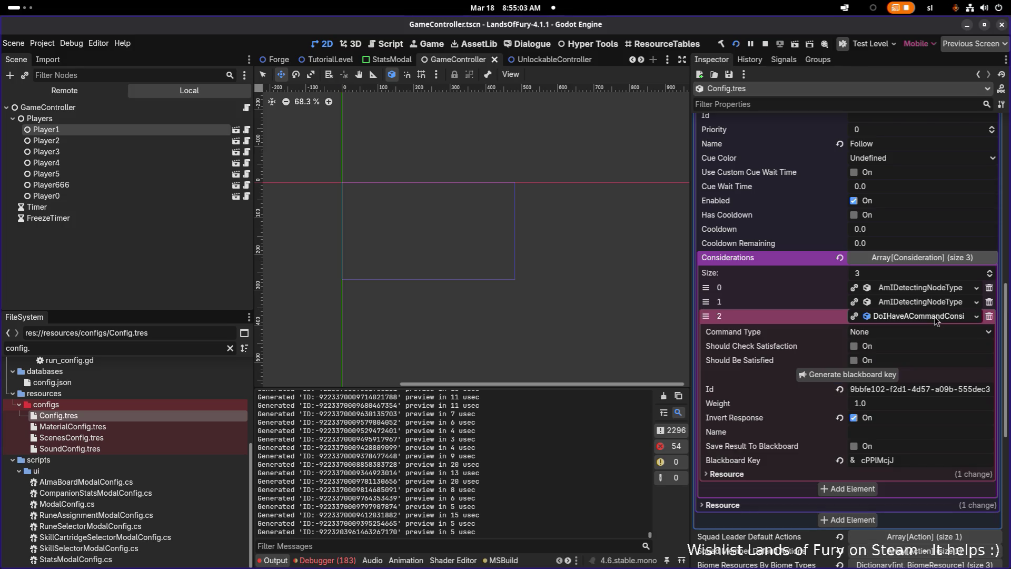
pyautogui.click(935, 318)
pyautogui.hotkey('alt', 'Tab')
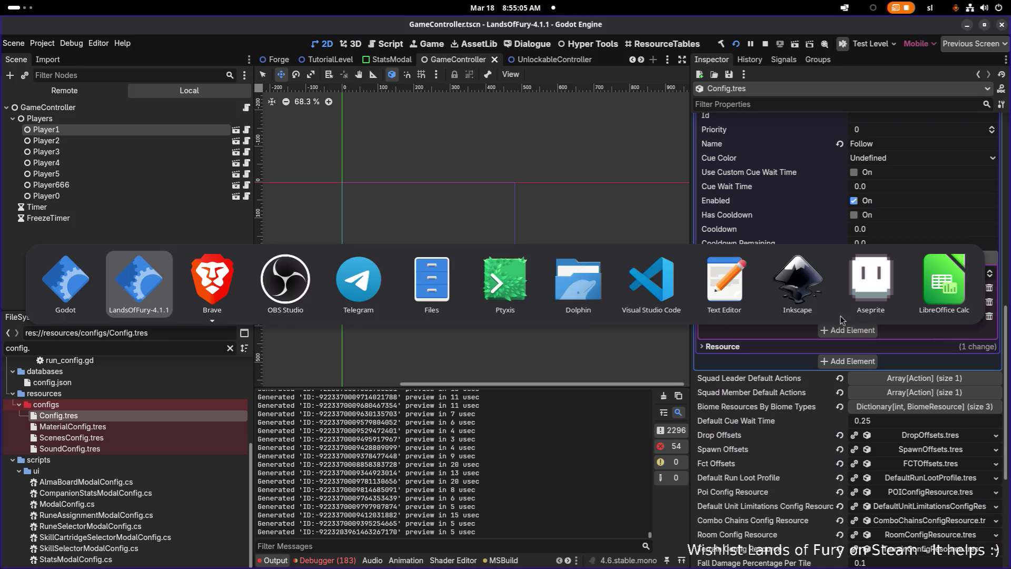
pyautogui.click(125, 293)
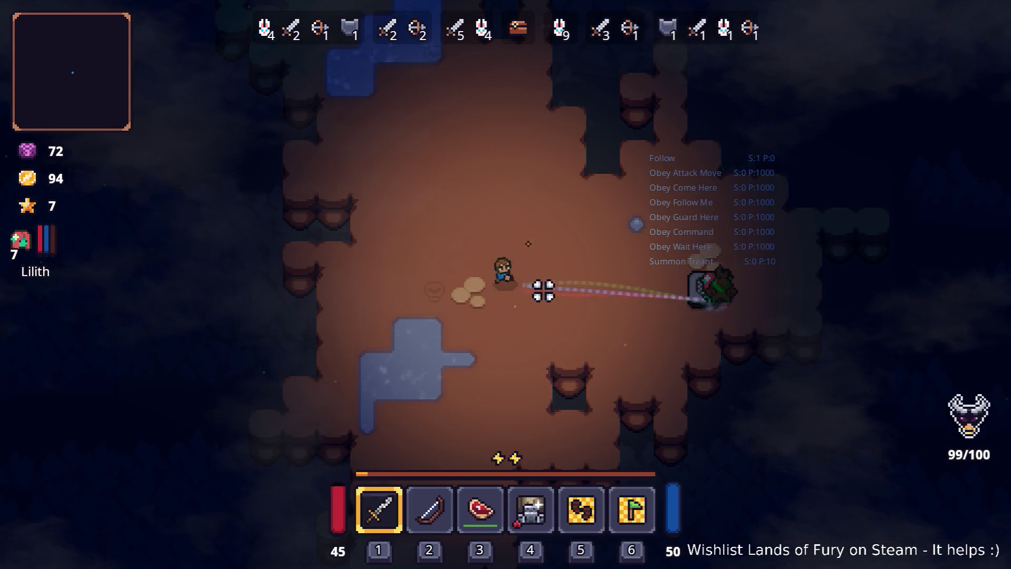
pyautogui.press('d')
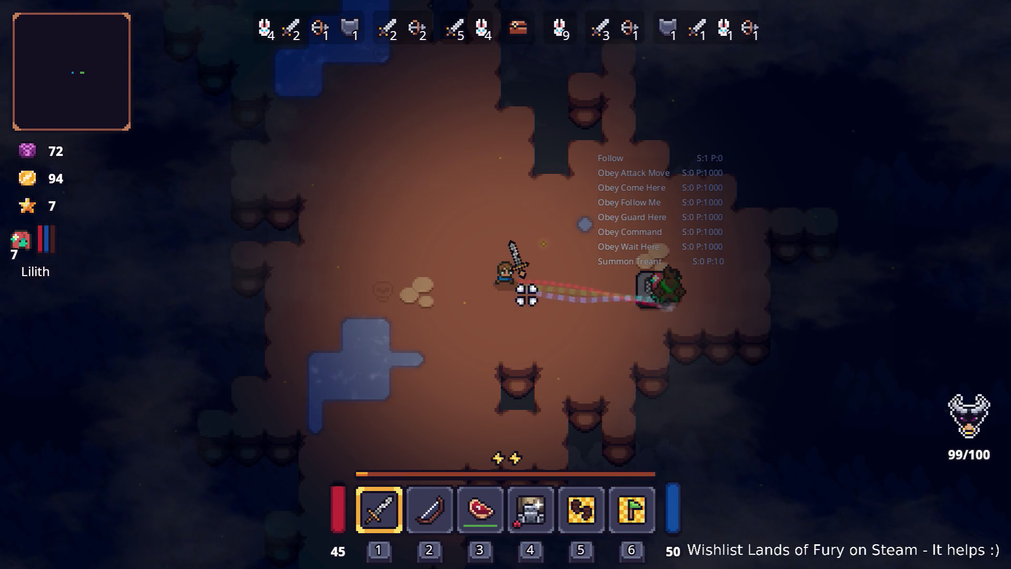
pyautogui.hotkey('alt', 'Tab')
pyautogui.click(141, 298)
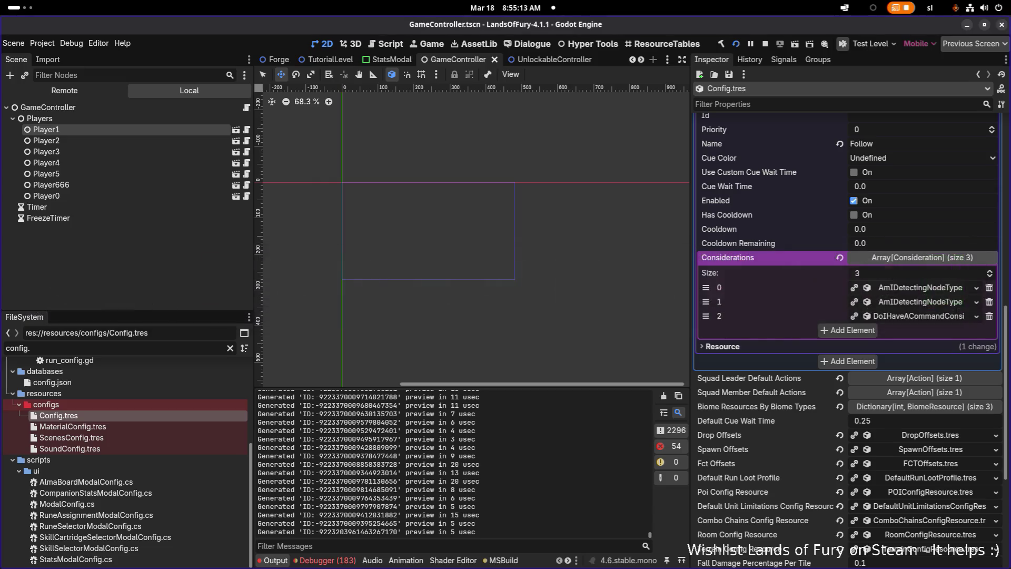
pyautogui.click(327, 561)
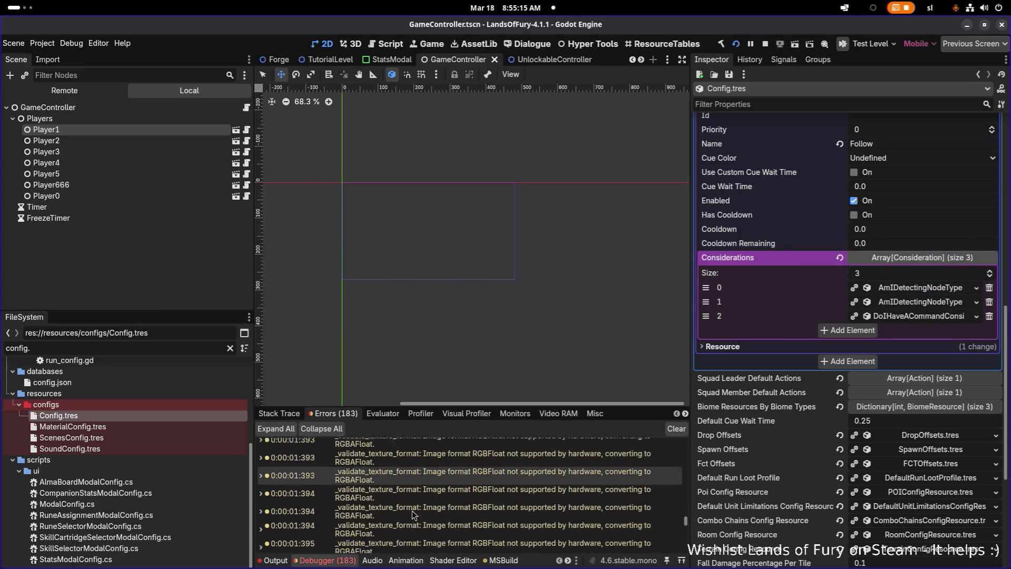
pyautogui.hotkey('alt', 'Tab')
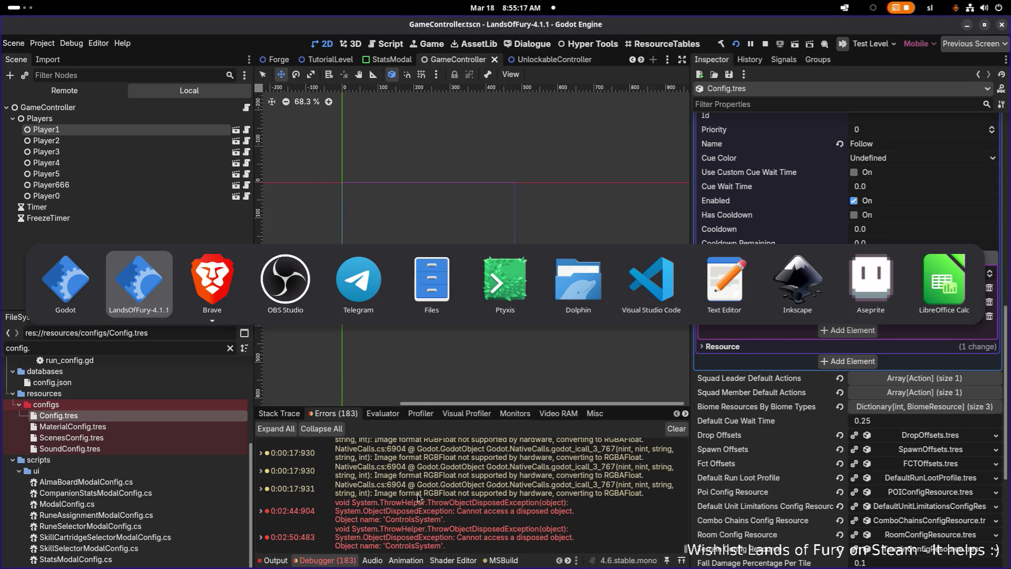
pyautogui.click(150, 279)
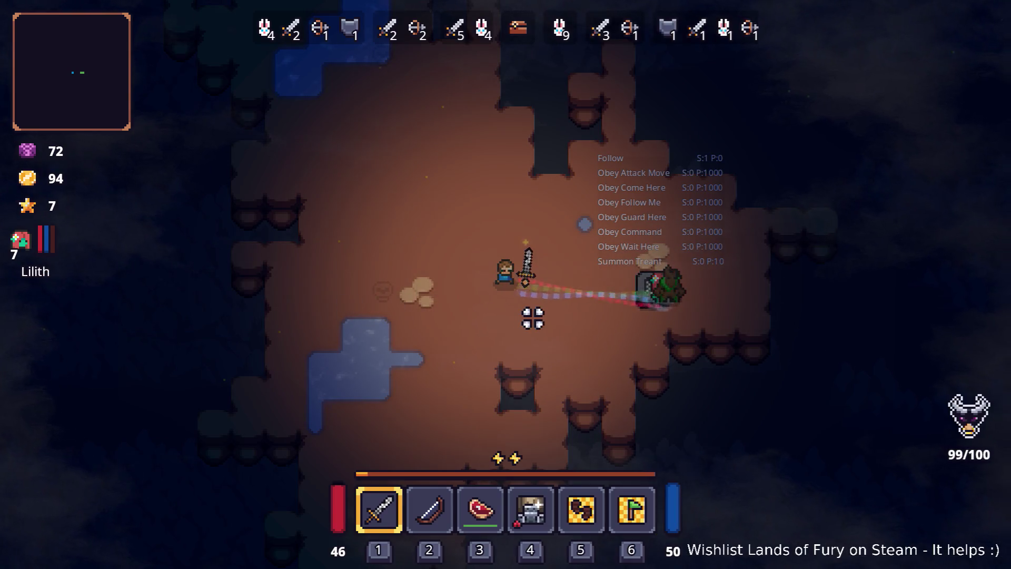
pyautogui.hotkey('w', 'd')
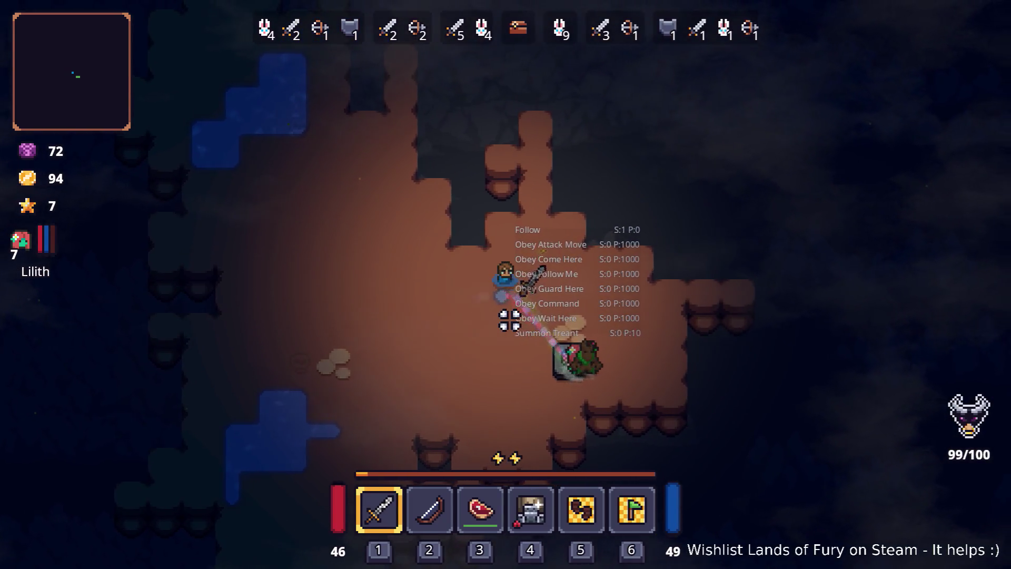
pyautogui.hotkey('s', 'd')
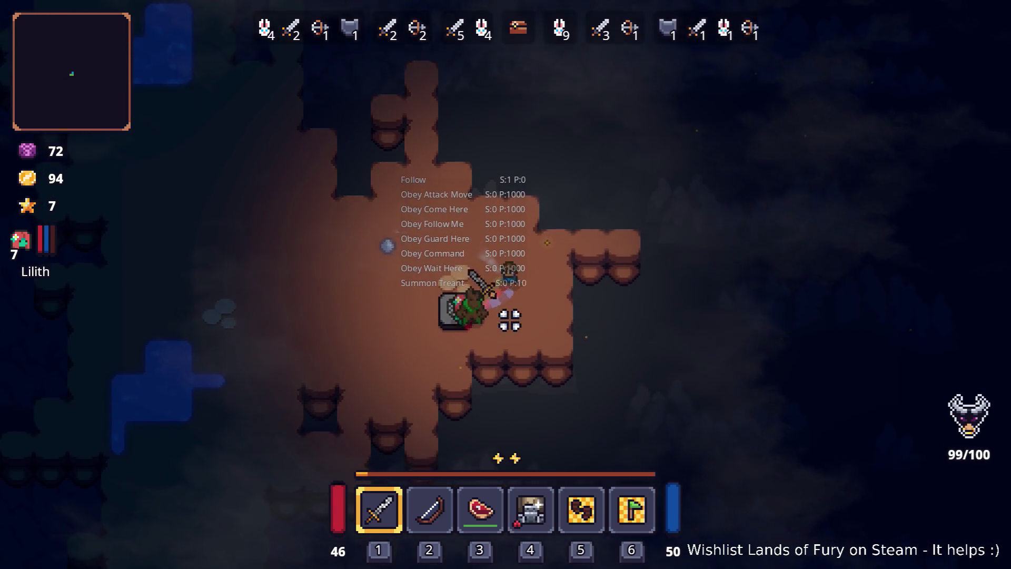
pyautogui.hotkey('s', 'd')
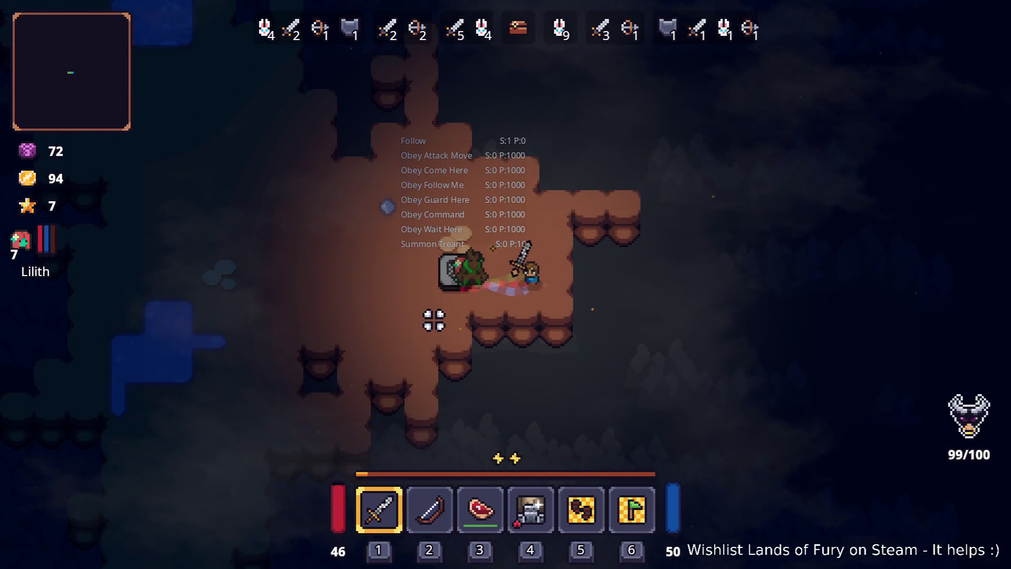
pyautogui.press('a')
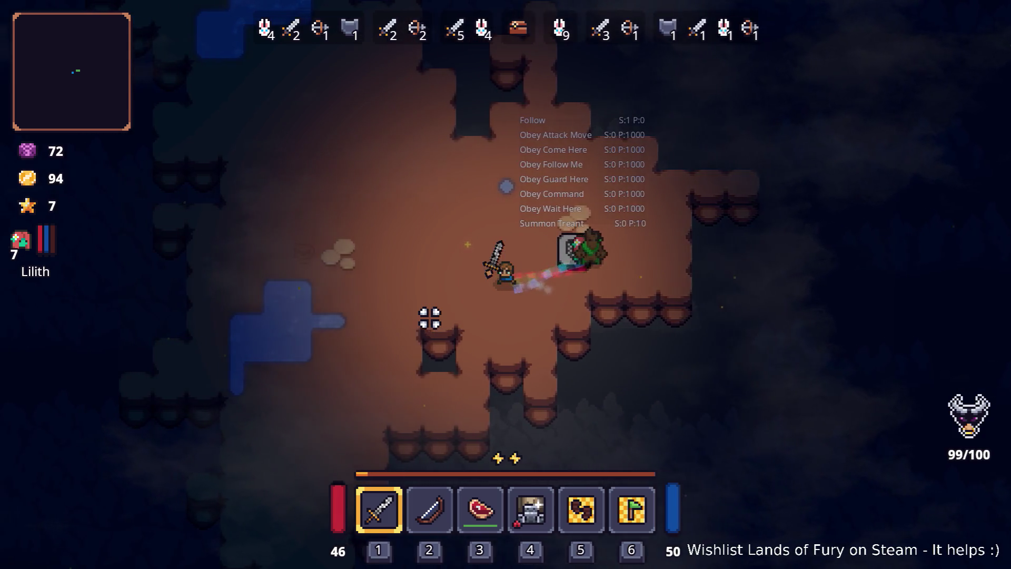
pyautogui.press('a')
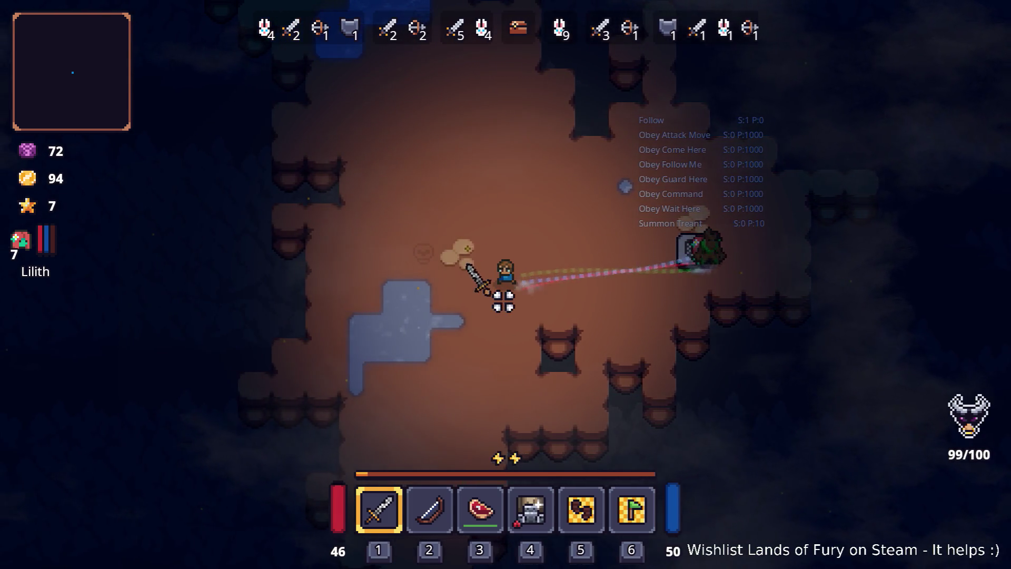
pyautogui.press('a')
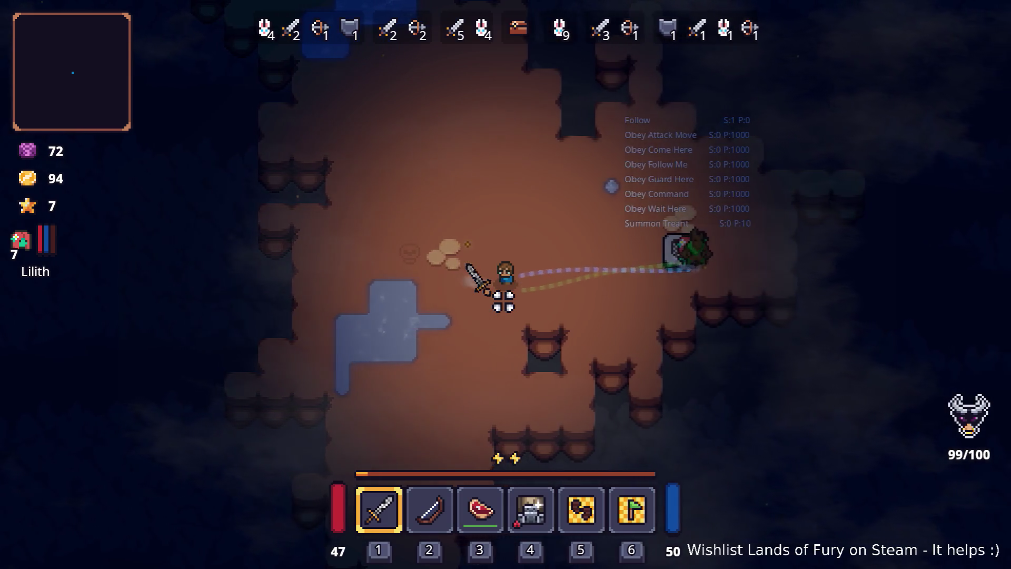
pyautogui.hotkey('w', 'd')
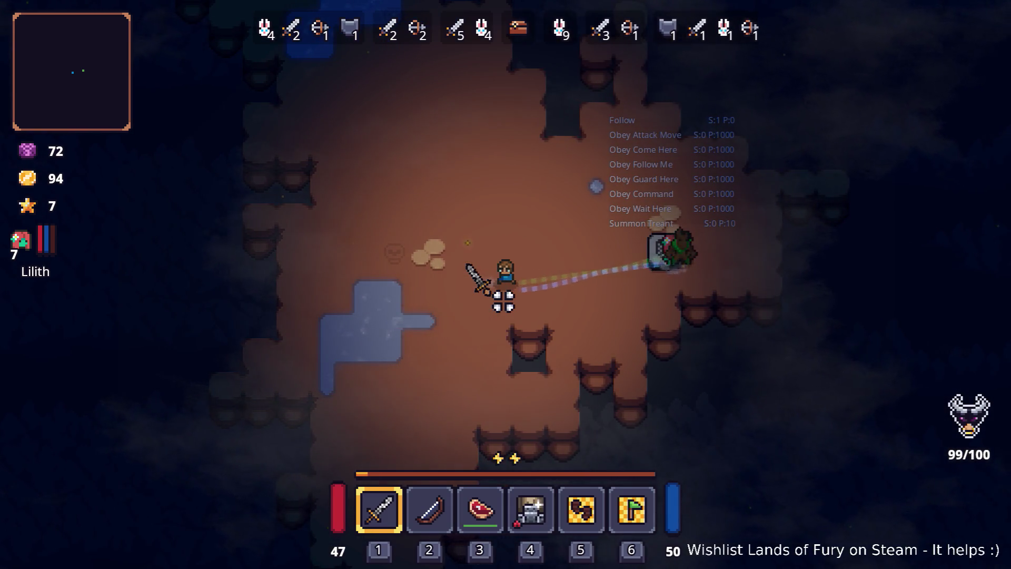
pyautogui.press('d')
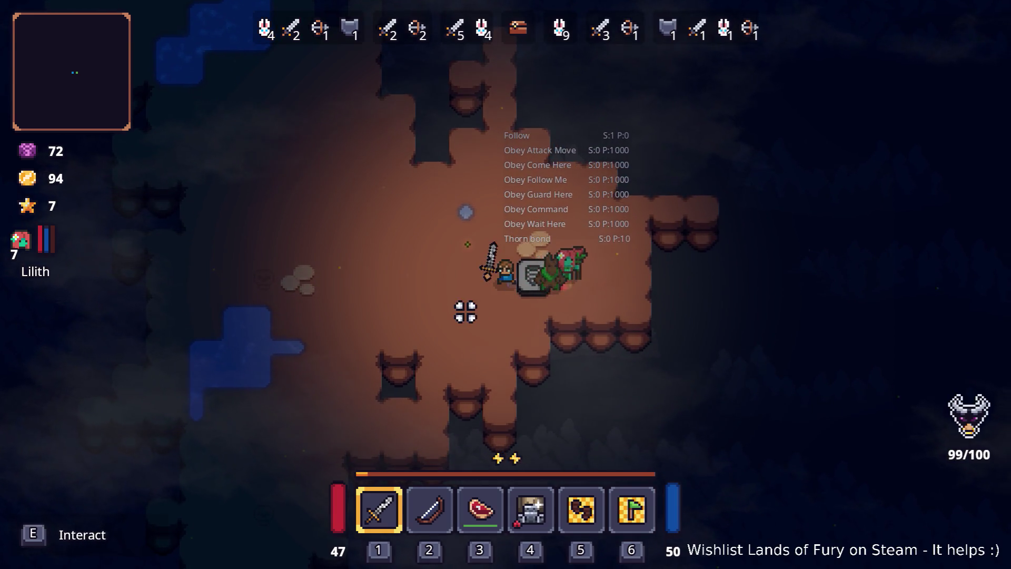
pyautogui.hotkey('a', 's')
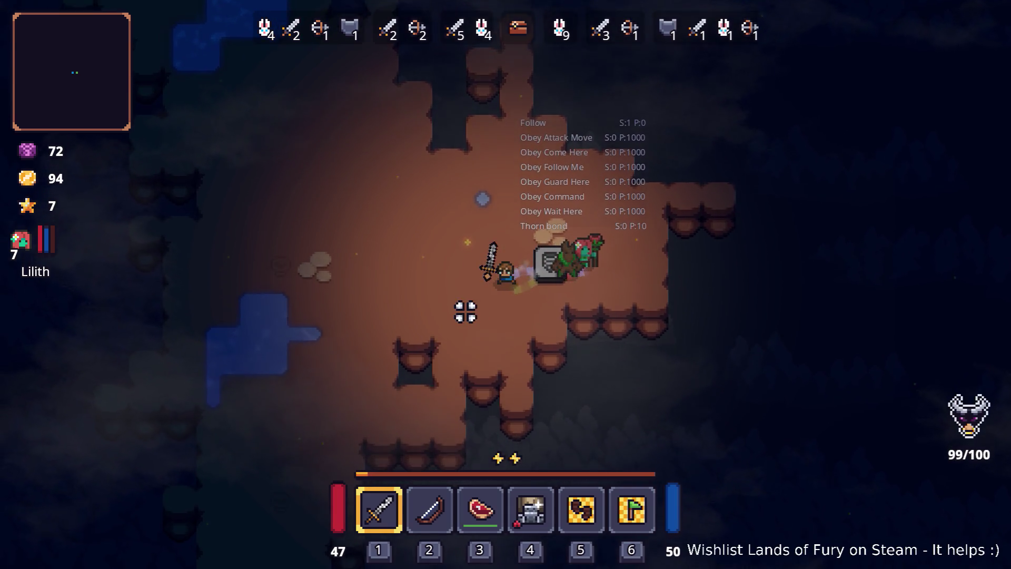
pyautogui.click(564, 295)
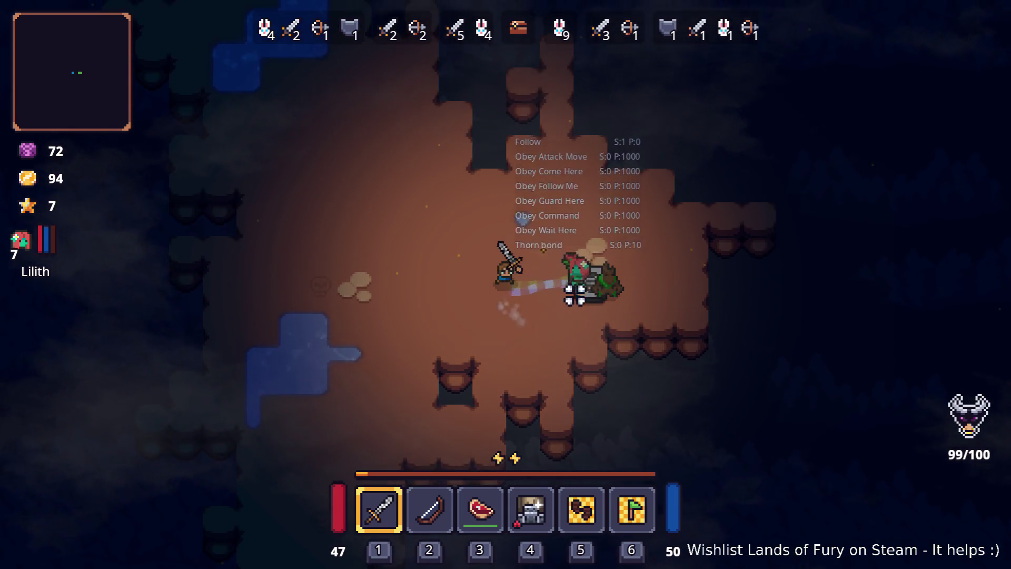
pyautogui.hotkey('w', 'a')
pyautogui.press('s')
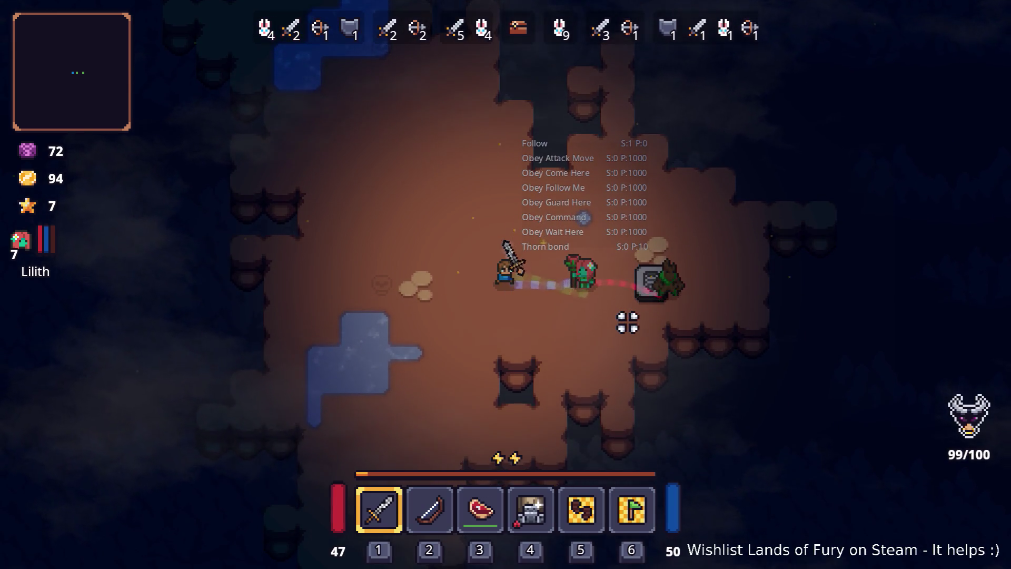
pyautogui.press('a')
pyautogui.press('s')
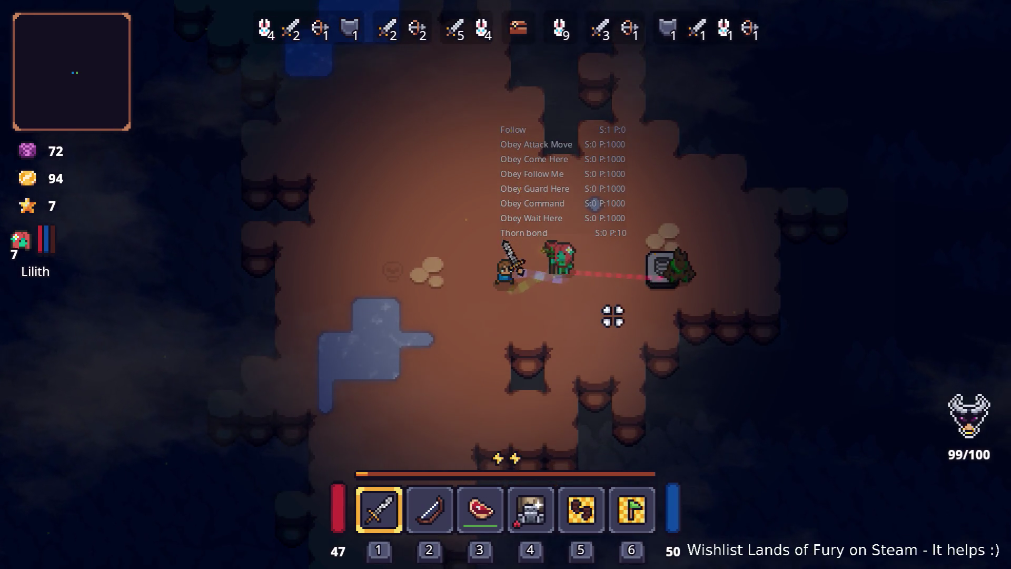
pyautogui.press('d')
pyautogui.press('d')
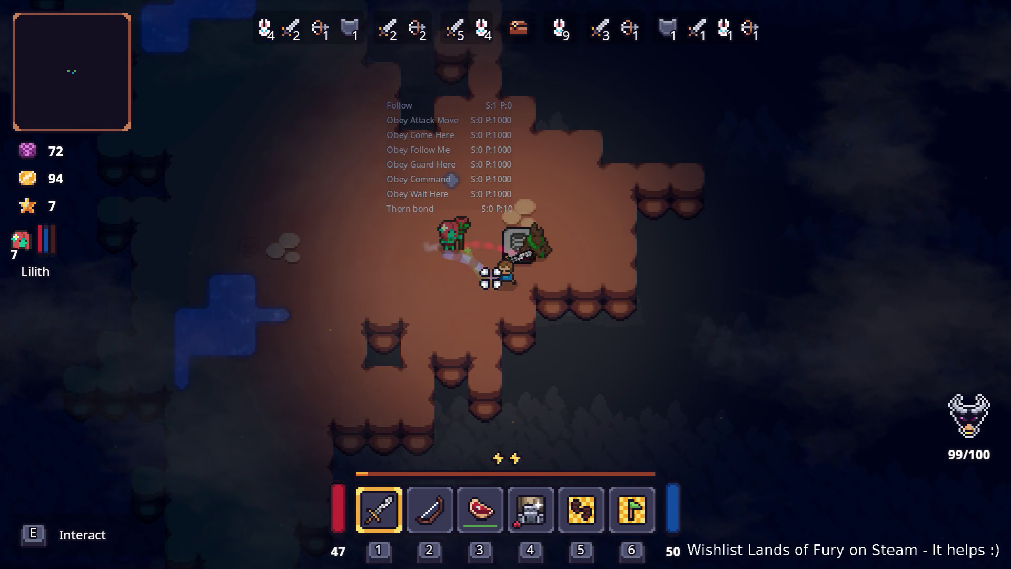
pyautogui.press('a')
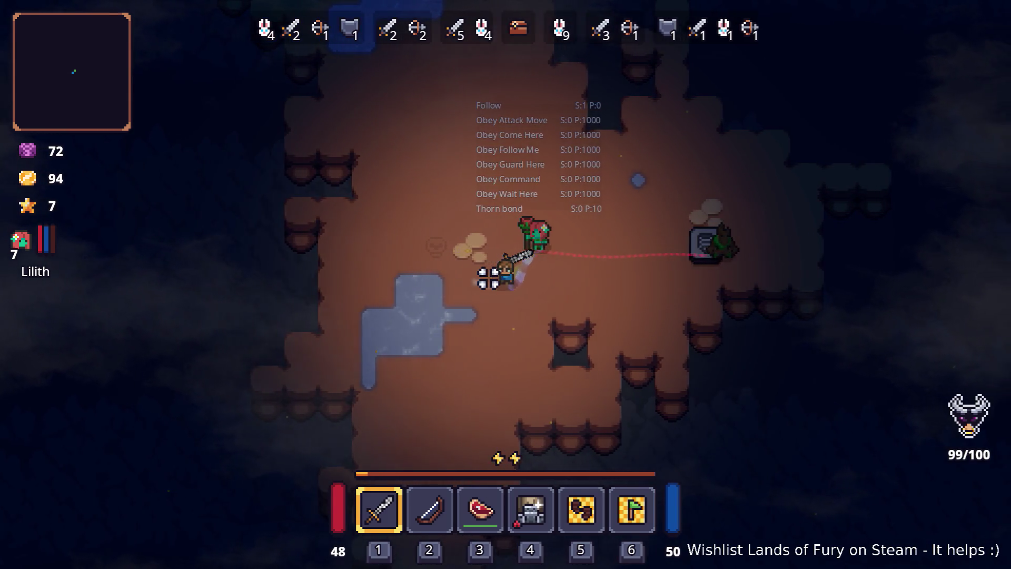
pyautogui.press('d')
pyautogui.press('d')
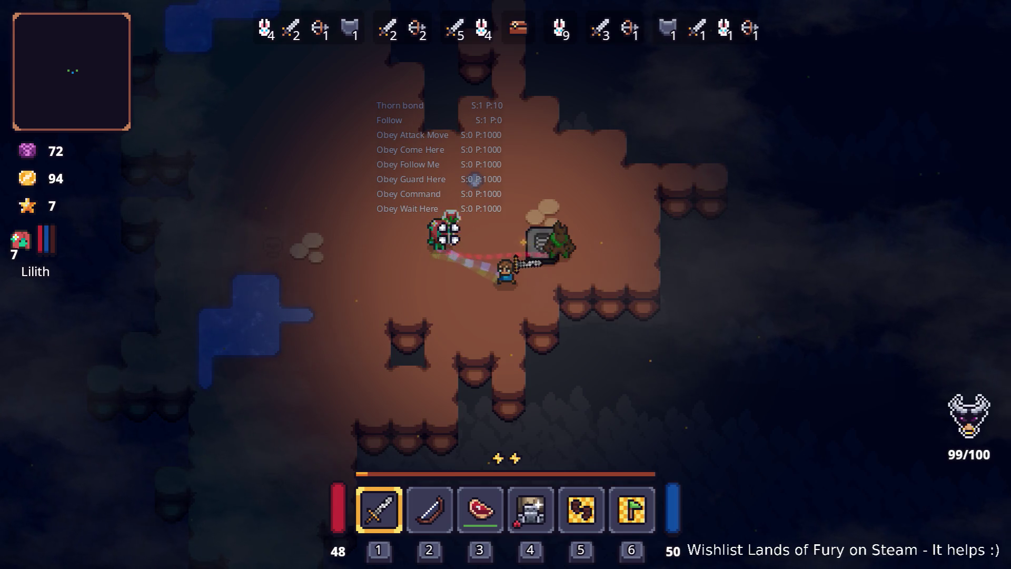
pyautogui.press('w')
pyautogui.press('a')
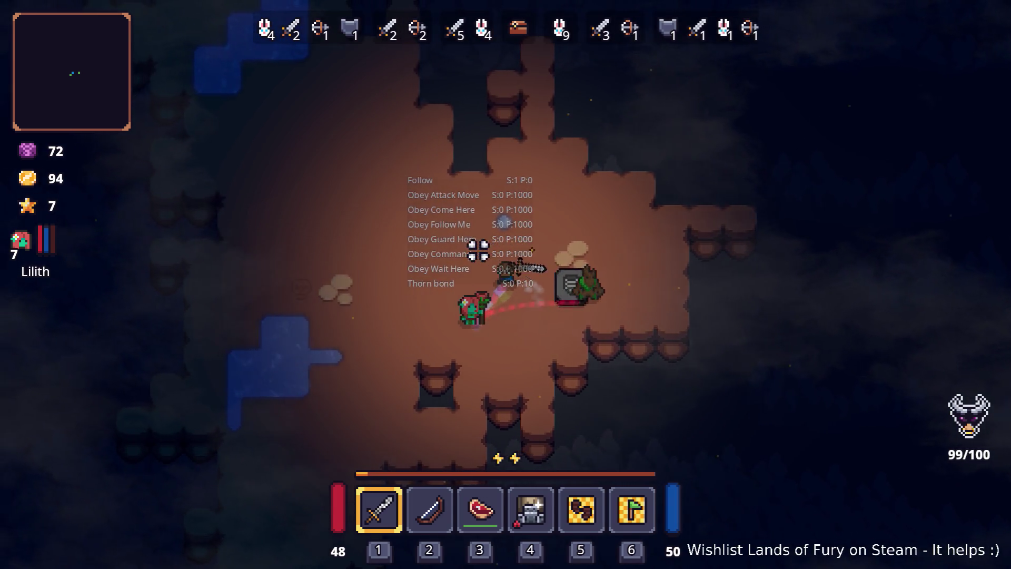
pyautogui.press('s')
pyautogui.press('a')
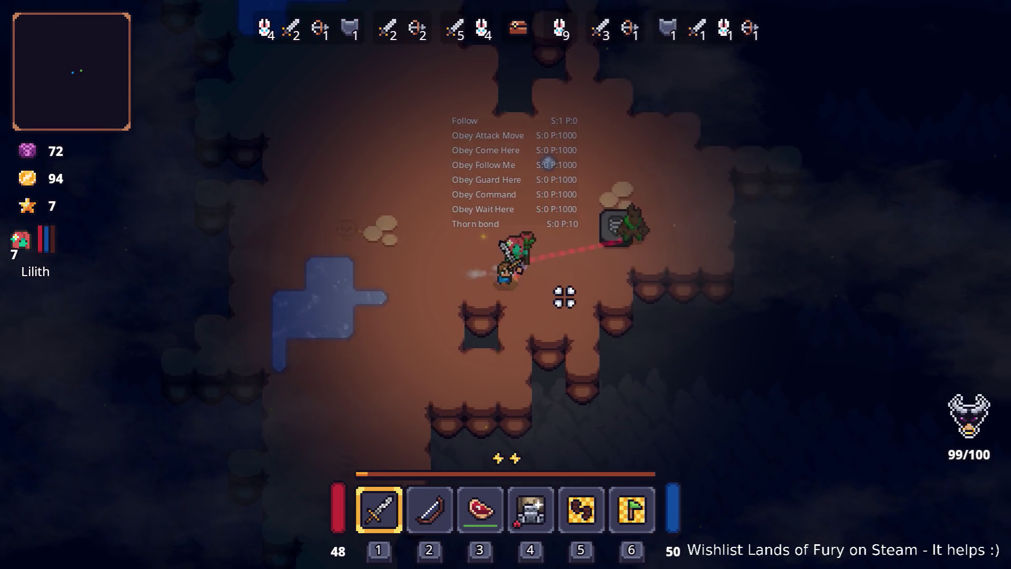
pyautogui.press('d')
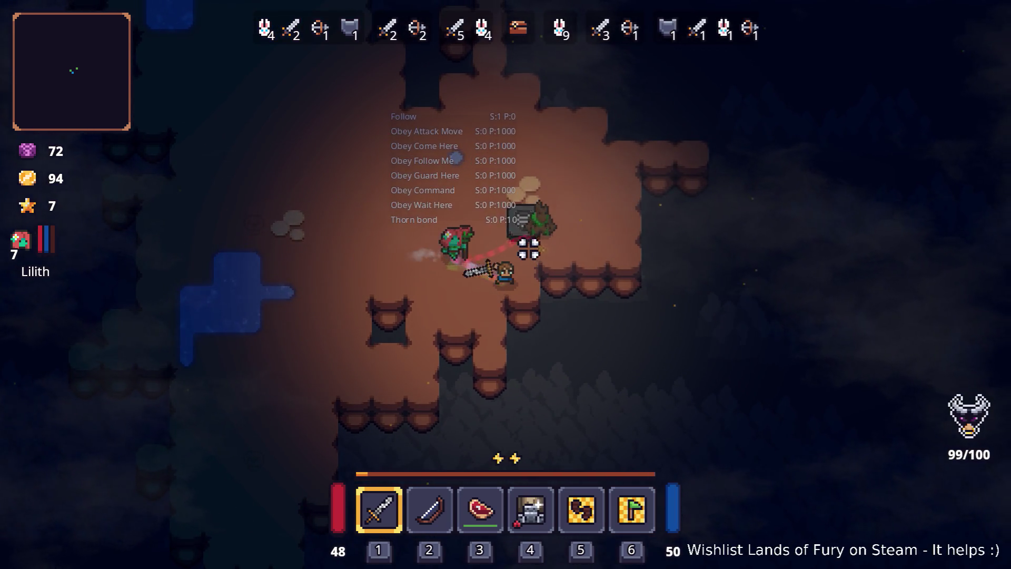
pyautogui.press('w')
pyautogui.press('a')
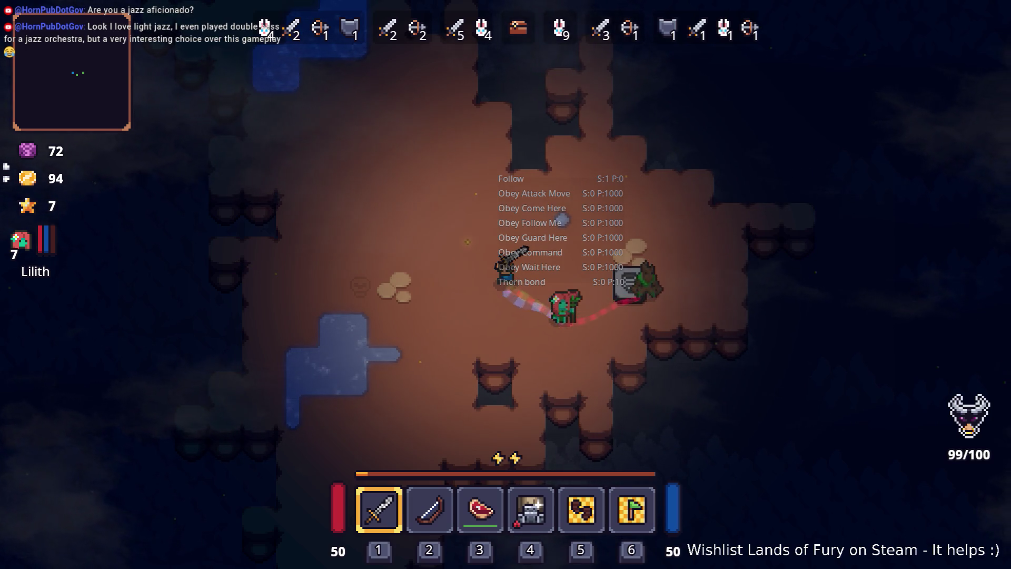
pyautogui.moveTo(0, 158)
pyautogui.mouseDown()
pyautogui.moveTo(242, 164)
pyautogui.moveTo(535, 102)
pyautogui.moveTo(245, 128)
pyautogui.mouseUp()
# Step: Dismiss the video window, swing the sword, and walk with Lilith up-right toward the stone
pyautogui.click(234, 127)
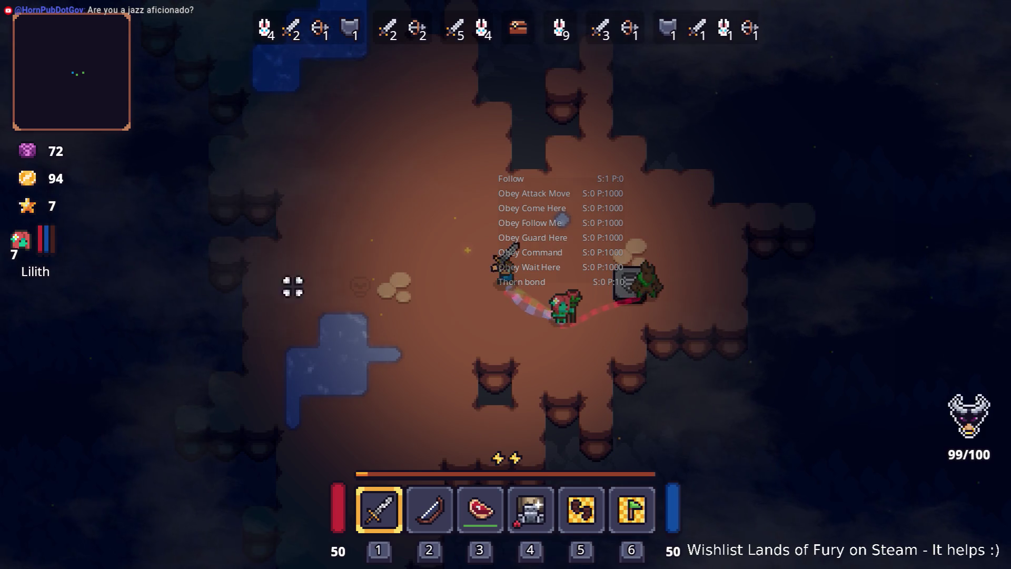
pyautogui.click(396, 275)
pyautogui.hotkey('a', 's')
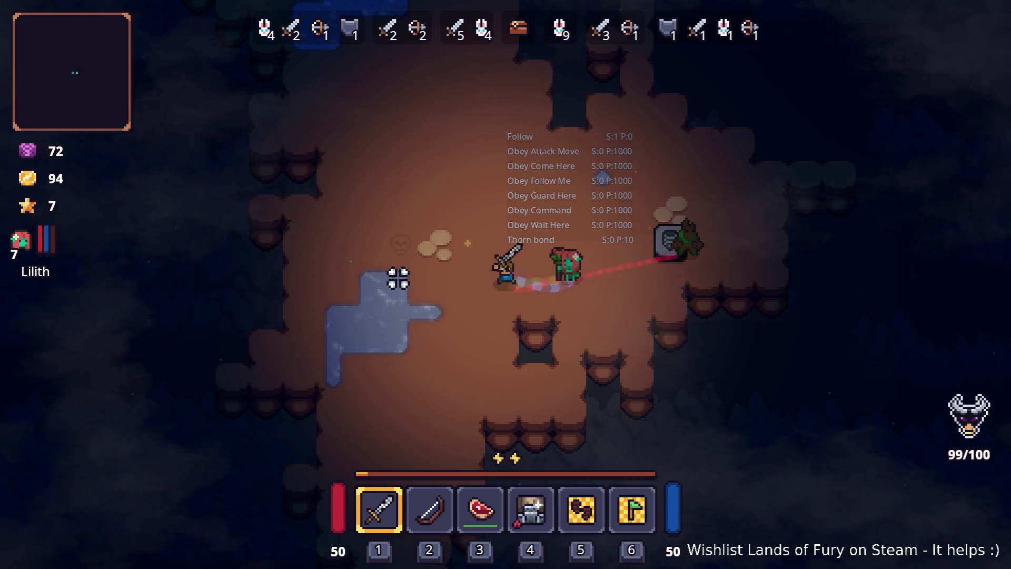
pyautogui.hotkey('w', 'd')
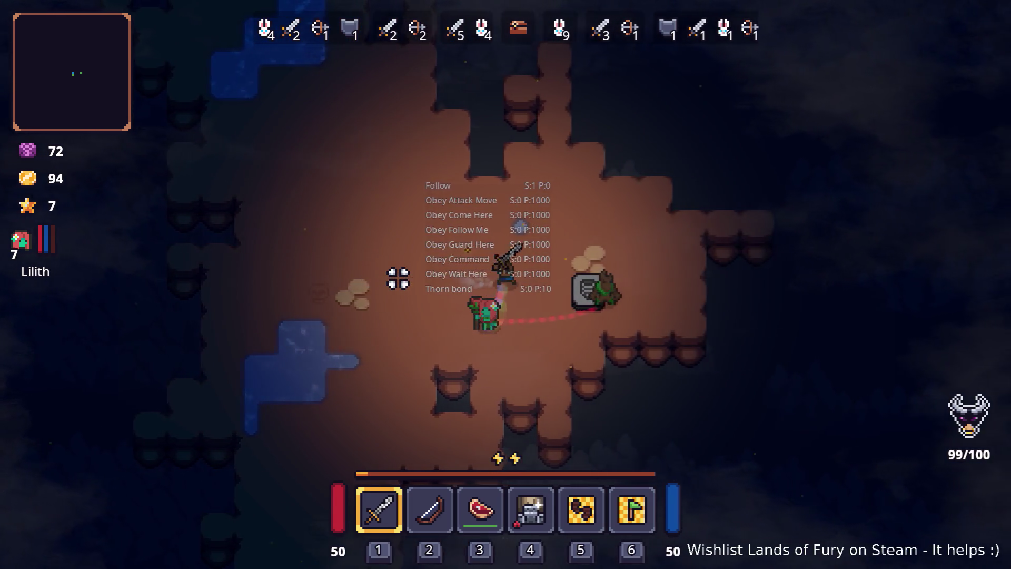
# Step: Walk to the stone and activate it with E to start wave 2
pyautogui.press('s')
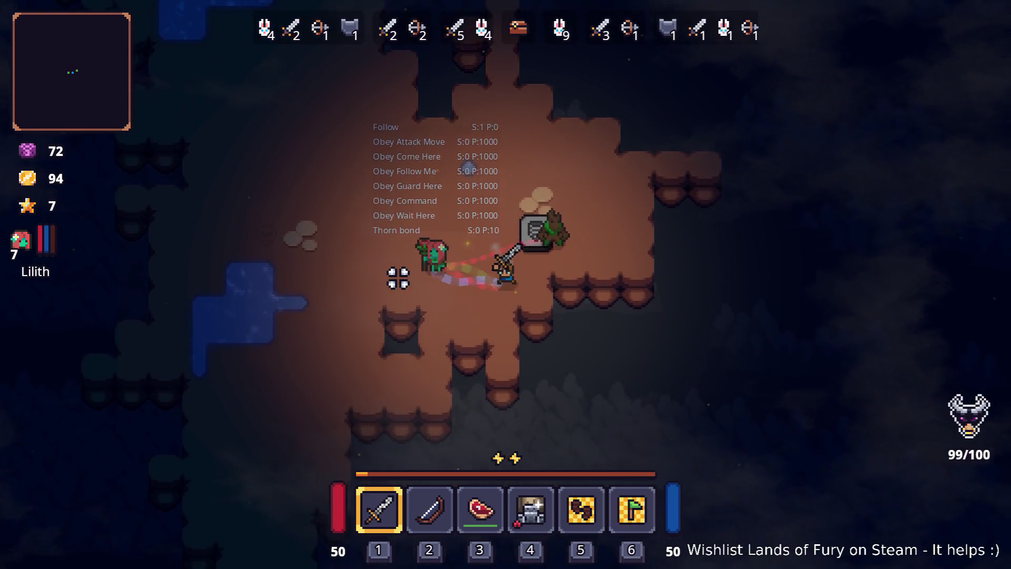
pyautogui.press('a')
pyautogui.press('w')
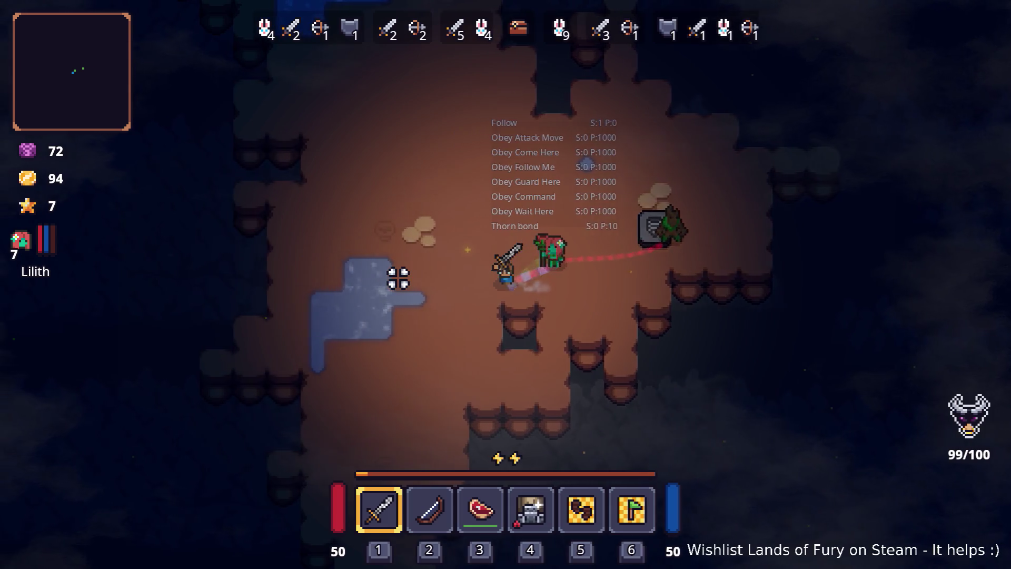
pyautogui.press('a')
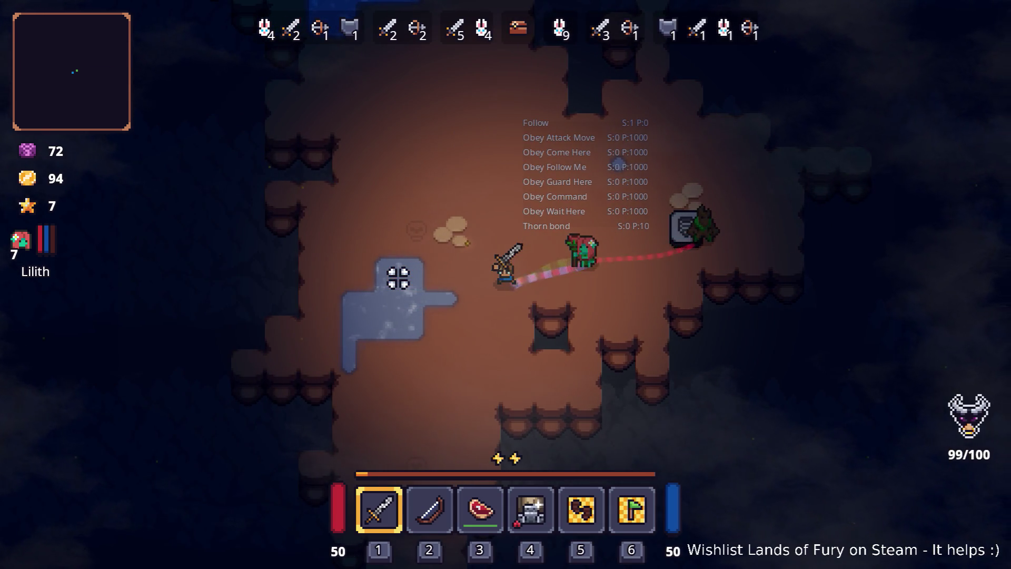
pyautogui.press('w')
pyautogui.press('d')
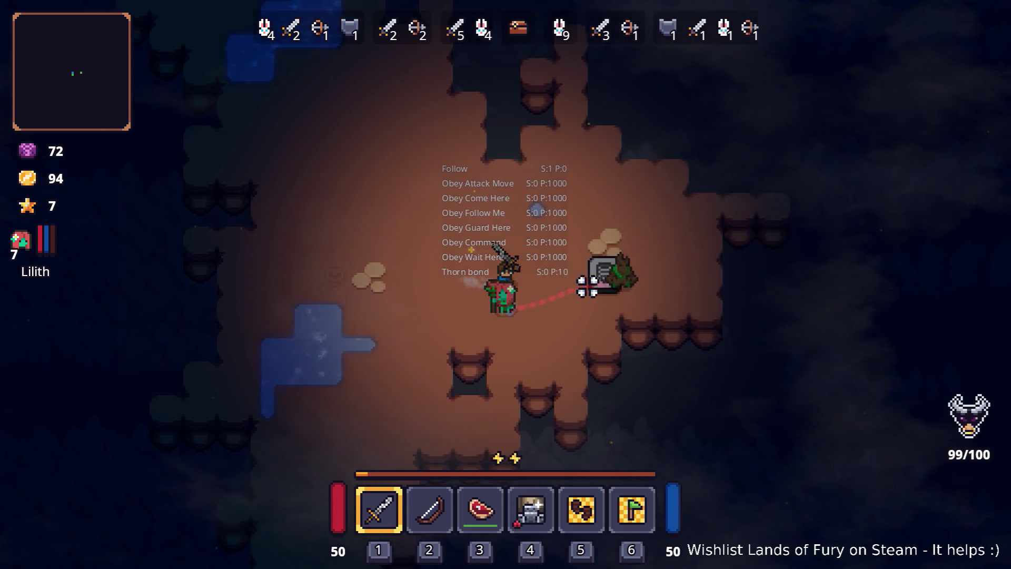
pyautogui.press('d')
pyautogui.press('w')
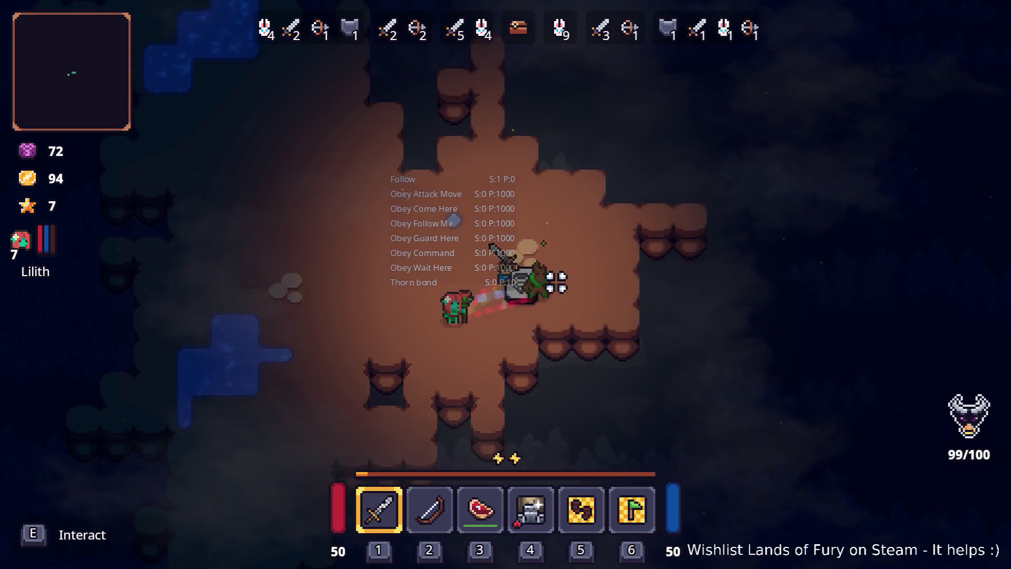
pyautogui.press('e')
pyautogui.press('a')
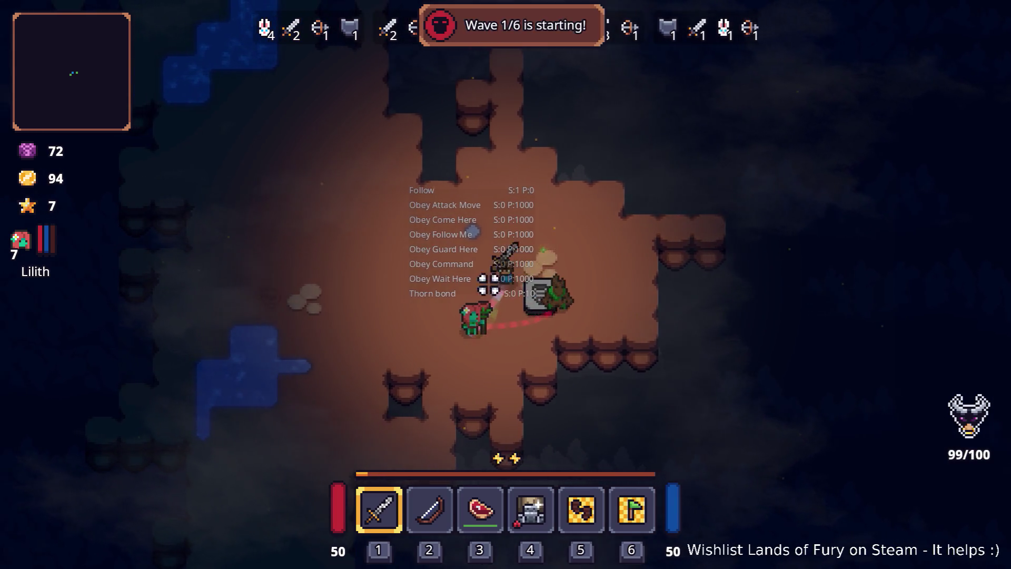
# Step: Move down toward the incoming bandits and cut down the first ones with sword strikes
pyautogui.press('s')
pyautogui.press('a')
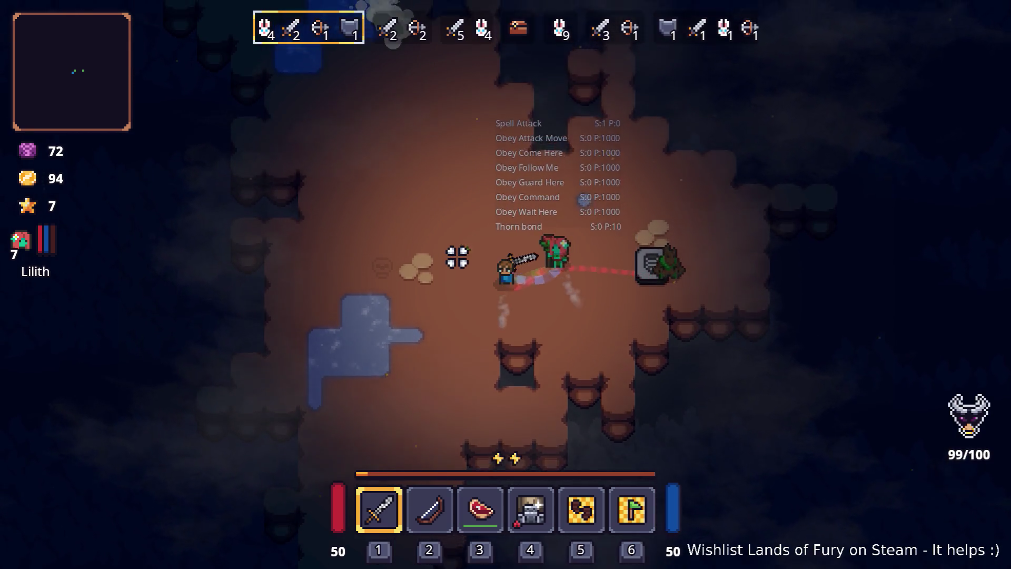
pyautogui.press('w')
pyautogui.press('a')
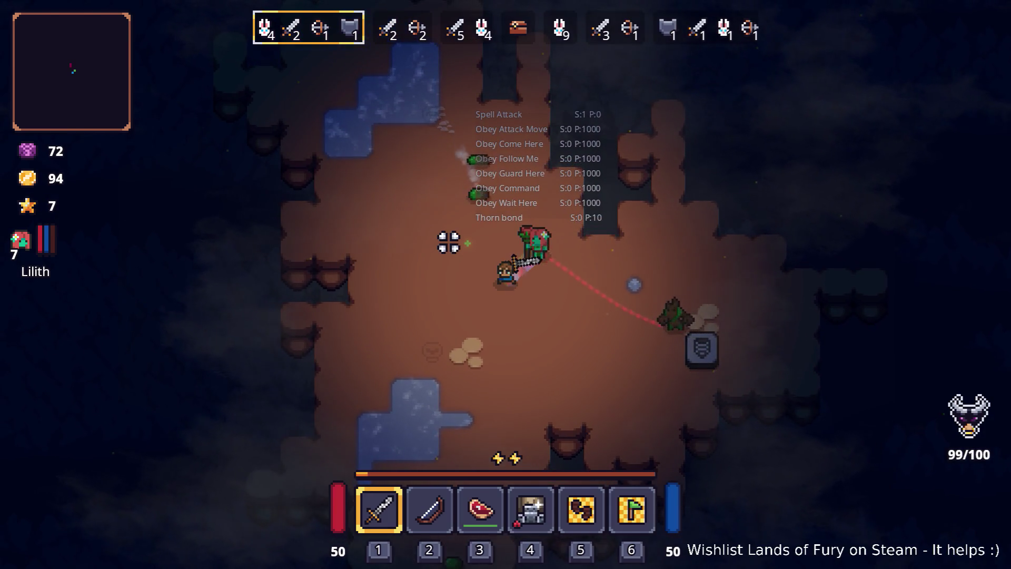
pyautogui.press('s')
pyautogui.click(433, 260)
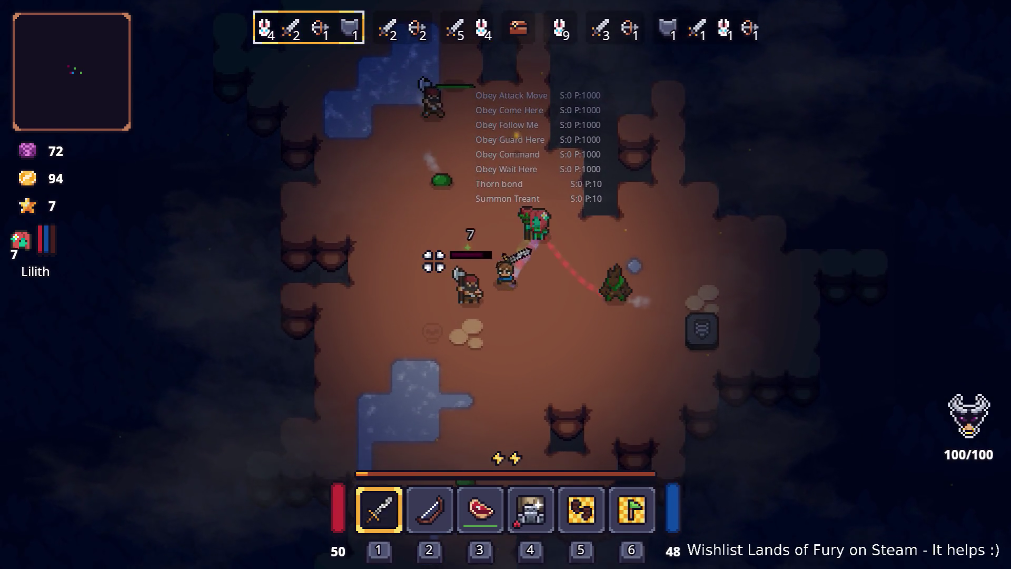
pyautogui.click(421, 286)
pyautogui.press('s')
pyautogui.click(422, 287)
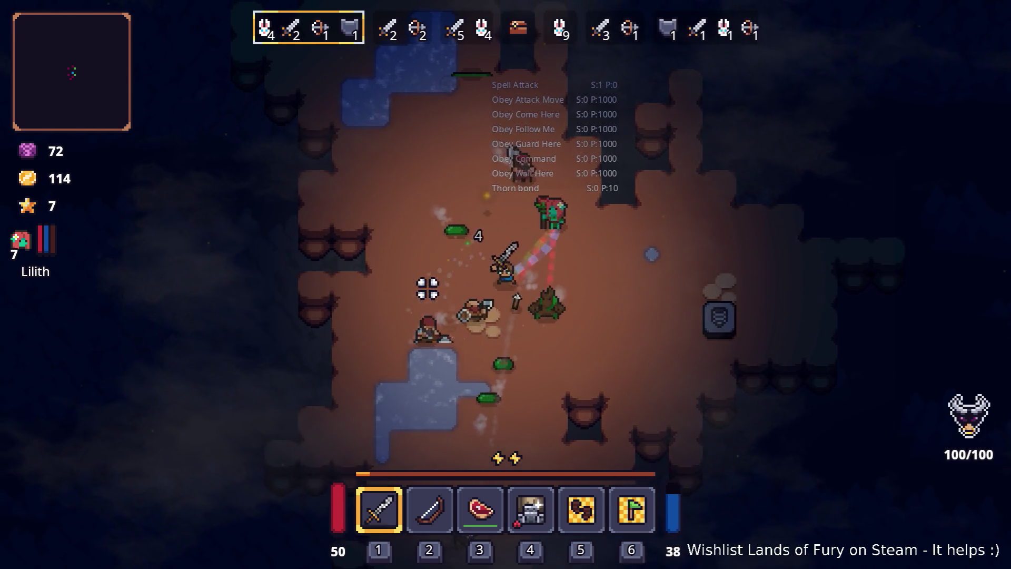
pyautogui.click(435, 283)
pyautogui.click(445, 286)
pyautogui.press('w')
pyautogui.click(437, 295)
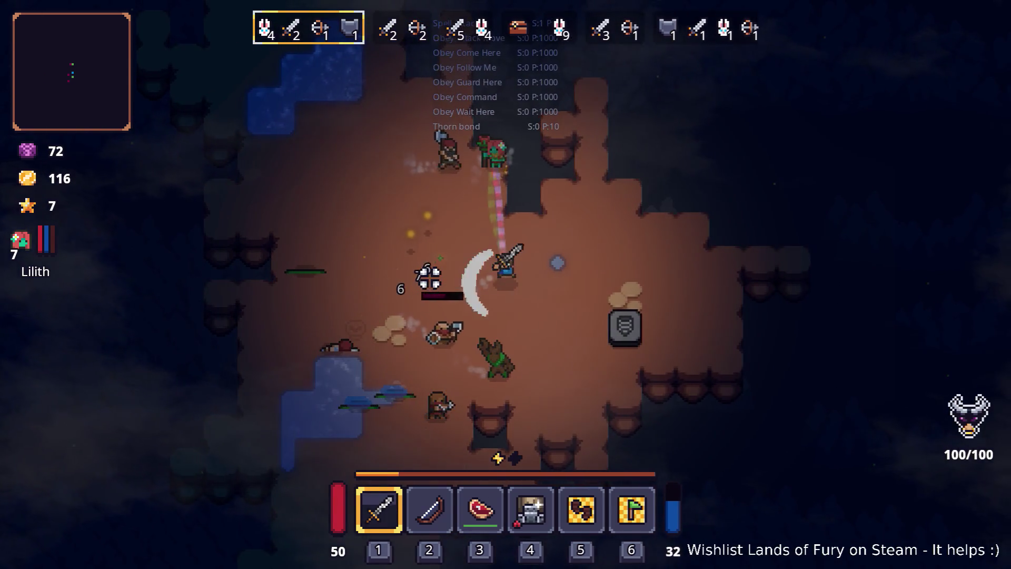
pyautogui.click(425, 274)
# Step: Keep slashing bandits while moving up-left, then down-right to finish the nearby group
pyautogui.press('a')
pyautogui.click(522, 185)
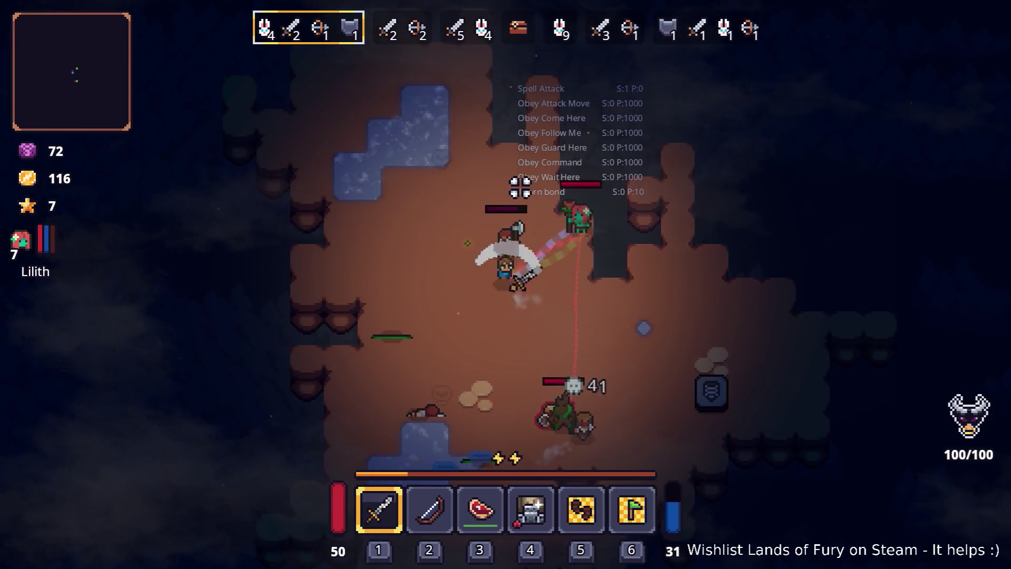
pyautogui.click(541, 203)
pyautogui.click(609, 235)
pyautogui.press('d')
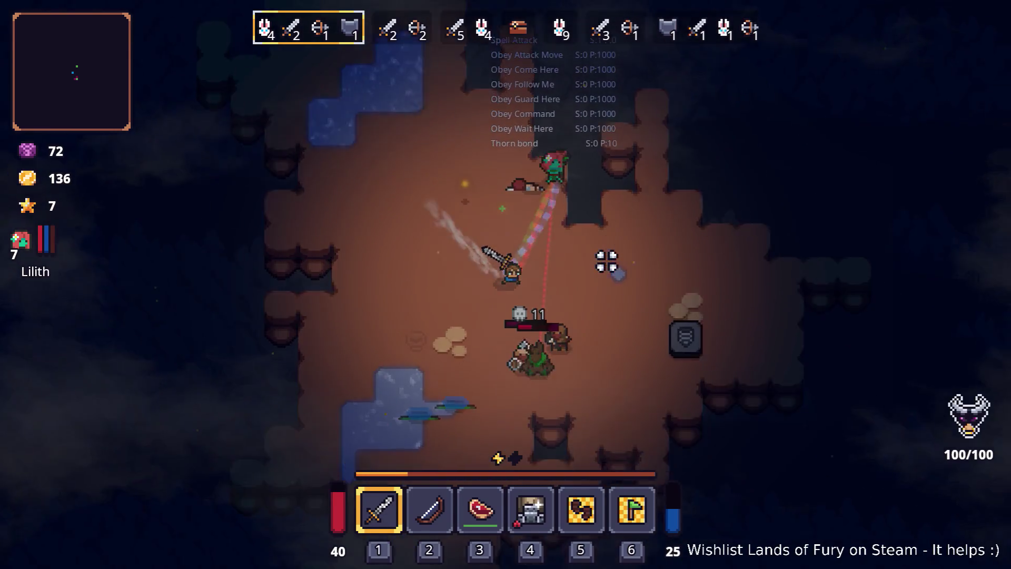
pyautogui.press('s')
pyautogui.click(465, 322)
pyautogui.click(459, 299)
pyautogui.click(458, 293)
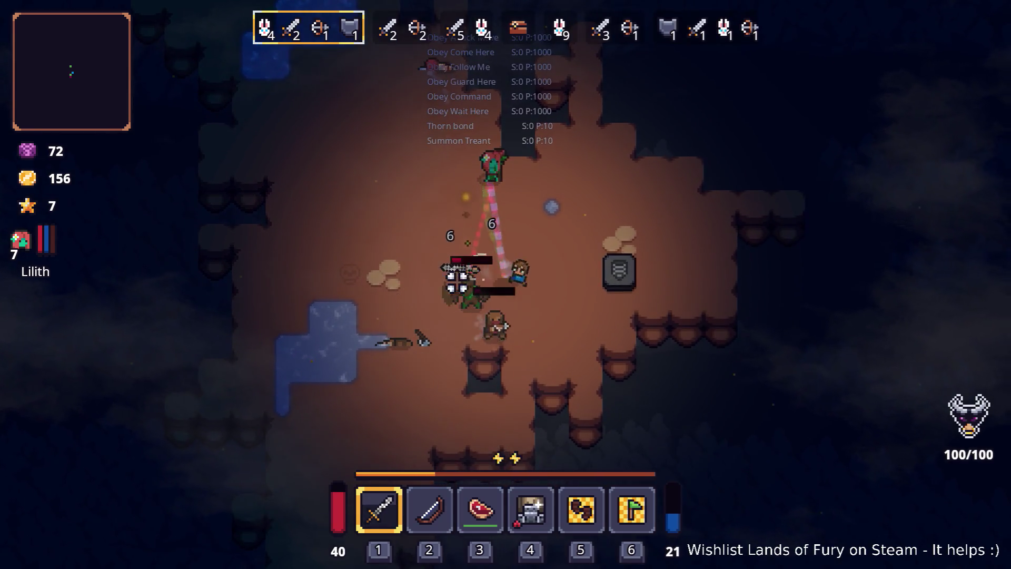
pyautogui.click(465, 305)
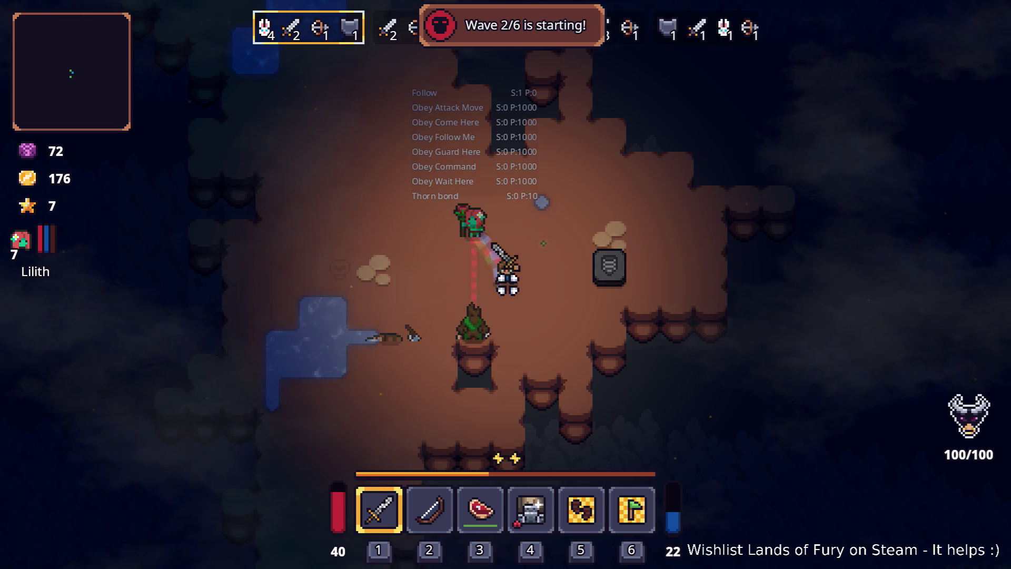
# Step: Cross the arena up-left and kill the remaining enemies as gold climbs to 216
pyautogui.press('a')
pyautogui.press('w')
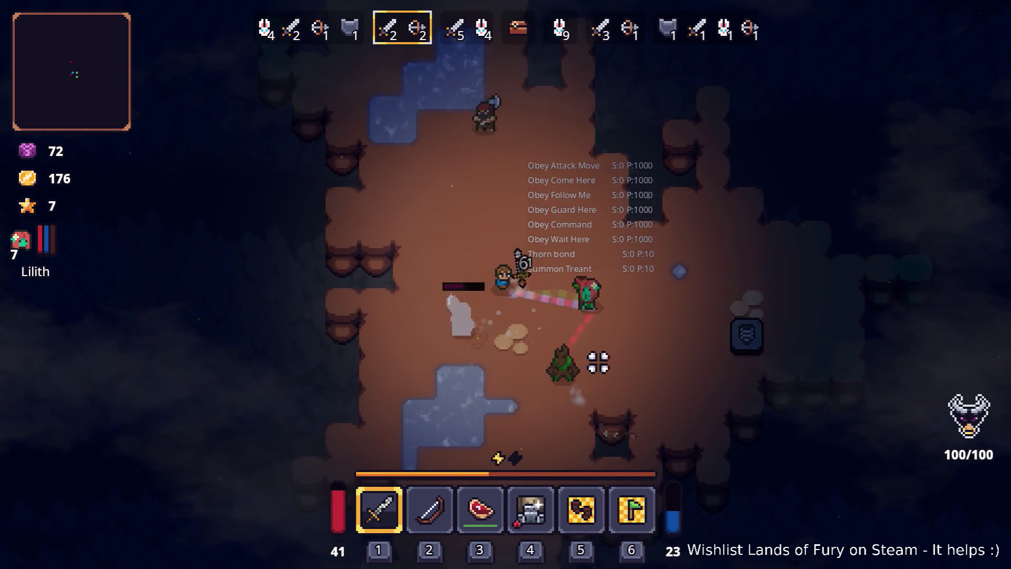
pyautogui.press('a')
pyautogui.click(523, 286)
pyautogui.click(535, 289)
pyautogui.click(554, 351)
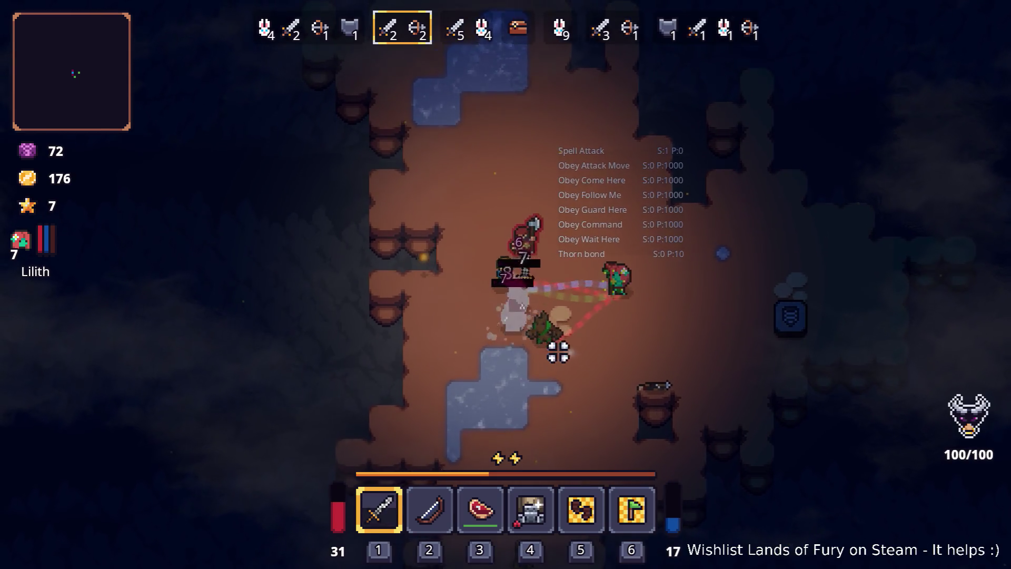
pyautogui.click(632, 300)
pyautogui.click(526, 279)
pyautogui.click(647, 244)
pyautogui.click(574, 229)
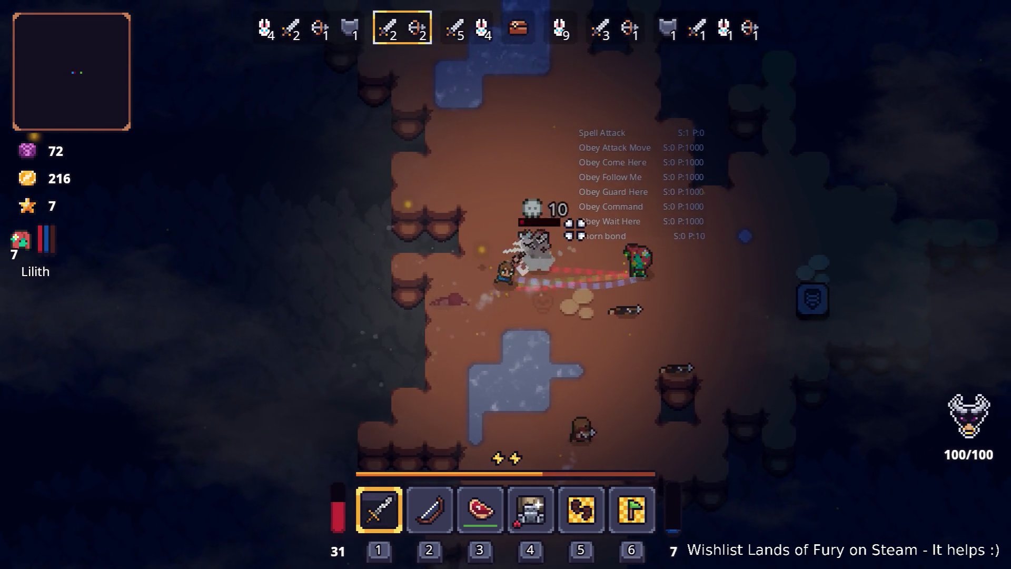
pyautogui.press('d')
pyautogui.click(546, 233)
pyautogui.click(508, 285)
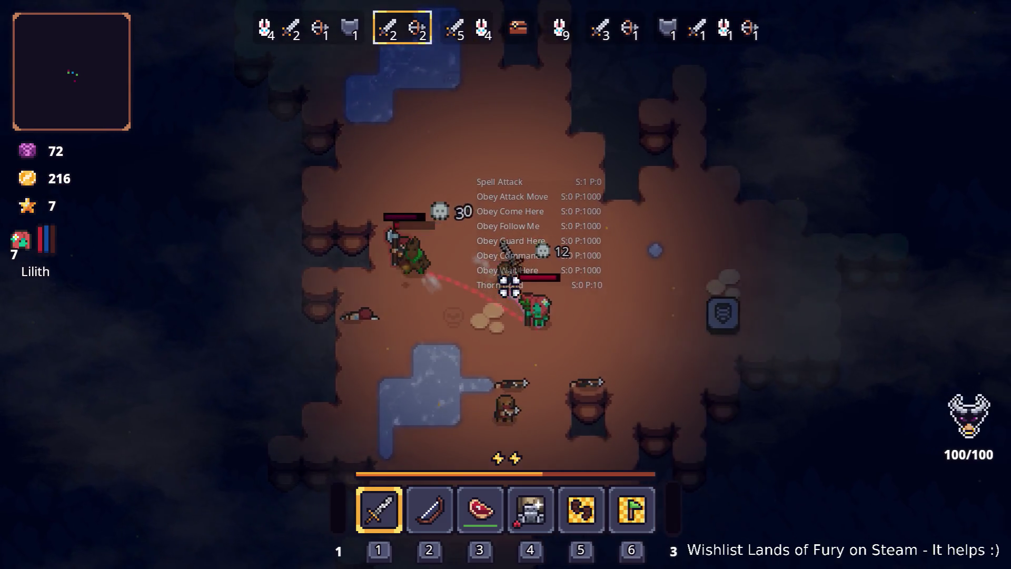
# Step: Spend all of Lilith's points to raise Support to 7 and Healing Embrace to level 2, then confirm
pyautogui.press('d')
pyautogui.press('i')
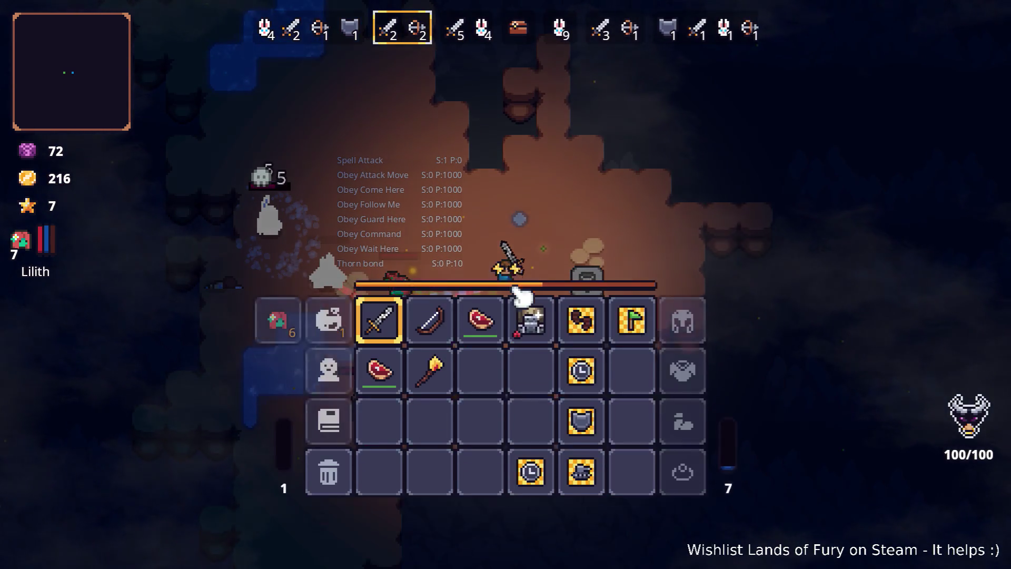
pyautogui.click(276, 384)
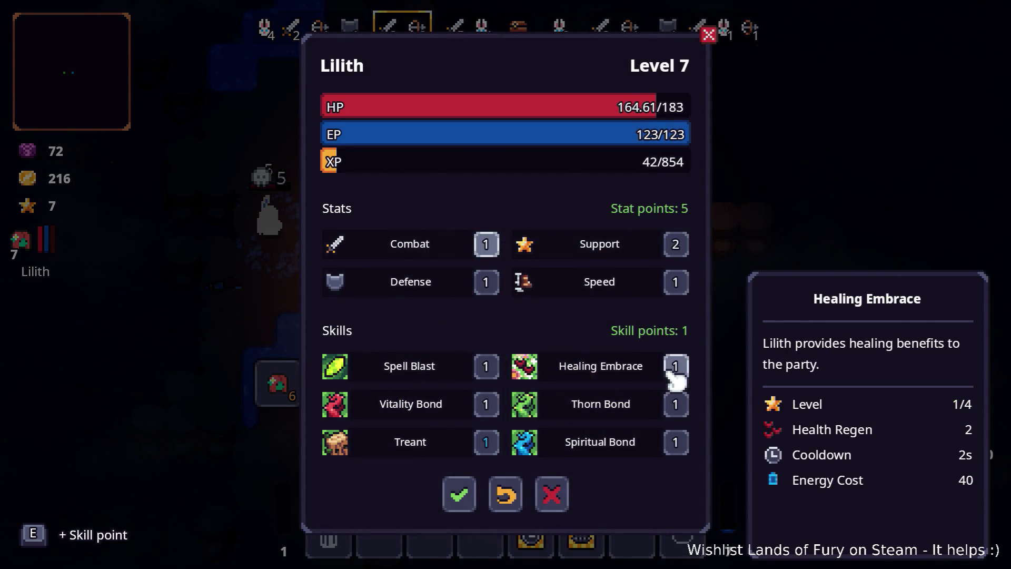
pyautogui.click(679, 246)
pyautogui.click(679, 247)
pyautogui.click(679, 246)
pyautogui.click(679, 247)
pyautogui.click(679, 247)
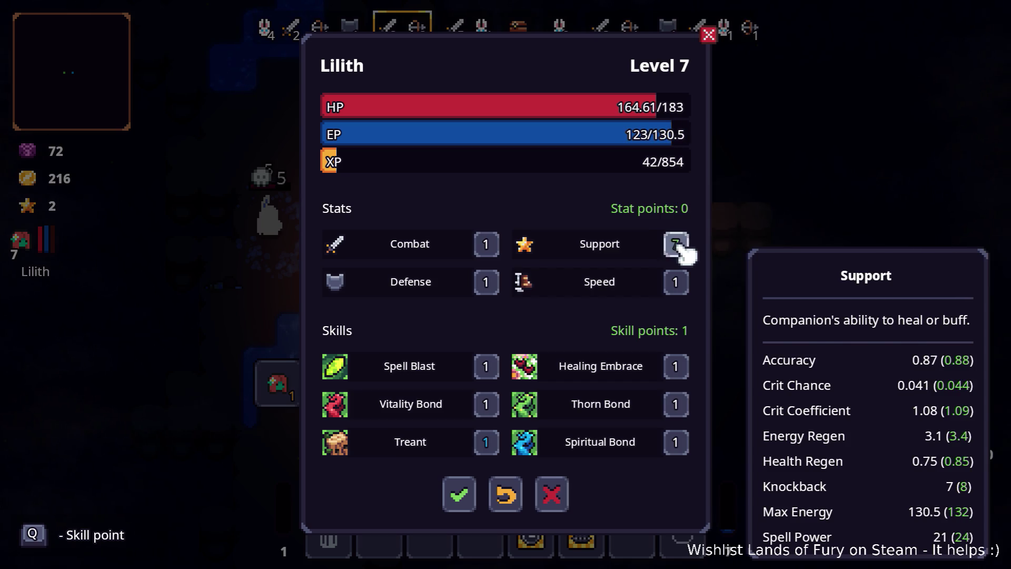
pyautogui.click(677, 367)
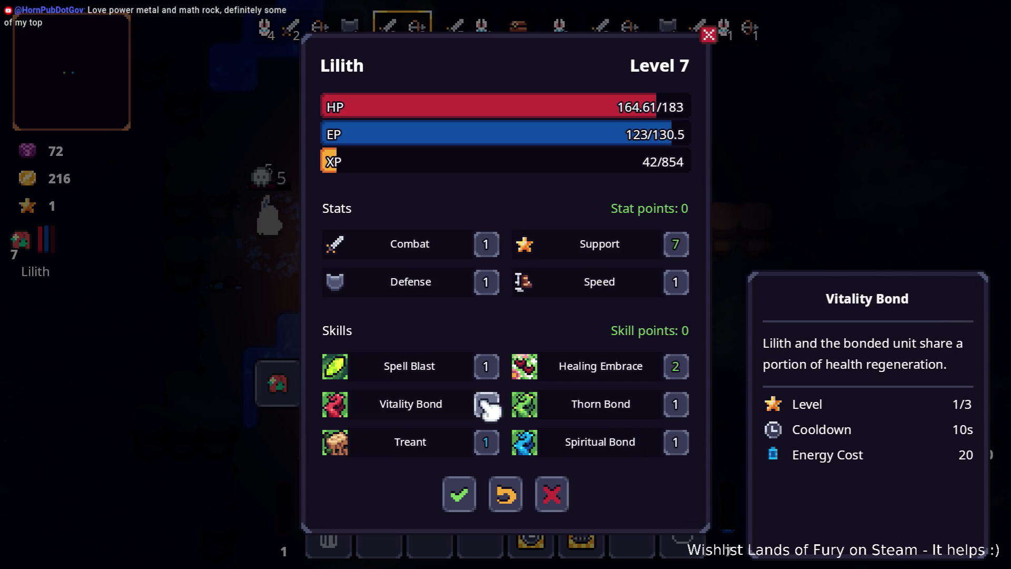
pyautogui.click(461, 497)
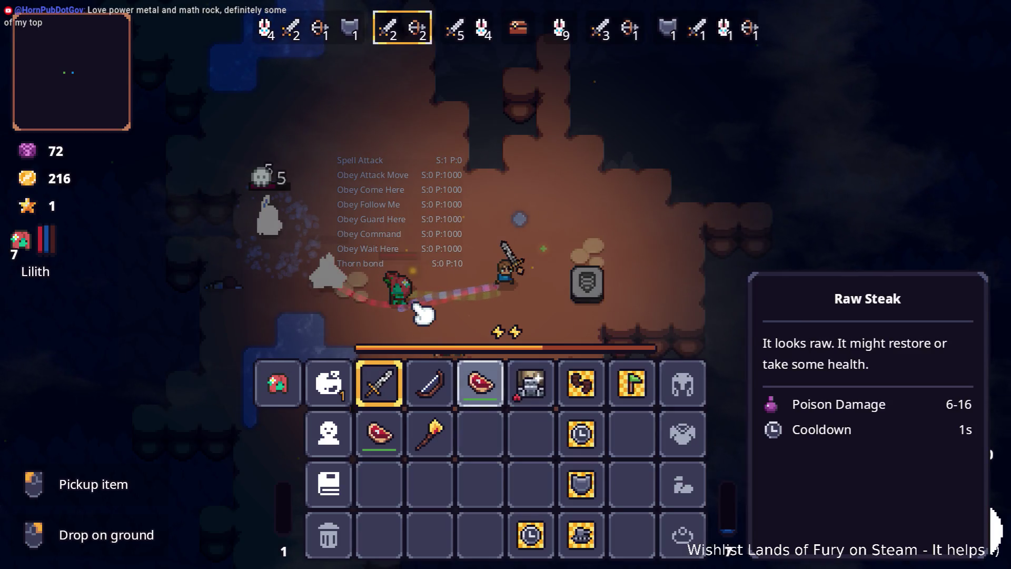
# Step: Close the inventory and move around the arena into the wave 3 fight
pyautogui.press('Tab')
pyautogui.press('a')
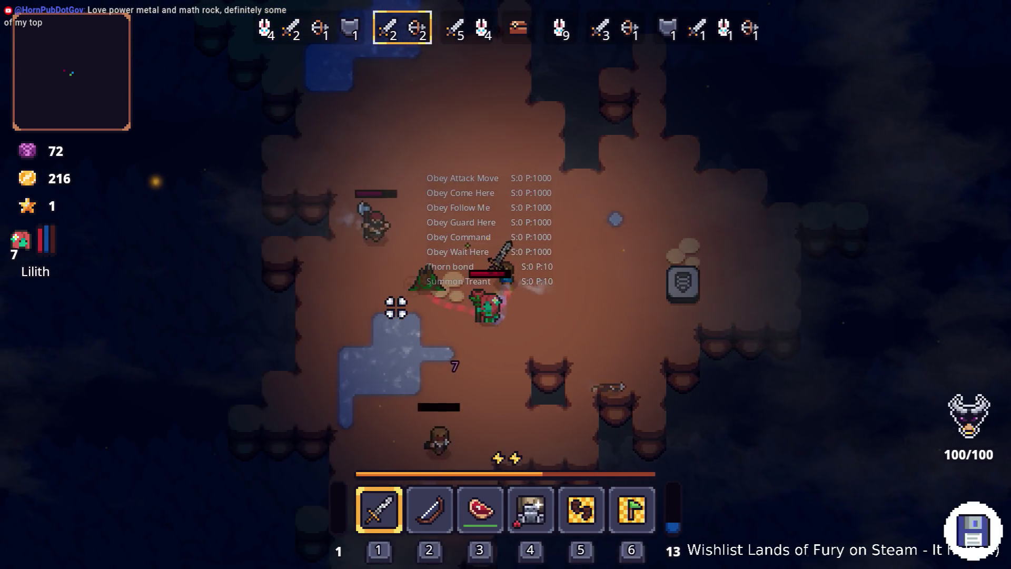
pyautogui.press('s')
pyautogui.press('a')
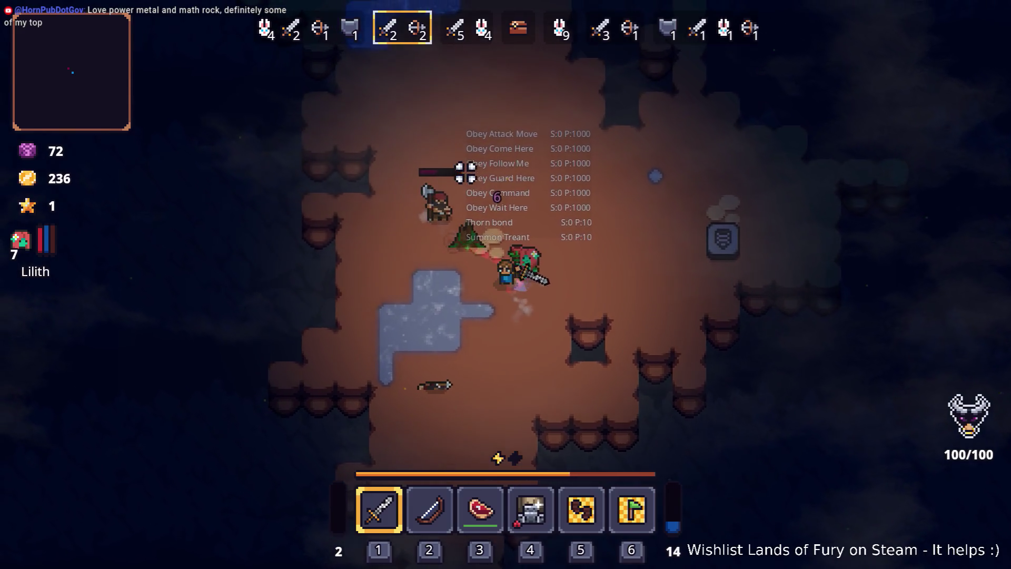
pyautogui.press('w')
pyautogui.press('a')
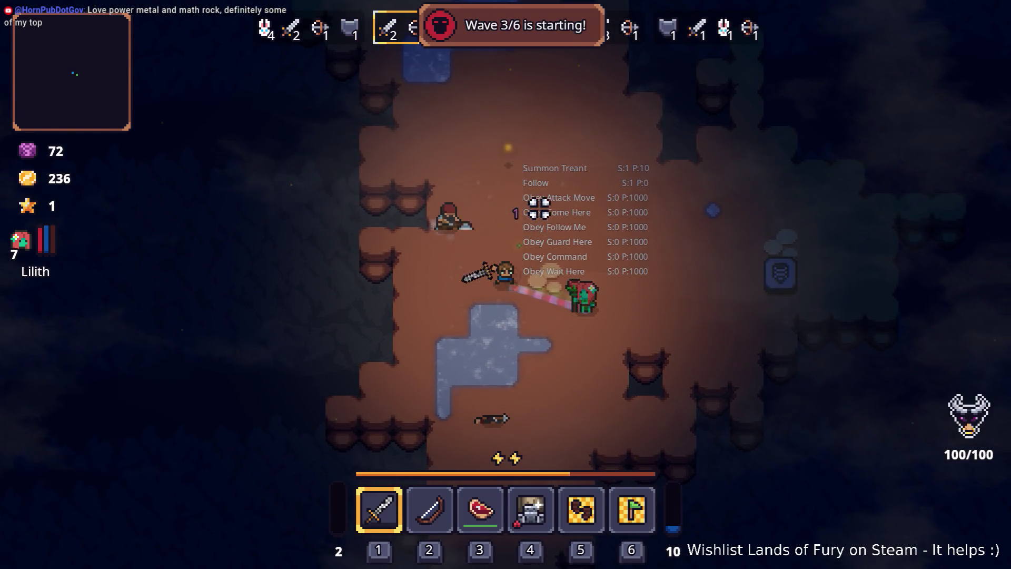
pyautogui.press('d')
pyautogui.press('s')
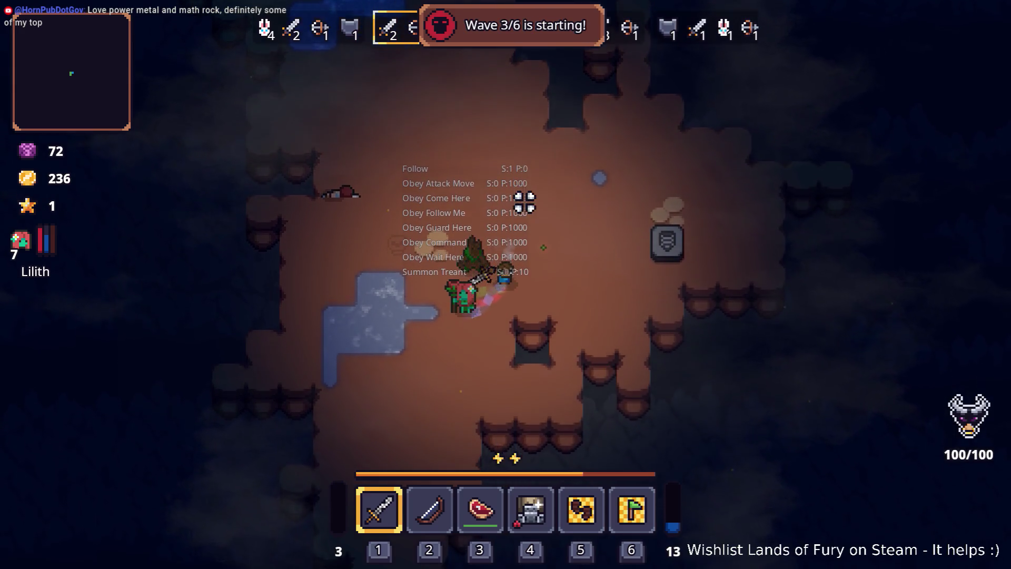
# Step: Keep fighting until Game over (25 kills, 280 gold), then head for the main menu
pyautogui.press('s')
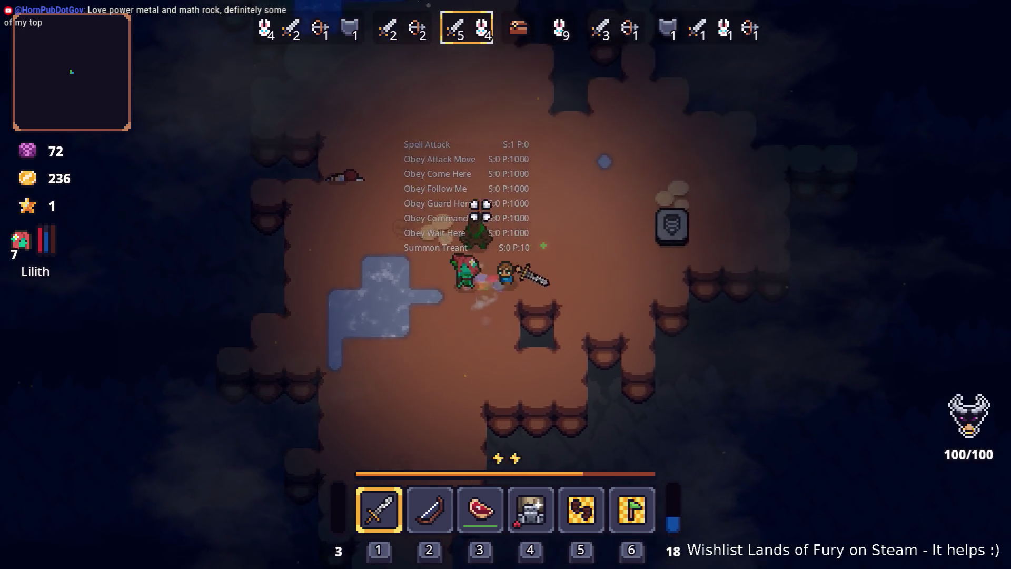
pyautogui.press('w')
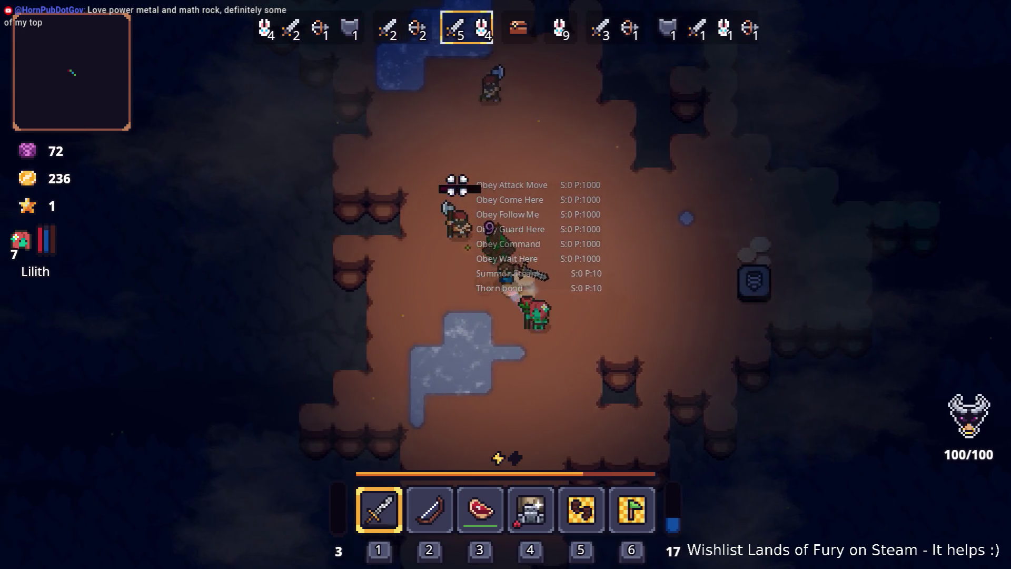
pyautogui.press('w')
pyautogui.press('a')
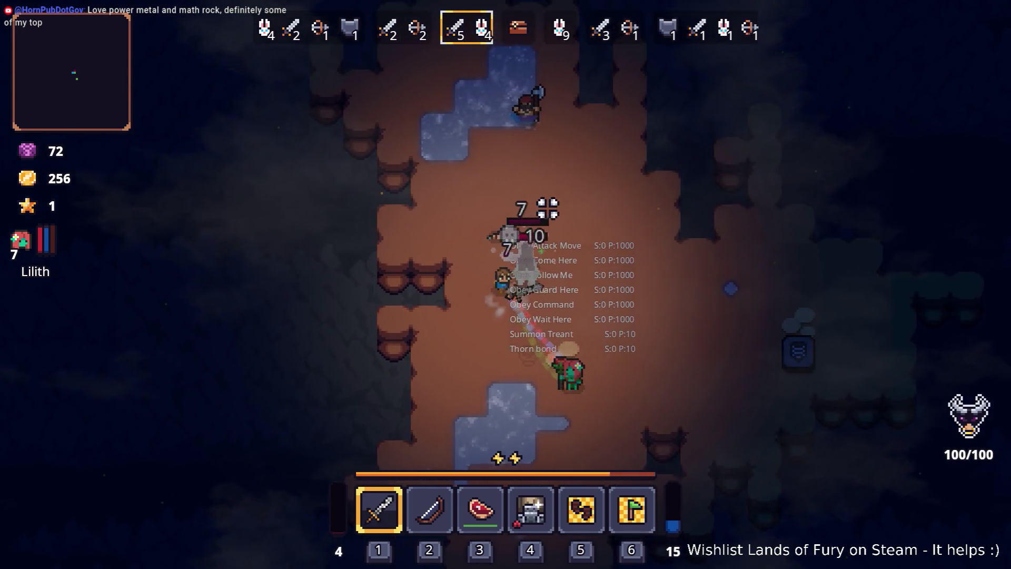
pyautogui.press('d')
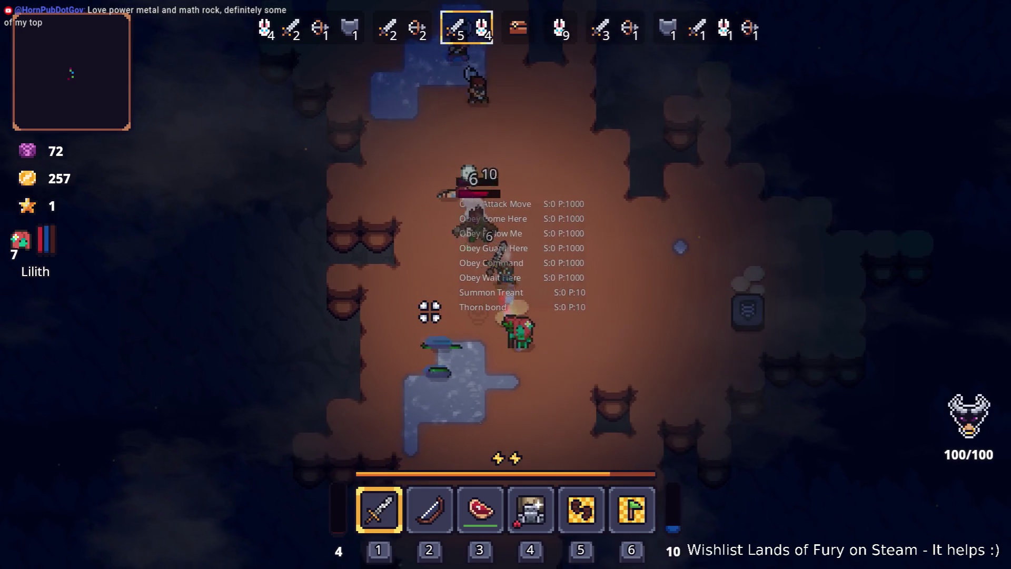
pyautogui.press('w')
pyautogui.press('d')
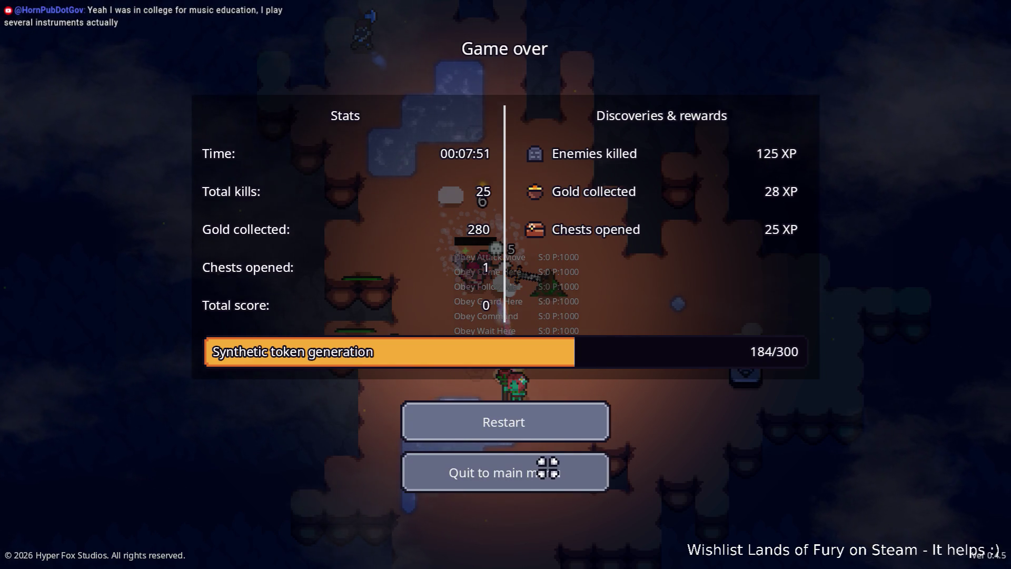
pyautogui.click(549, 473)
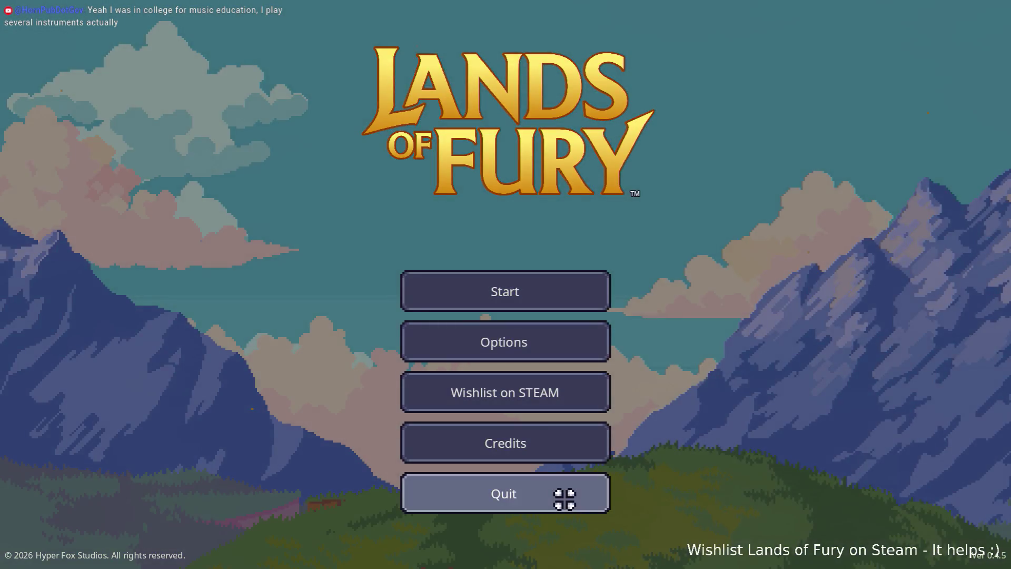
# Step: Quit the game from the main menu, returning to the Godot editor
pyautogui.click(564, 492)
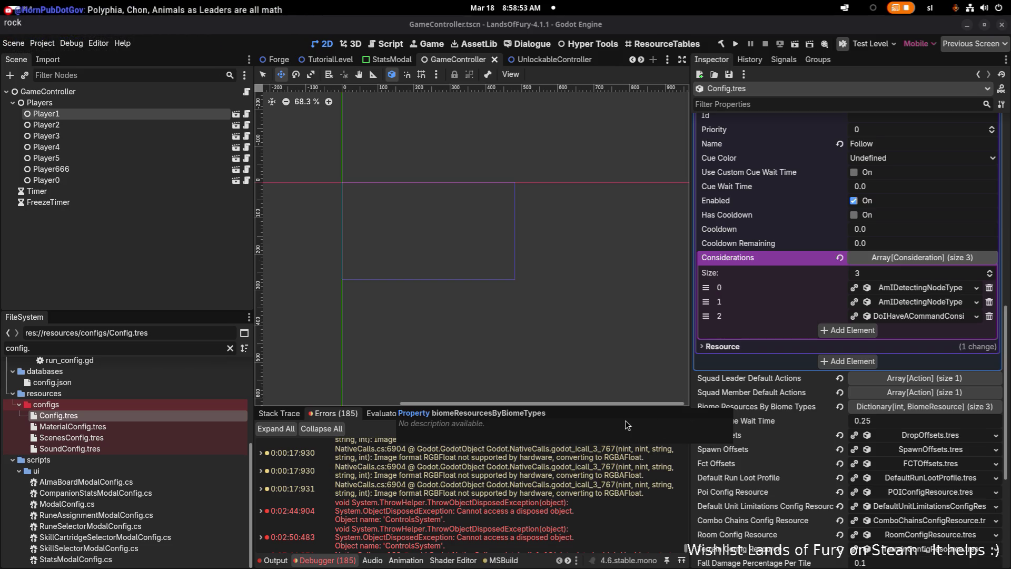
# Step: Collapse FollowAction entries 2 and 9 in Config.tres and clear the FileSystem filter
pyautogui.moveTo(387, 495)
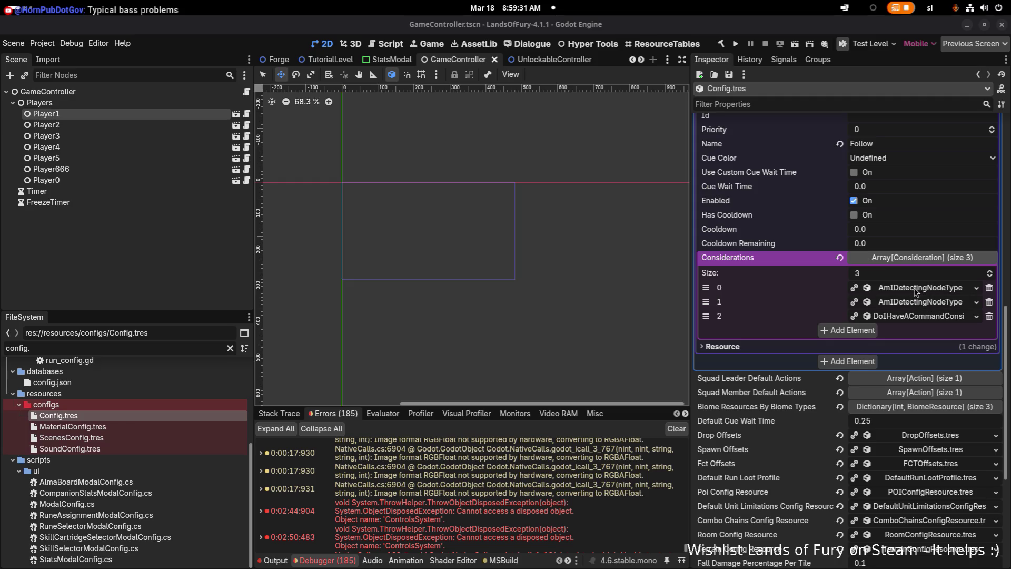
pyautogui.scroll(5, 911, 303)
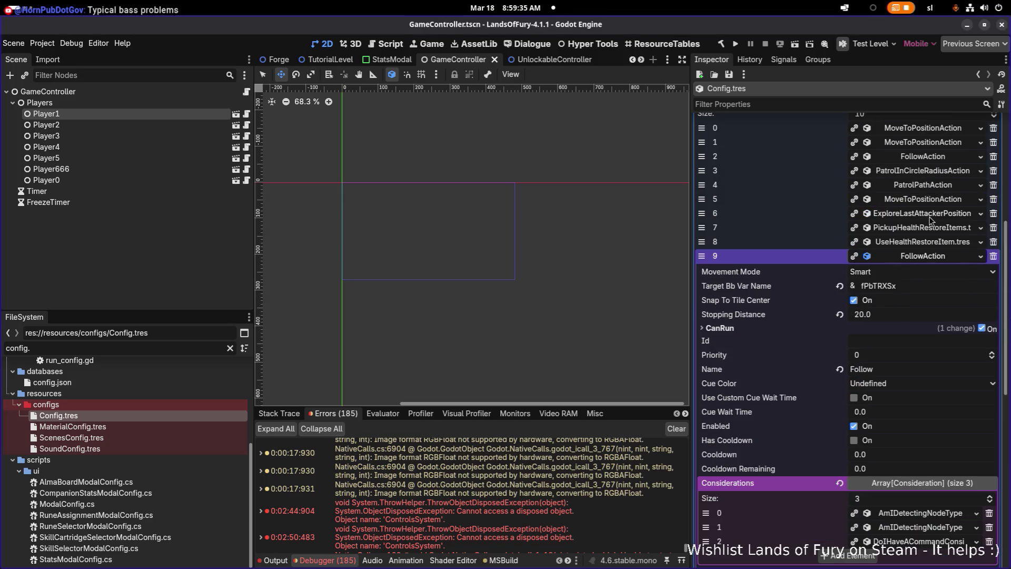
pyautogui.click(931, 158)
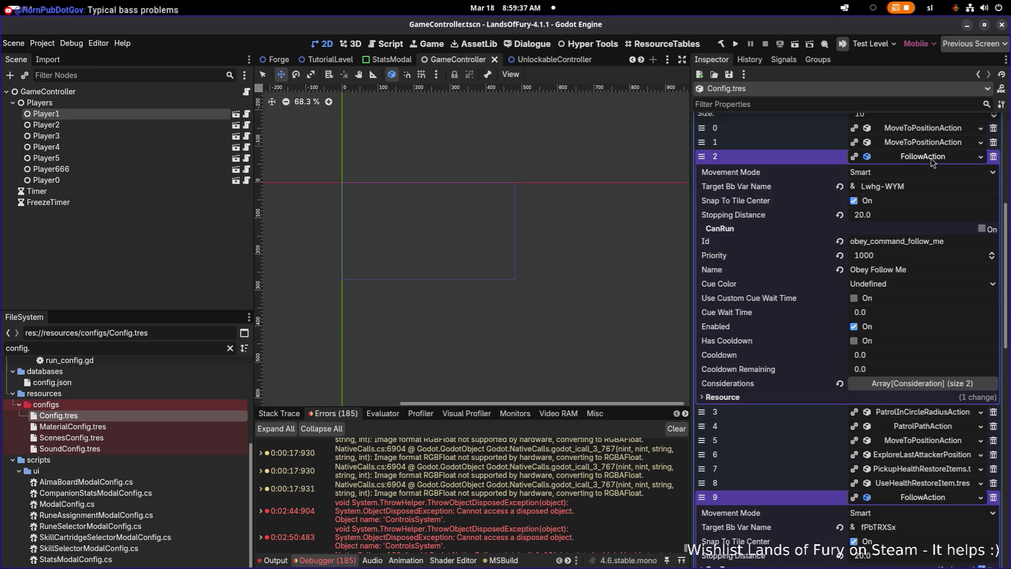
pyautogui.click(930, 158)
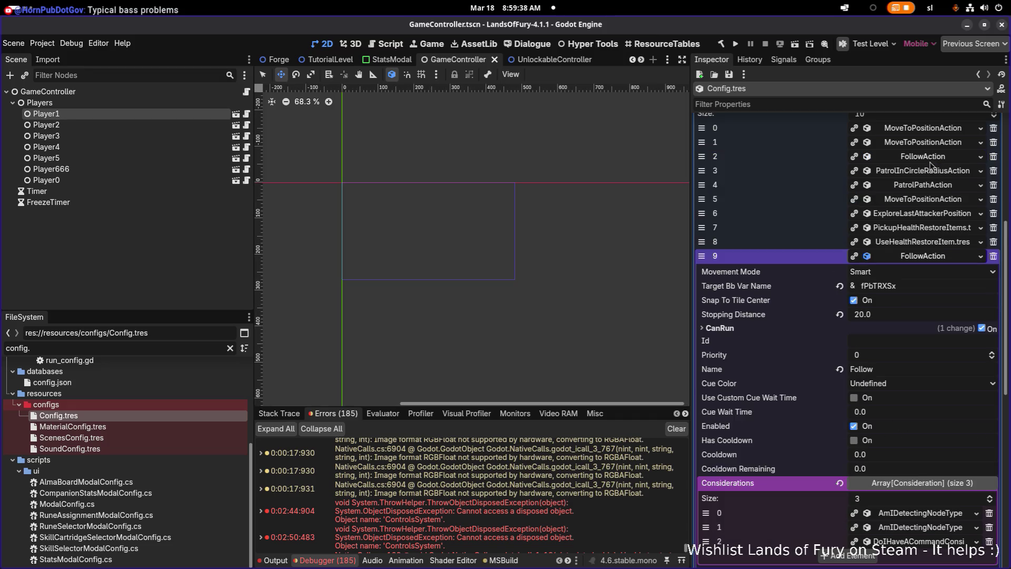
pyautogui.click(945, 257)
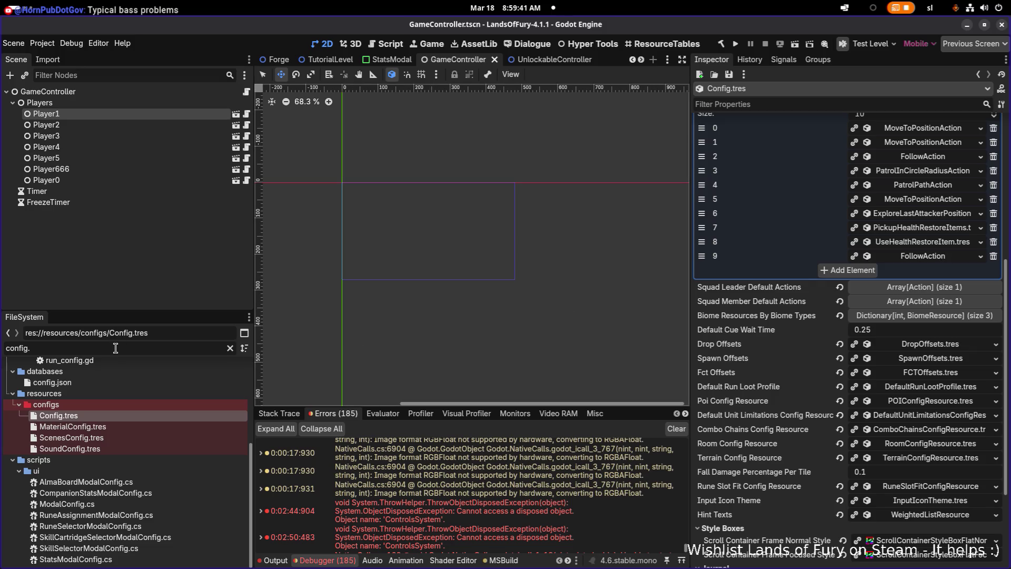
pyautogui.hotkey('ctrl', 'a')
pyautogui.press('BackSpace')
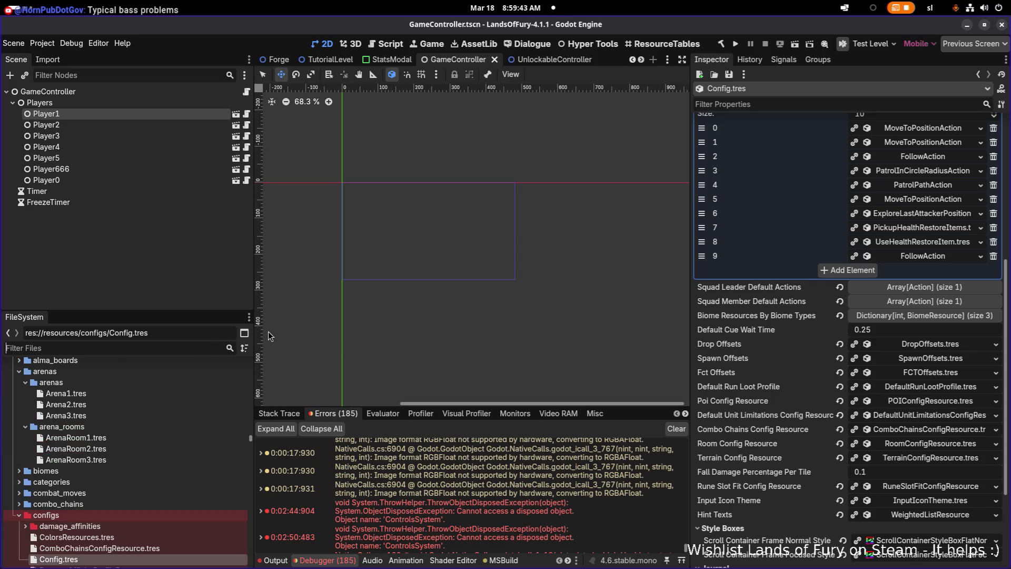
# Step: Filter files by 'bond' and inspect LilithsSpiritualBond.tres's UseItemAction and first consideration
pyautogui.write('bond')
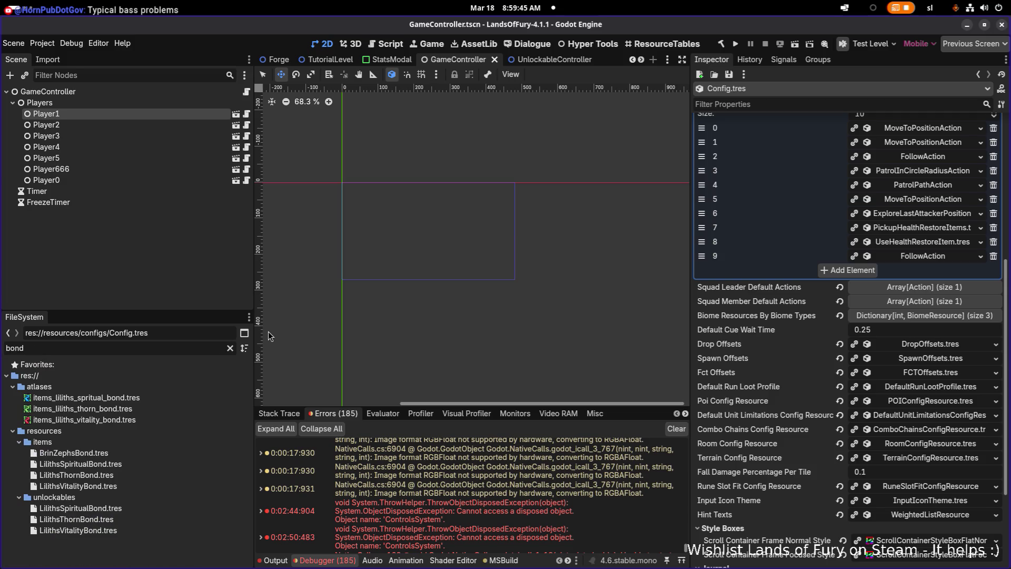
pyautogui.click(159, 466)
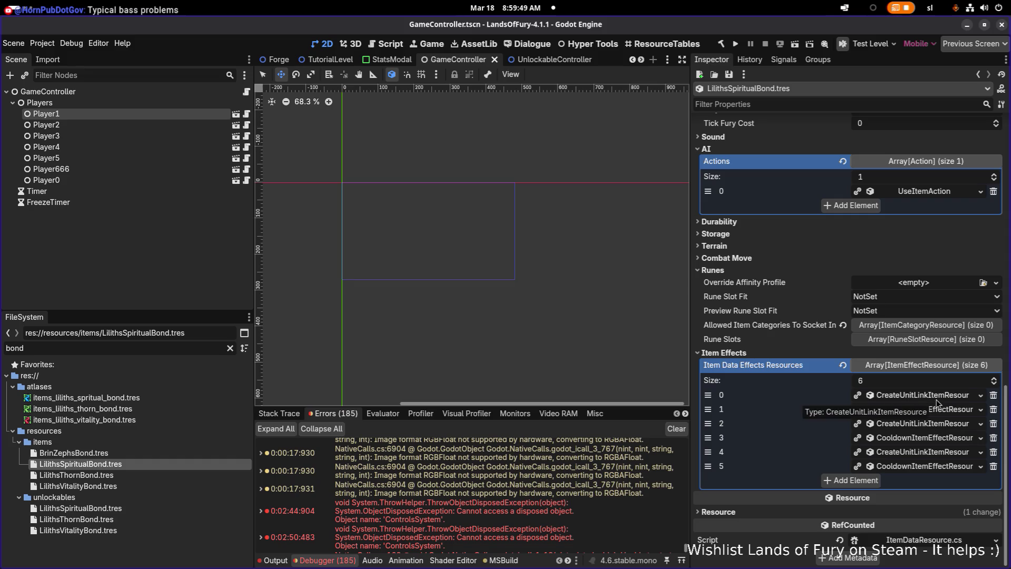
pyautogui.click(914, 194)
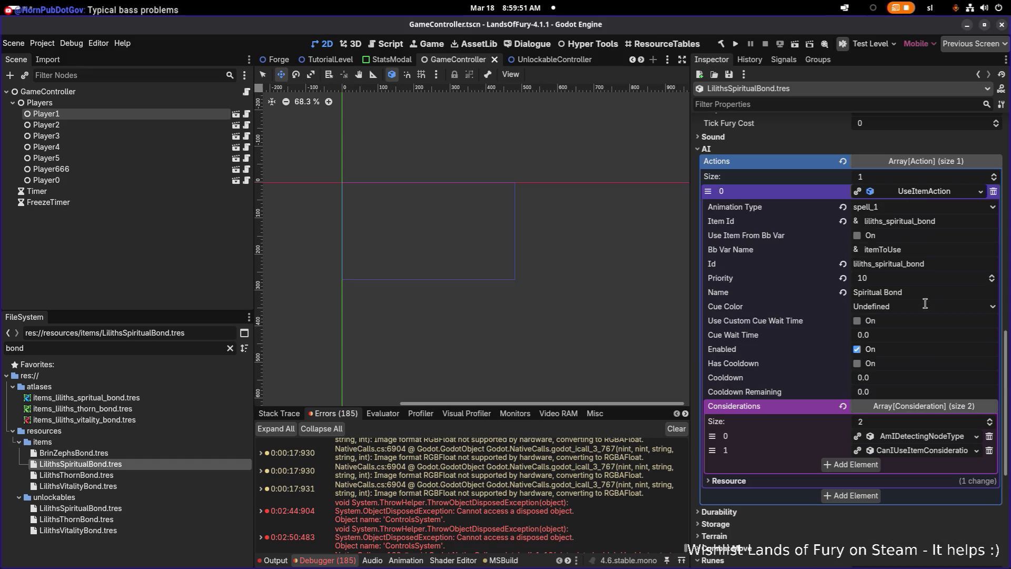
pyautogui.click(934, 438)
pyautogui.click(934, 437)
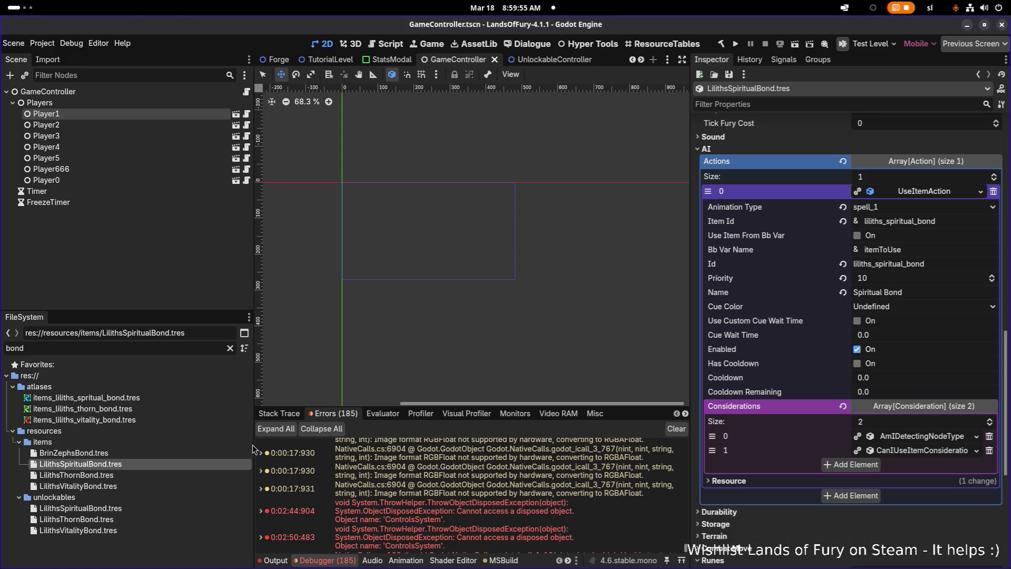
# Step: Inspect the Thorn bond's UseItemAction and consideration, then the Vitality bond's UseItemAction
pyautogui.click(126, 476)
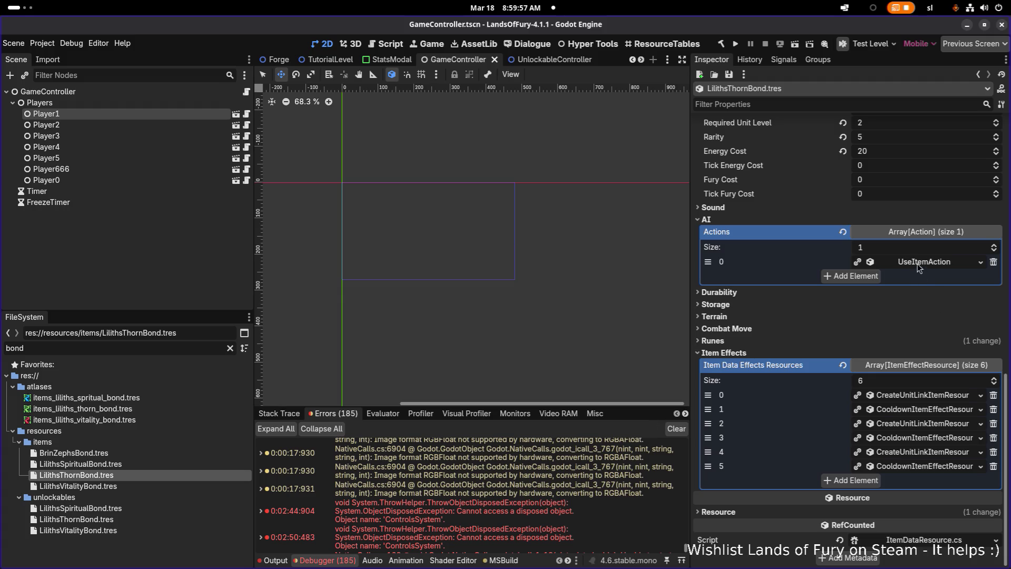
pyautogui.click(920, 262)
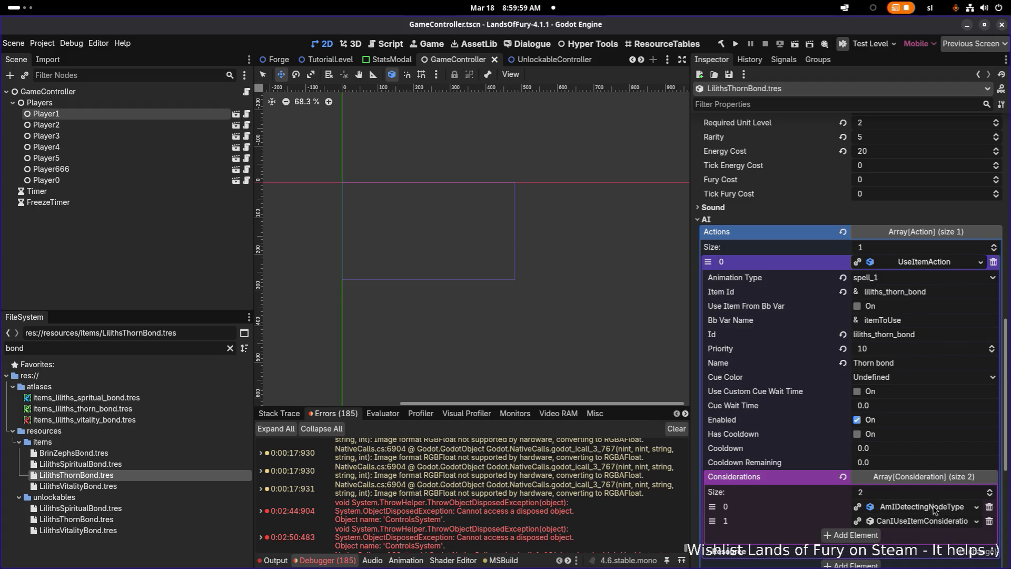
pyautogui.click(935, 507)
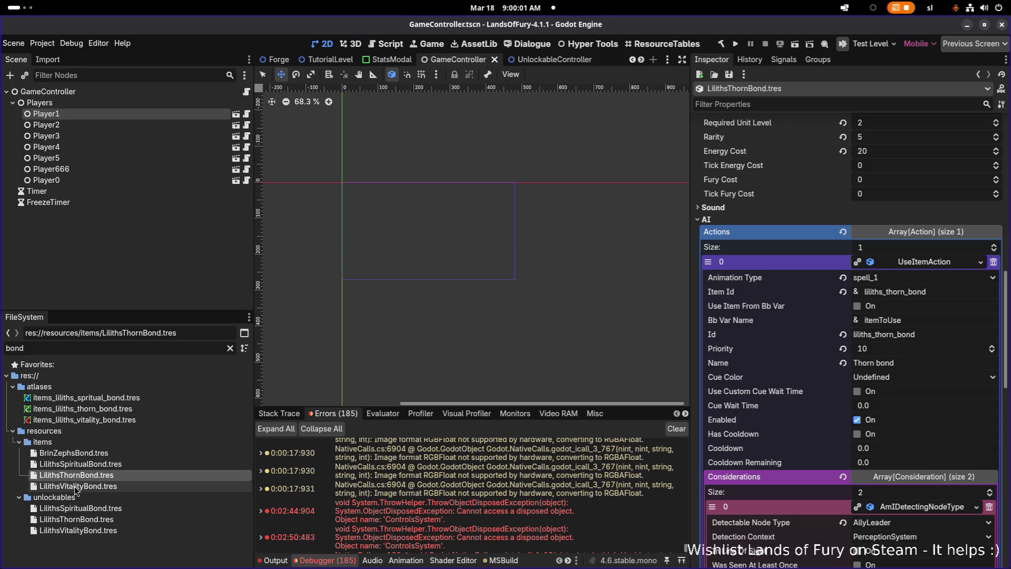
pyautogui.click(77, 486)
pyautogui.click(921, 393)
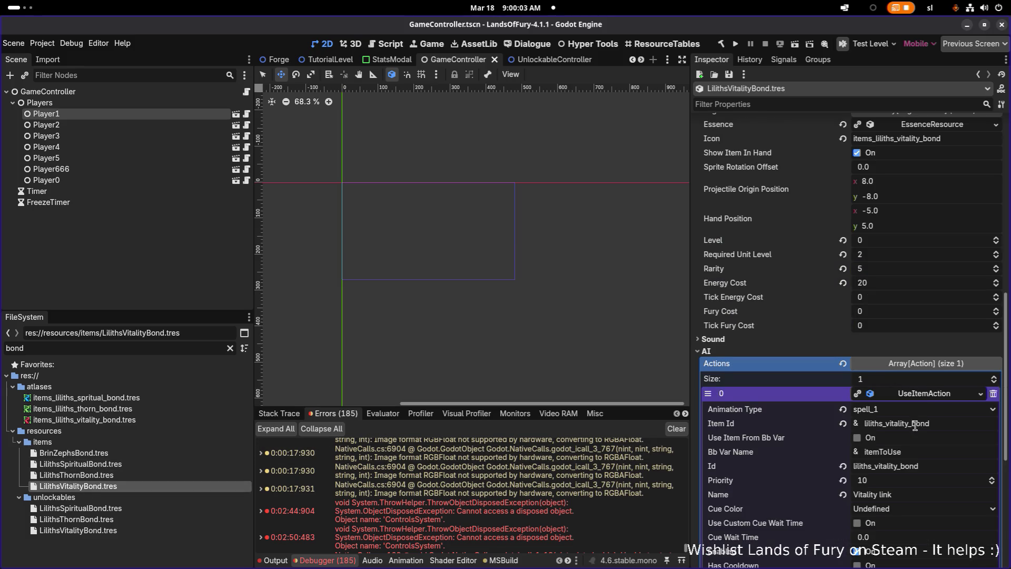
# Step: Expand the Vitality bond's AmIDetectingNodeType consideration and scroll through its settings
pyautogui.scroll(-4, 914, 426)
pyautogui.click(917, 471)
pyautogui.scroll(-2, 903, 458)
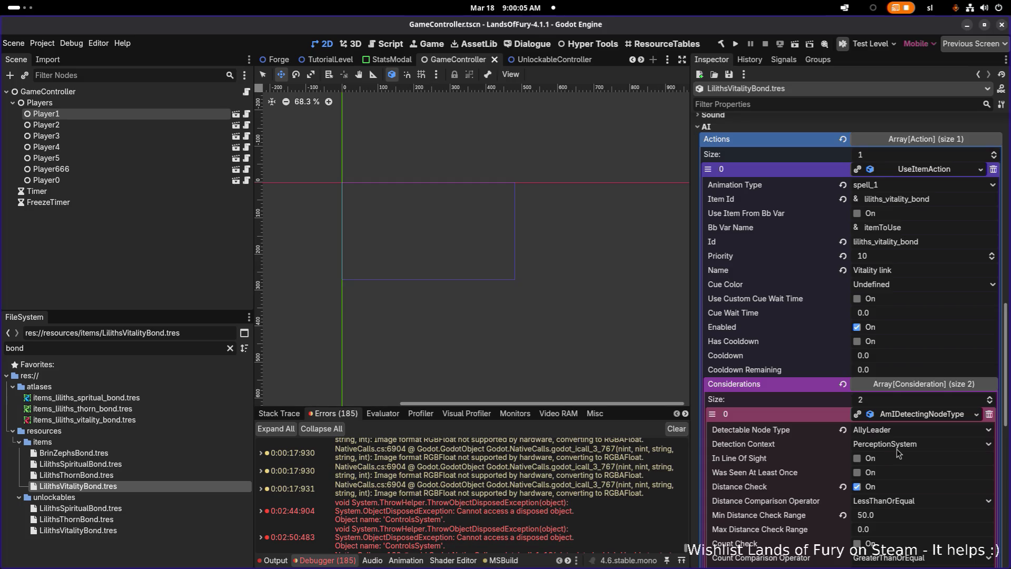
pyautogui.scroll(-3, 921, 450)
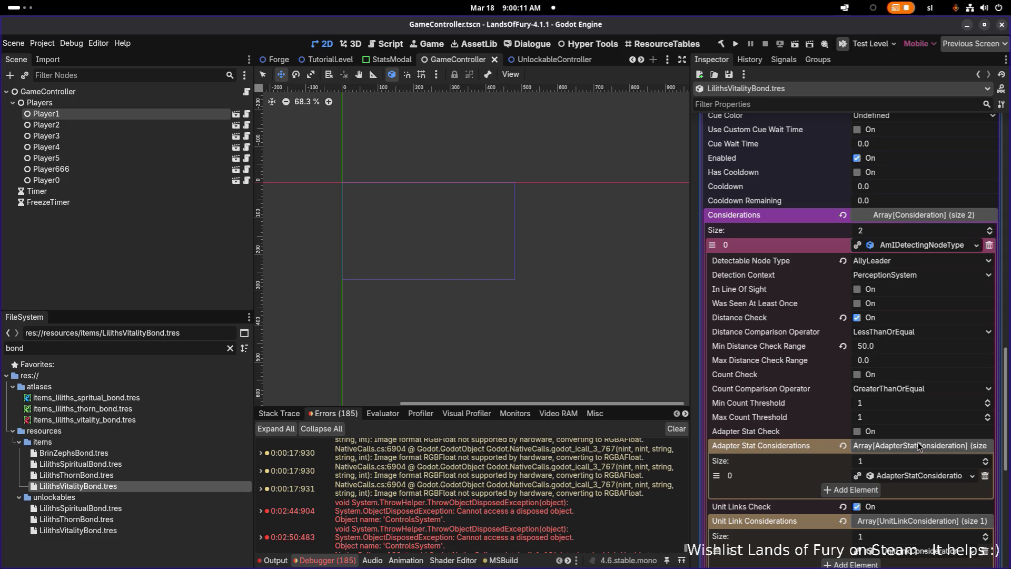
pyautogui.scroll(-5, 869, 409)
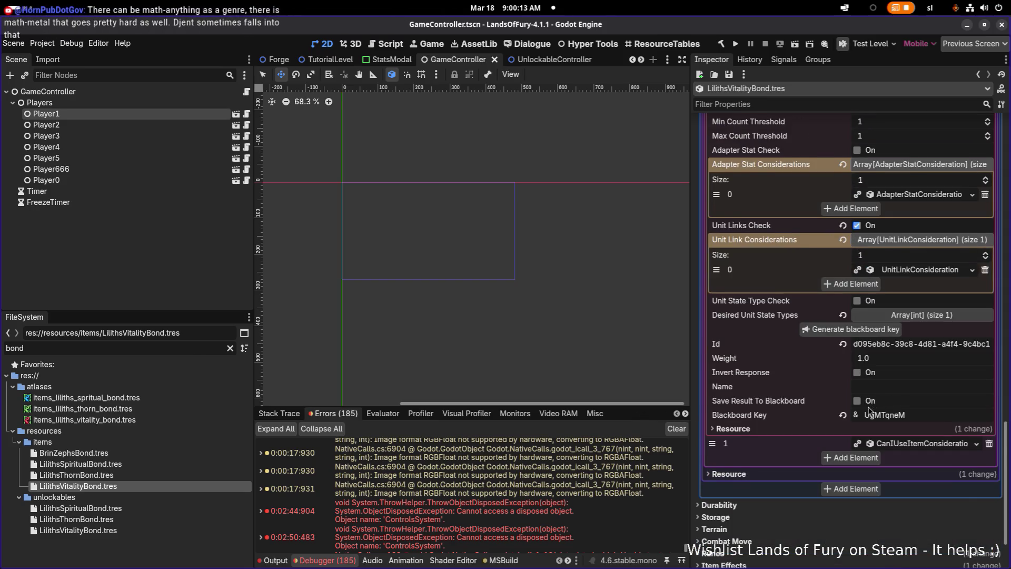
pyautogui.scroll(-2, 869, 410)
# Step: Check the first item effect's target type options, keeping Allies, then view LilithsThornBond.tres
pyautogui.click(779, 482)
pyautogui.scroll(-3, 813, 481)
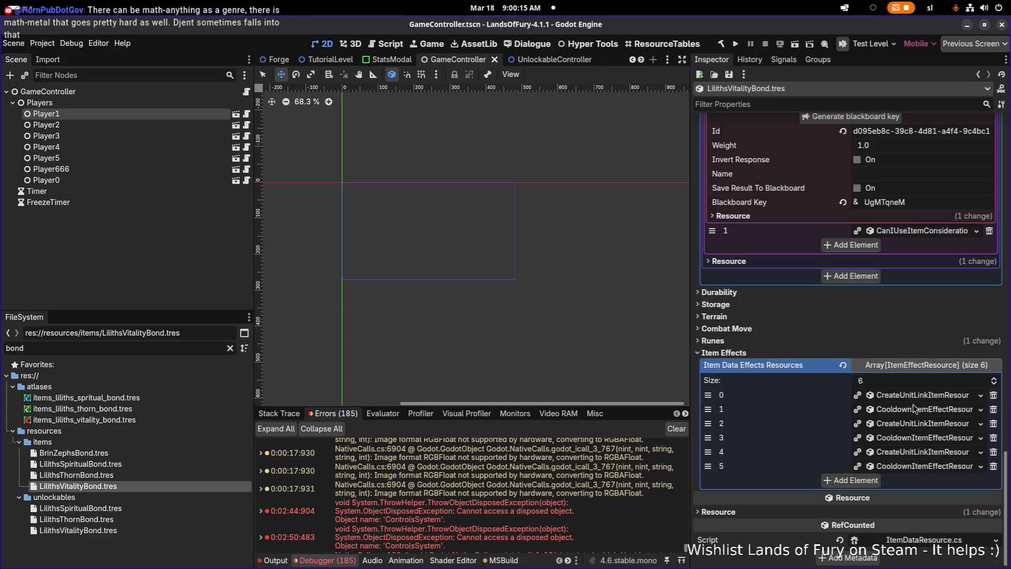
pyautogui.click(915, 396)
pyautogui.scroll(-1, 904, 428)
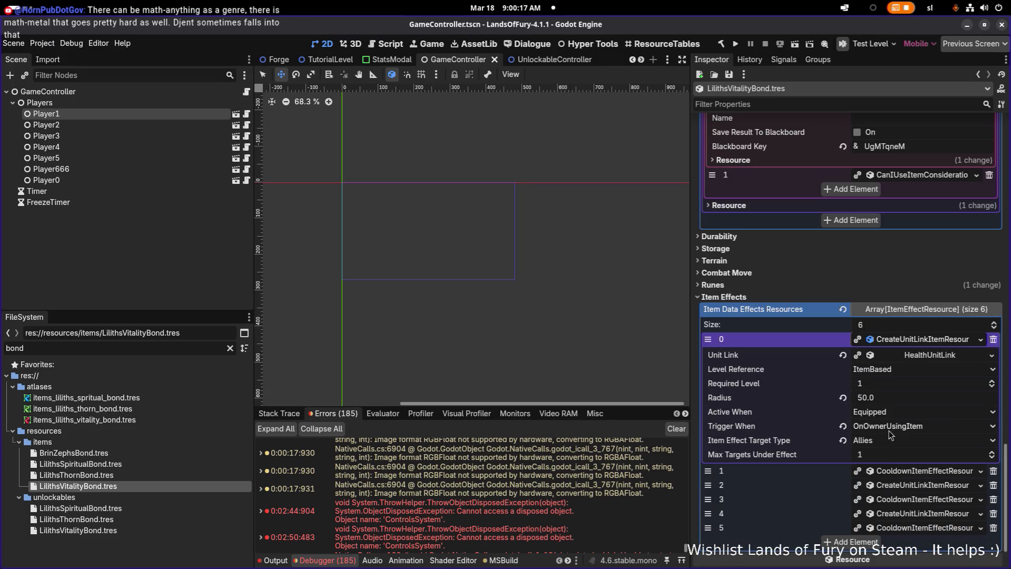
pyautogui.click(889, 442)
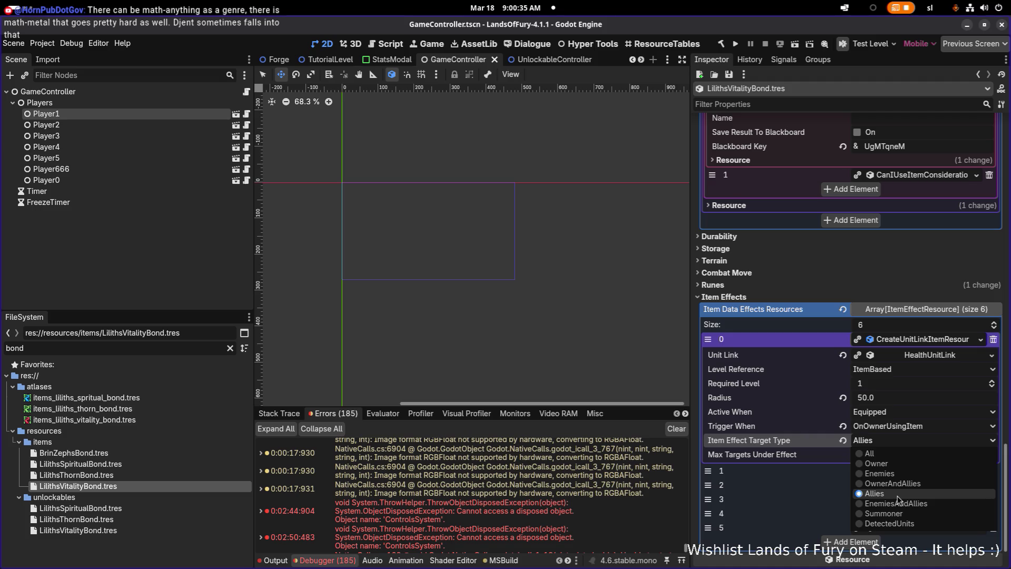
pyautogui.click(774, 442)
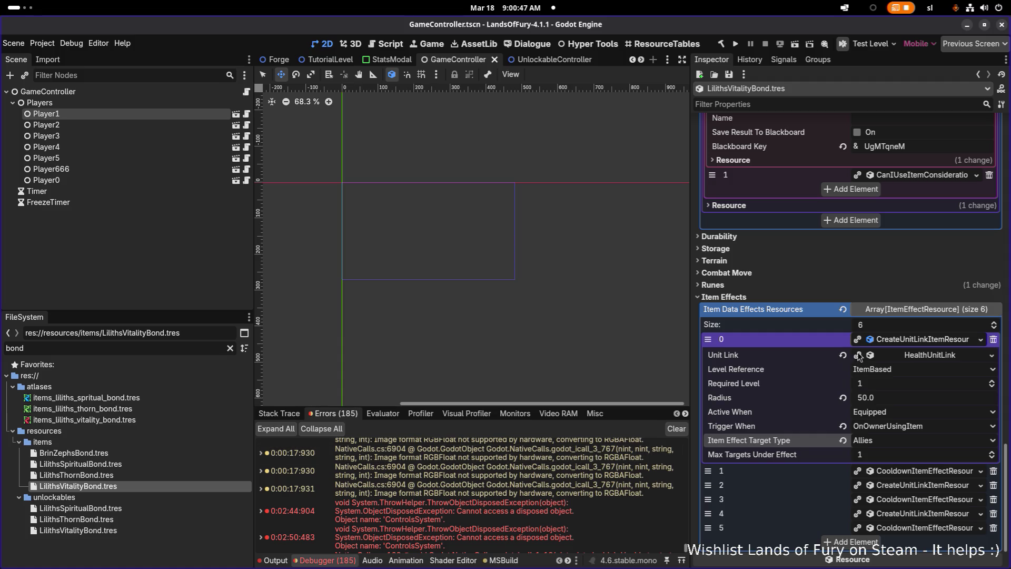
pyautogui.click(919, 344)
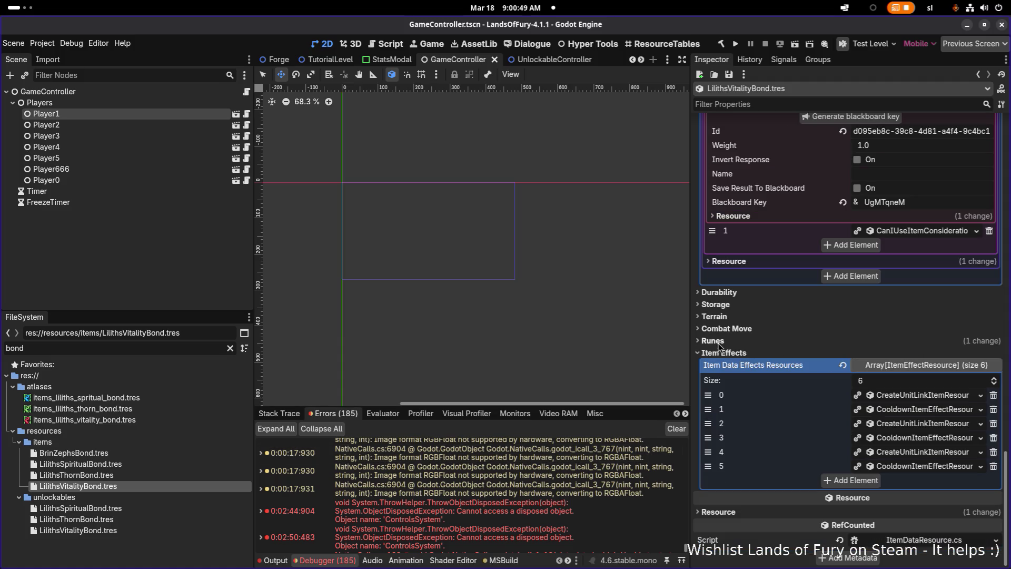
pyautogui.click(139, 475)
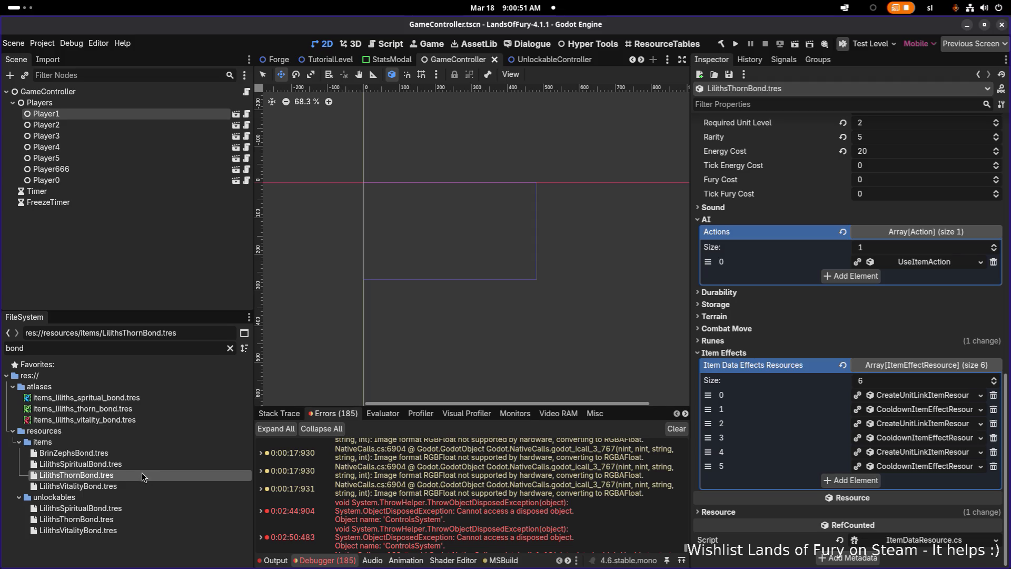
# Step: View LilithsSpiritualBond.tres and look over the errors in the debugger panel
pyautogui.click(139, 465)
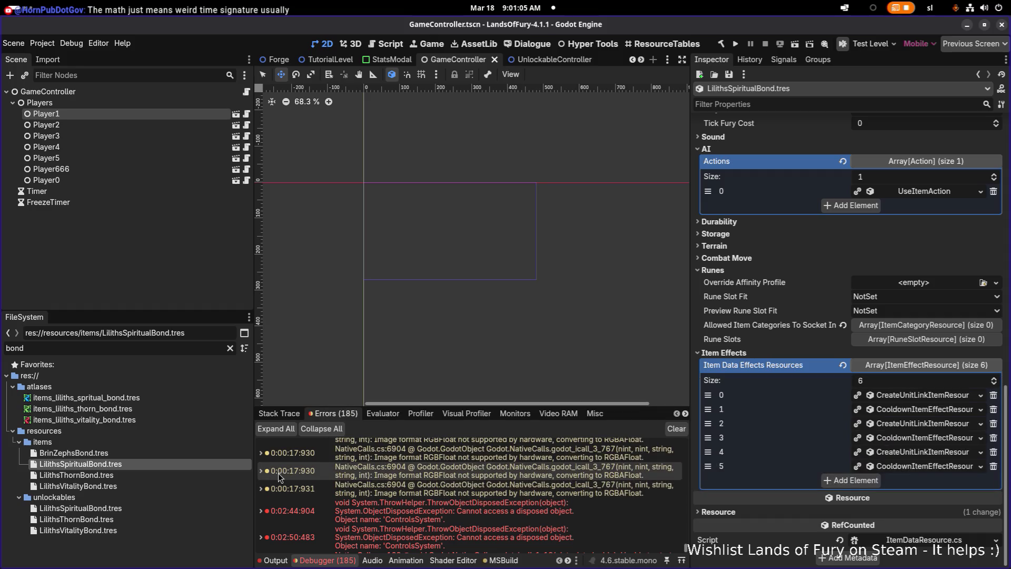
pyautogui.moveTo(271, 483)
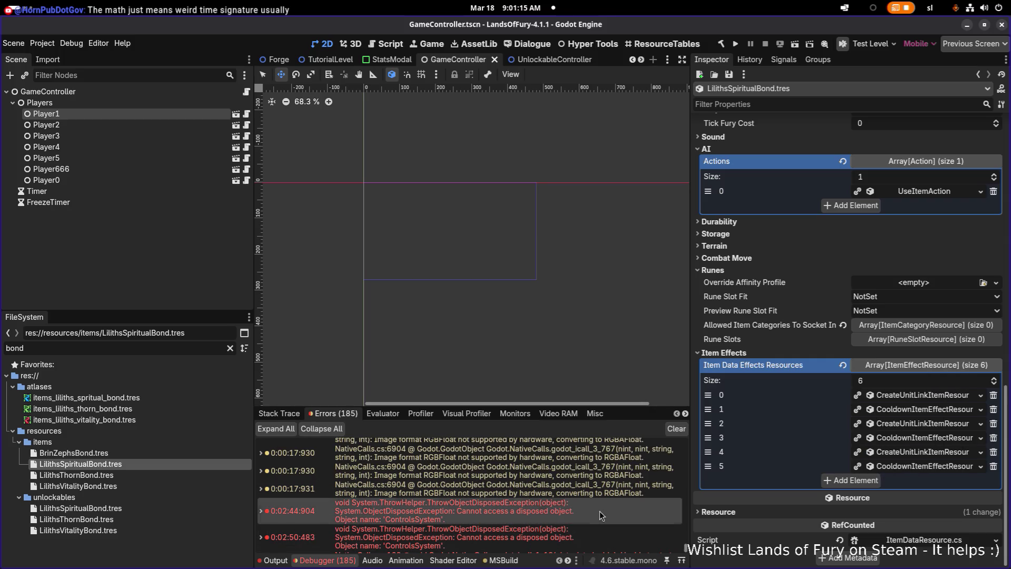
pyautogui.scroll(-1, 602, 515)
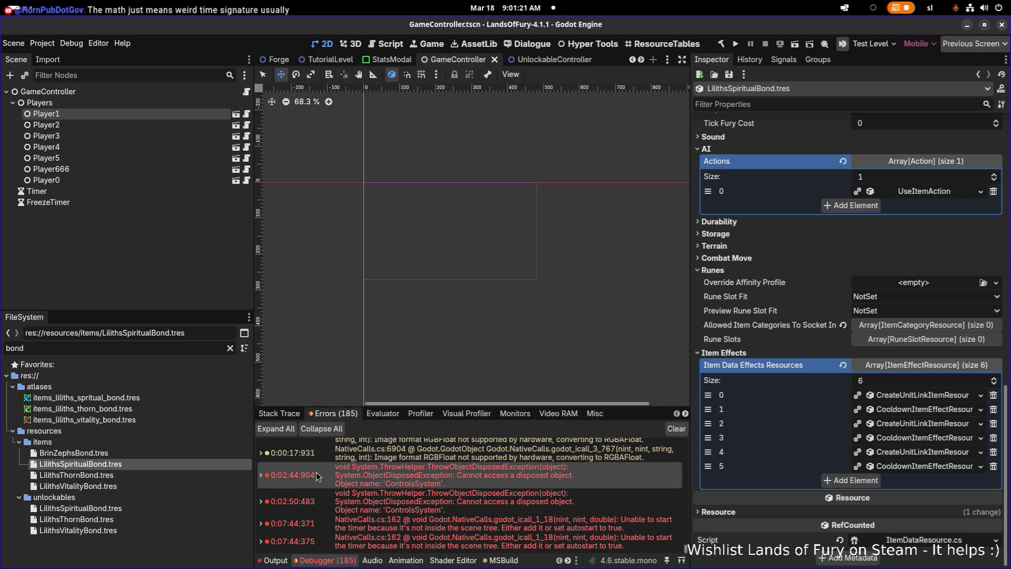
pyautogui.moveTo(318, 477)
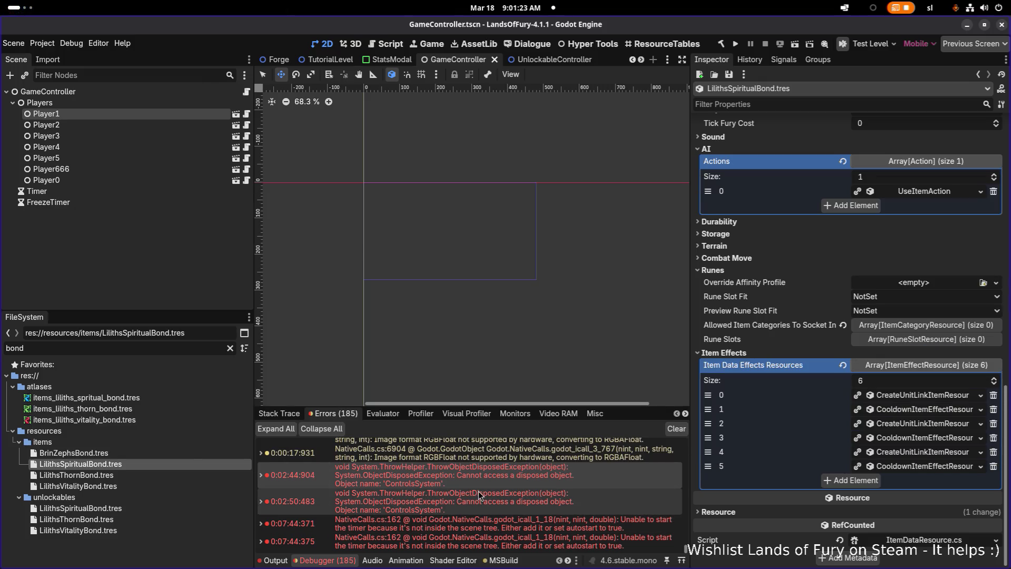
pyautogui.moveTo(480, 495)
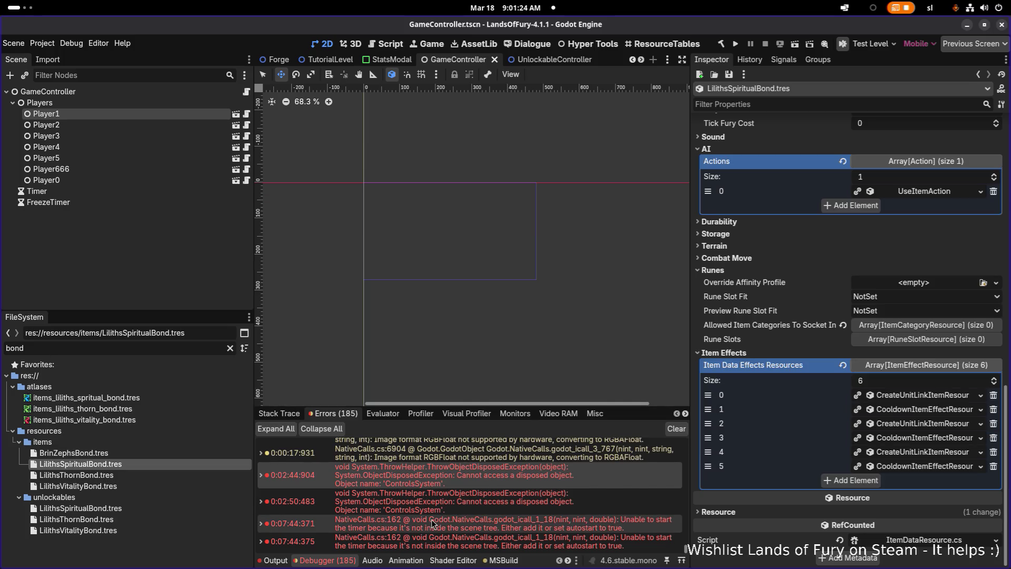
pyautogui.moveTo(433, 523)
# Step: Flip through the Thorn, Spiritual and Vitality bond files, ending on unlockables/LilithsSpiritualBond.tres
pyautogui.click(149, 474)
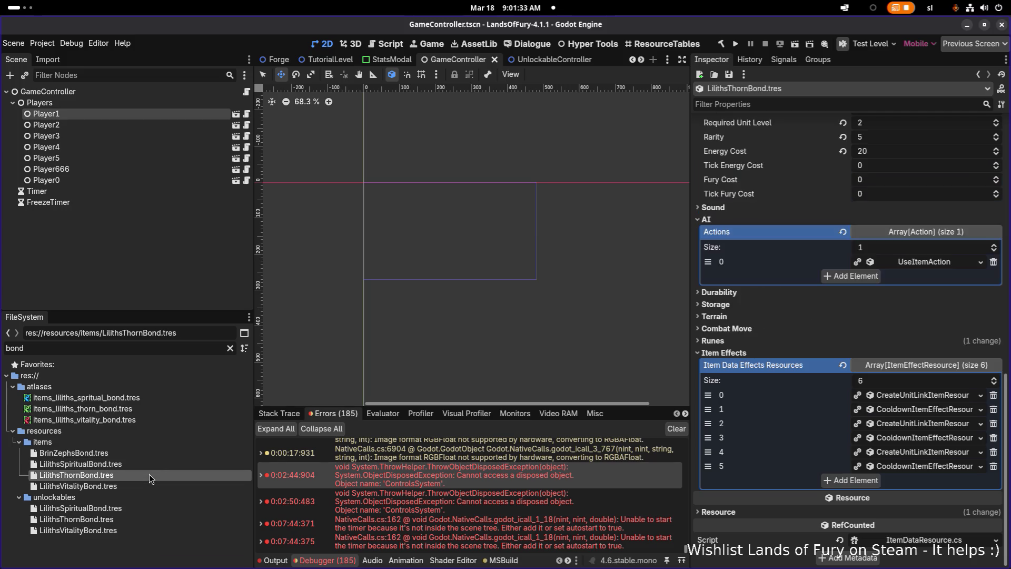
pyautogui.click(153, 462)
pyautogui.click(155, 477)
pyautogui.click(140, 483)
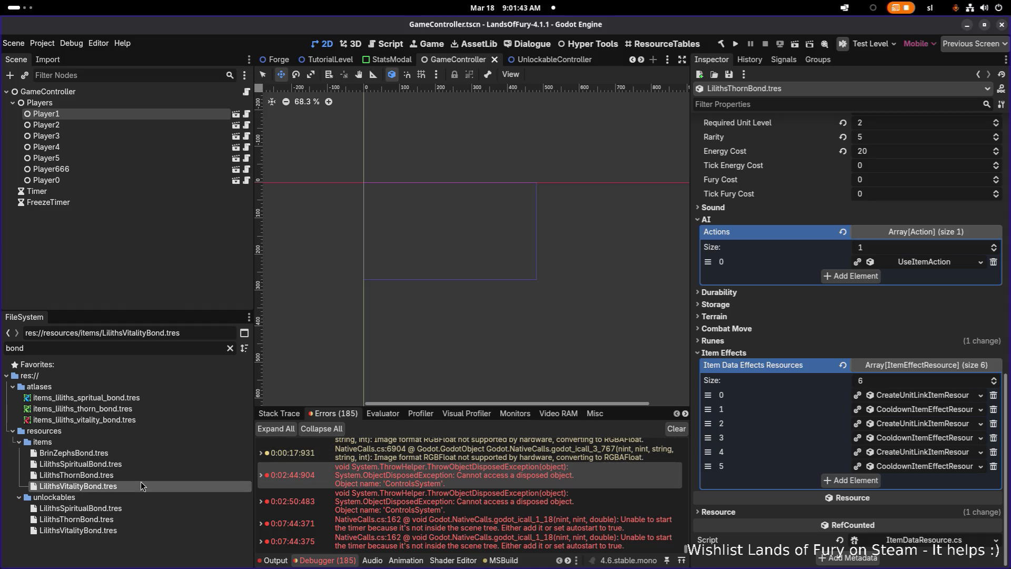
pyautogui.click(150, 507)
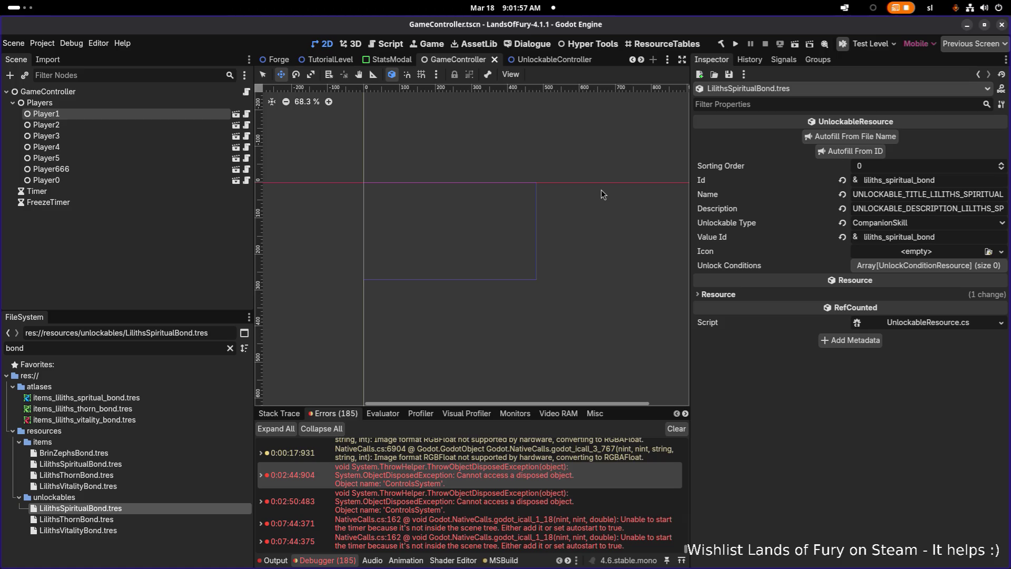
# Step: Minimize VS Code and run the project in Godot to rebuild the .NET game
pyautogui.hotkey('alt', 'Tab')
pyautogui.click(624, 297)
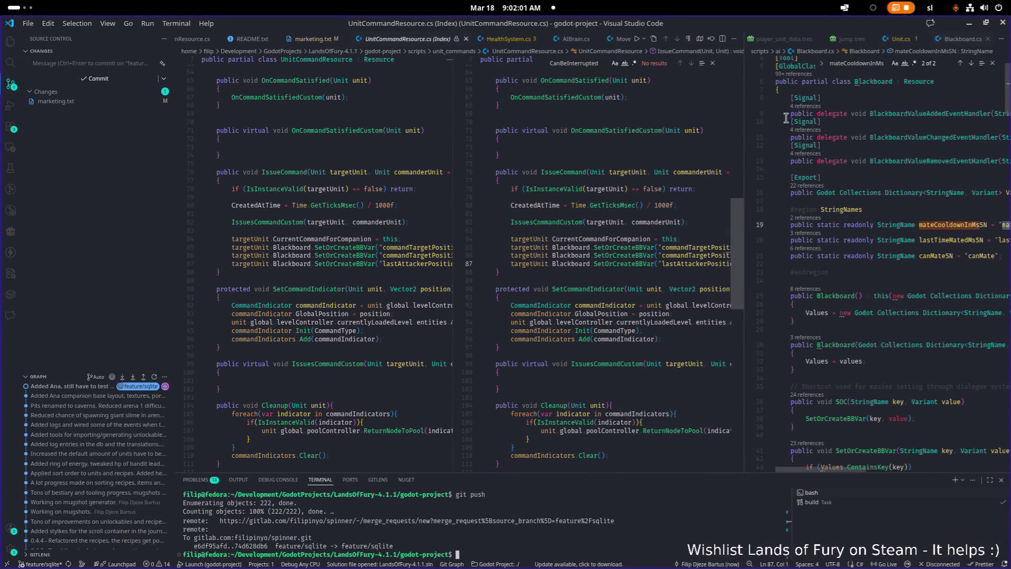
pyautogui.click(968, 26)
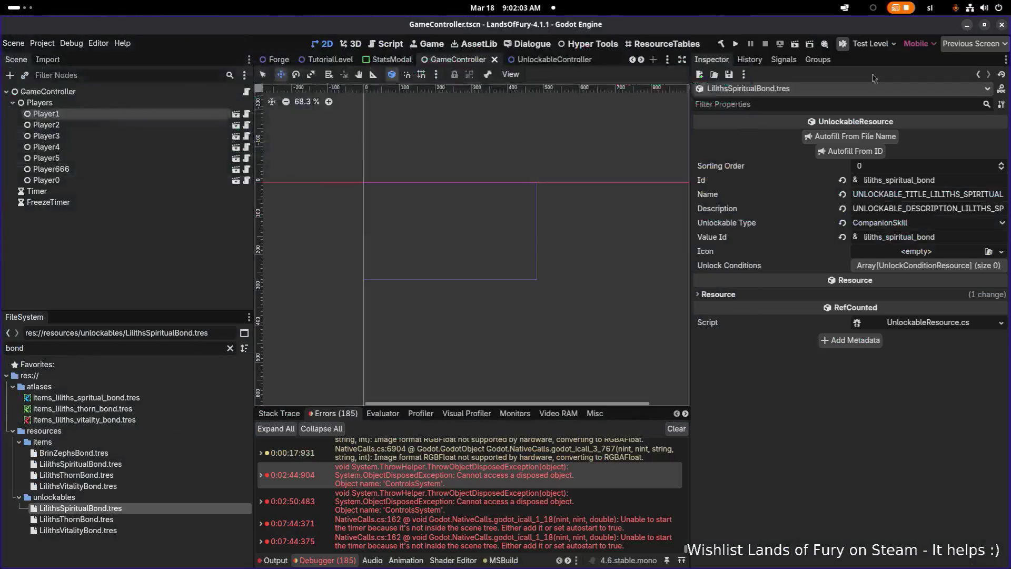
pyautogui.click(735, 44)
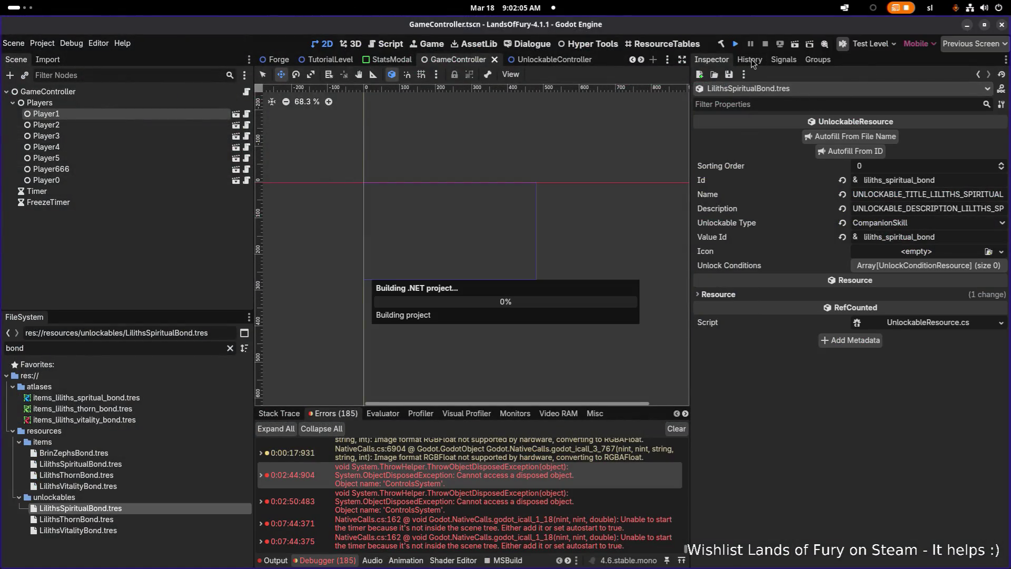
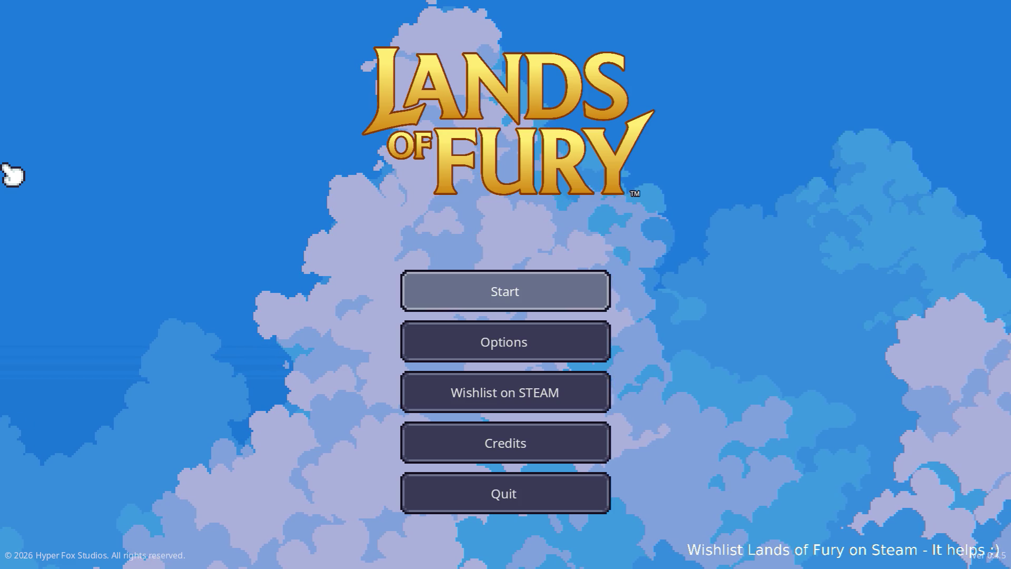
# Step: Start a new game and walk up through The Glade into the purple portal
pyautogui.press('Return')
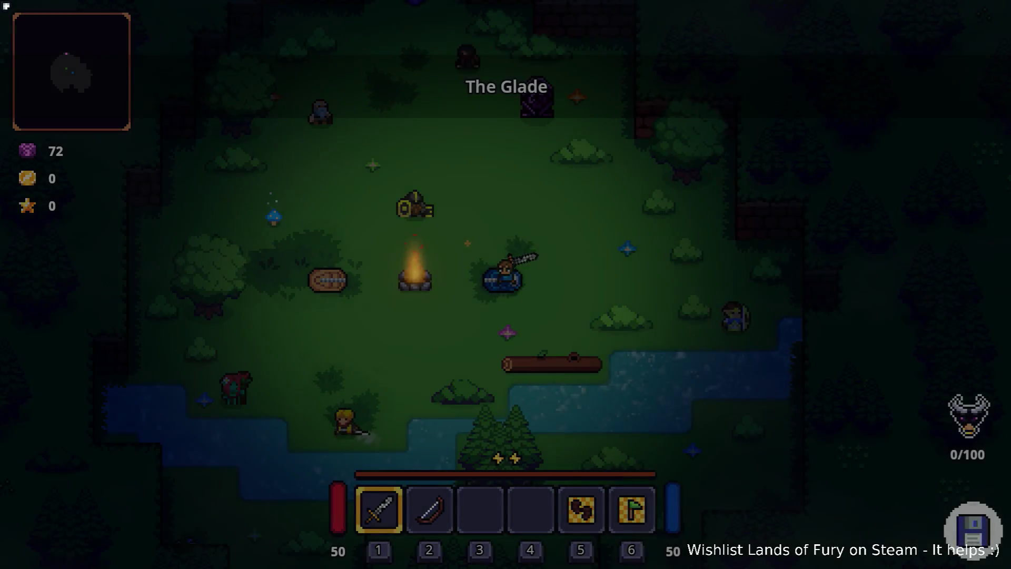
pyautogui.press('w')
pyautogui.press('a')
pyautogui.press('w')
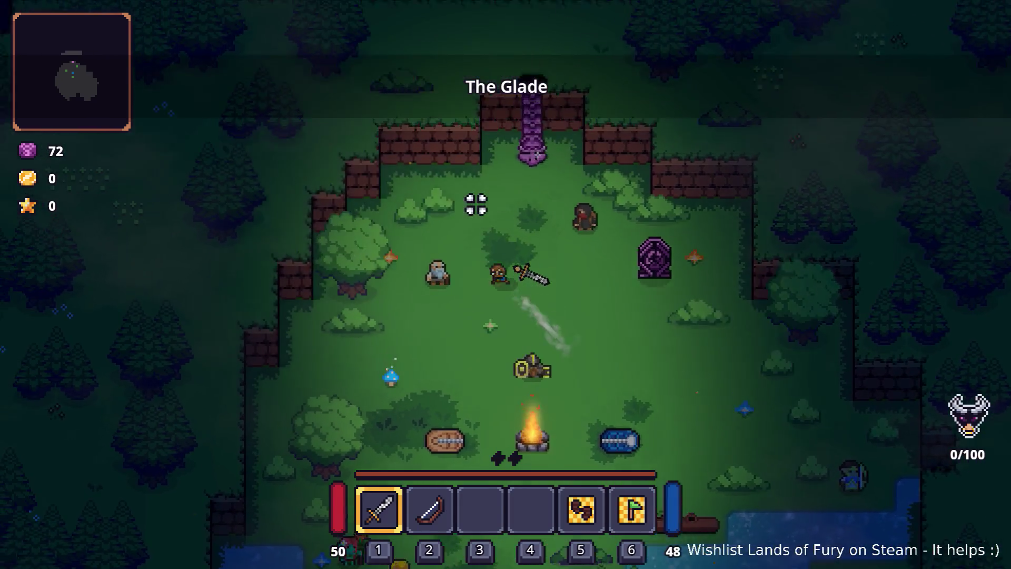
pyautogui.press('e')
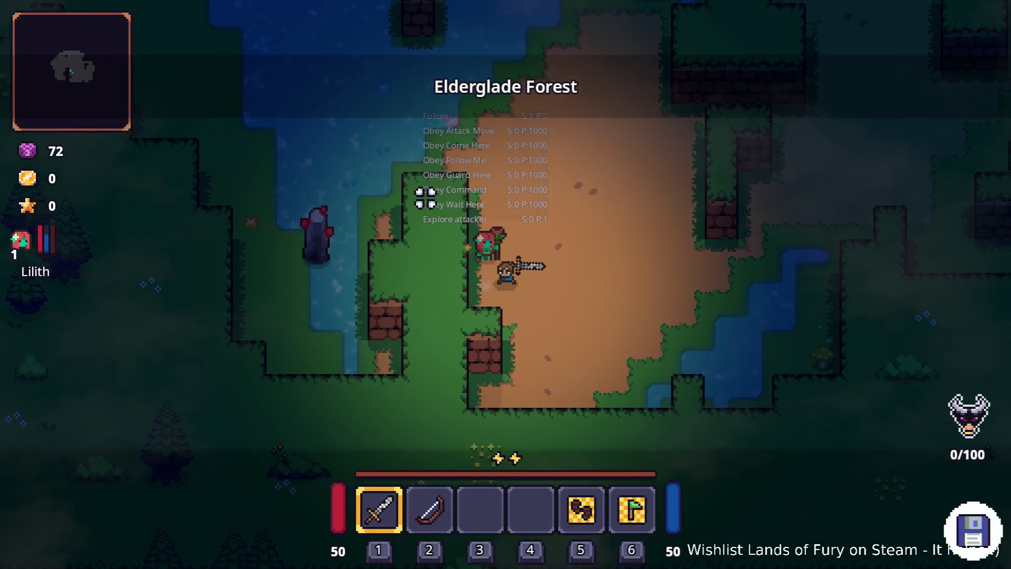
# Step: Dash to the first stone pillar in Elderglade Forest and smash it with the sword
pyautogui.press('w')
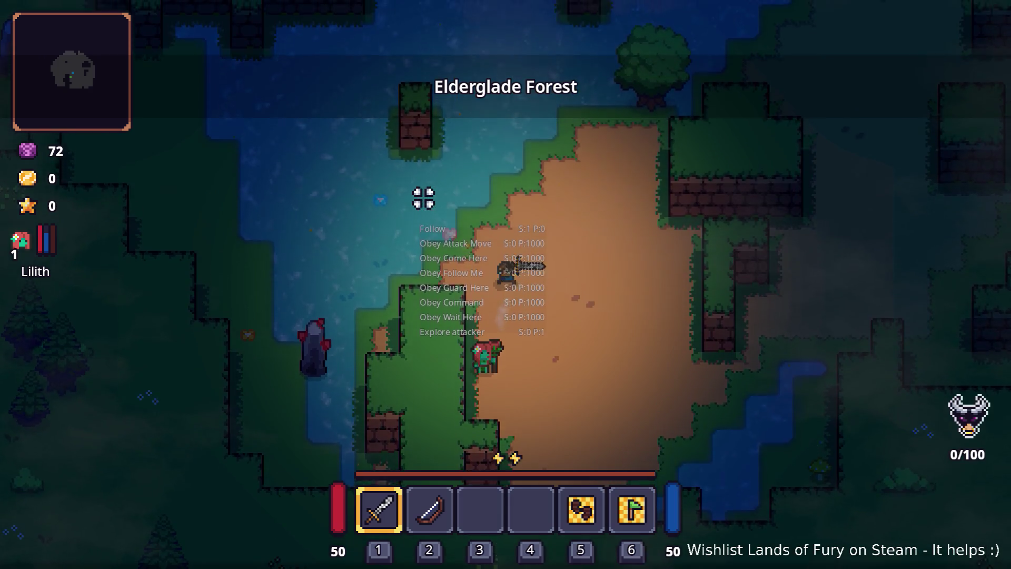
pyautogui.press('a')
pyautogui.press('space')
pyautogui.click(396, 255)
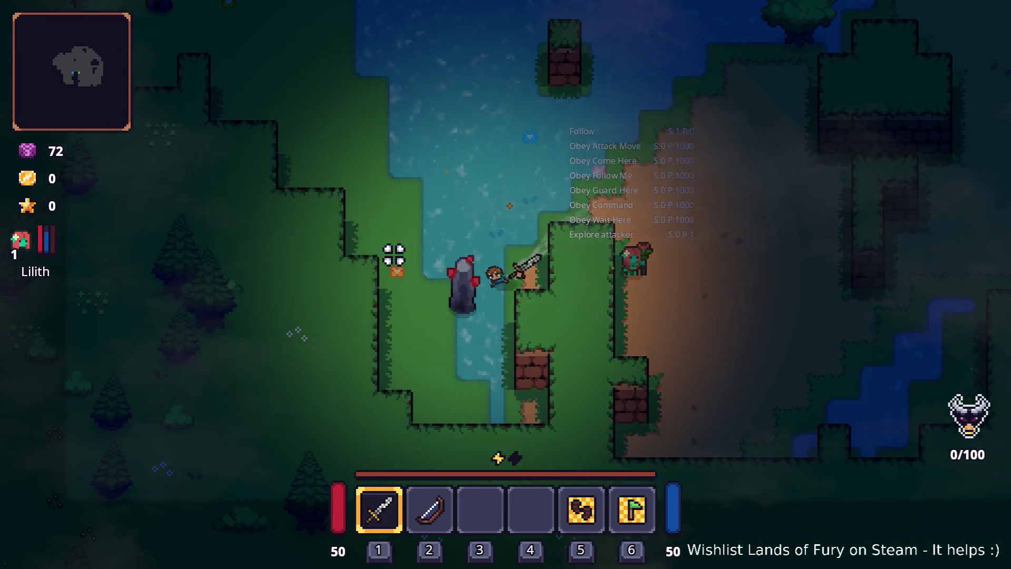
pyautogui.click(396, 254)
pyautogui.click(395, 270)
# Step: Walk up-left to the next stone pillar, break it, and pick up the Crafting Stone
pyautogui.press('a')
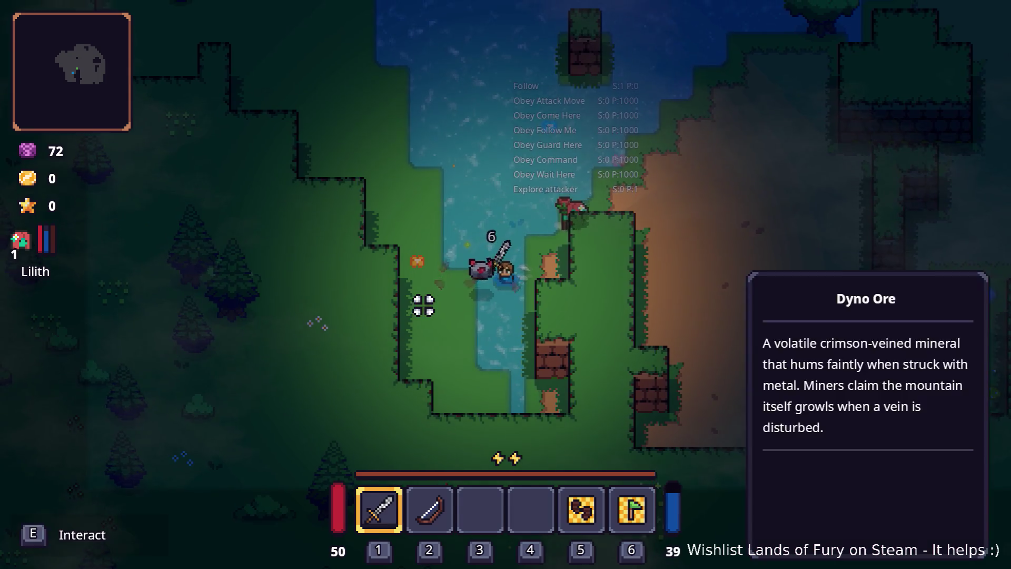
pyautogui.press('w')
pyautogui.press('a')
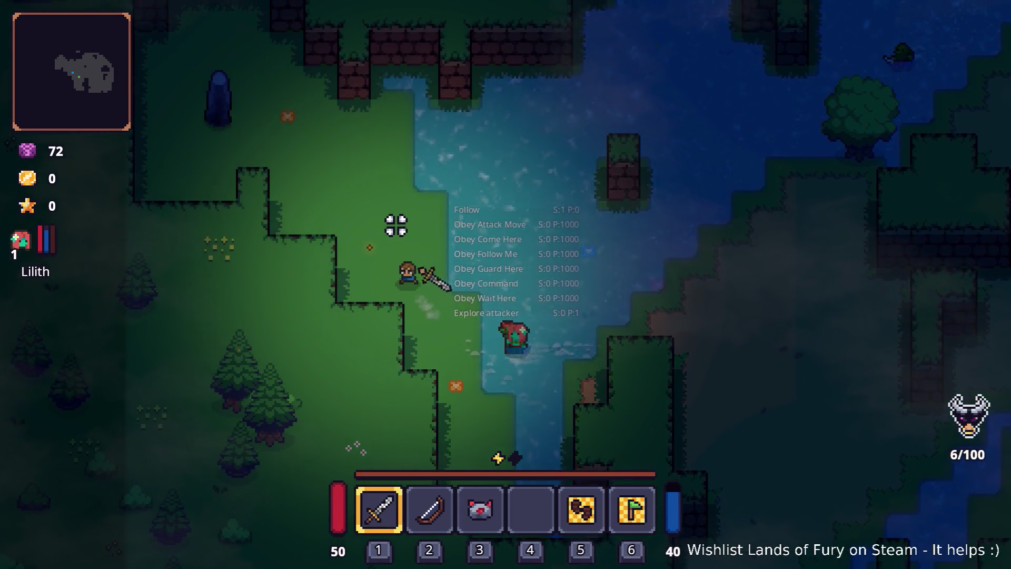
pyautogui.press('w')
pyautogui.press('a')
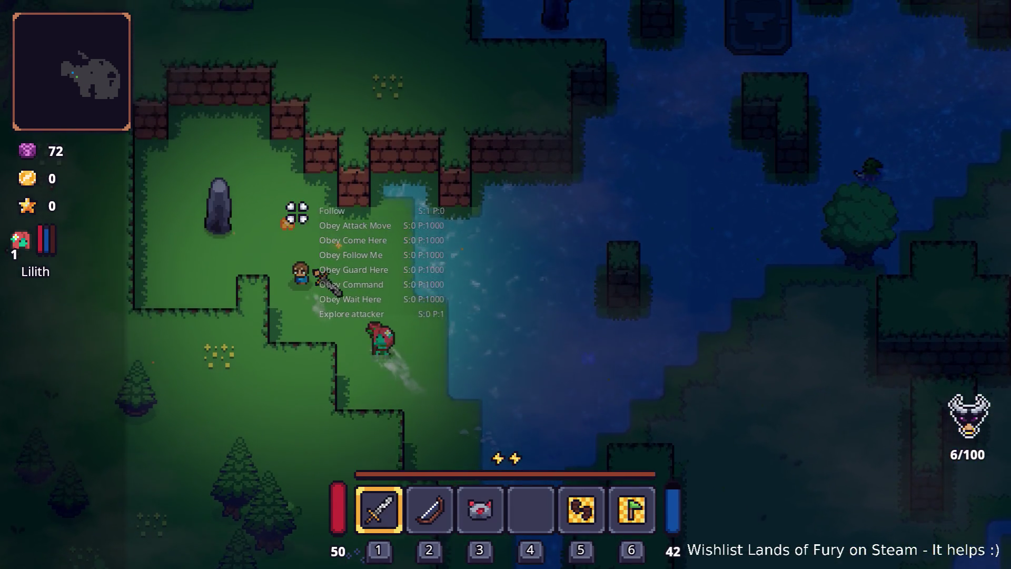
pyautogui.press('w')
pyautogui.press('a')
pyautogui.click(214, 242)
pyautogui.click(213, 242)
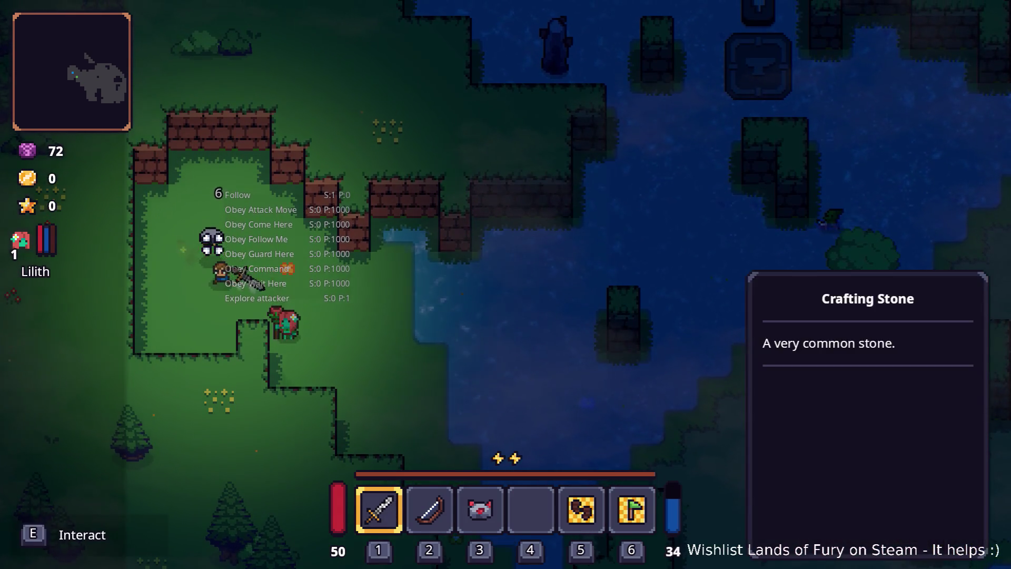
pyautogui.click(212, 241)
# Step: Walk up along the water's edge, pause the game, and switch to the Godot editor
pyautogui.press('d')
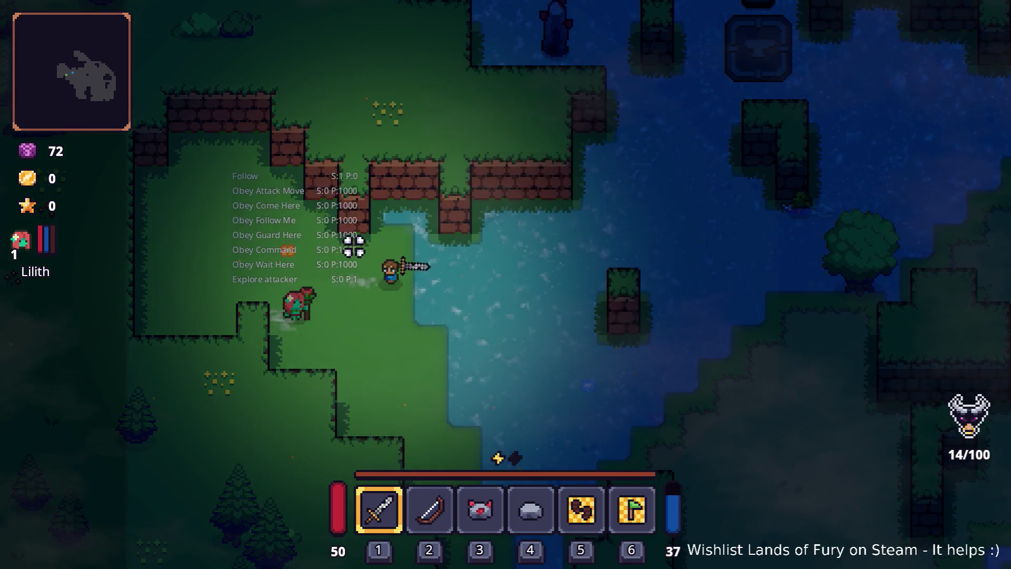
pyautogui.press('d')
pyautogui.press('w')
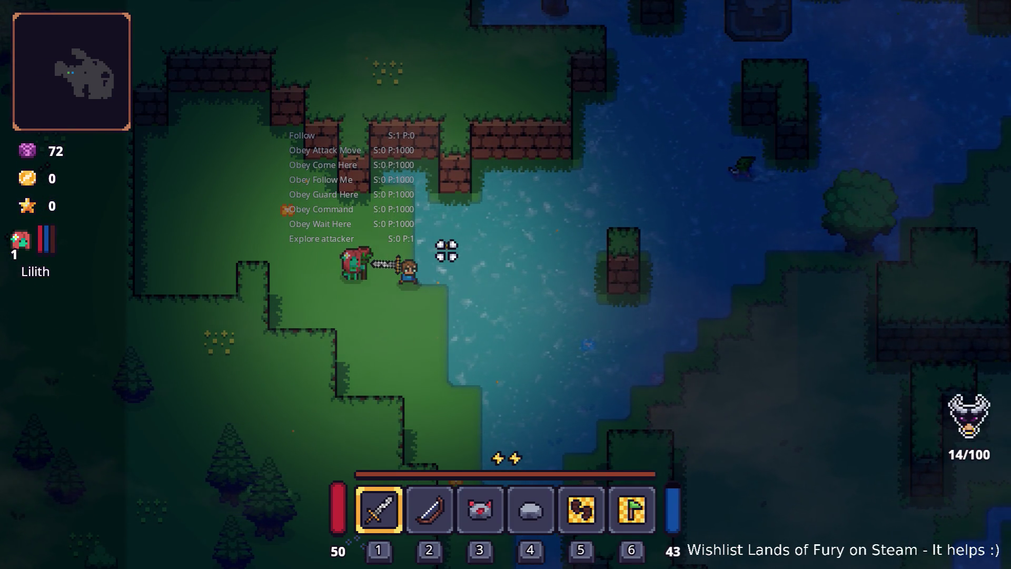
pyautogui.press('Escape')
pyautogui.hotkey('alt', 'Tab')
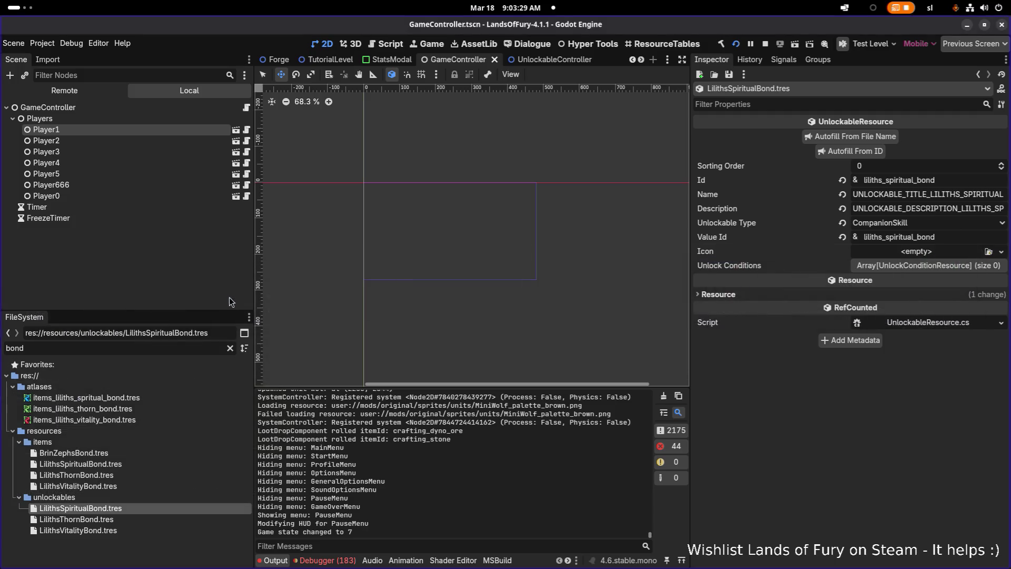
# Step: Filter the FileSystem dock for 'config.tre' and open Config.tres in the Inspector
pyautogui.click(178, 344)
pyautogui.write('config')
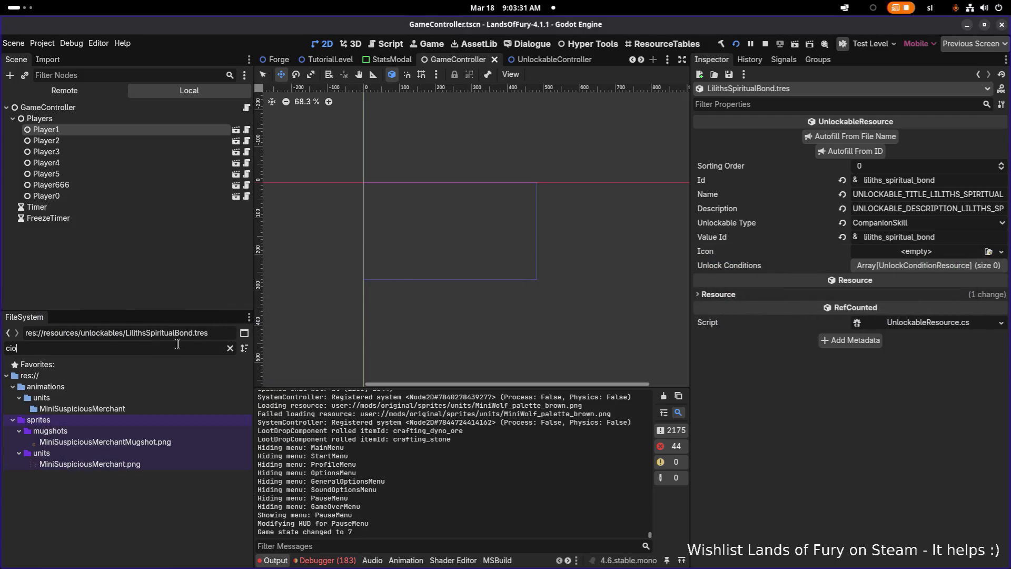
pyautogui.write('.tre')
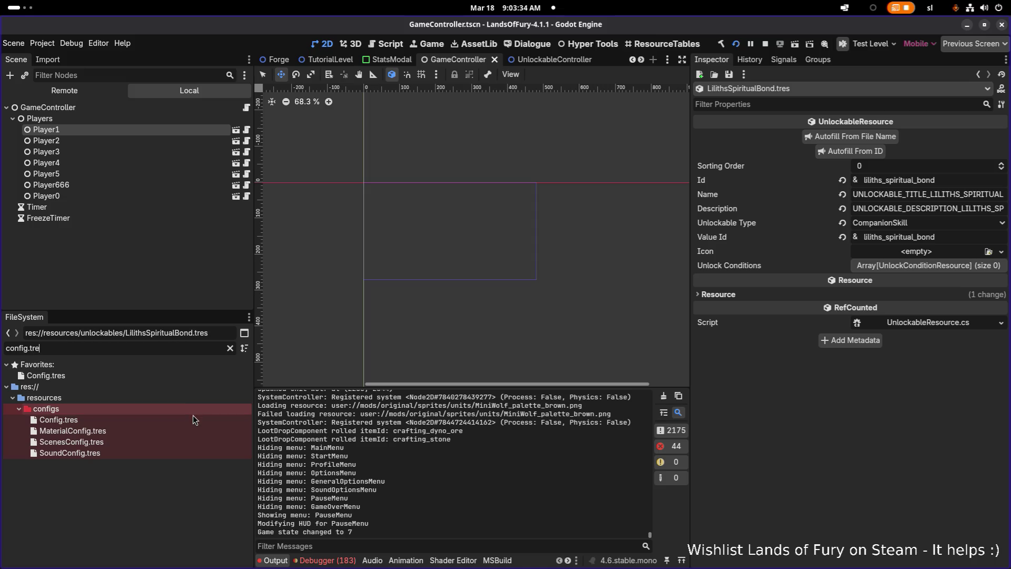
pyautogui.doubleClick(191, 420)
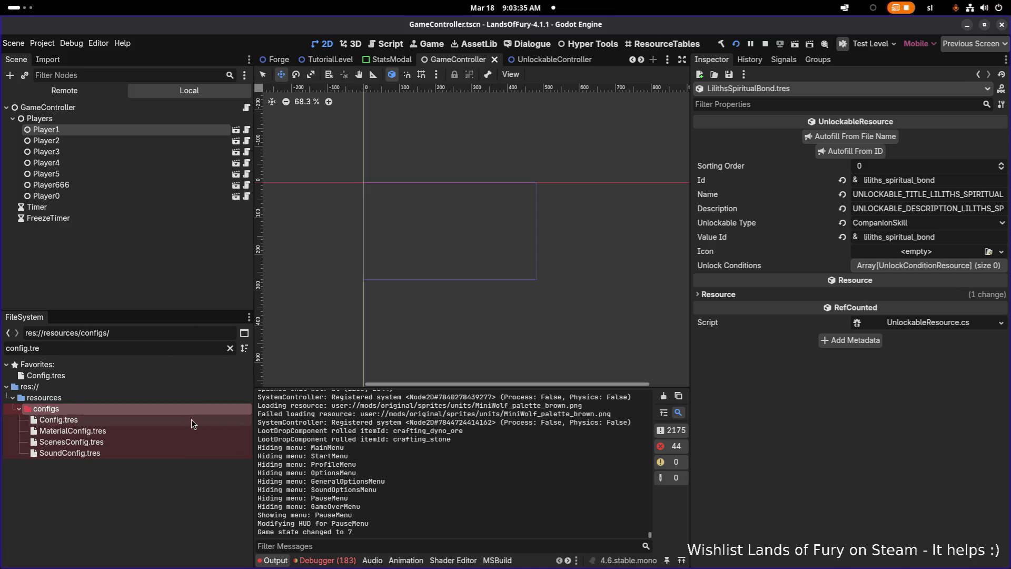
# Step: Expand FollowAction, peek at its first consideration, and right-click Target Bb Var Name
pyautogui.scroll(2, 894, 299)
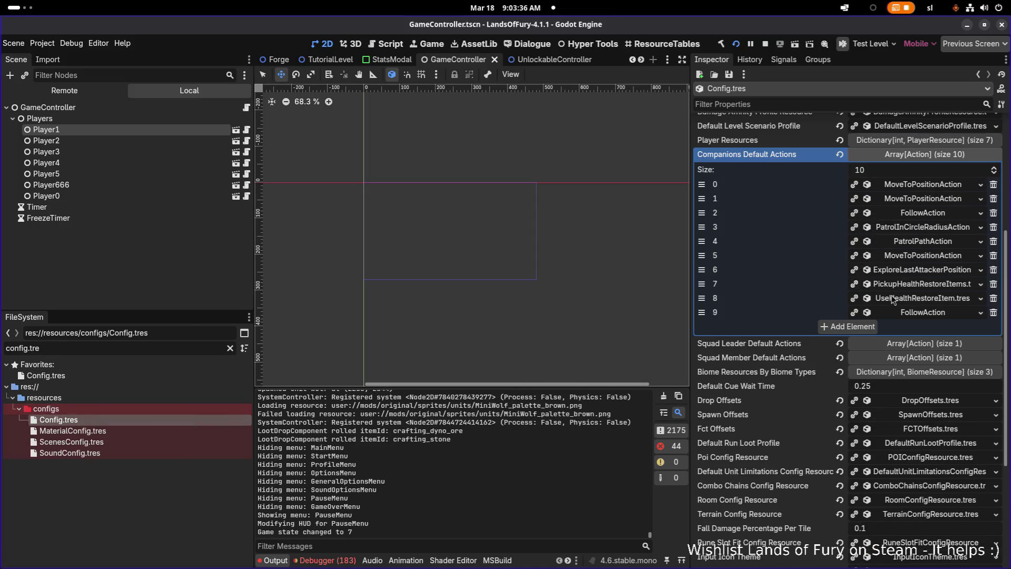
pyautogui.click(922, 313)
pyautogui.scroll(-6, 867, 393)
pyautogui.click(922, 401)
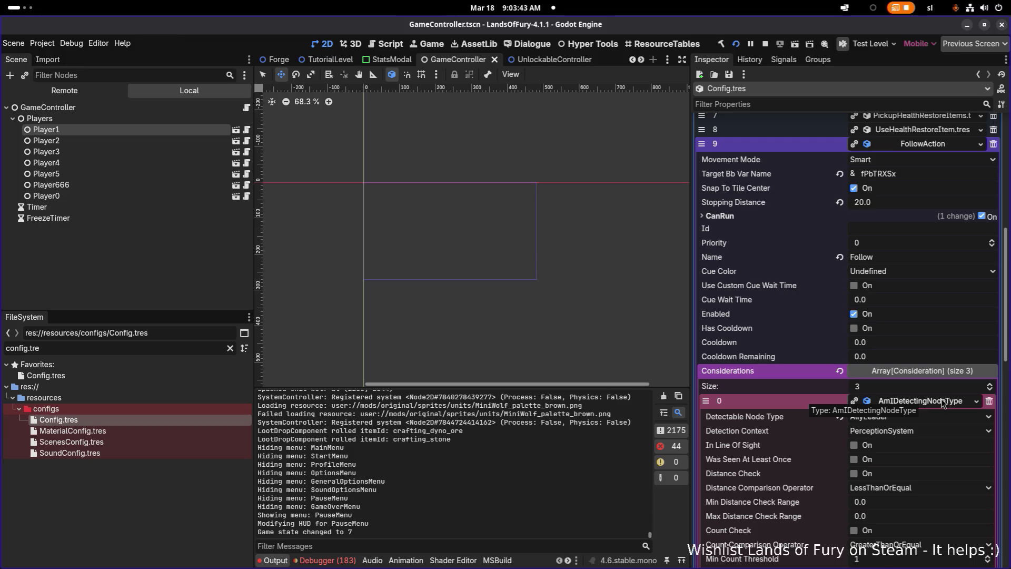
pyautogui.click(943, 403)
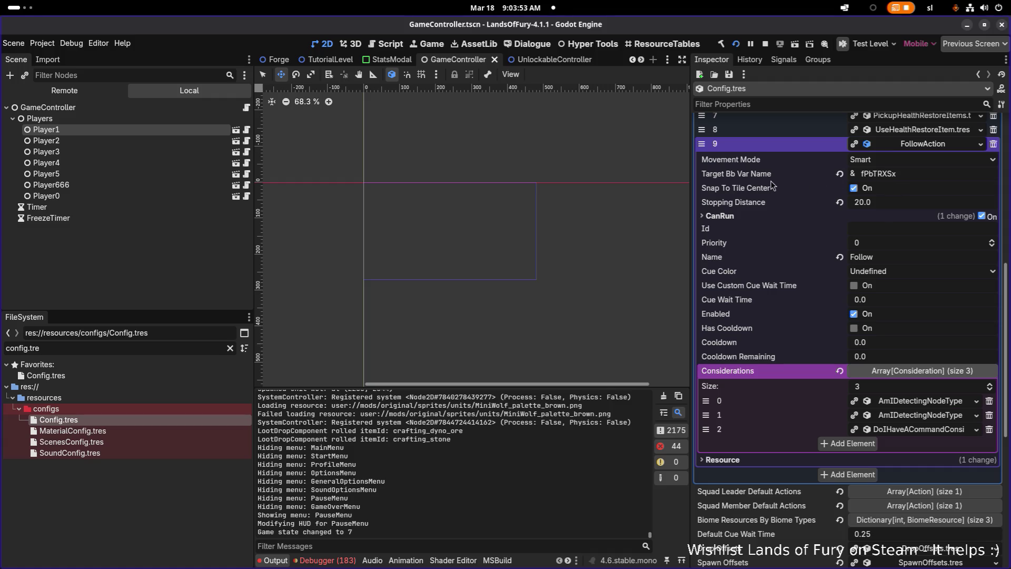
pyautogui.rightClick(895, 174)
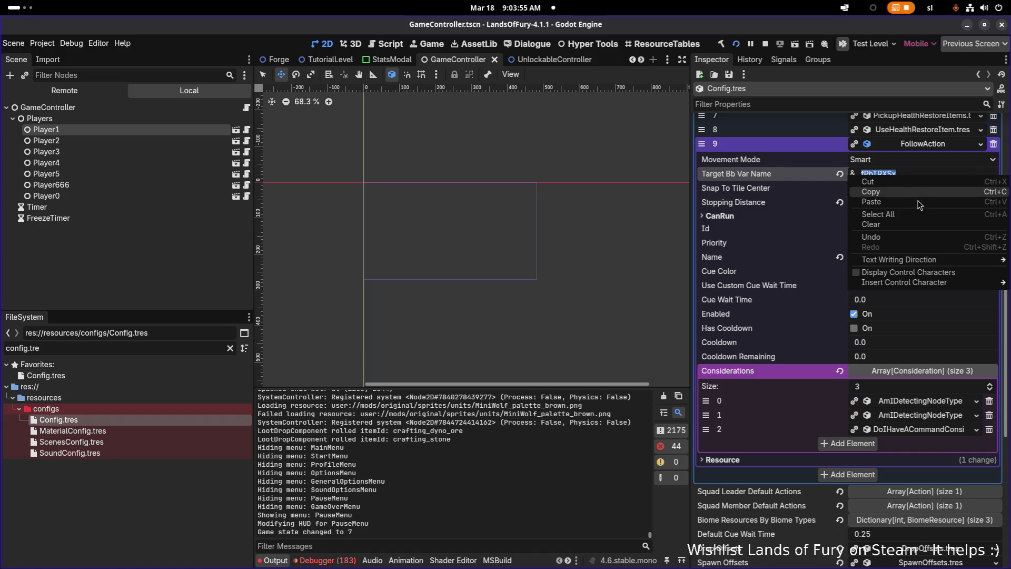
# Step: Copy the Target Bb Var Name value and expand FollowAction's first two considerations
pyautogui.click(917, 203)
pyautogui.click(939, 402)
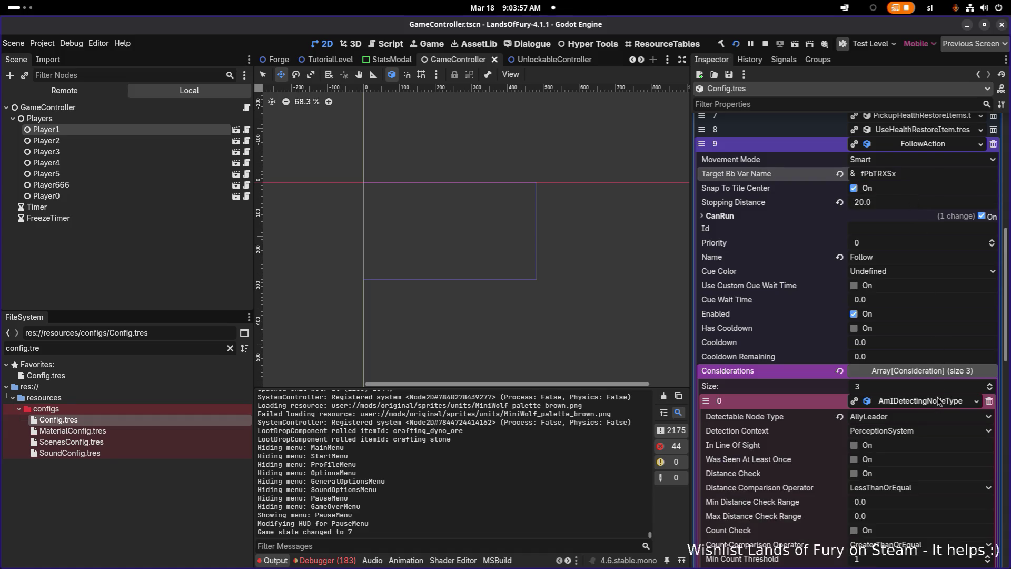
pyautogui.scroll(-4, 939, 402)
pyautogui.scroll(-8, 939, 399)
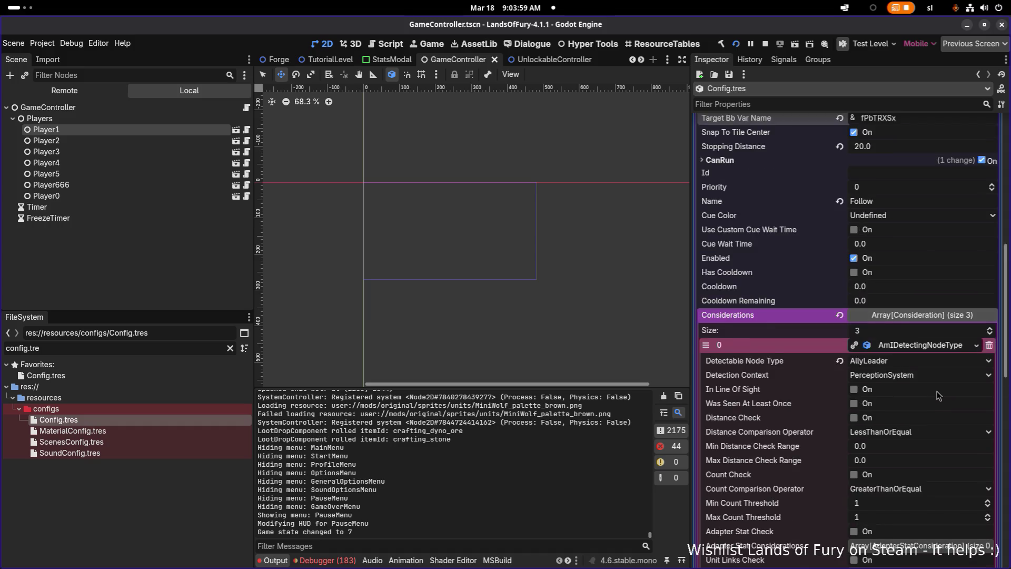
pyautogui.click(927, 449)
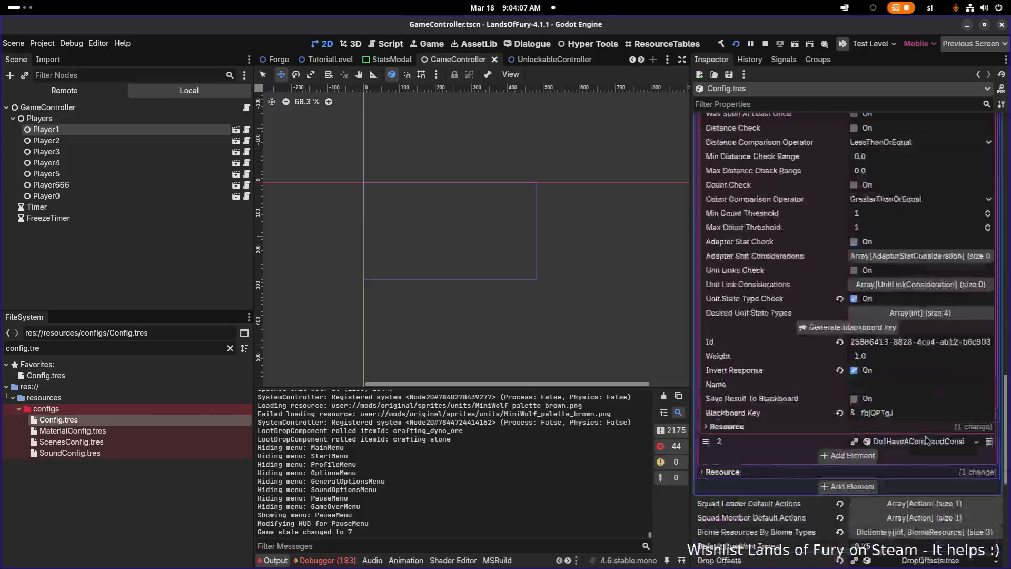
# Step: Scroll through the considerations and select the Blackboard Key value fPbTRXSx
pyautogui.scroll(-5, 924, 424)
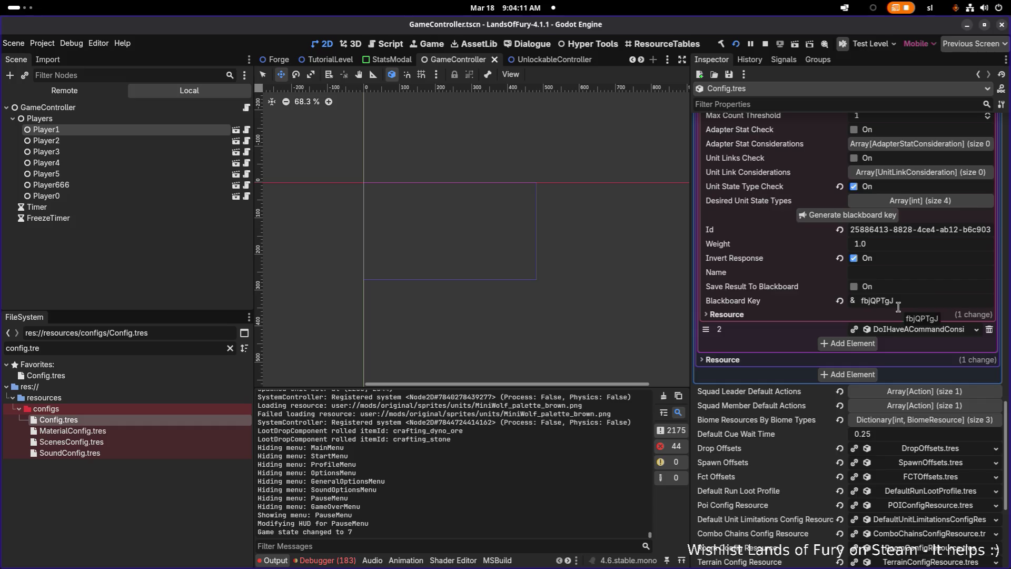
pyautogui.scroll(6, 898, 307)
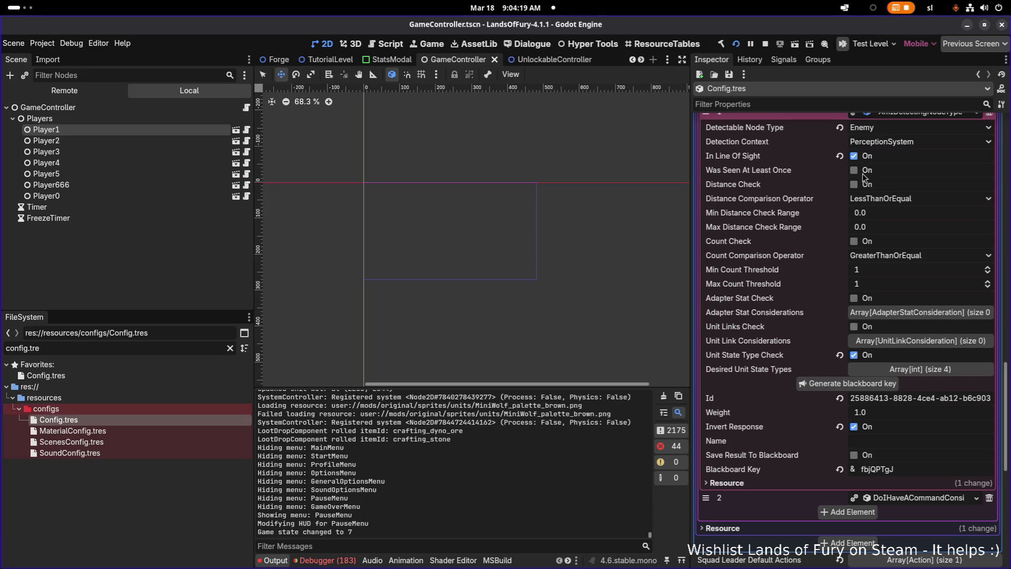
pyautogui.scroll(5, 875, 440)
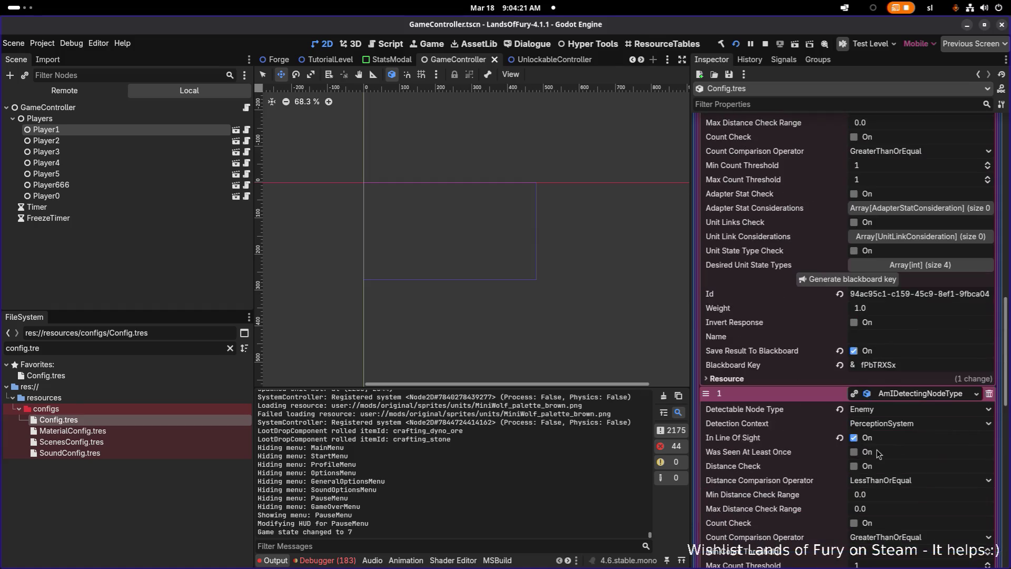
pyautogui.scroll(-5, 888, 454)
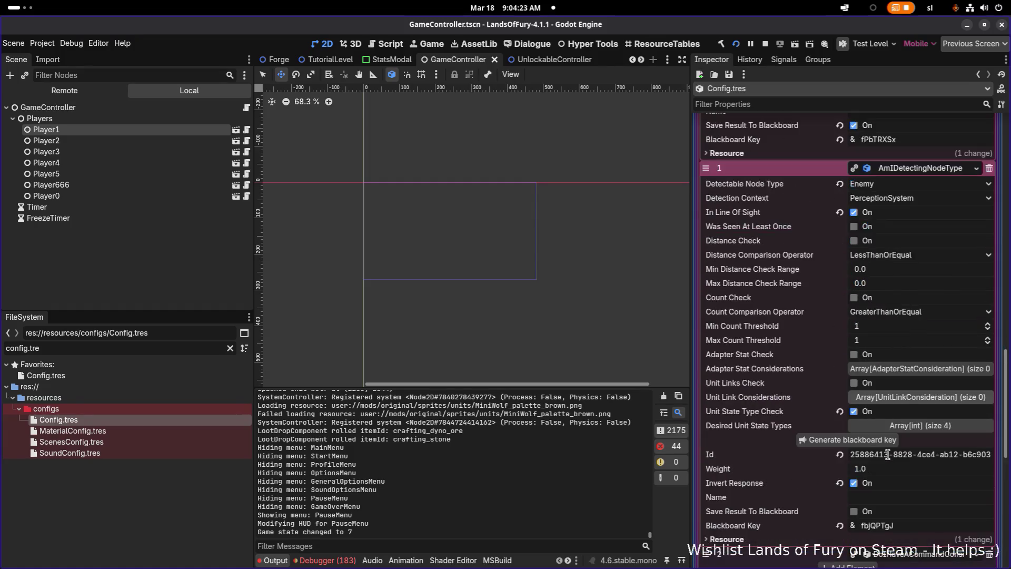
pyautogui.scroll(9, 888, 454)
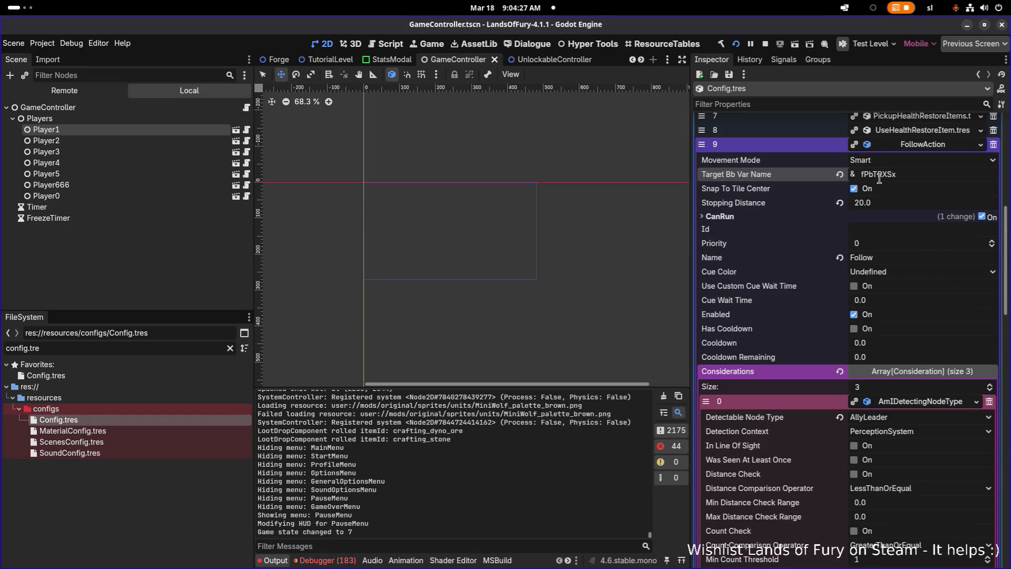
pyautogui.scroll(-4, 887, 261)
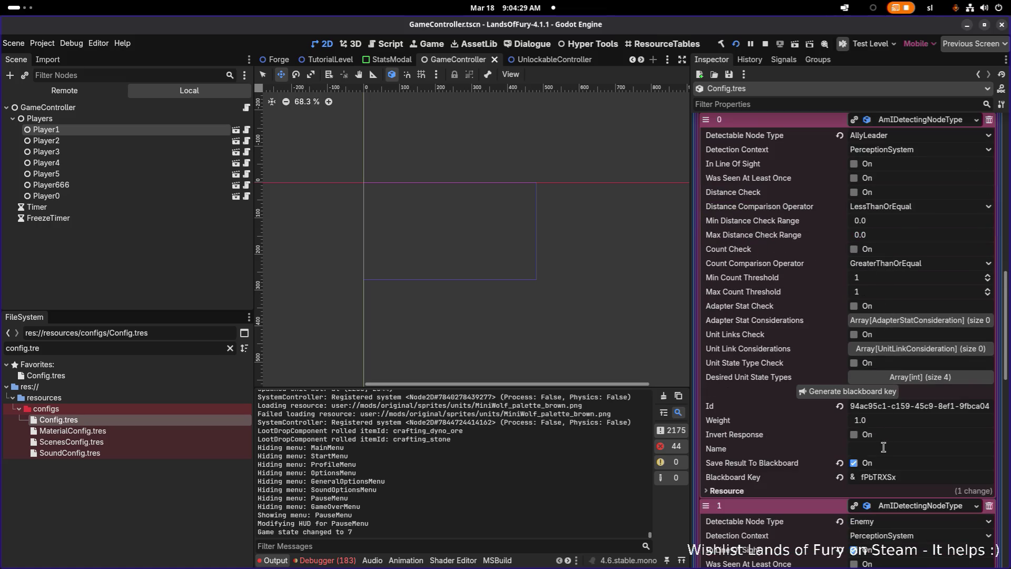
pyautogui.doubleClick(902, 476)
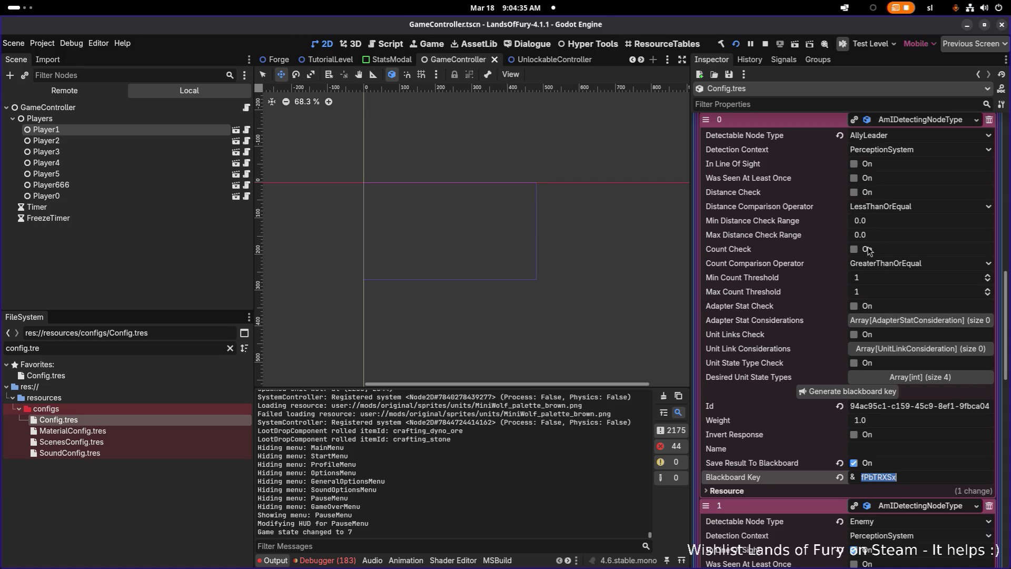
# Step: Review the Follow action's considerations once more, then return to the running game
pyautogui.scroll(5, 869, 250)
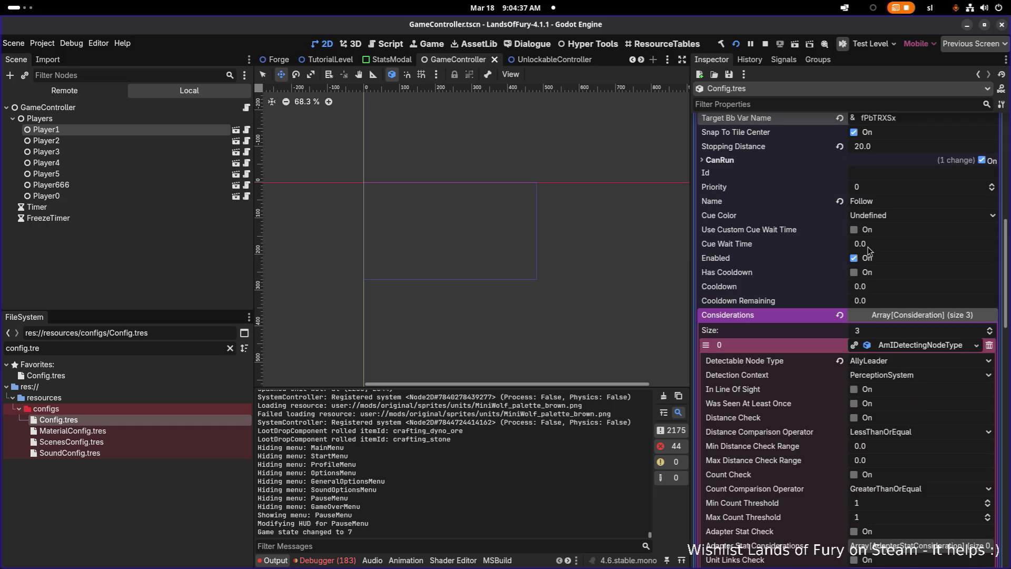
pyautogui.scroll(3, 869, 250)
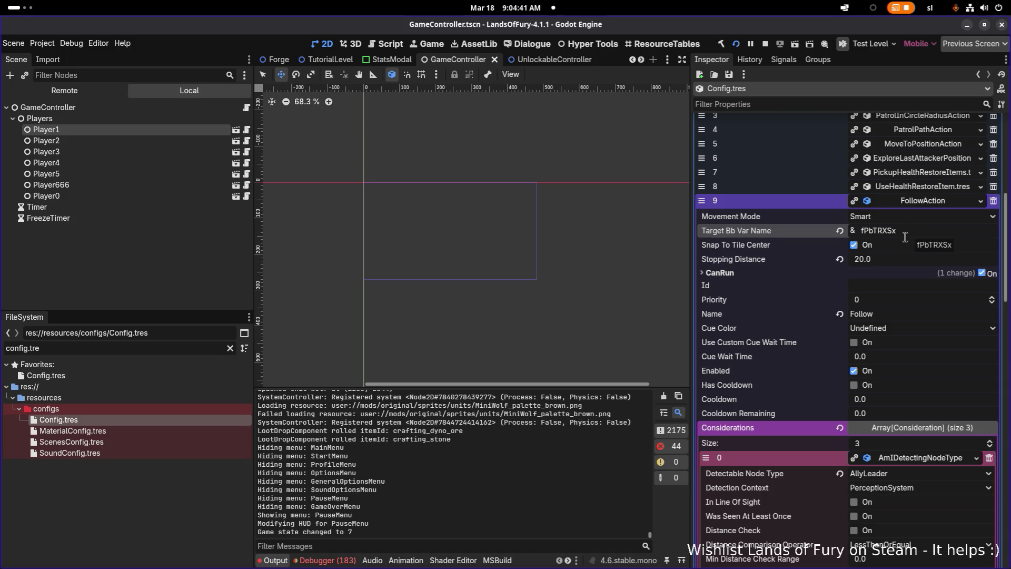
pyautogui.scroll(-4, 900, 266)
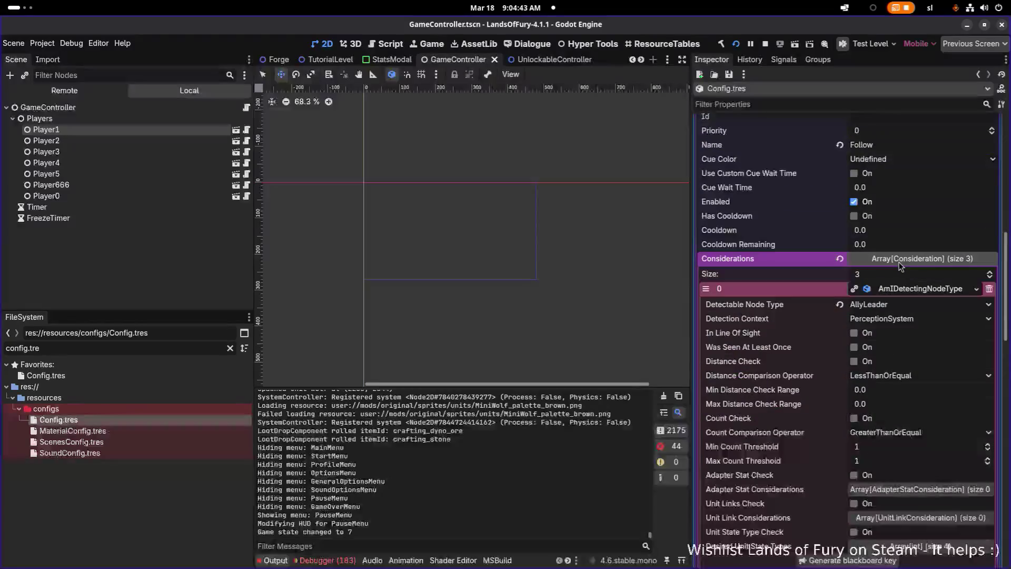
pyautogui.hotkey('alt', 'Tab')
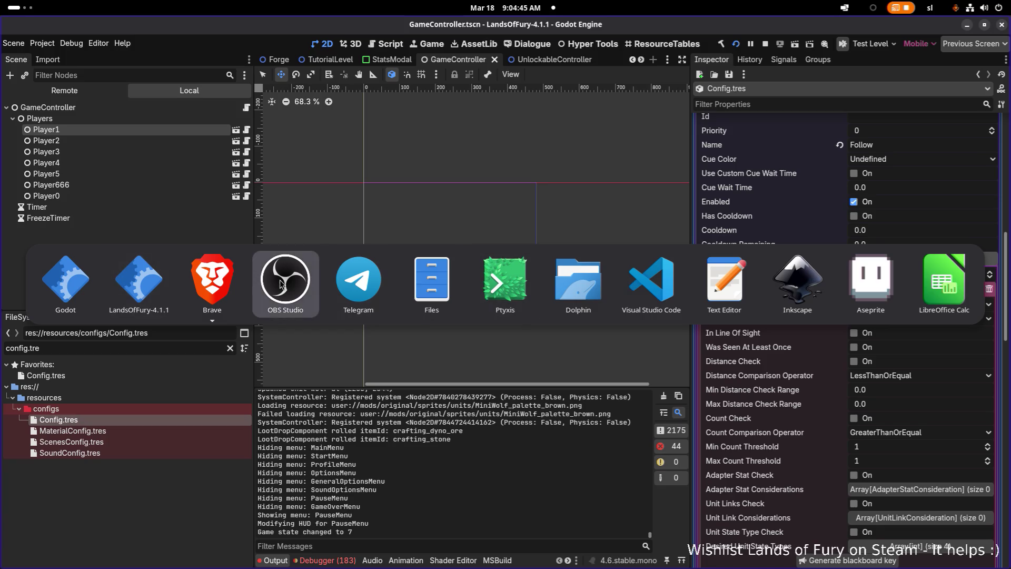
# Step: Unpause and walk the hero through the water past the anvil pad toward the knight
pyautogui.press('Escape')
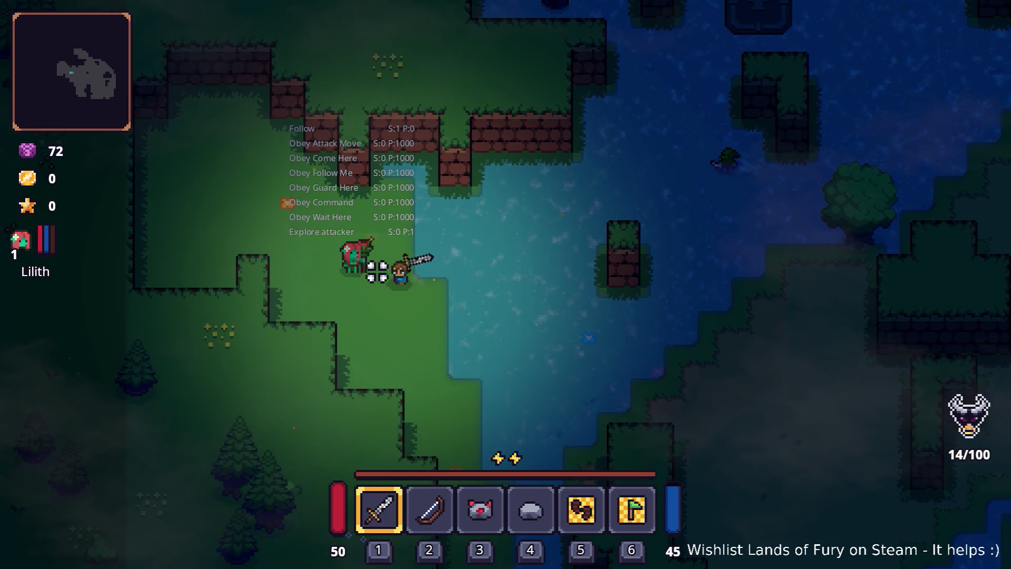
pyautogui.press('d')
pyautogui.press('d')
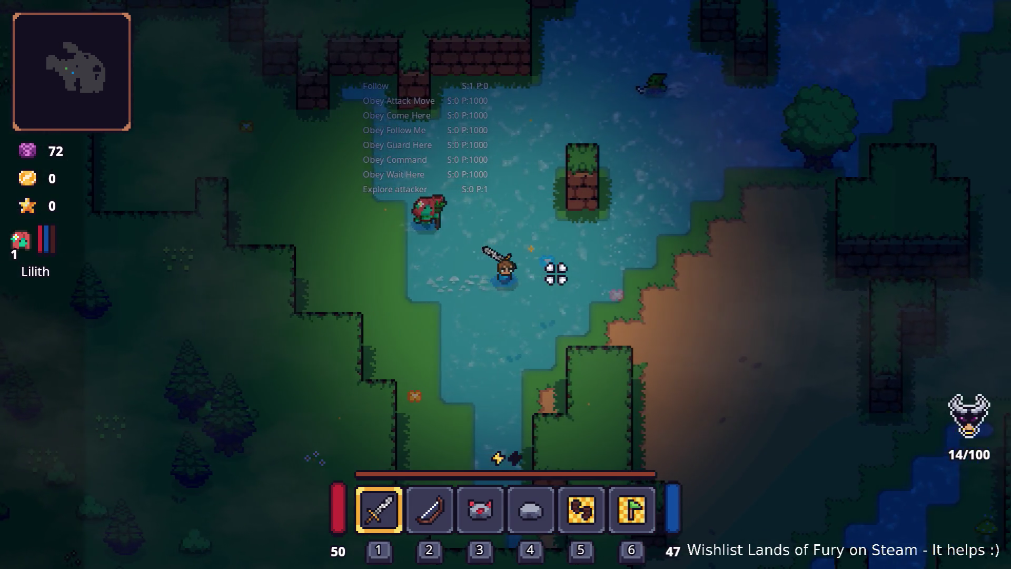
pyautogui.press('d')
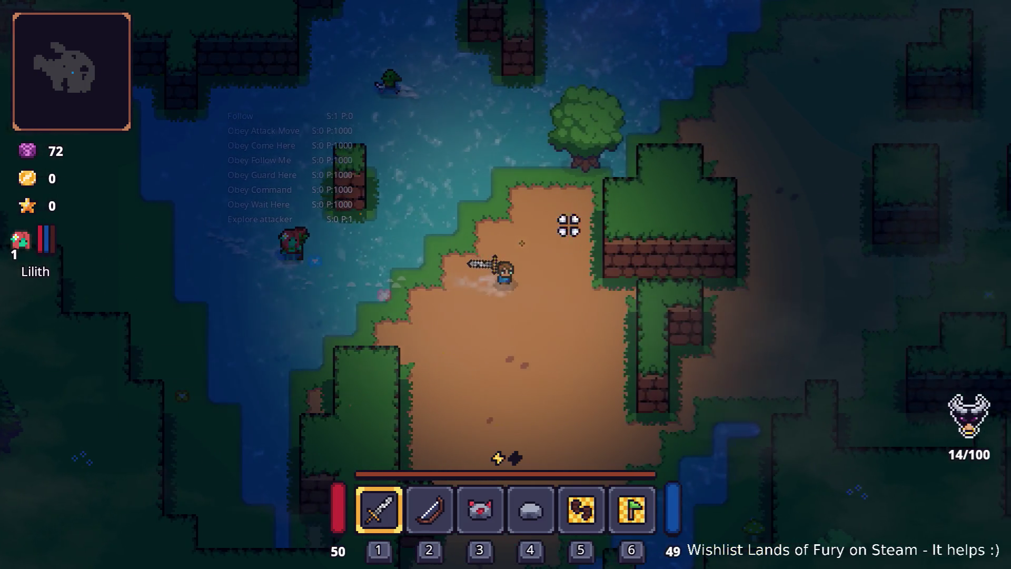
pyautogui.press('w')
pyautogui.press('w')
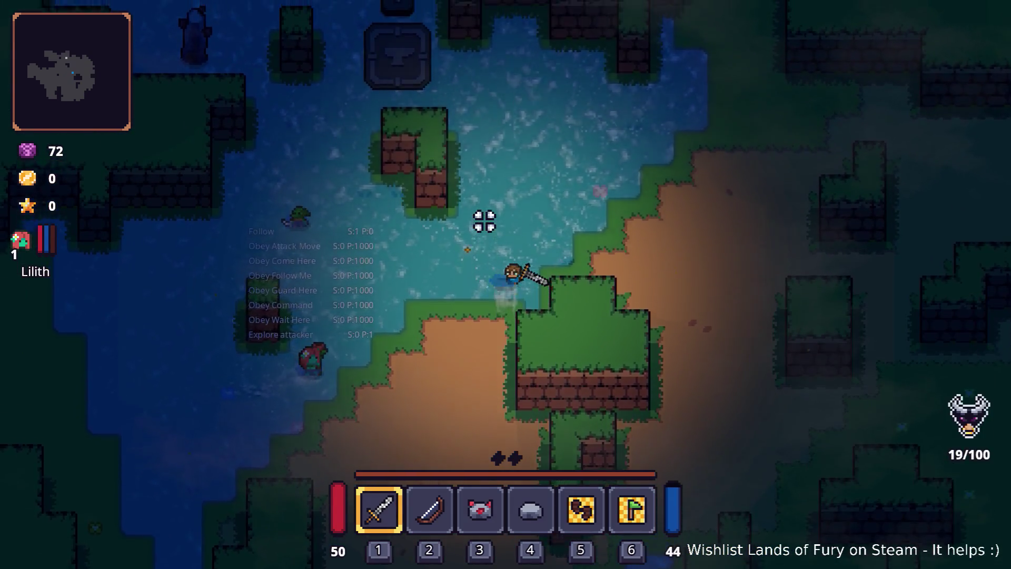
pyautogui.press('w')
pyautogui.press('a')
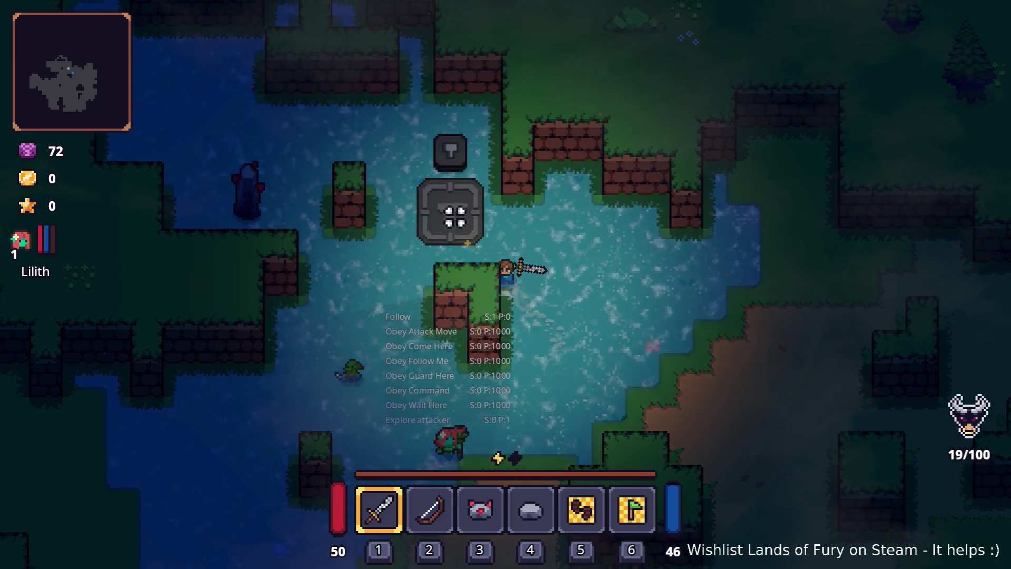
pyautogui.press('w')
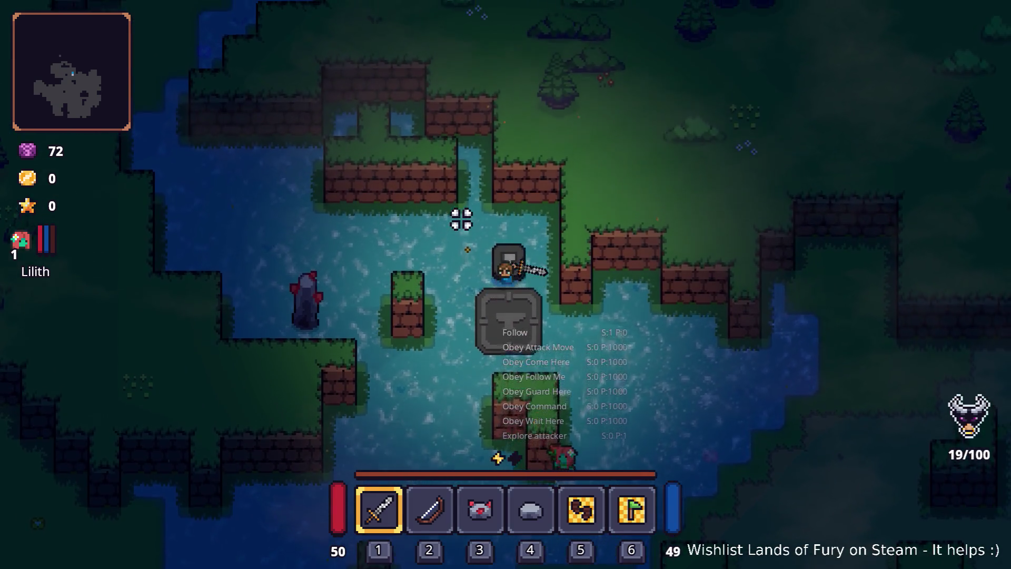
pyautogui.press('w')
pyautogui.press('a')
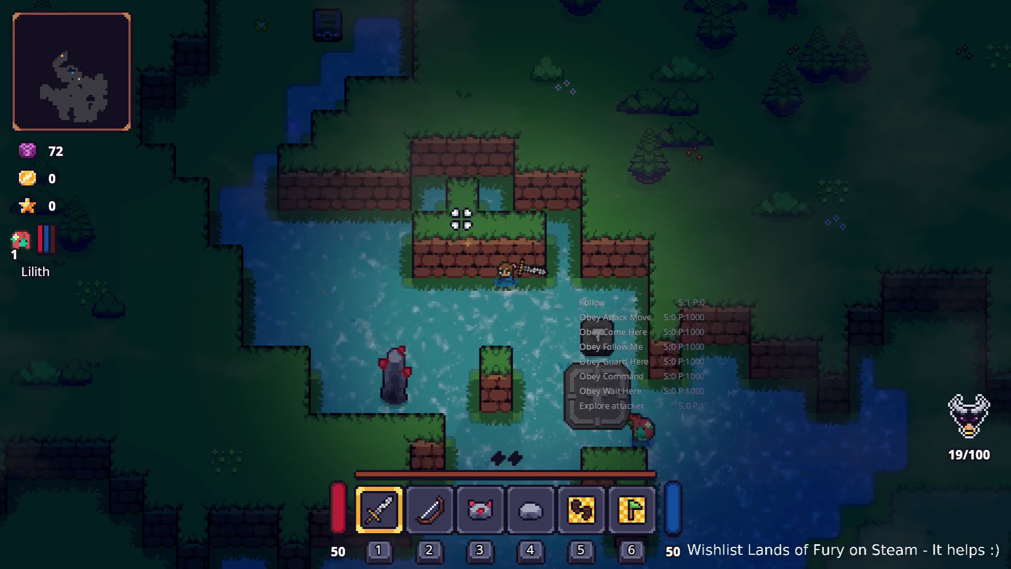
pyautogui.press('a')
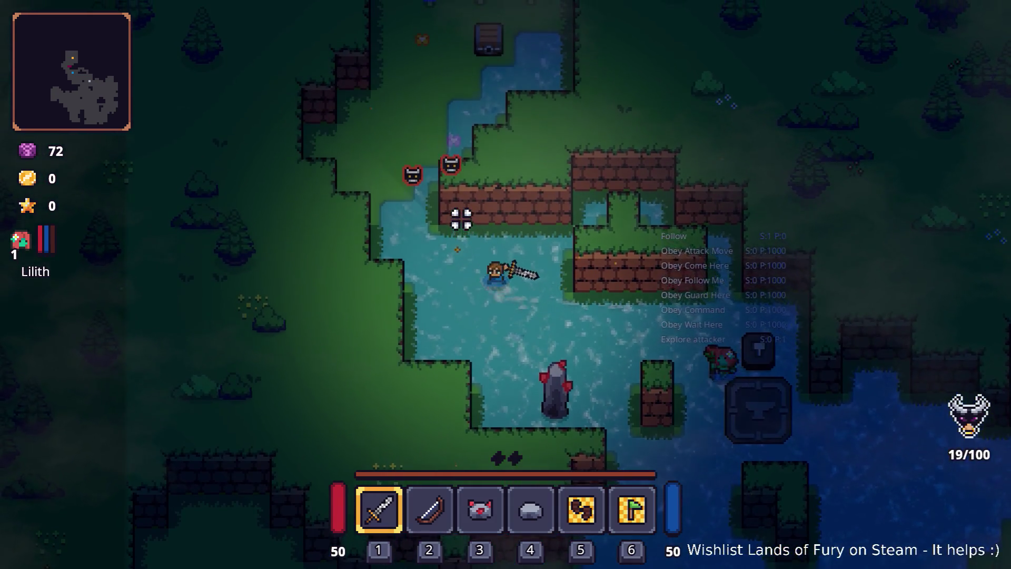
pyautogui.press('w')
pyautogui.press('d')
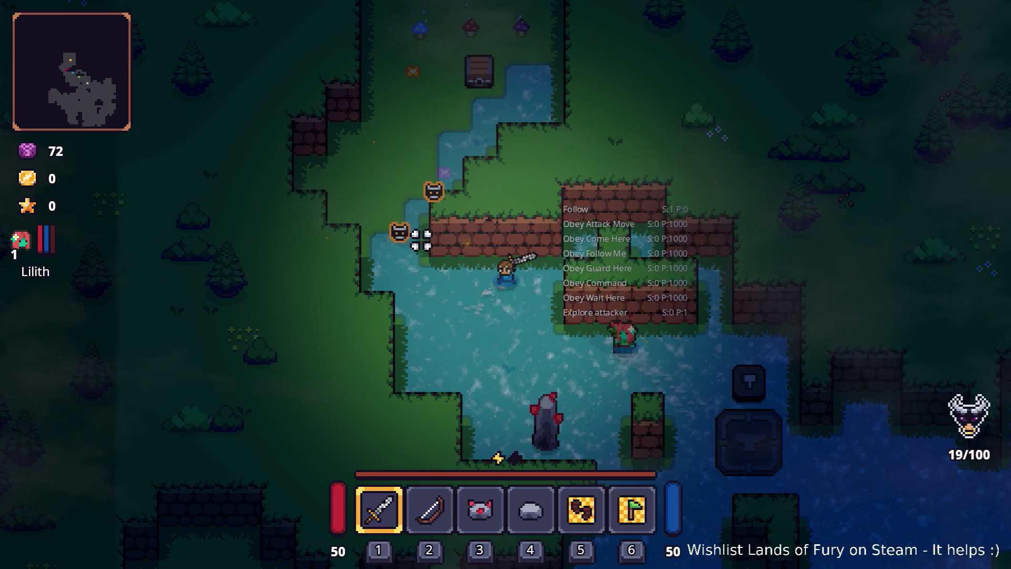
pyautogui.press('a')
pyautogui.press('w')
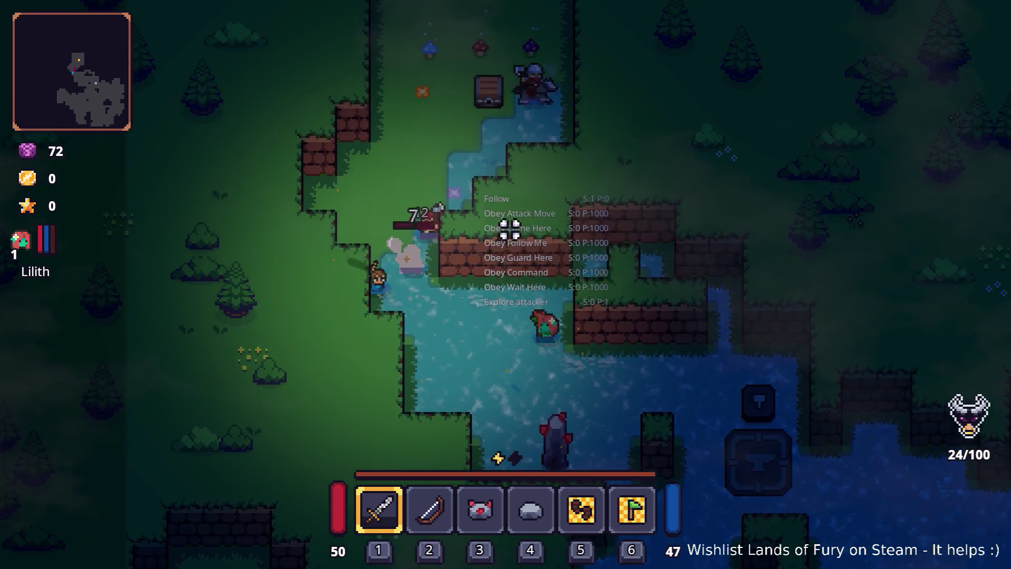
# Step: Fight the knight with sword swings, then retreat north over the mushrooms to heal
pyautogui.click(444, 197)
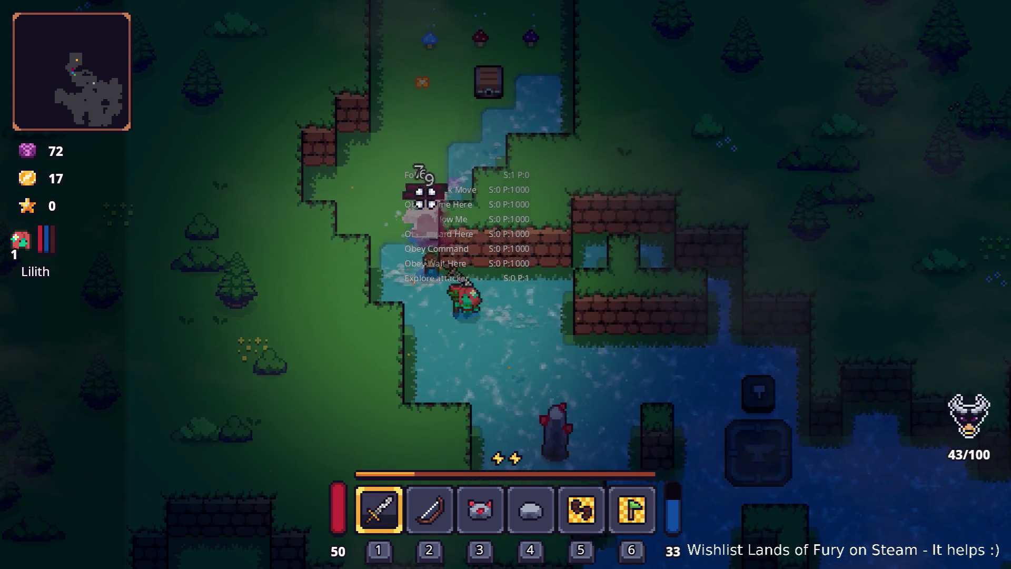
pyautogui.click(417, 199)
pyautogui.press('s')
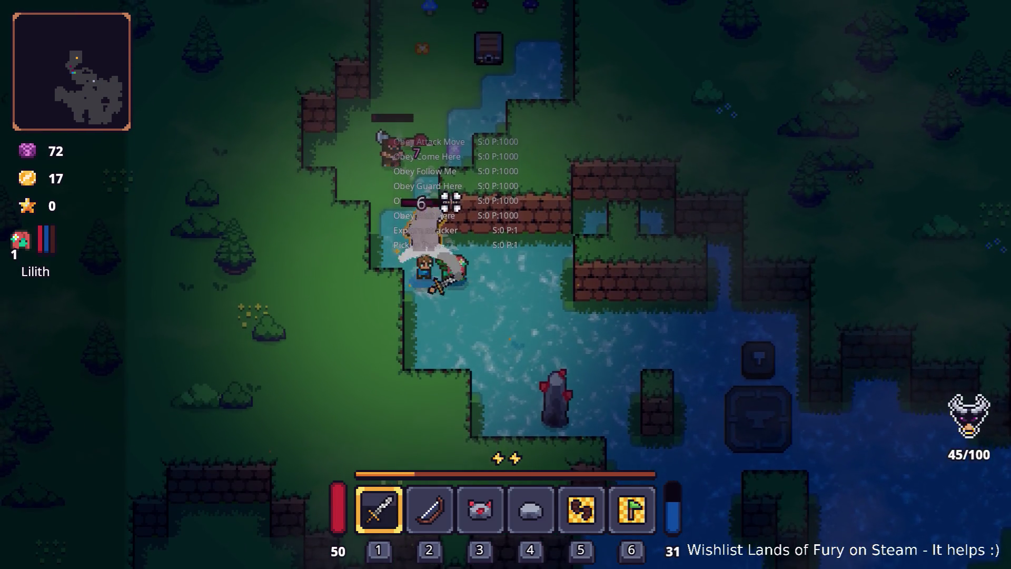
pyautogui.click(461, 203)
pyautogui.click(421, 200)
pyautogui.press('d')
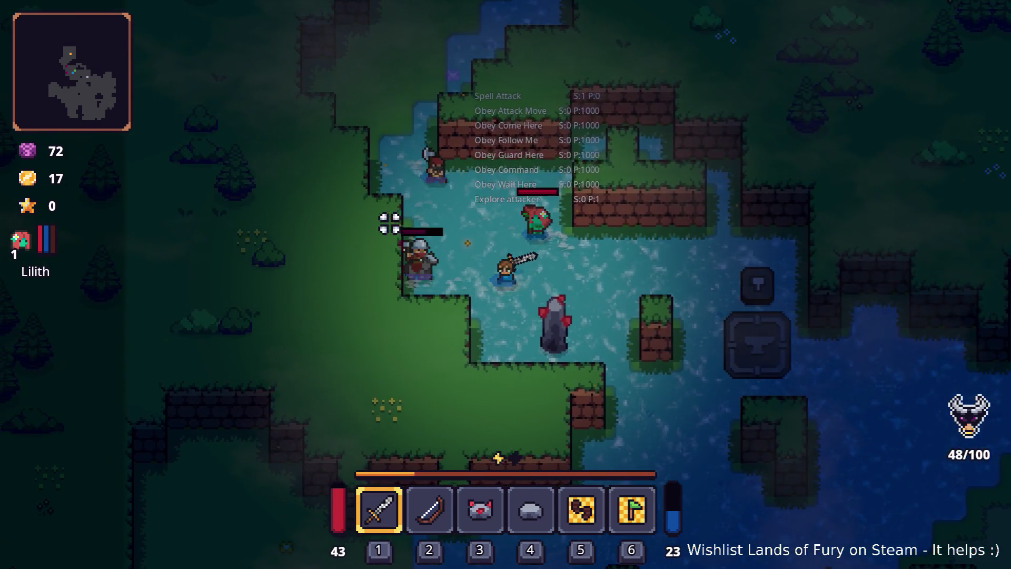
pyautogui.press('a')
pyautogui.press('w')
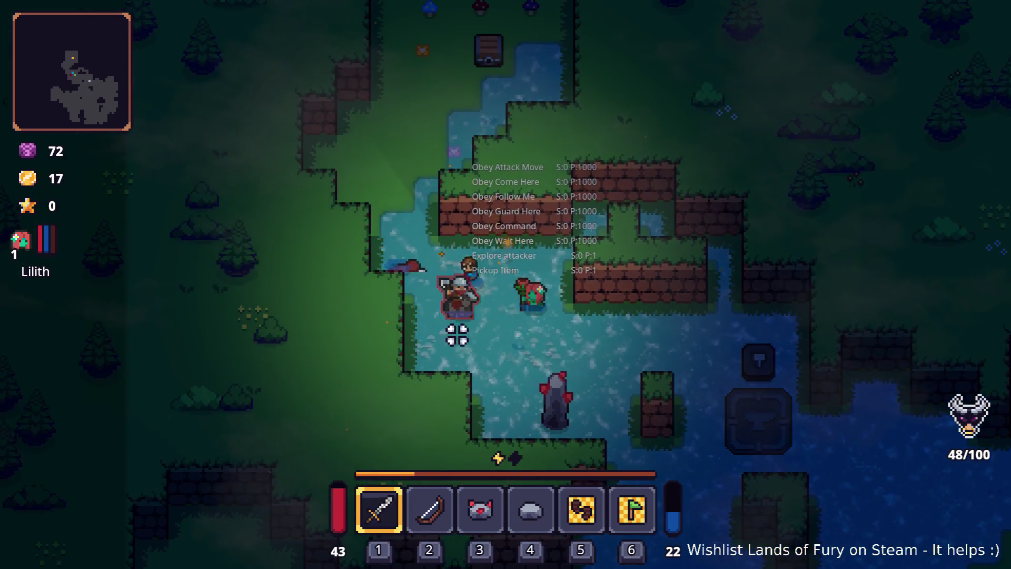
pyautogui.click(456, 330)
pyautogui.click(503, 334)
pyautogui.press('w')
pyautogui.press('a')
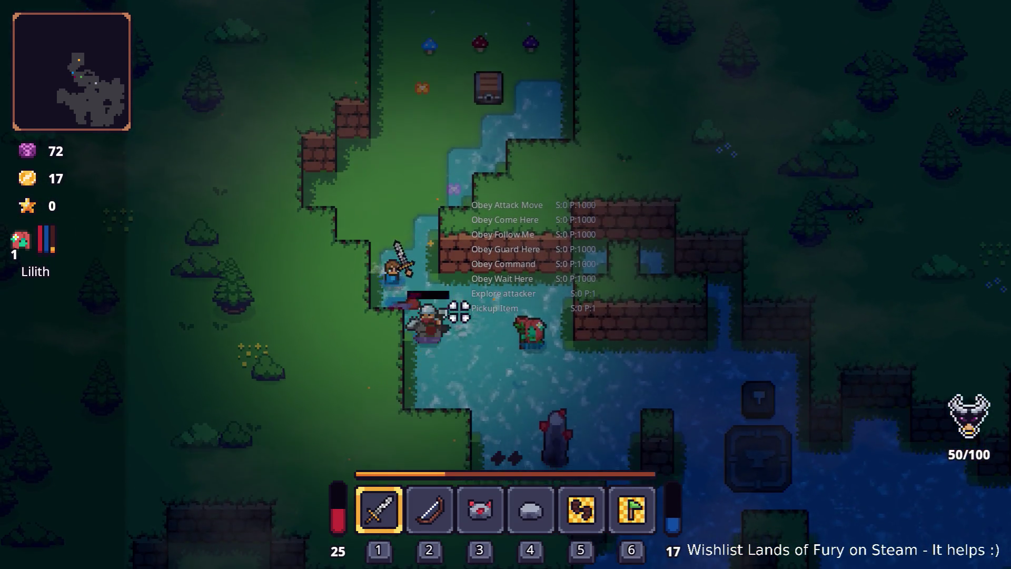
pyautogui.click(409, 291)
pyautogui.press('w')
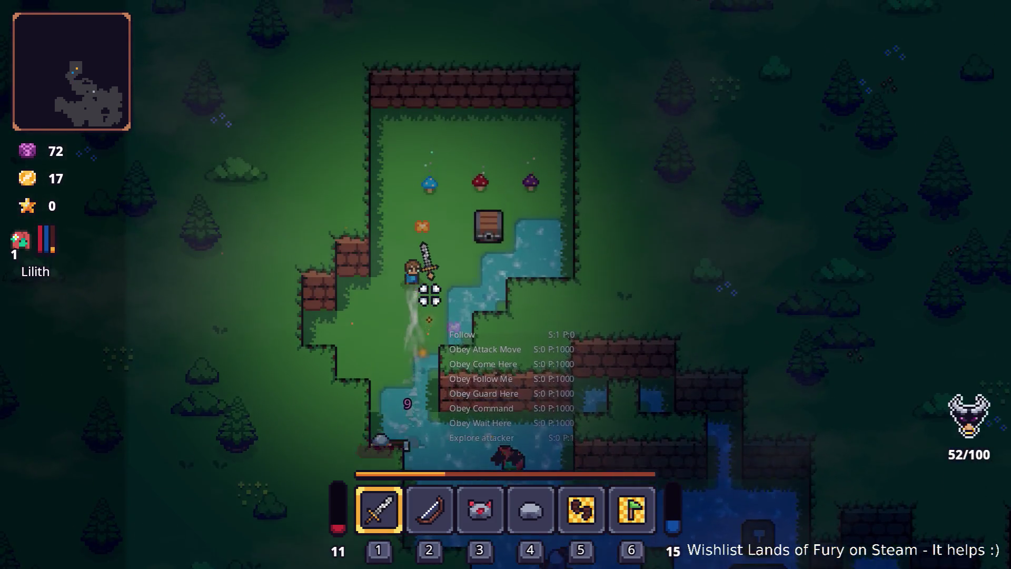
pyautogui.press('d')
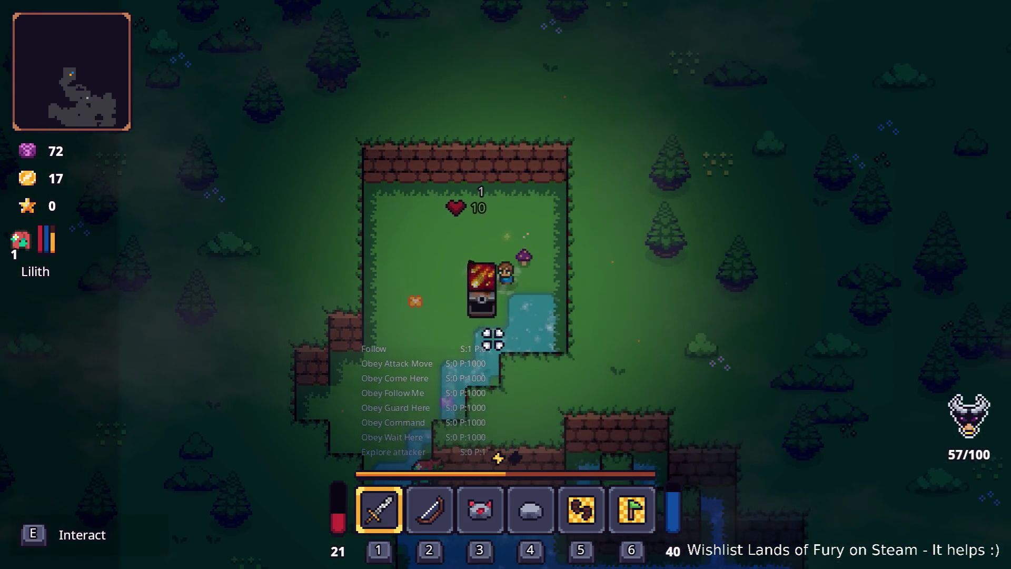
# Step: Slot the Fireball Rune into the sword through the inventory's rune manager
pyautogui.press('i')
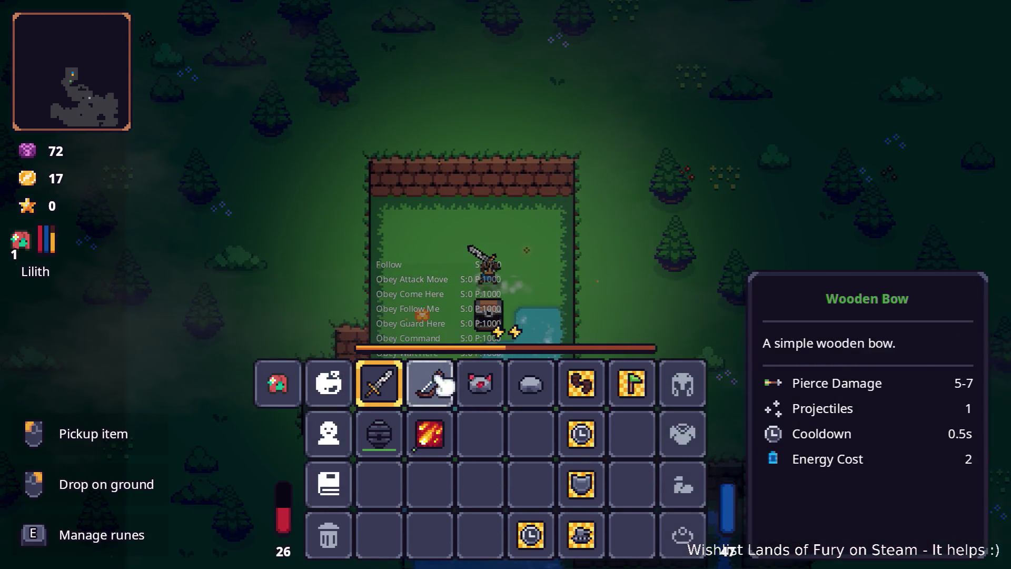
pyautogui.rightClick(384, 400)
pyautogui.click(440, 304)
pyautogui.click(445, 227)
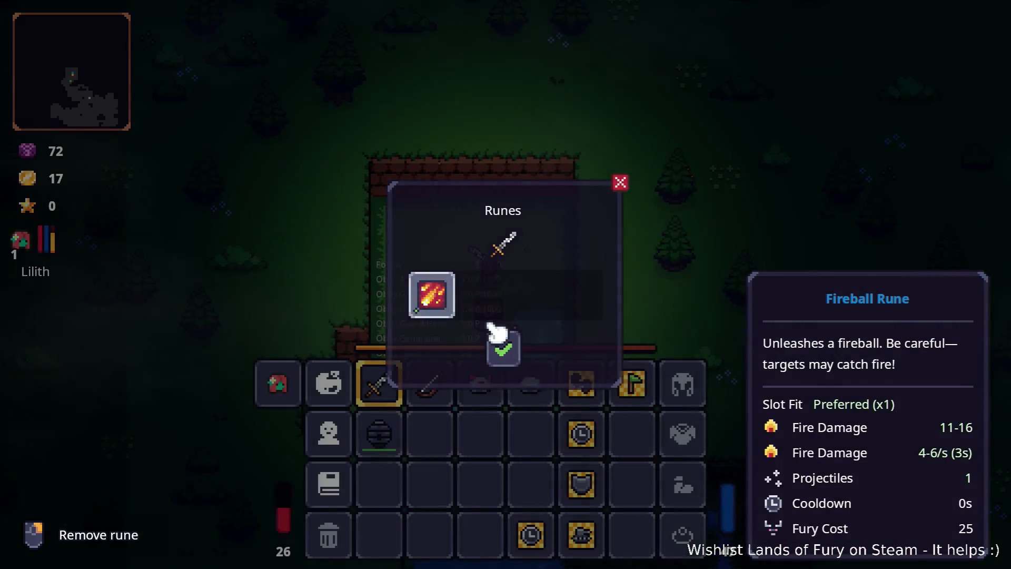
pyautogui.click(501, 343)
# Step: Walk right through the water and up the dirt path to the enemy campfire camp
pyautogui.press('s')
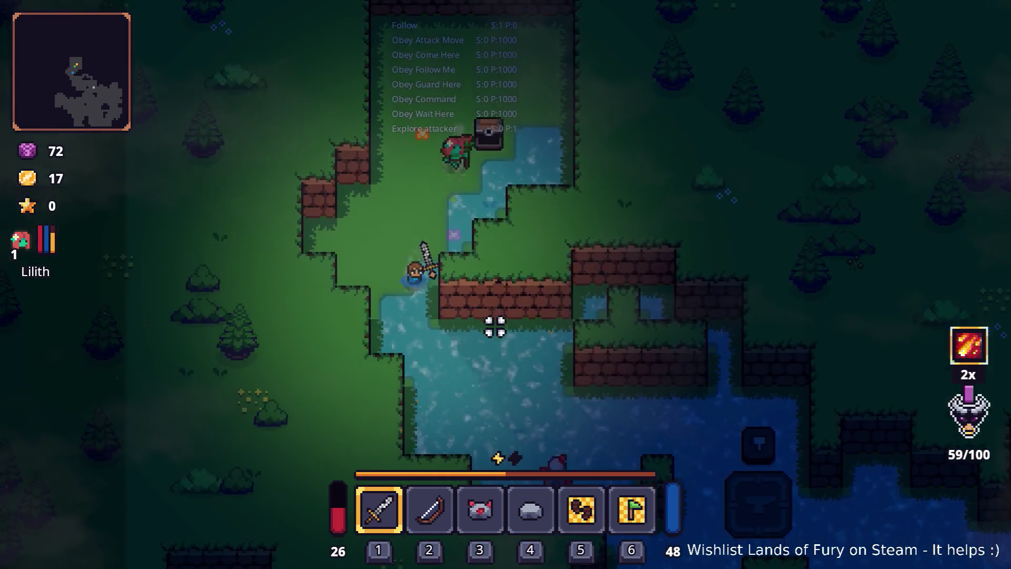
pyautogui.press('d')
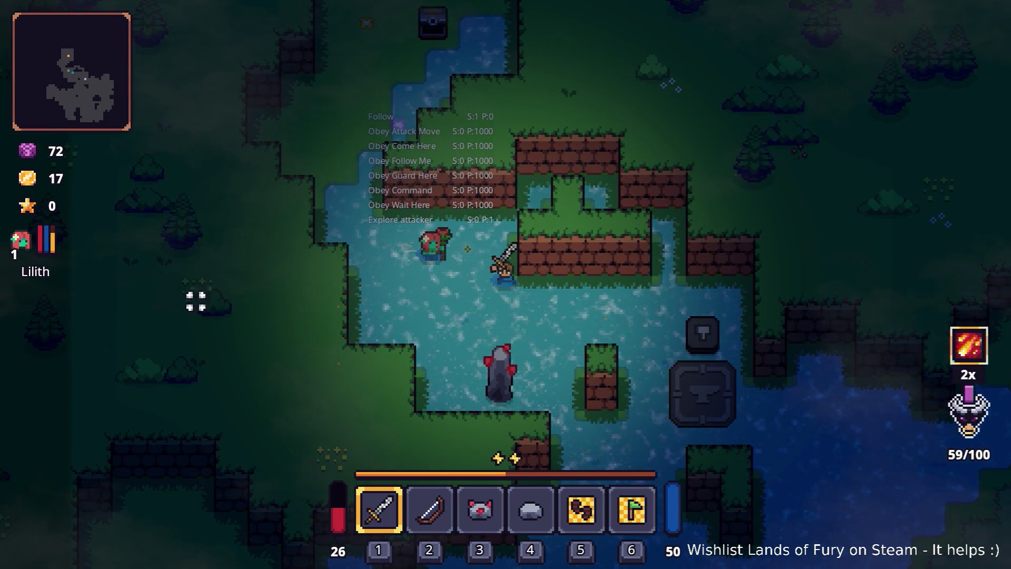
pyautogui.click(497, 341)
pyautogui.press('d')
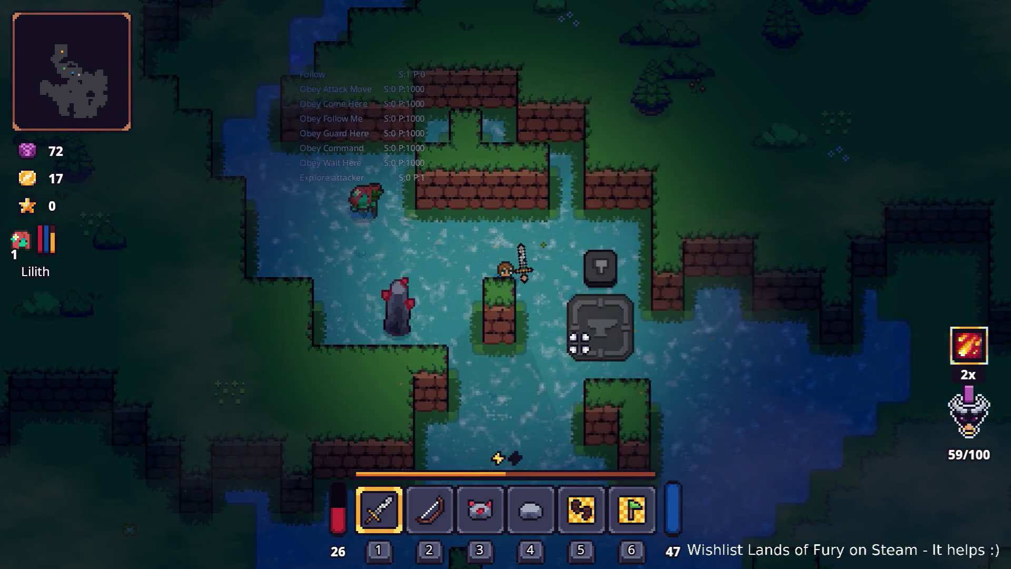
pyautogui.press('d')
pyautogui.press('s')
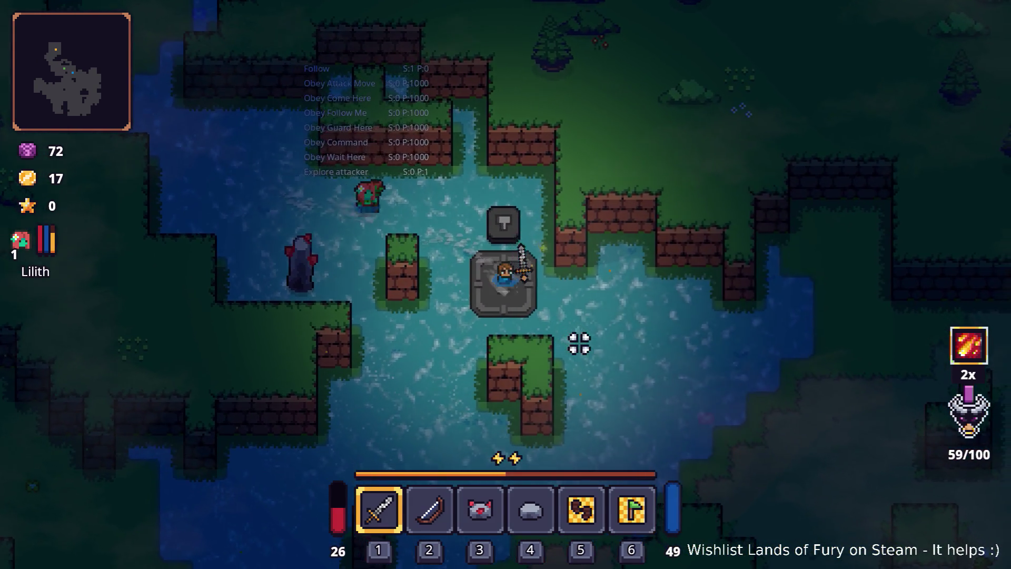
pyautogui.press('d')
pyautogui.press('s')
pyautogui.hotkey('s', 'd')
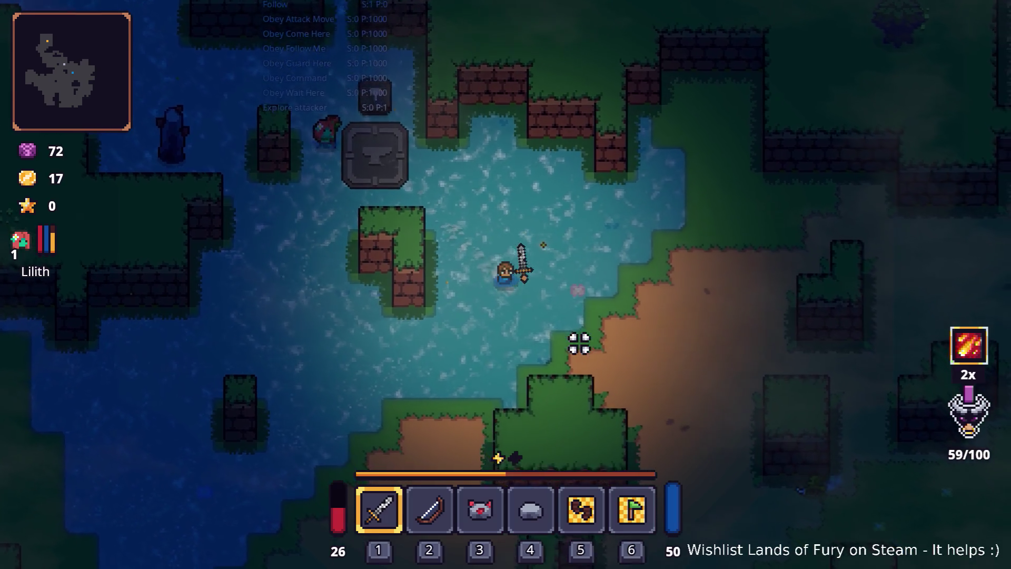
pyautogui.hotkey('w', 'd')
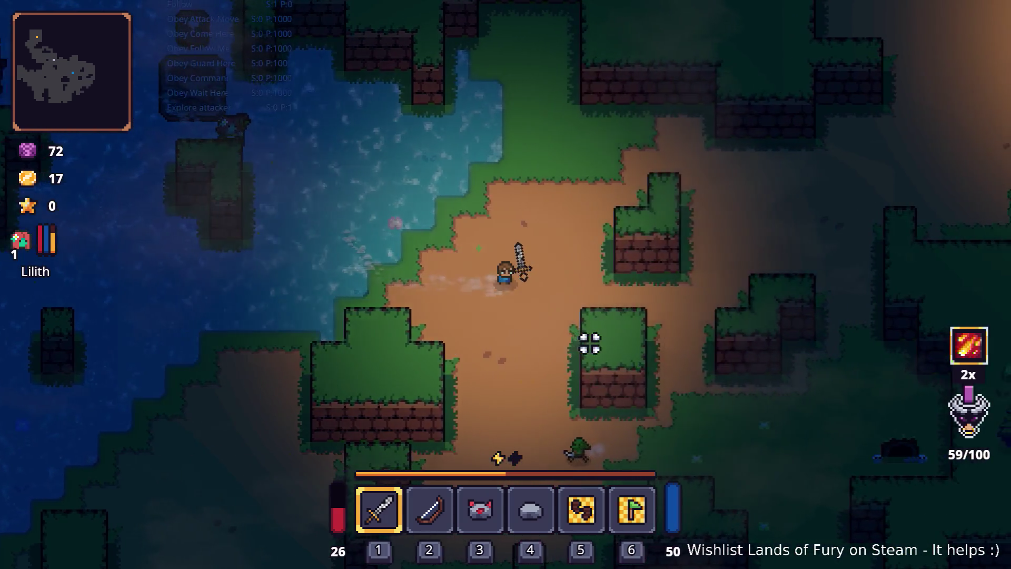
pyautogui.hotkey('w', 'd')
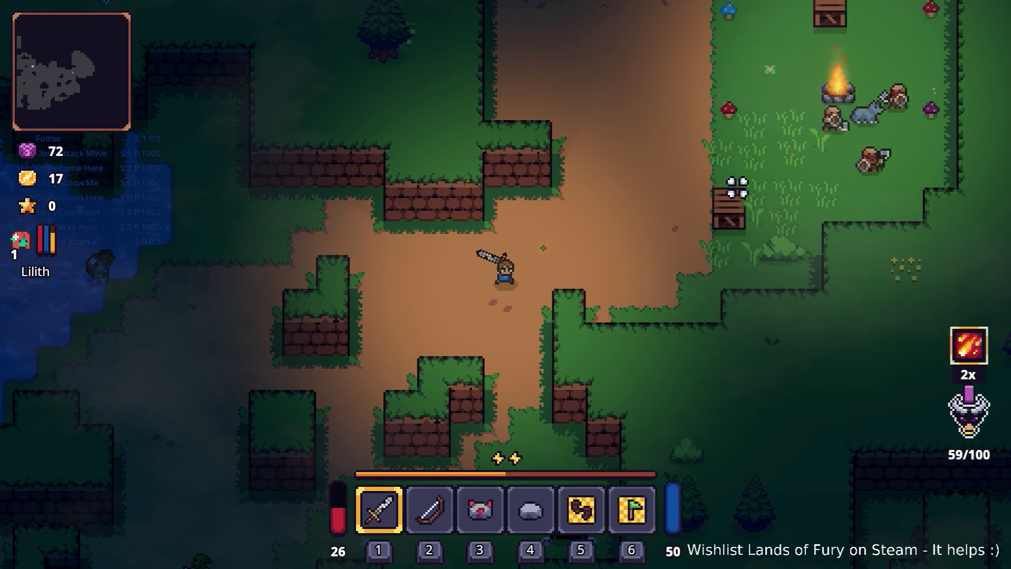
pyautogui.hotkey('w', 'd')
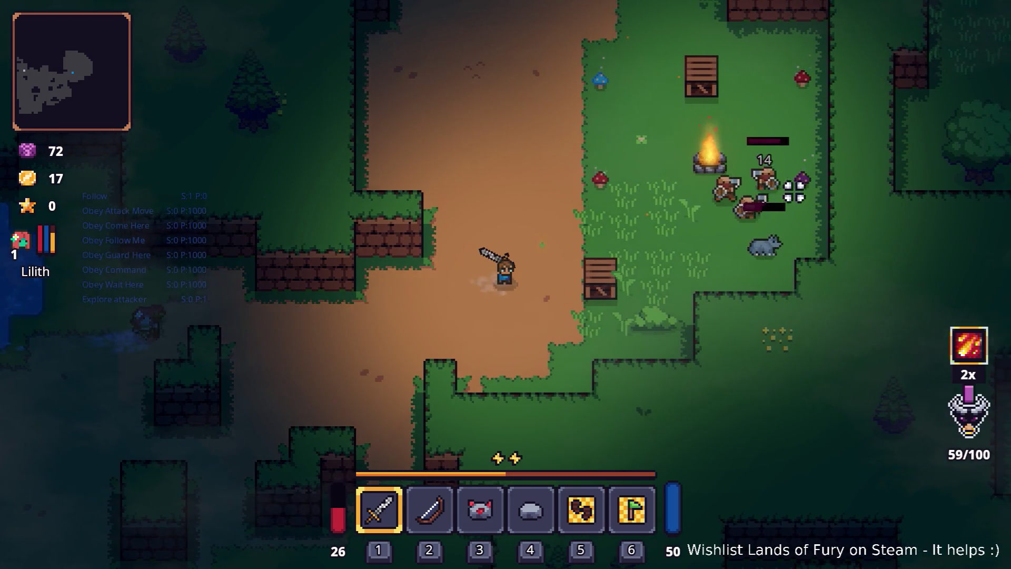
# Step: Cast the fire spell and sword-fight the enemies around the campfire until they fall
pyautogui.press('w')
pyautogui.rightClick(801, 238)
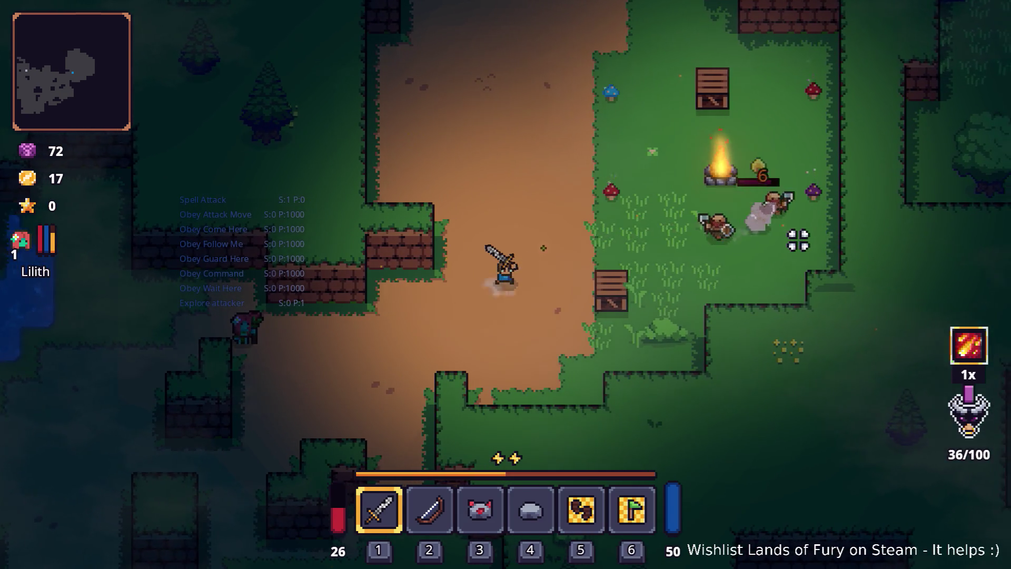
pyautogui.hotkey('s', 'a')
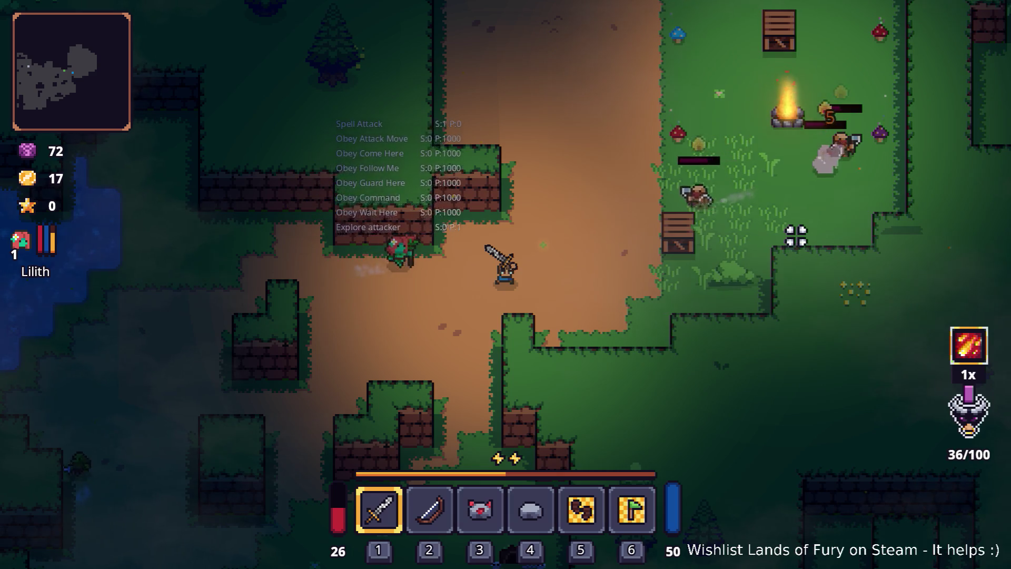
pyautogui.hotkey('w', 'd')
pyautogui.click(699, 171)
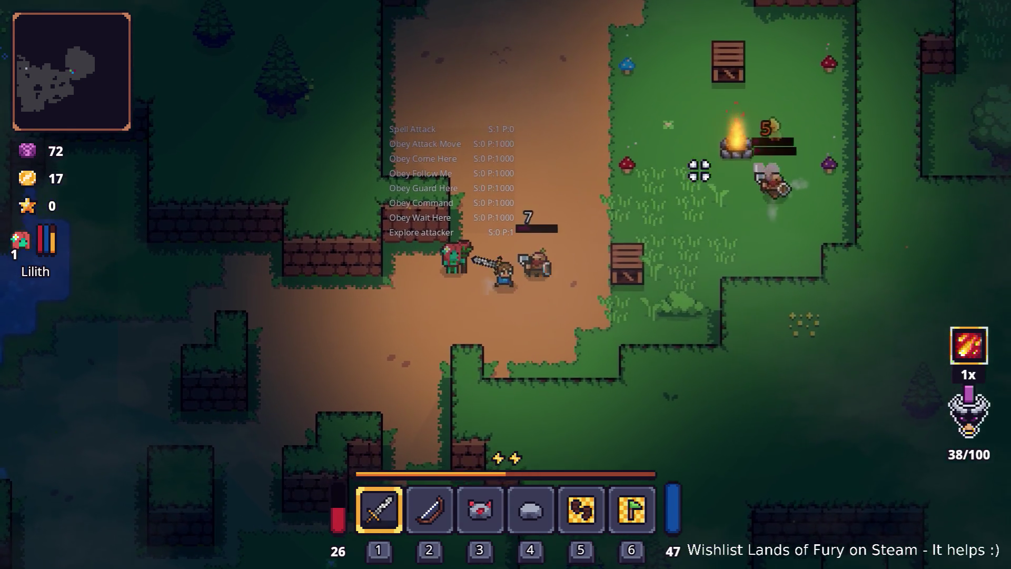
pyautogui.press('d')
pyautogui.click(699, 171)
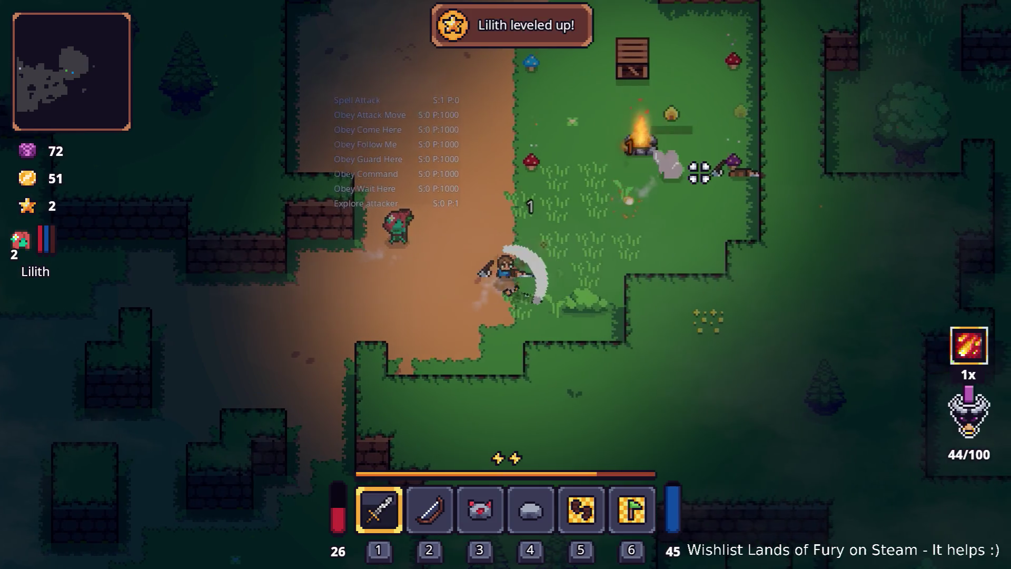
pyautogui.press('d')
pyautogui.click(699, 172)
pyautogui.press('w')
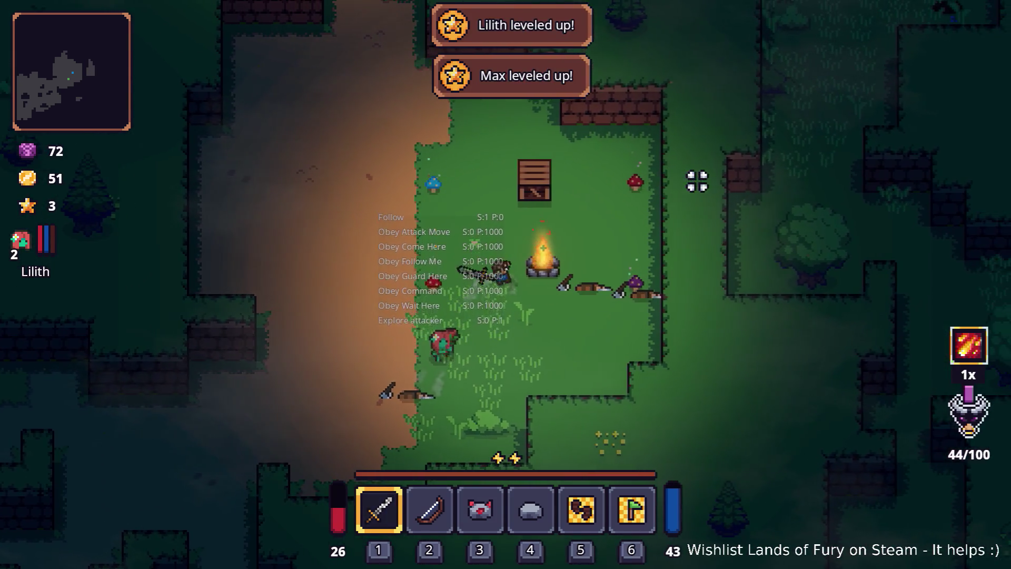
pyautogui.press('w')
pyautogui.click(462, 162)
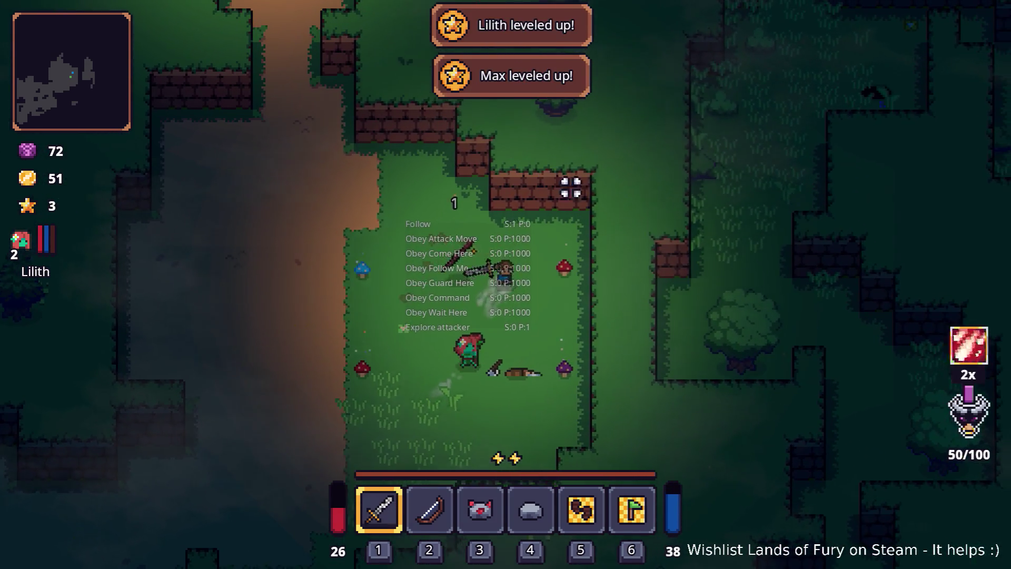
pyautogui.click(575, 197)
pyautogui.press('a')
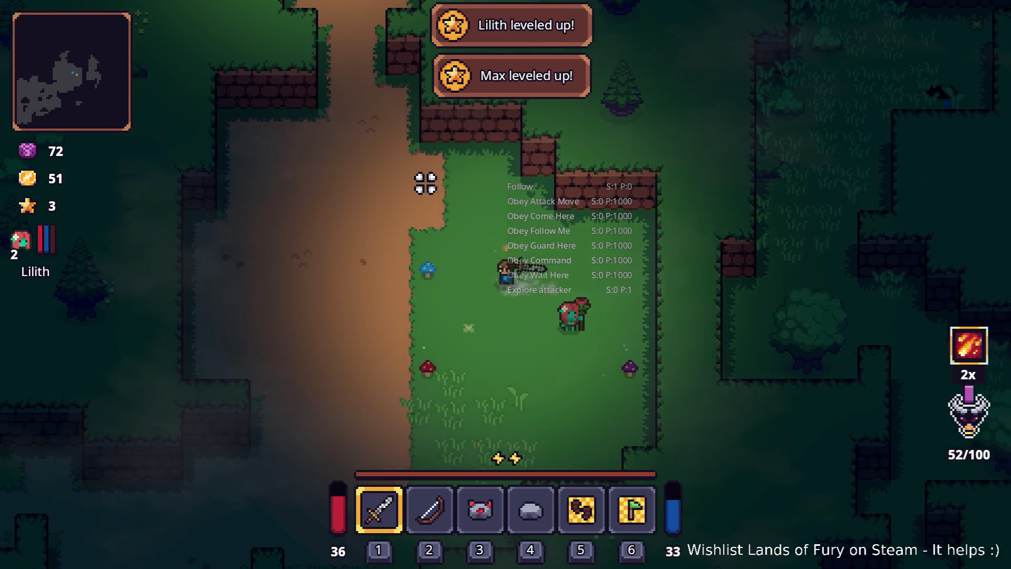
# Step: Spend Lilith's level-2 skill point on Healing Embrace and confirm it
pyautogui.press('i')
pyautogui.click(283, 381)
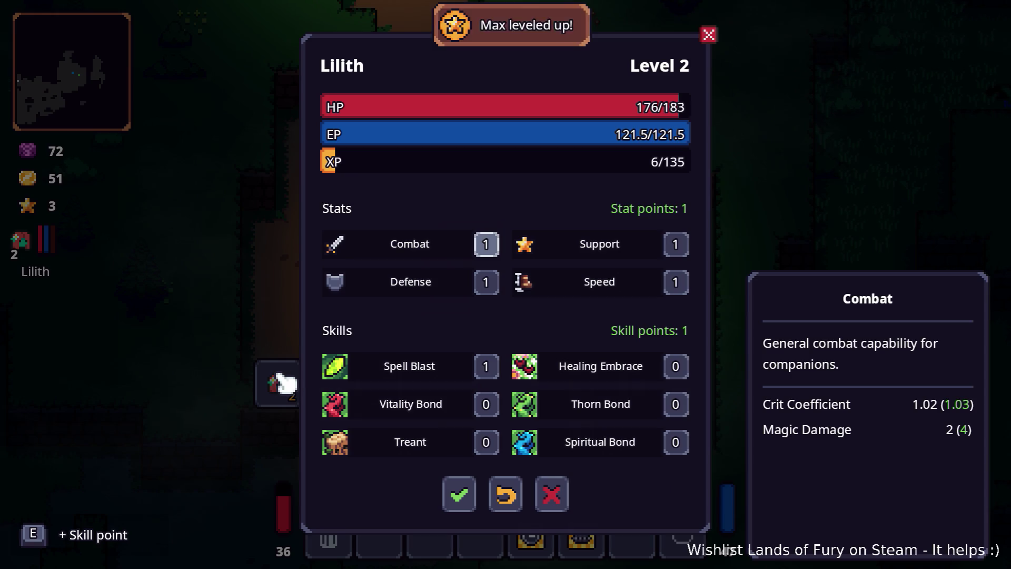
pyautogui.click(678, 369)
pyautogui.click(471, 487)
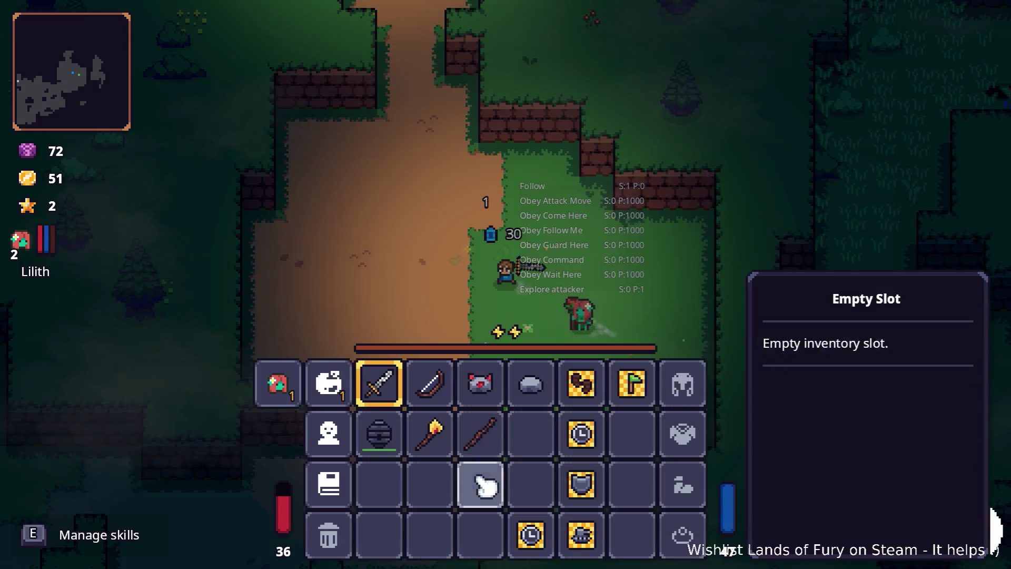
pyautogui.press('i')
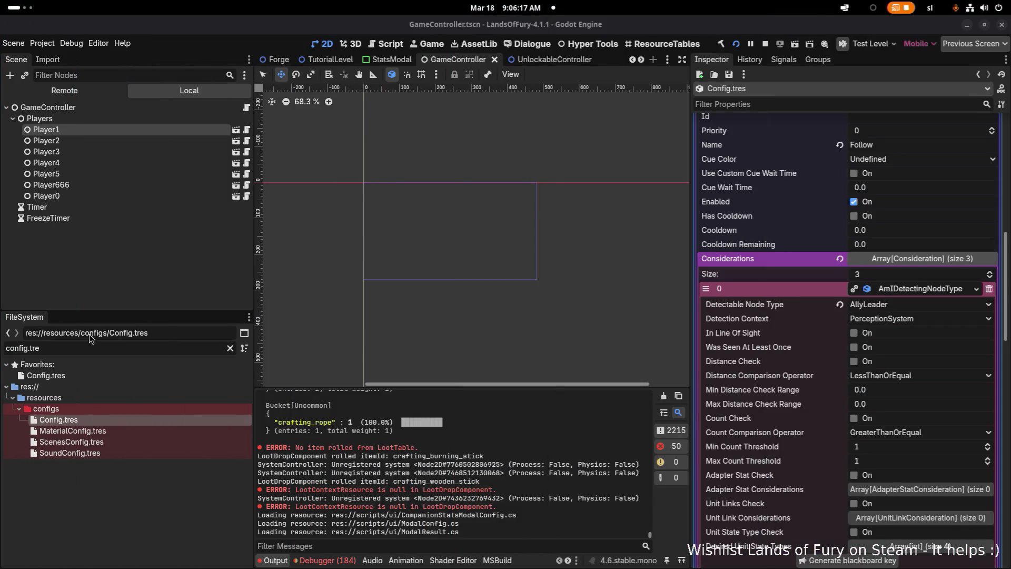
# Step: Filter files by 'HEALING', open LilithsHealingEmbrace.tres, and scroll down to its AI section
pyautogui.tripleClick(81, 343)
pyautogui.write('HEALING')
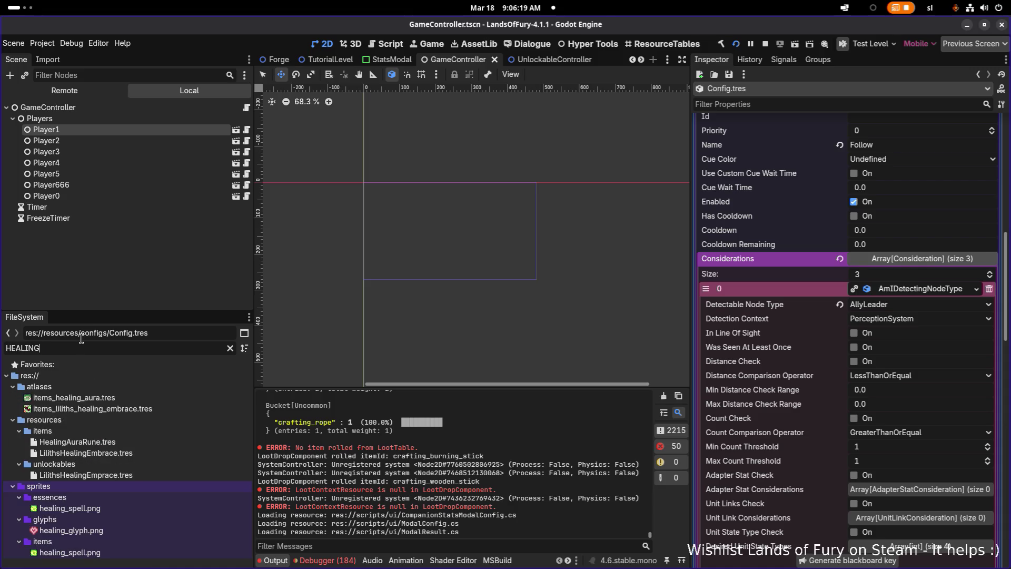
pyautogui.click(173, 454)
pyautogui.scroll(-10, 917, 371)
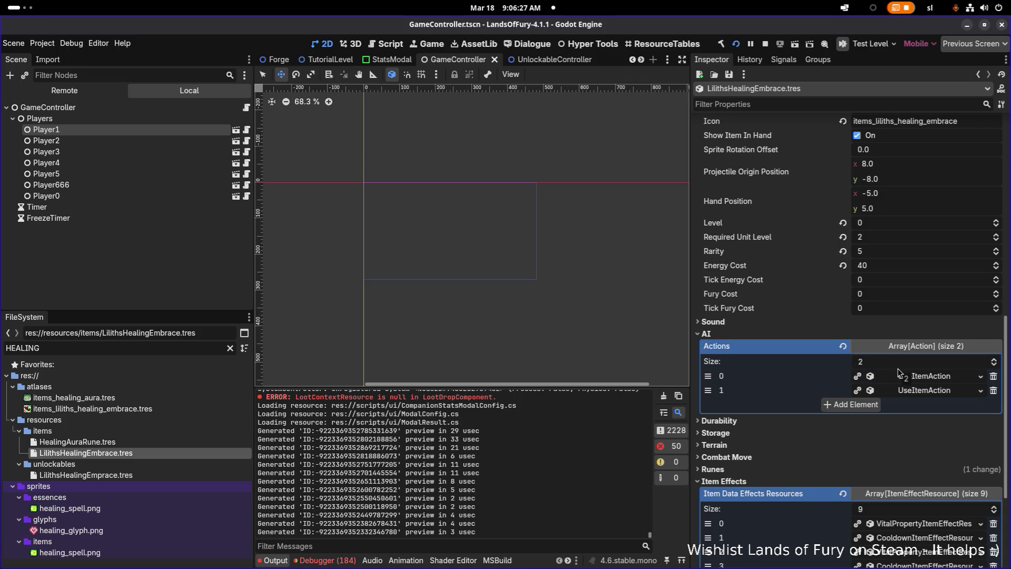
# Step: Drag a UseItemAction into Actions element 0 and expand both action elements
pyautogui.moveTo(899, 372); pyautogui.dragTo(905, 379)
pyautogui.click(923, 379)
pyautogui.scroll(-5, 924, 368)
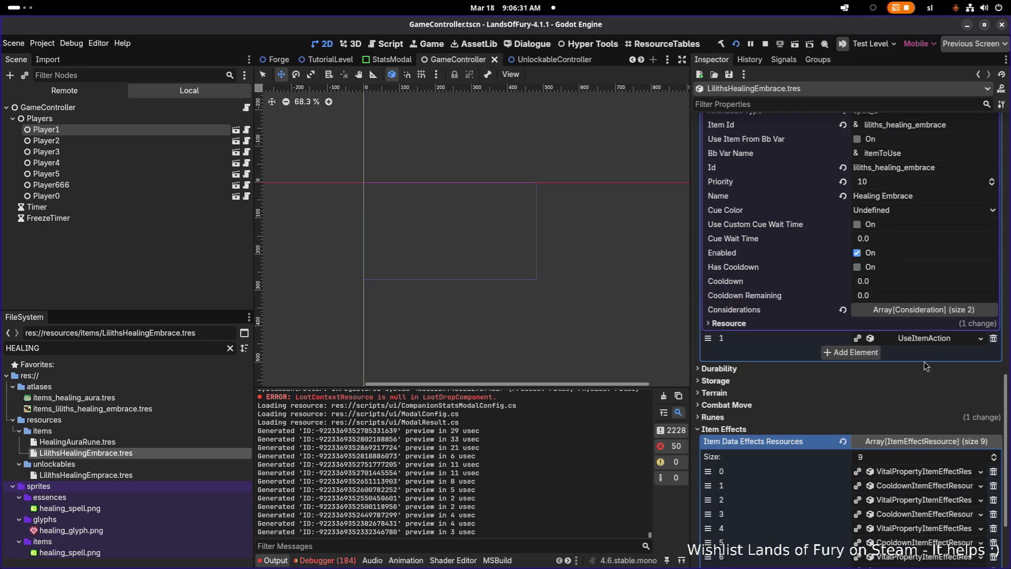
pyautogui.click(925, 341)
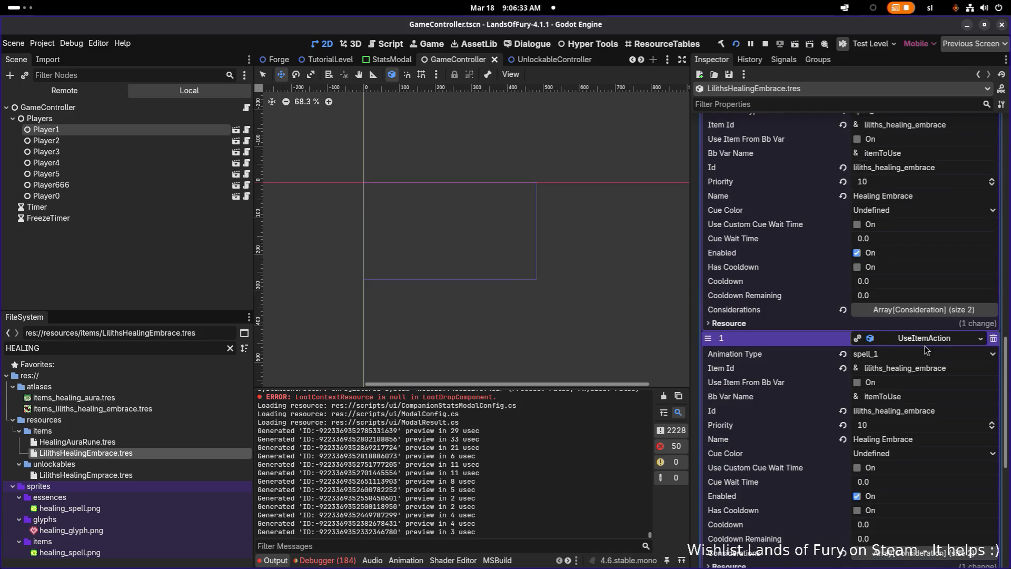
pyautogui.scroll(2, 927, 350)
pyautogui.scroll(-4, 927, 349)
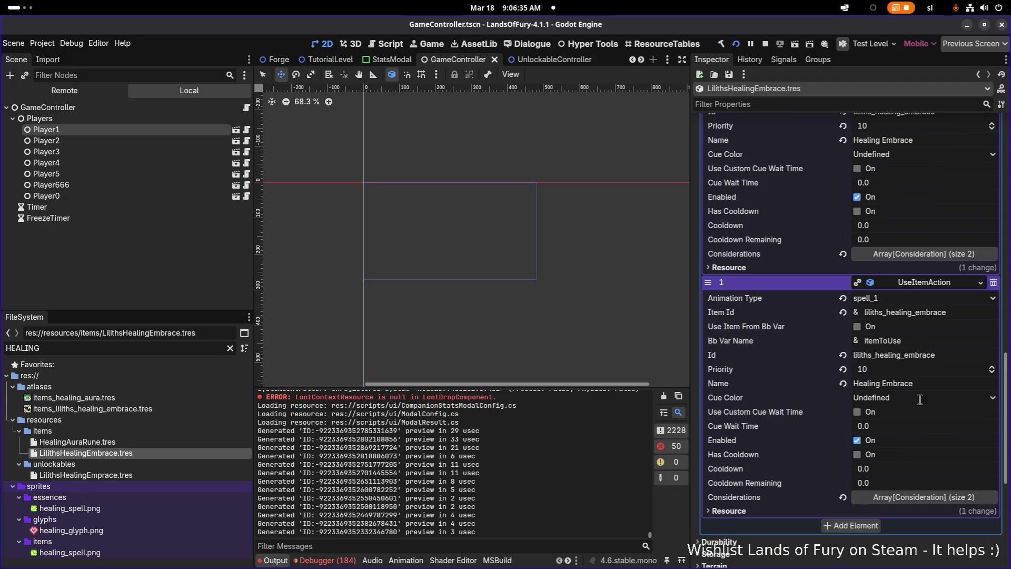
# Step: Expand both actions' Considerations arrays and the AmIDetectingNodeType consideration's settings
pyautogui.click(917, 257)
pyautogui.scroll(-6, 926, 389)
pyautogui.click(926, 392)
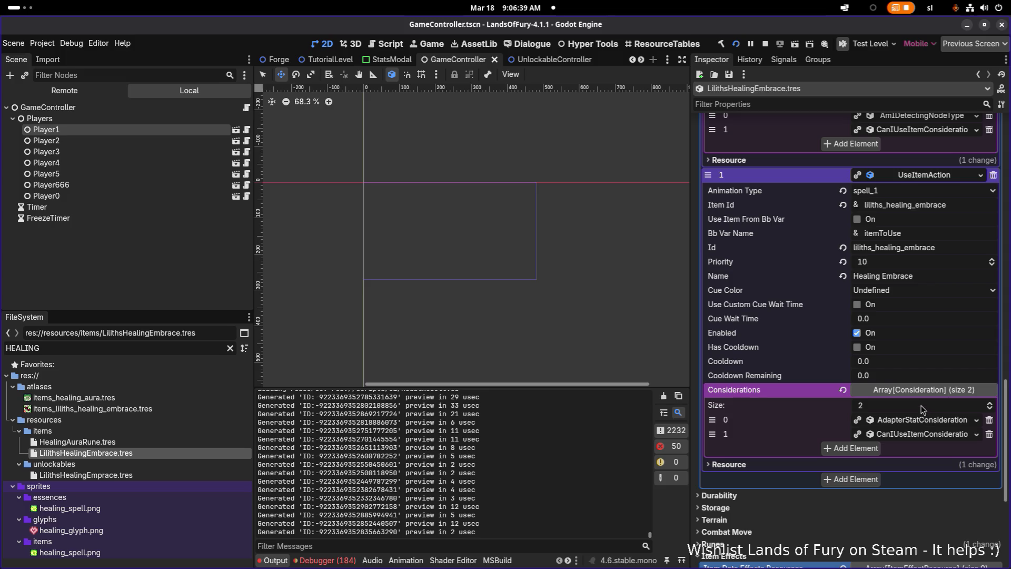
pyautogui.scroll(2, 924, 416)
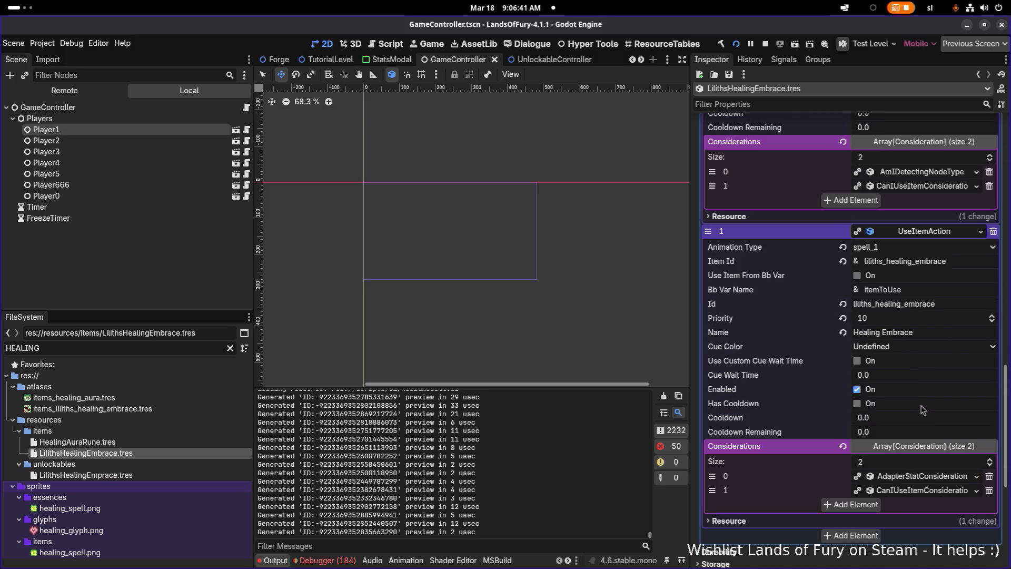
pyautogui.scroll(10, 922, 410)
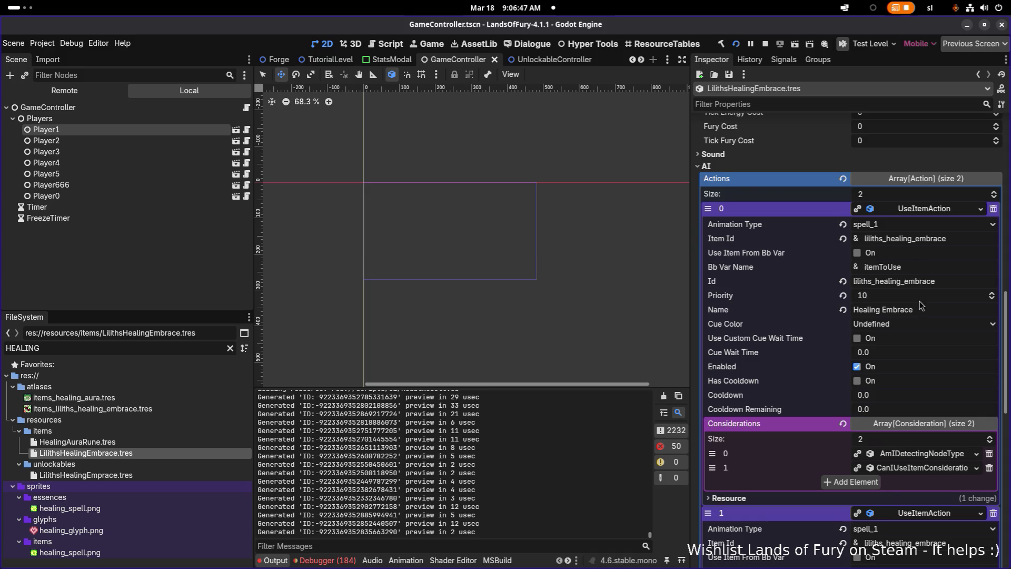
pyautogui.scroll(-2, 921, 306)
pyautogui.scroll(-6, 921, 305)
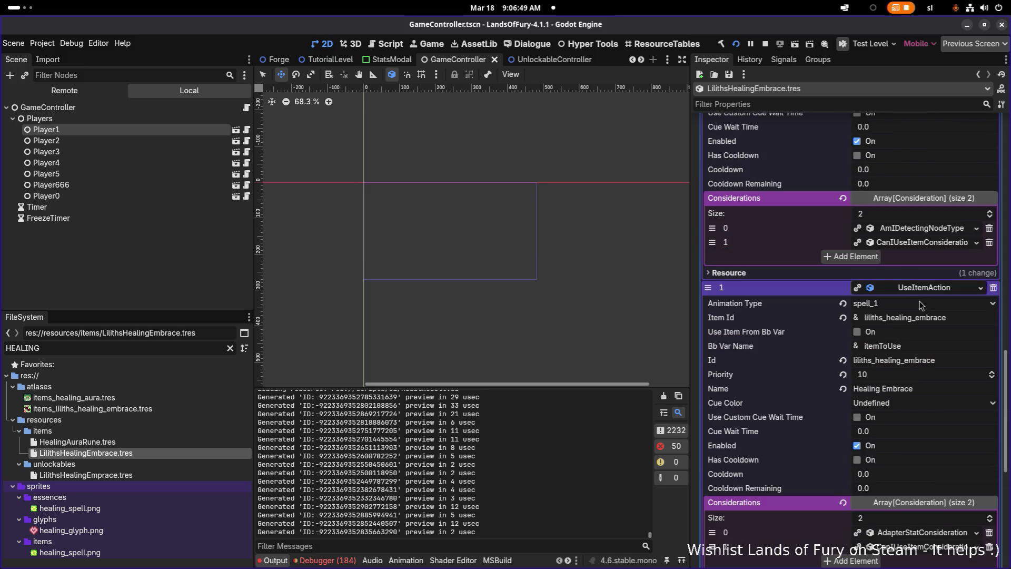
pyautogui.click(923, 230)
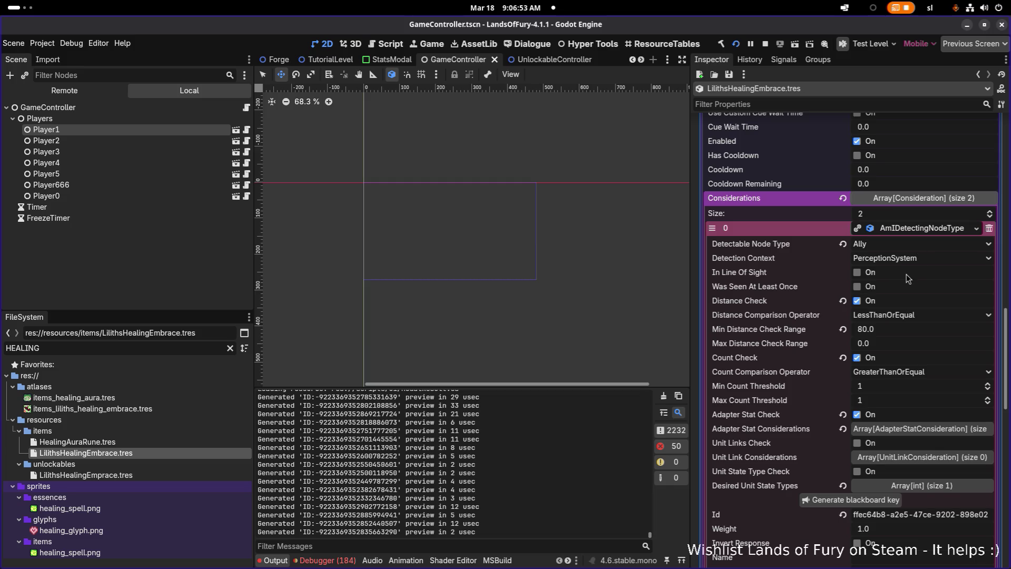
# Step: Review the second UseItemAction's two considerations, expanding the CanIUseItemConsideration settings
pyautogui.scroll(-6, 905, 316)
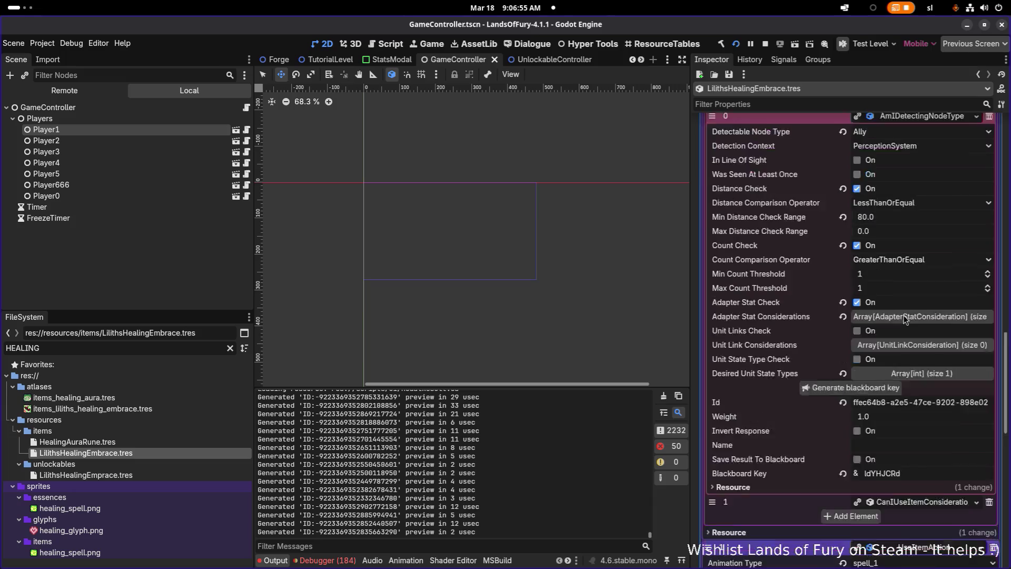
pyautogui.scroll(2, 905, 319)
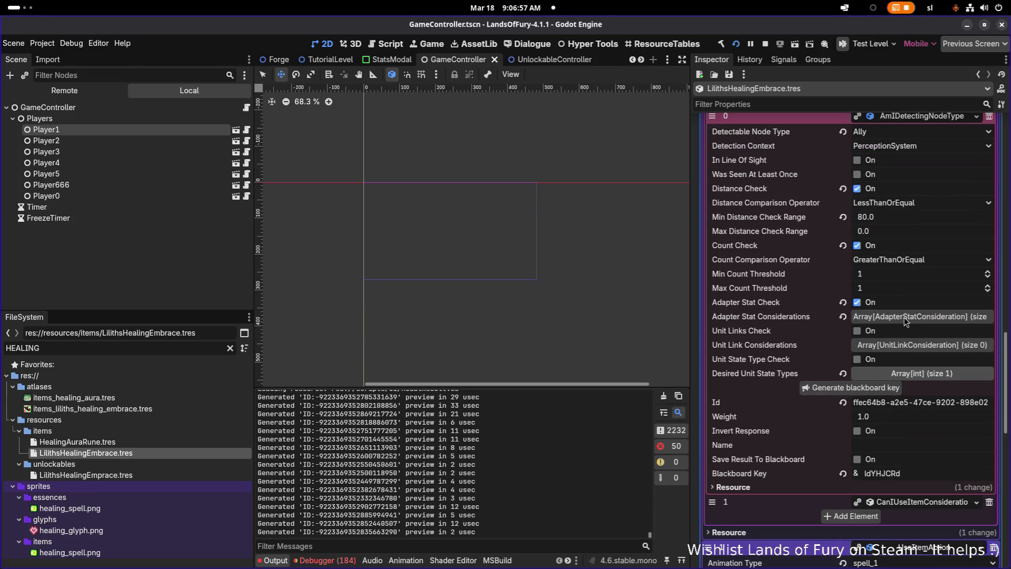
pyautogui.scroll(10, 905, 320)
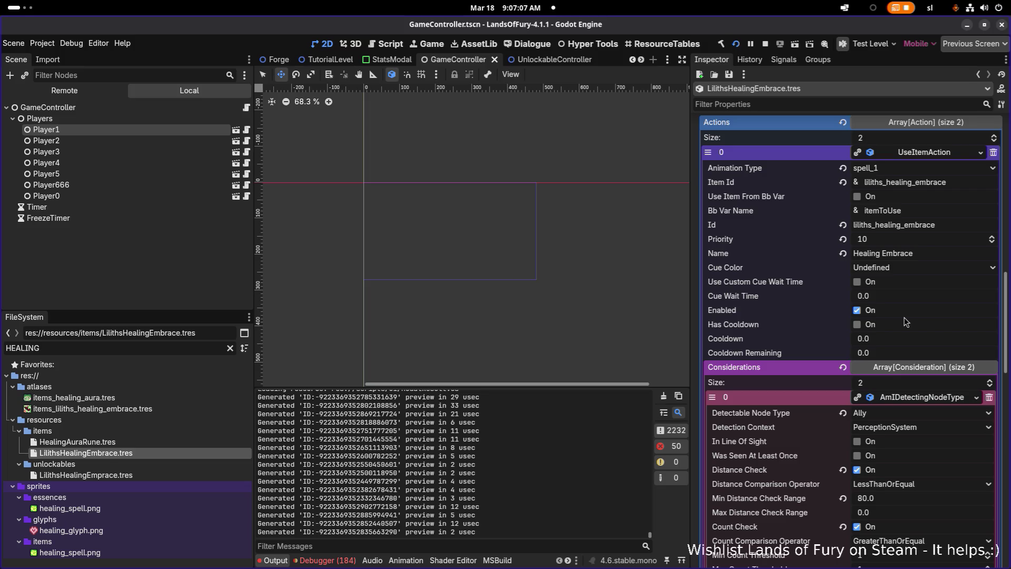
pyautogui.scroll(-2, 905, 322)
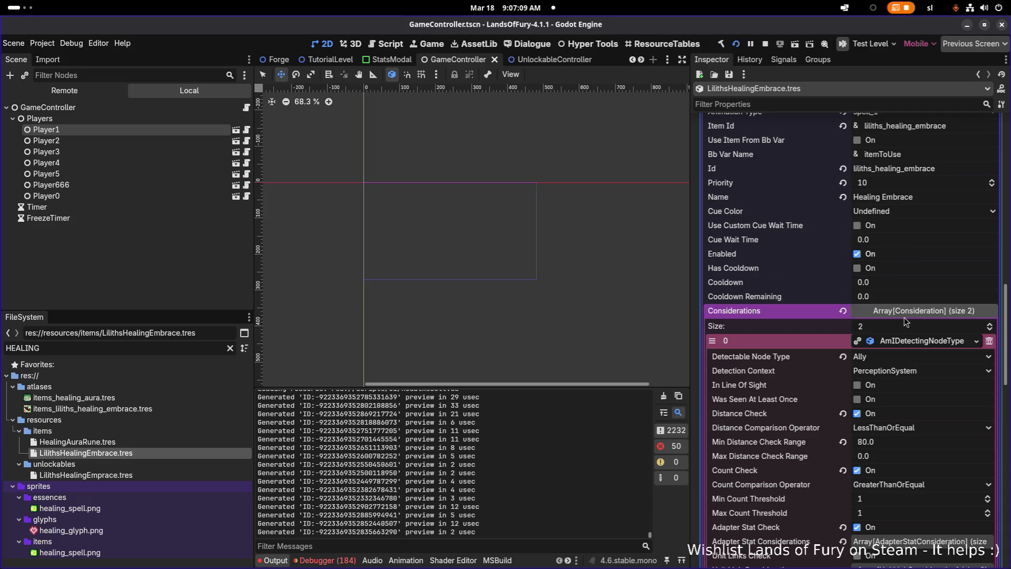
pyautogui.scroll(-15, 906, 323)
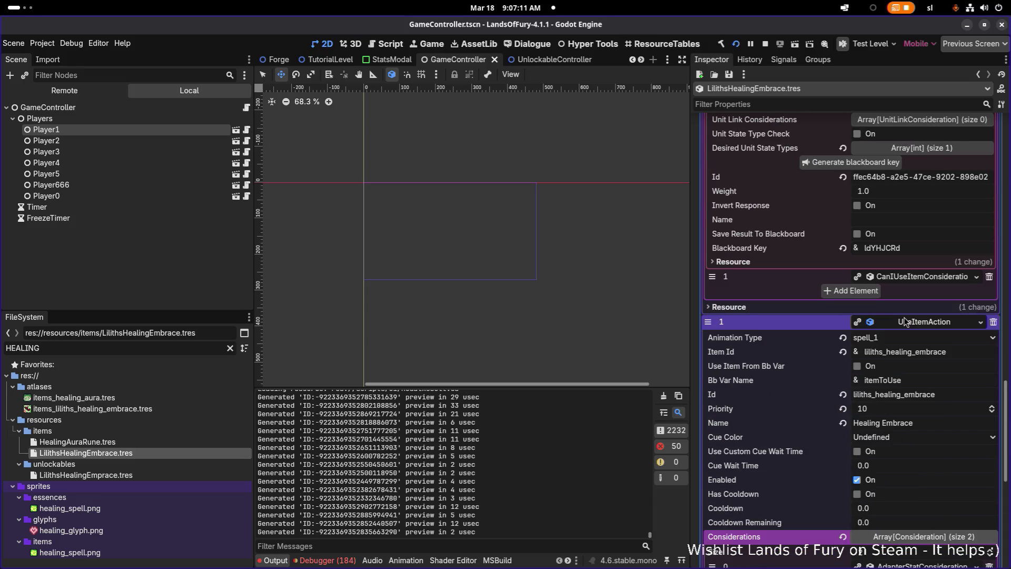
pyautogui.scroll(-6, 905, 321)
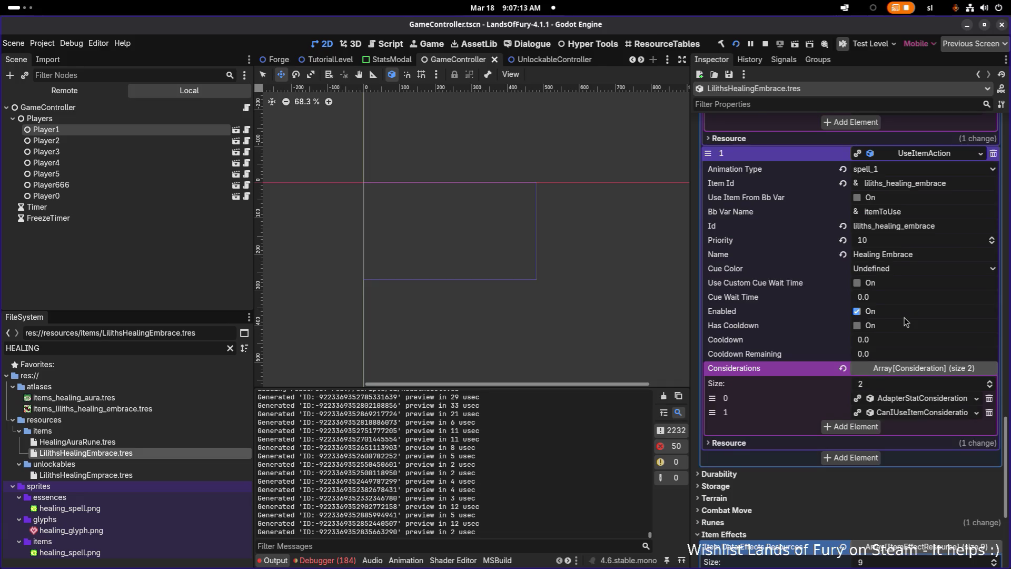
pyautogui.scroll(6, 906, 322)
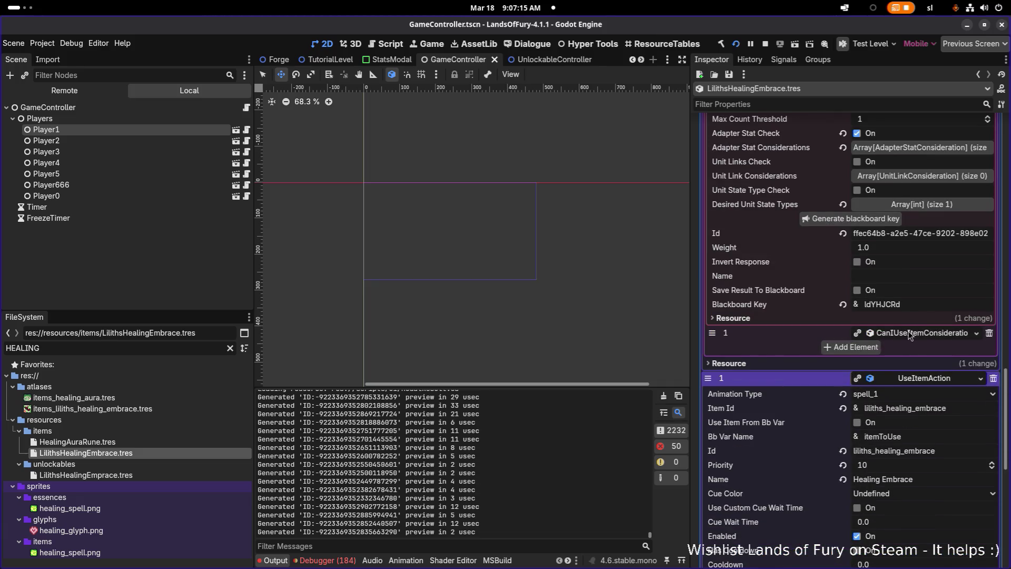
pyautogui.scroll(8, 911, 335)
pyautogui.scroll(-8, 910, 336)
pyautogui.click(920, 334)
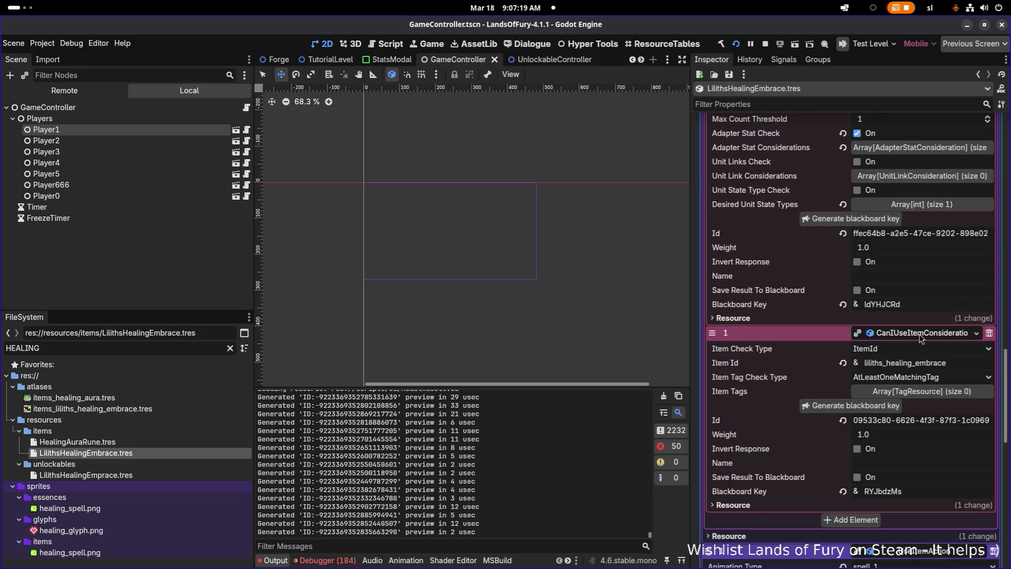
pyautogui.scroll(-6, 921, 337)
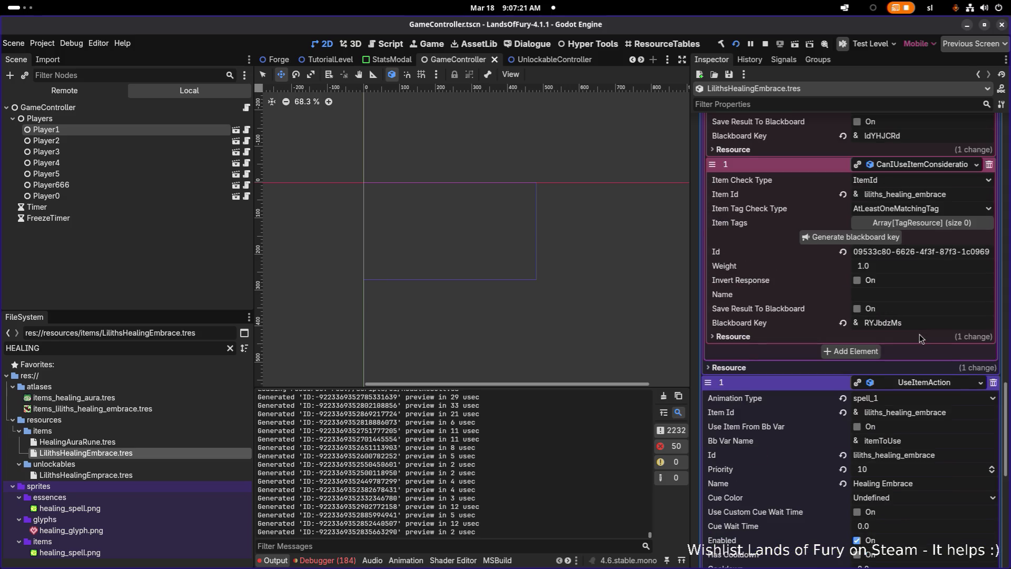
pyautogui.scroll(-2, 920, 337)
pyautogui.scroll(4, 920, 338)
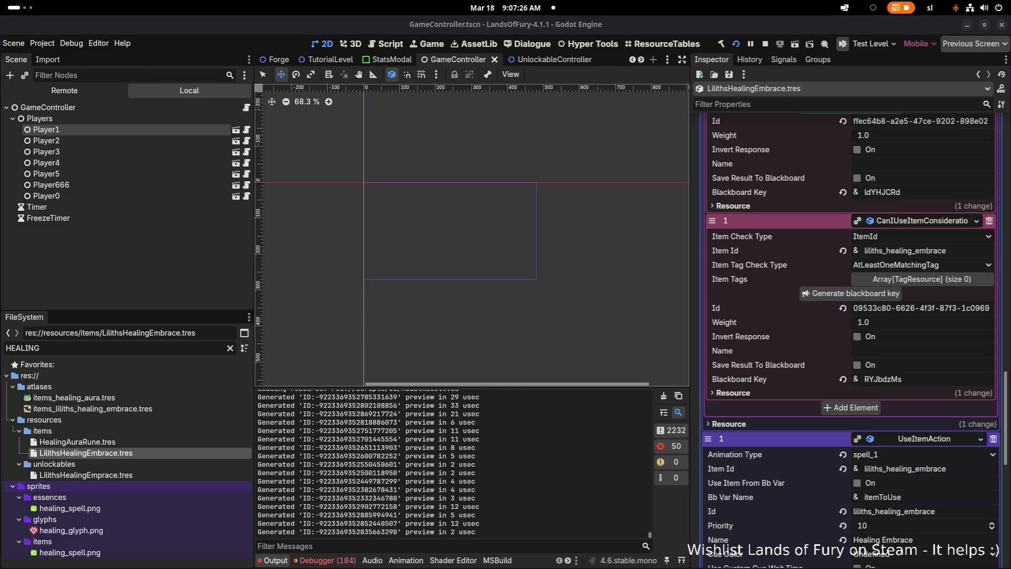
pyautogui.scroll(-6, 904, 489)
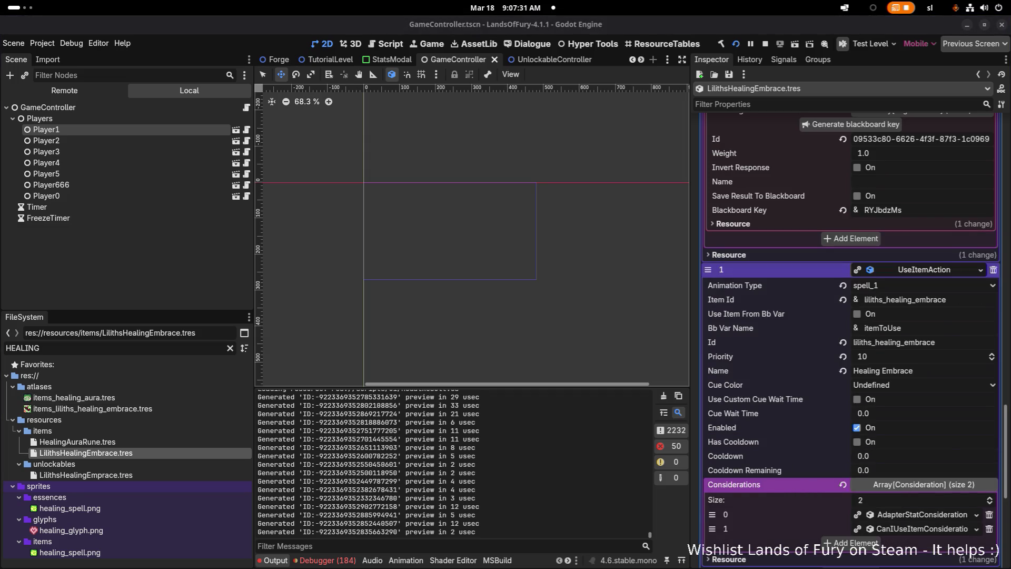
# Step: Spend Lilith's free stat point on Support, confirm it, then close the game
pyautogui.press('i')
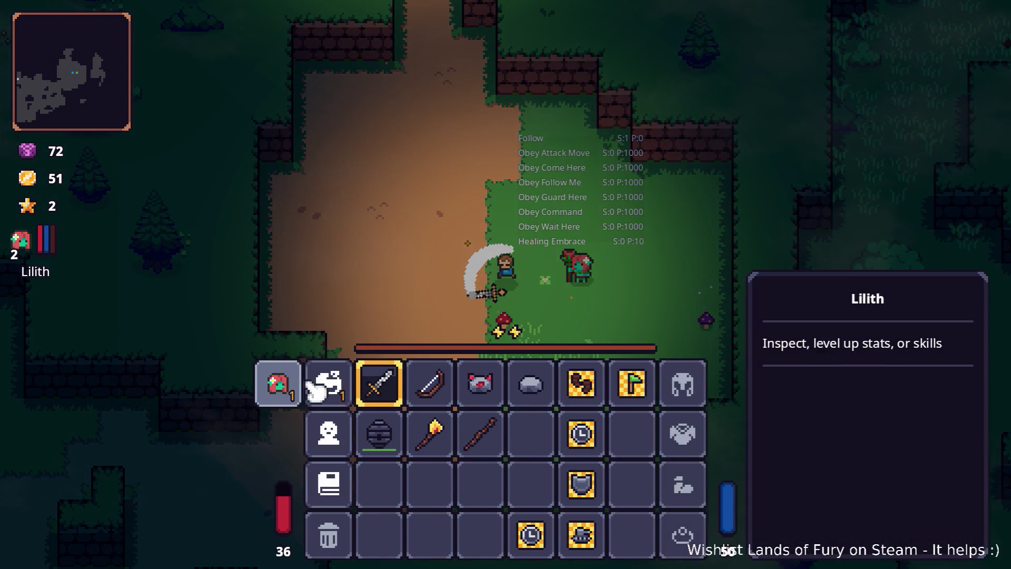
pyautogui.click(278, 384)
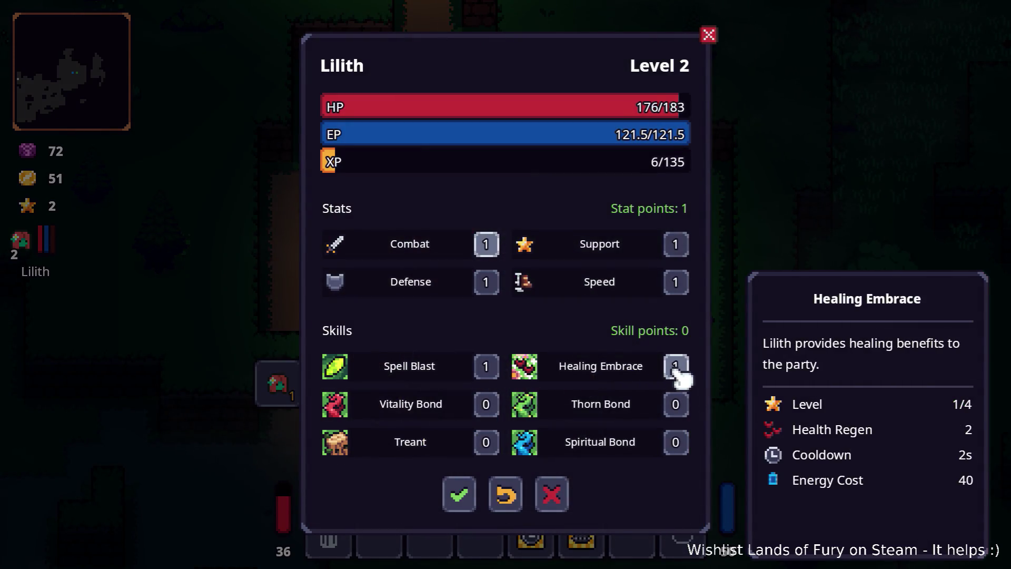
pyautogui.click(676, 244)
pyautogui.click(460, 495)
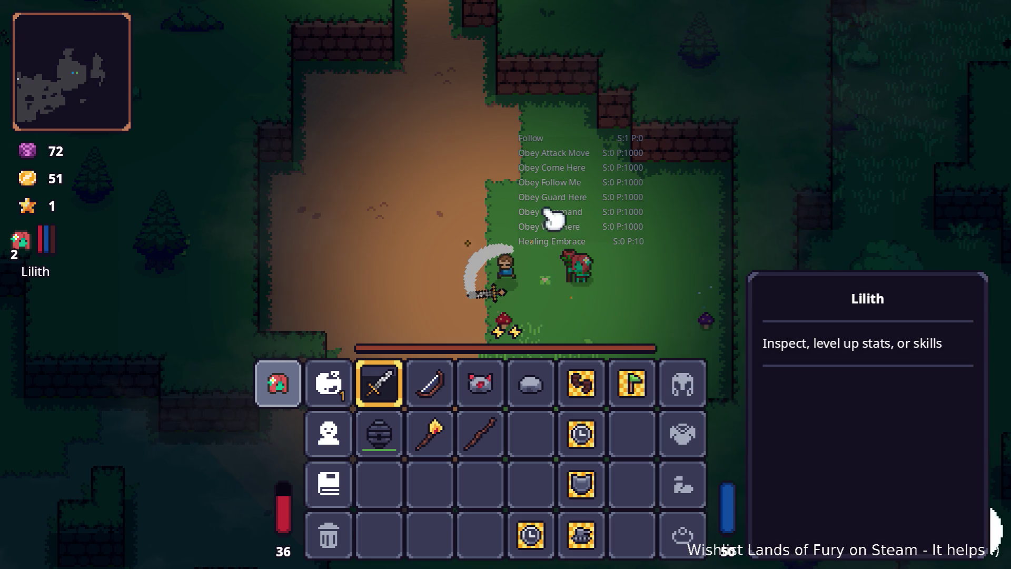
pyautogui.press('i')
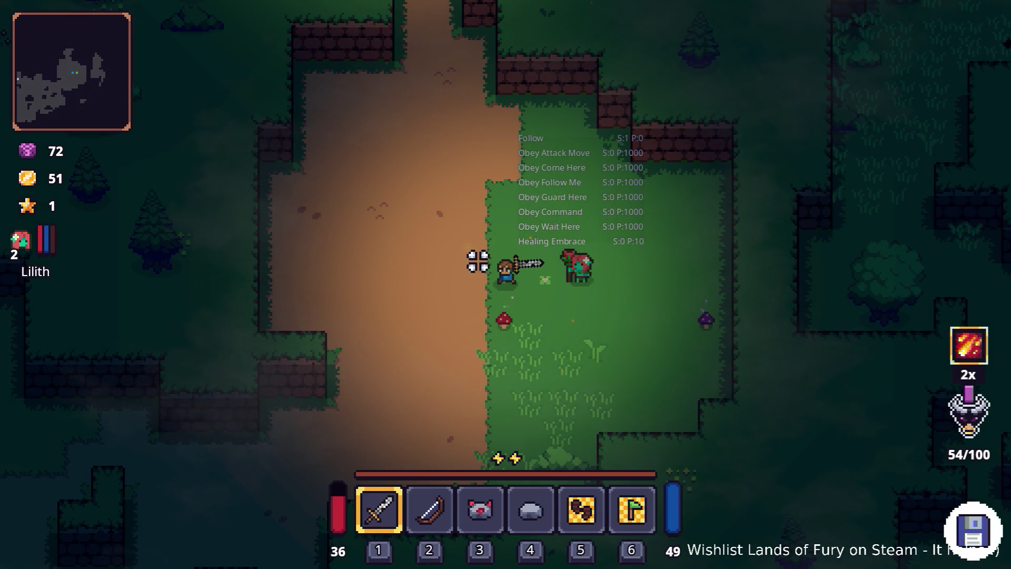
pyautogui.press('i')
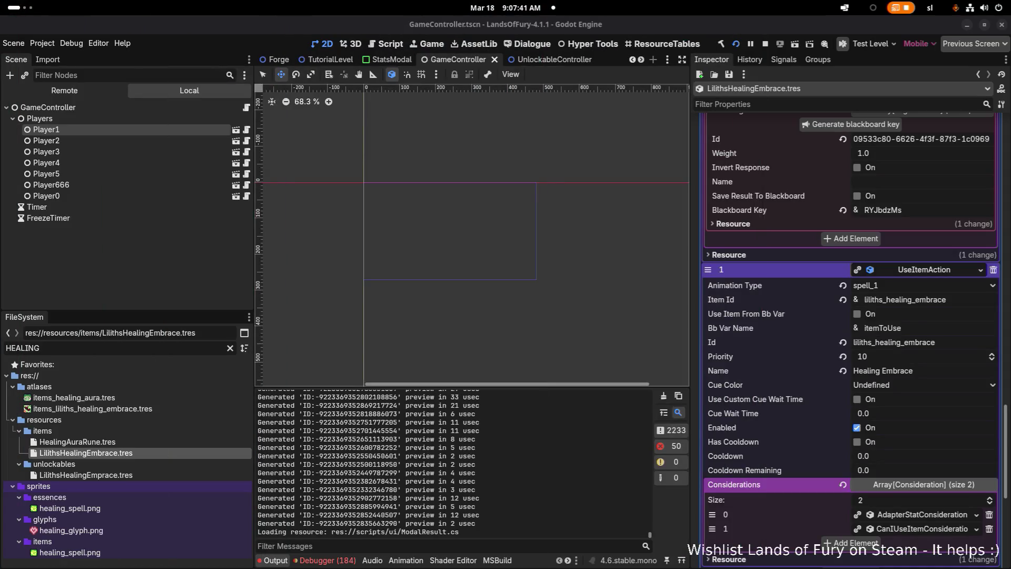
# Step: Expand Item Effect 0, the Health VitalPropertyItemEffectRes, then return to the ItemDataResource header
pyautogui.scroll(-5, 889, 357)
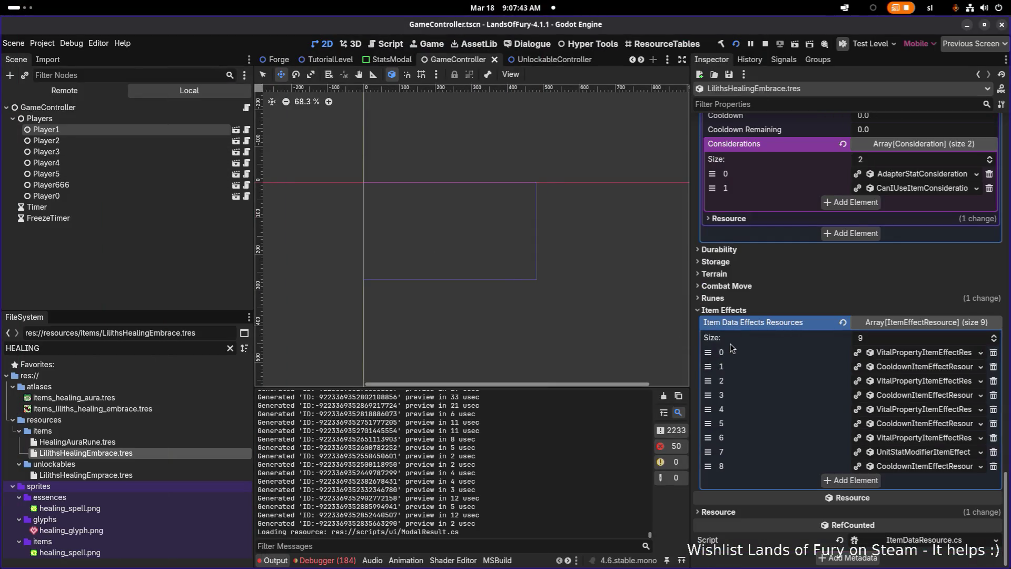
pyautogui.scroll(-1, 889, 357)
pyautogui.click(913, 354)
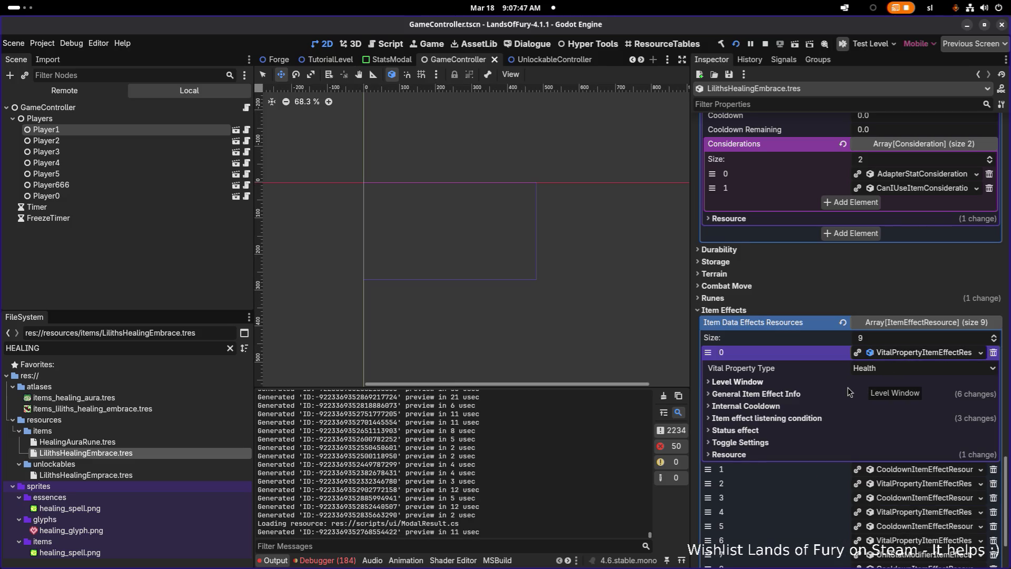
pyautogui.scroll(15, 847, 392)
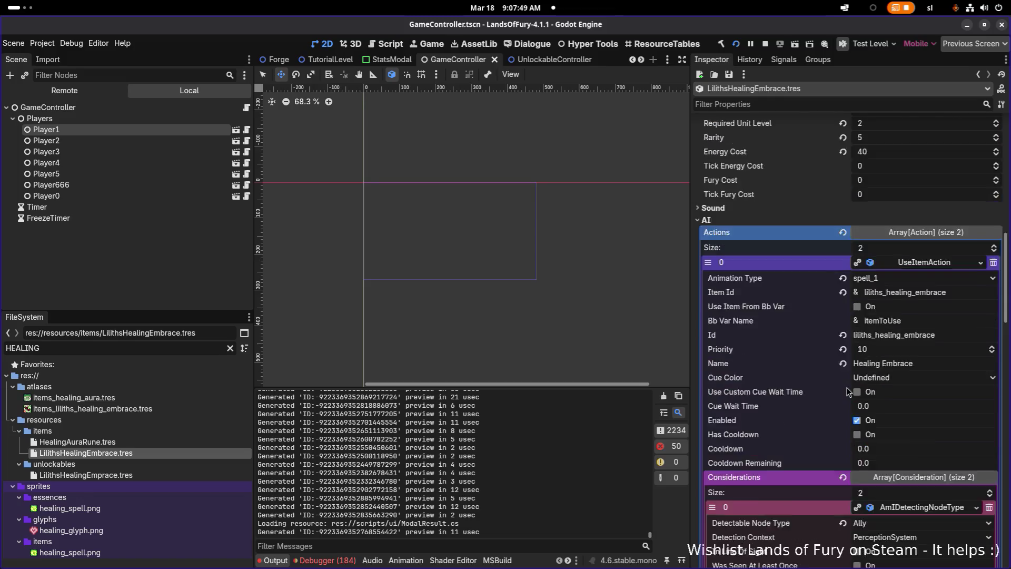
pyautogui.scroll(5, 848, 392)
pyautogui.scroll(6, 847, 392)
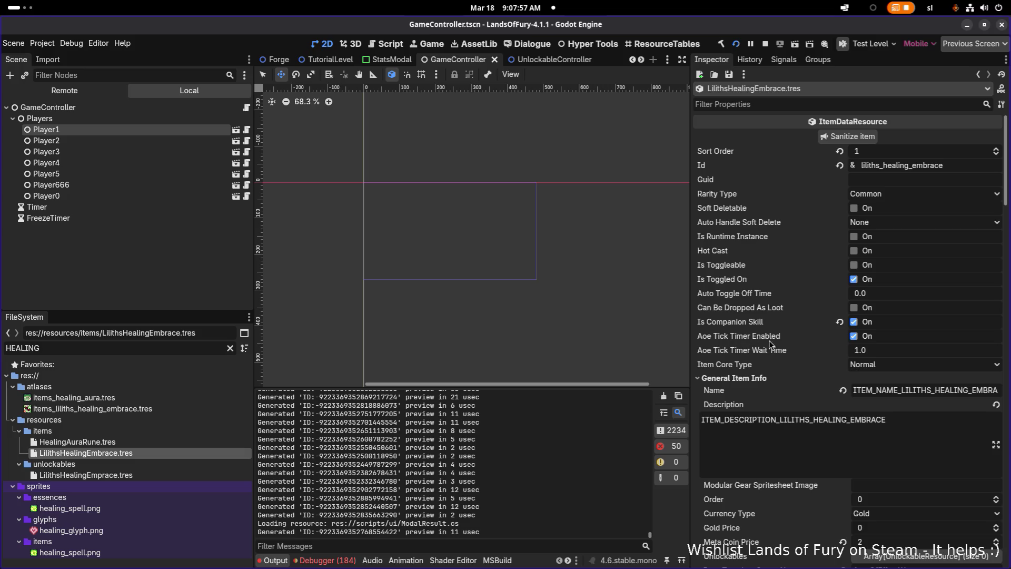
# Step: Disable Aoe Tick Timer Enabled on LilithsHealingEmbrace.tres and save
pyautogui.click(855, 337)
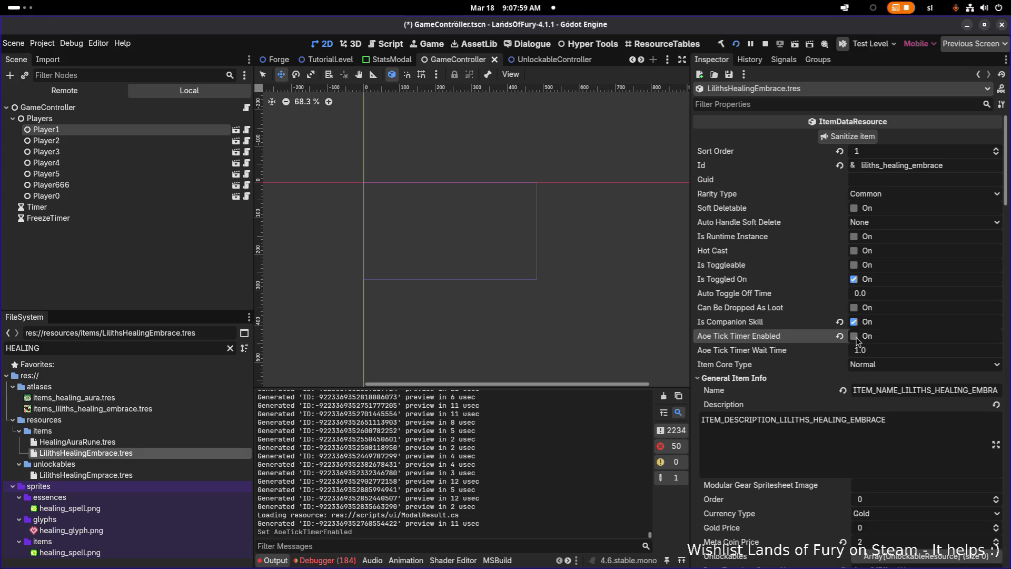
pyautogui.hotkey('ctrl', 's')
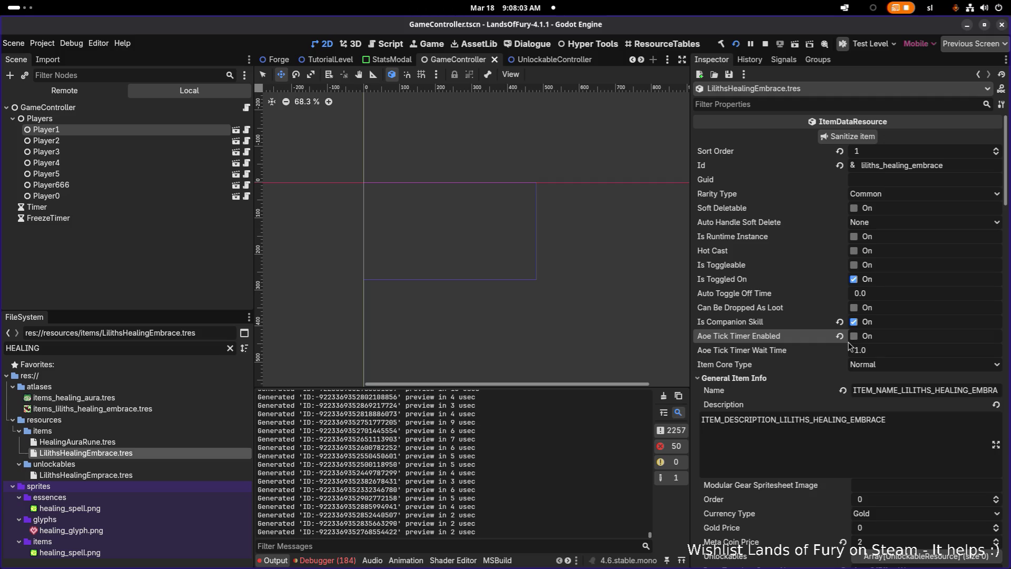
pyautogui.scroll(-15, 848, 343)
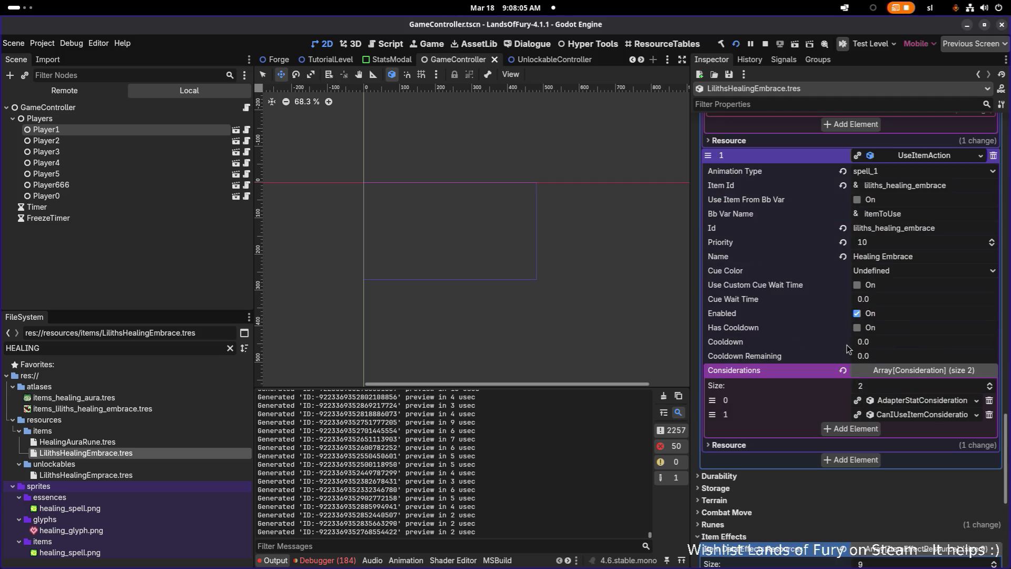
# Step: Expand the first action's Adapter Stat Considerations list and its element 0 for review
pyautogui.scroll(4, 885, 383)
pyautogui.scroll(15, 885, 387)
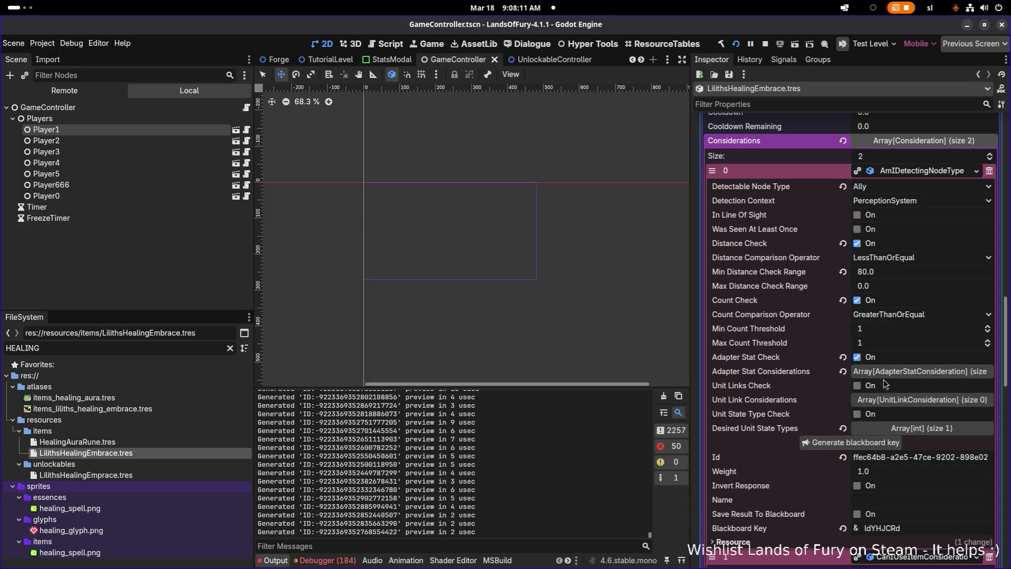
pyautogui.scroll(6, 822, 305)
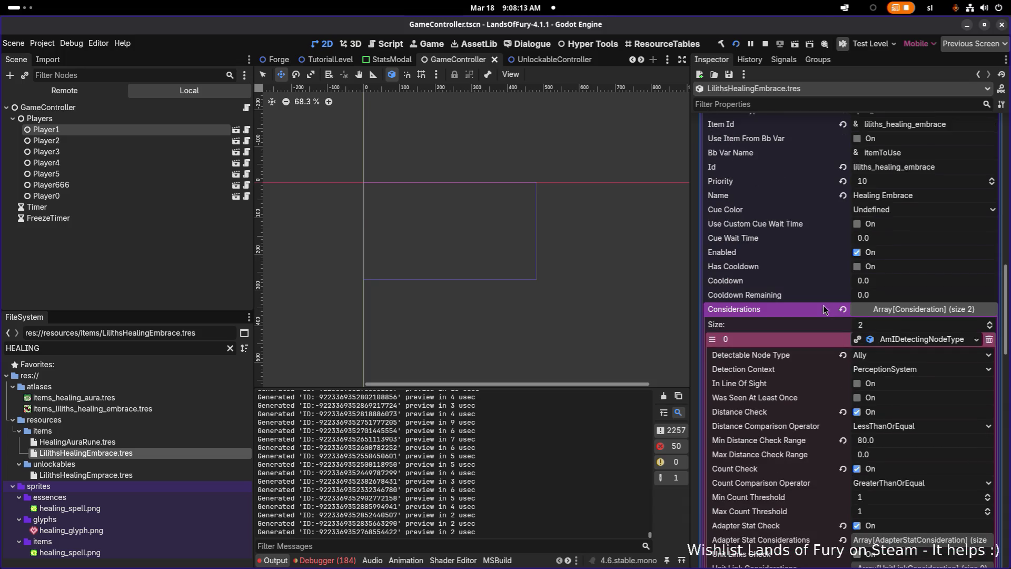
pyautogui.scroll(4, 823, 305)
pyautogui.scroll(-10, 823, 305)
pyautogui.scroll(1, 882, 351)
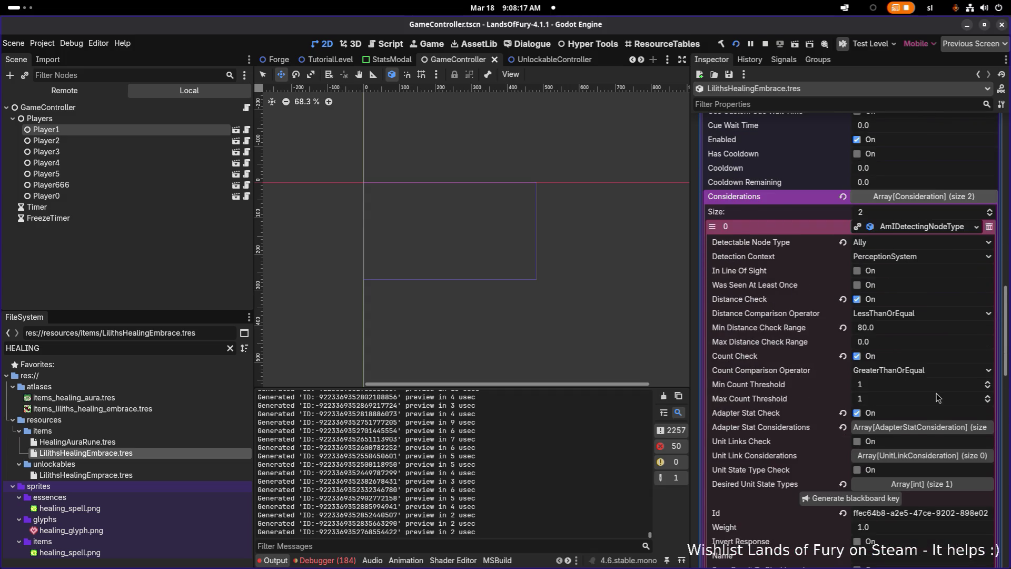
pyautogui.scroll(-1, 895, 363)
pyautogui.click(906, 372)
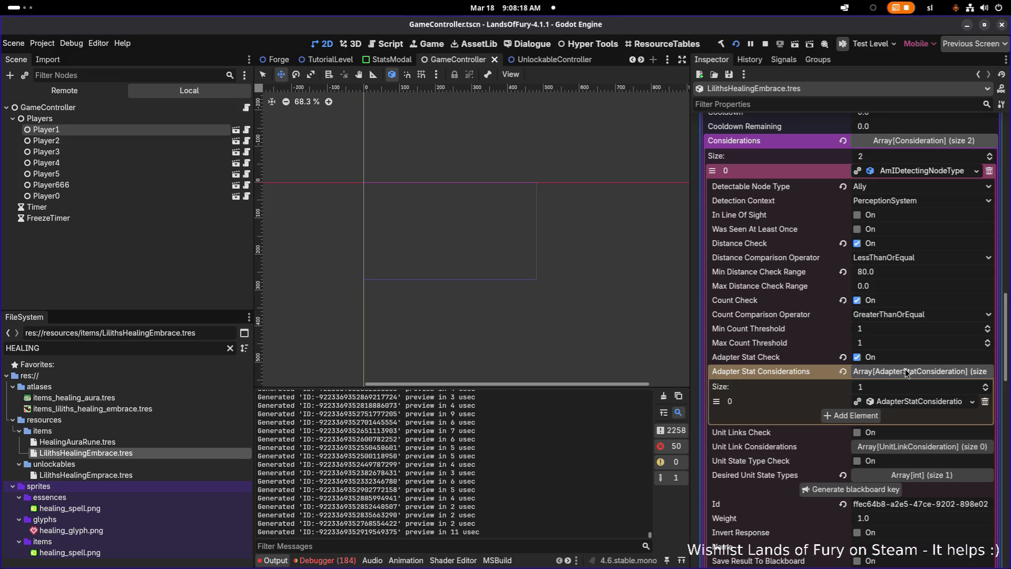
pyautogui.click(897, 402)
pyautogui.scroll(-2, 897, 403)
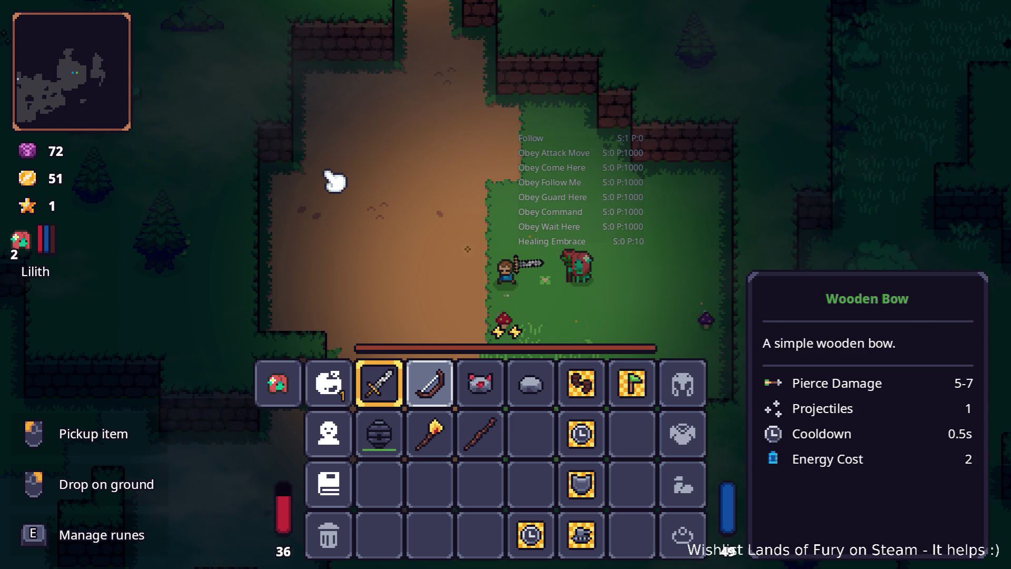
# Step: Put away the inventory and walk the player toward the campfire enemies
pyautogui.press('Tab')
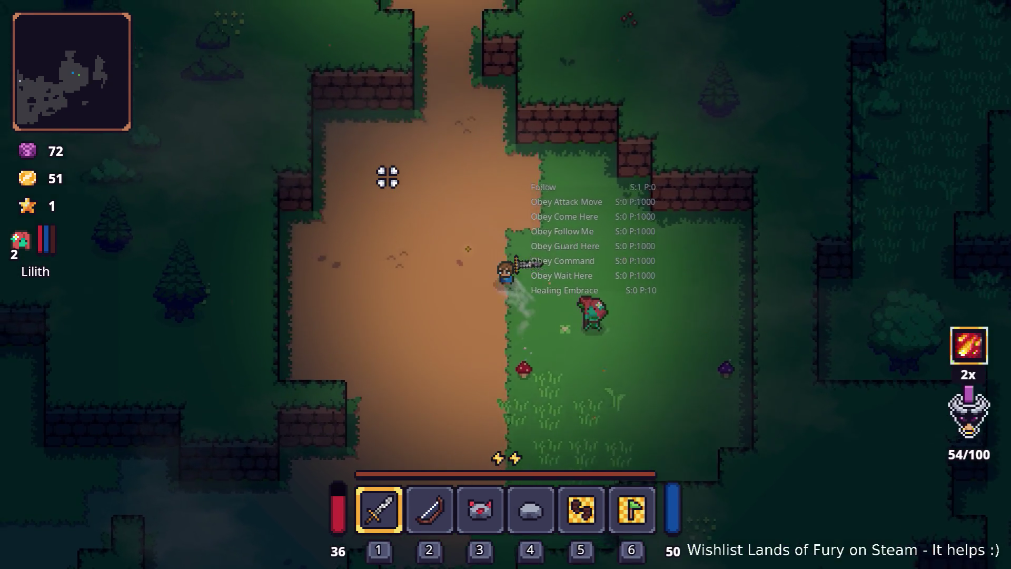
pyautogui.press('w')
pyautogui.press('Tab')
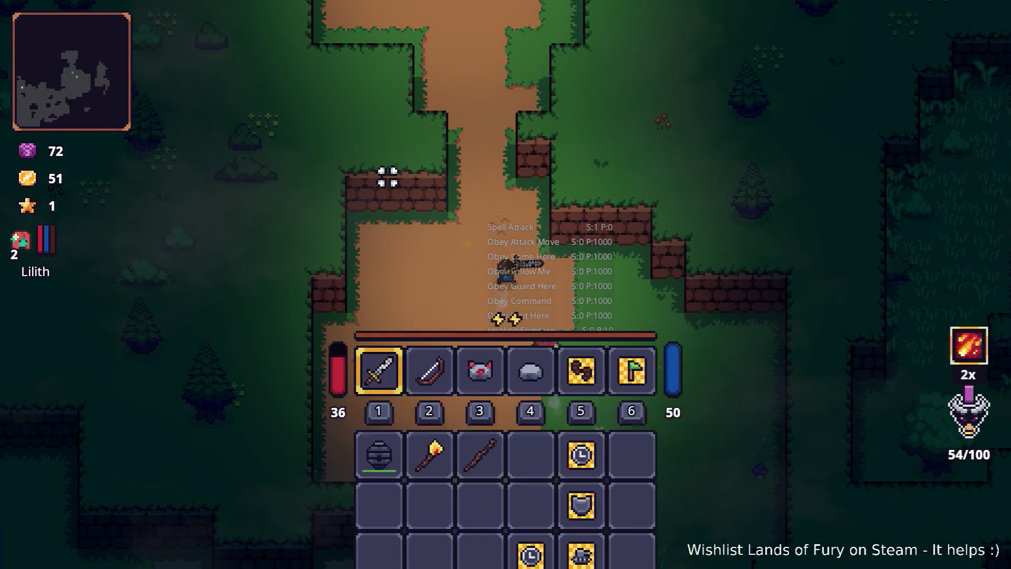
pyautogui.press('Tab')
pyautogui.press('w')
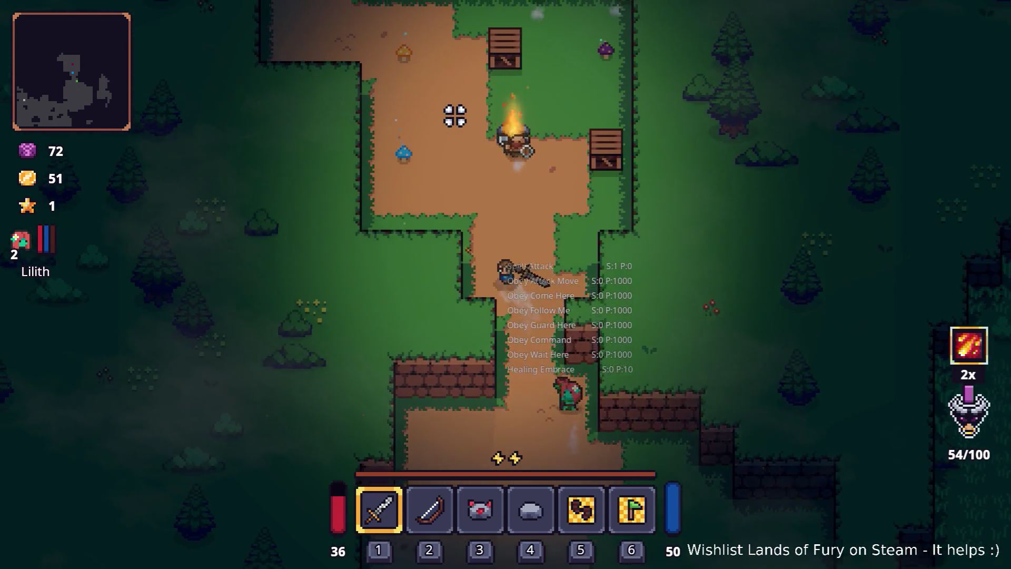
pyautogui.press('a')
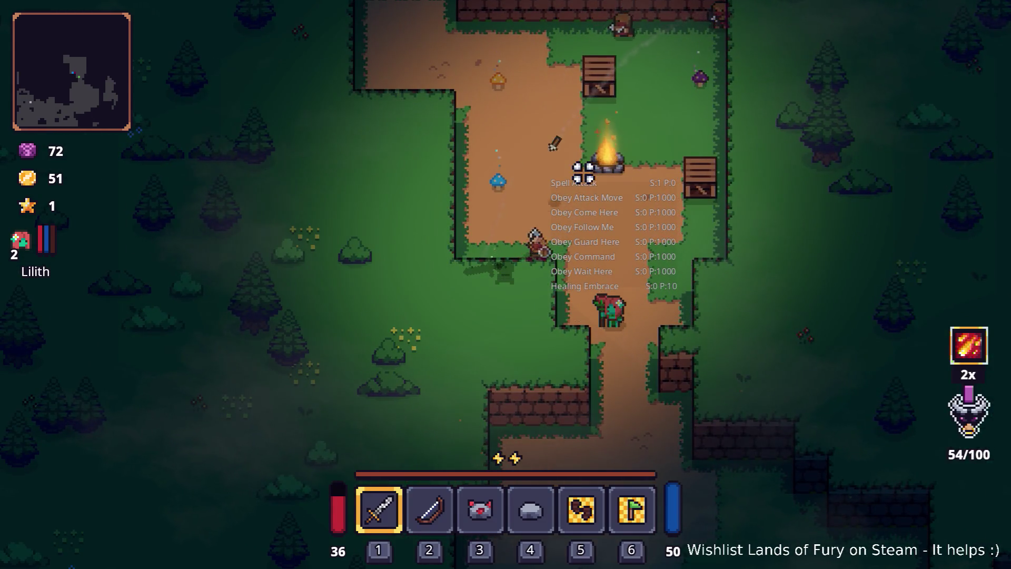
pyautogui.press('d')
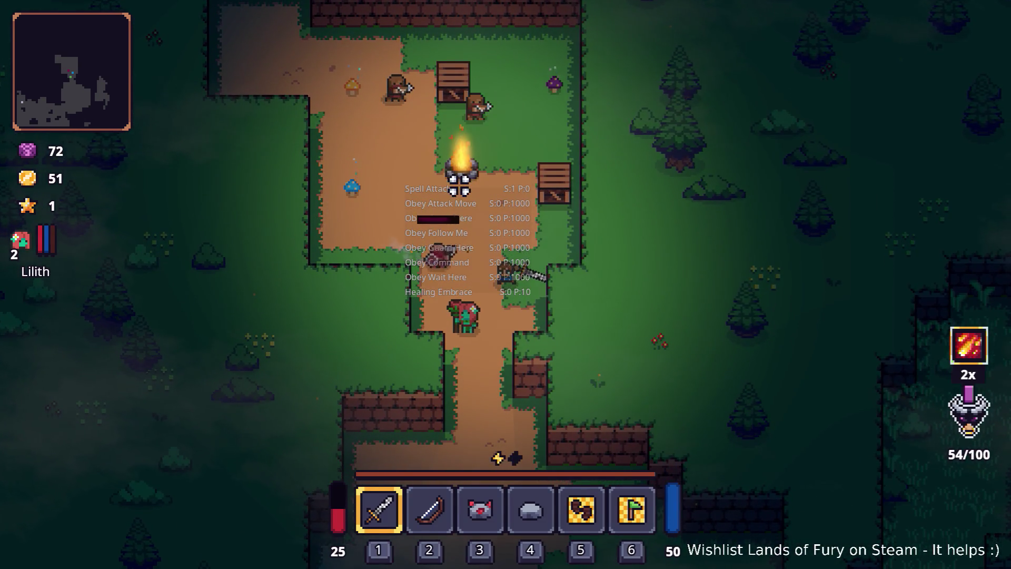
# Step: Fight the campfire enemies with the sword alongside Lilith, then close the game with F8
pyautogui.click(354, 174)
pyautogui.click(387, 148)
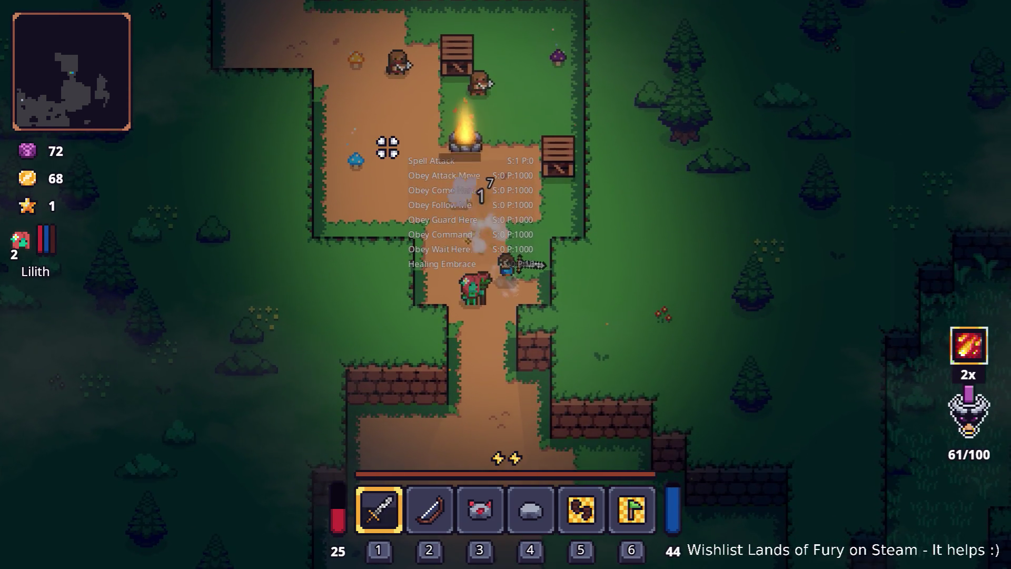
pyautogui.click(390, 149)
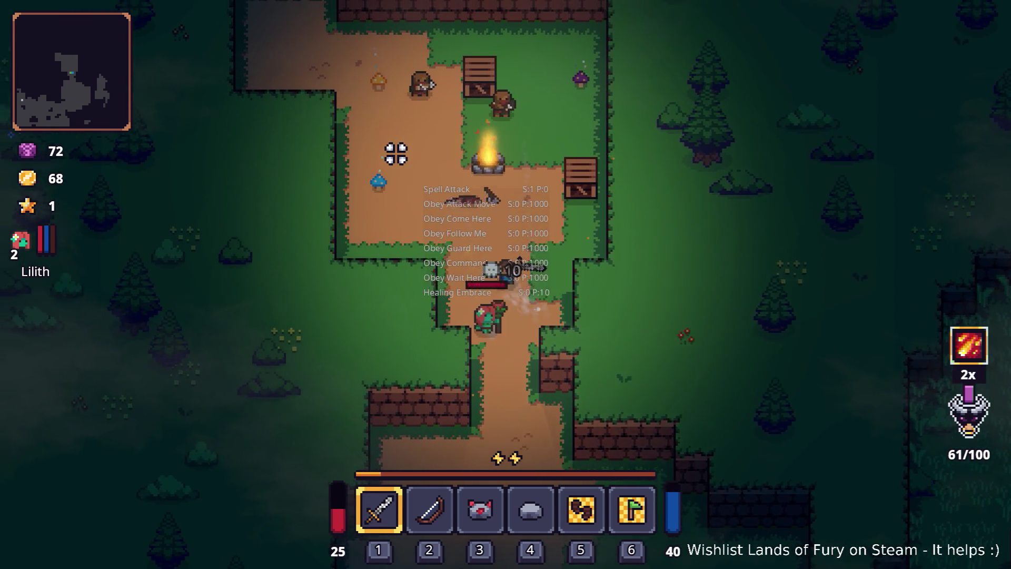
pyautogui.press('w')
pyautogui.click(396, 153)
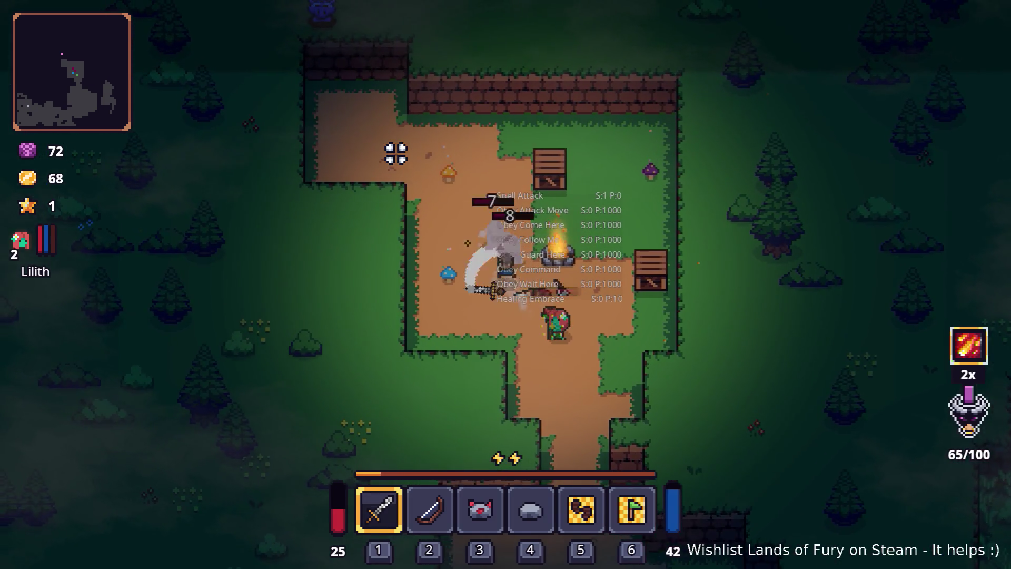
pyautogui.click(396, 153)
pyautogui.click(429, 147)
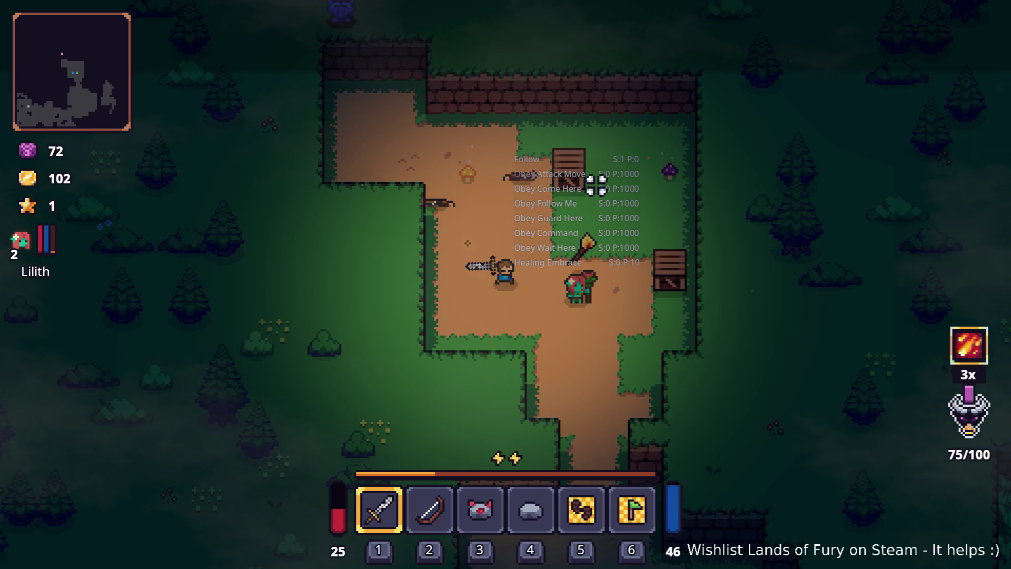
pyautogui.press('d')
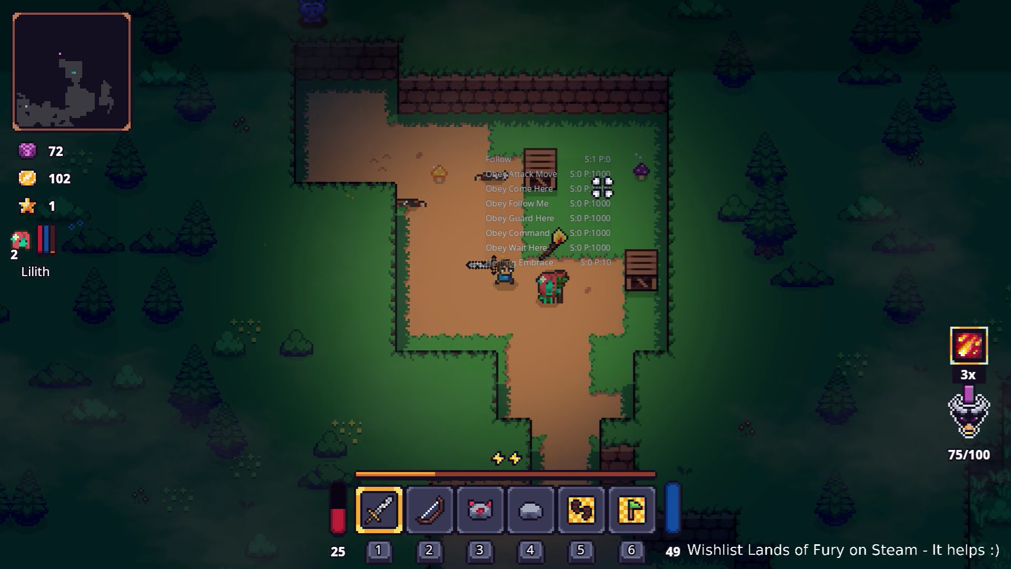
pyautogui.press('F8')
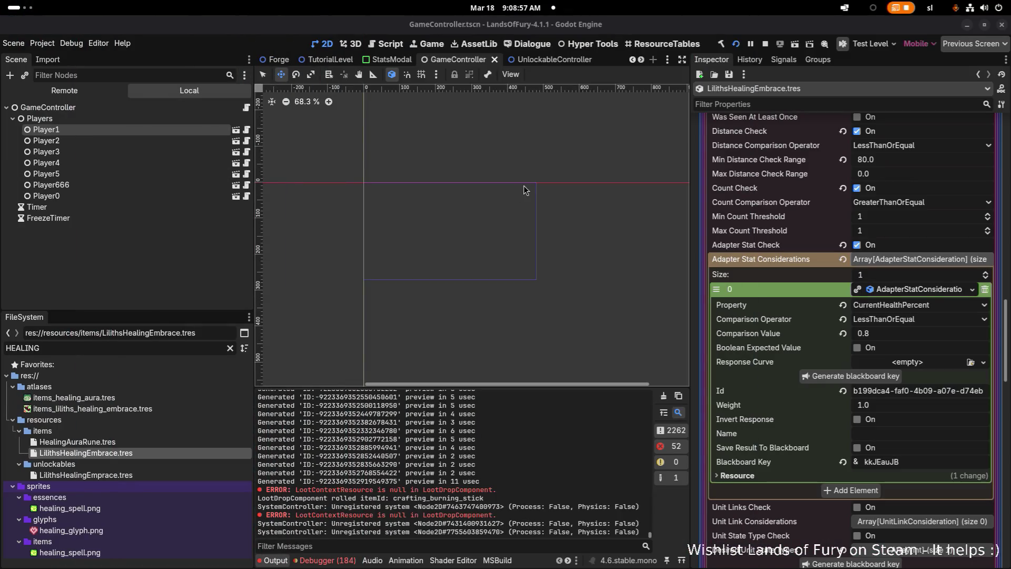
# Step: Fold away the Adapter Stat Considerations list
pyautogui.scroll(5, 811, 213)
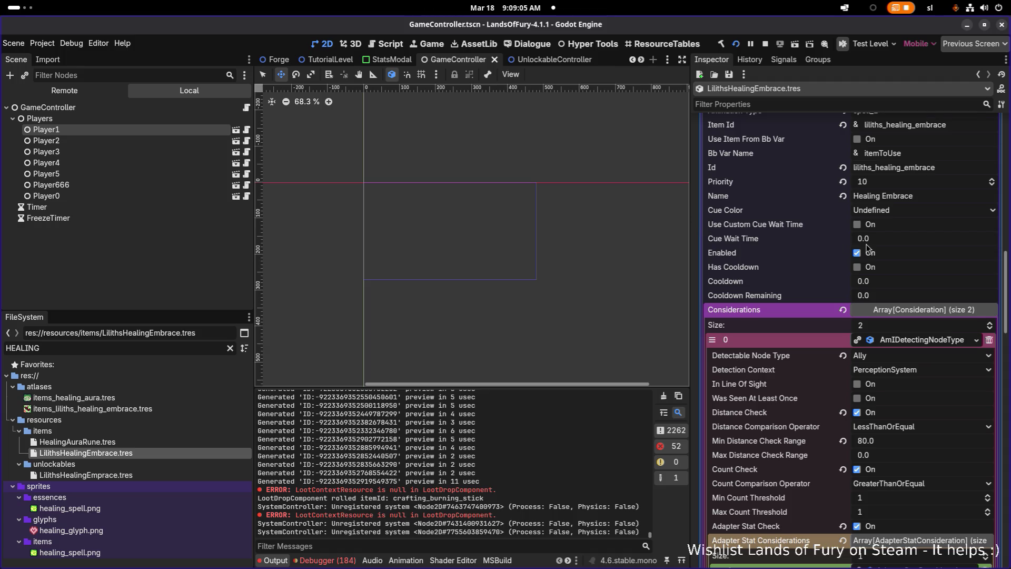
pyautogui.scroll(-3, 866, 245)
pyautogui.scroll(-3, 860, 246)
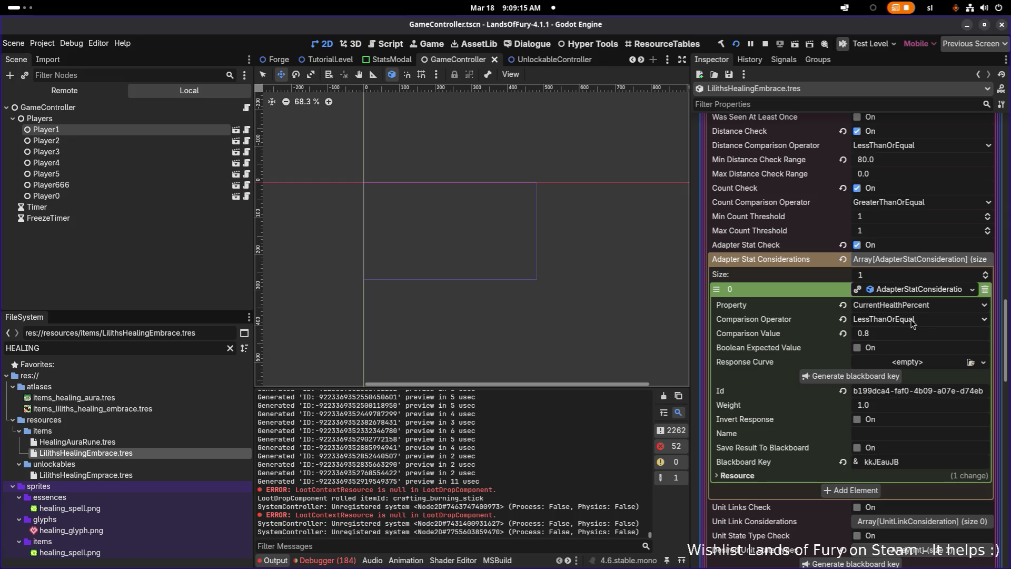
pyautogui.click(912, 265)
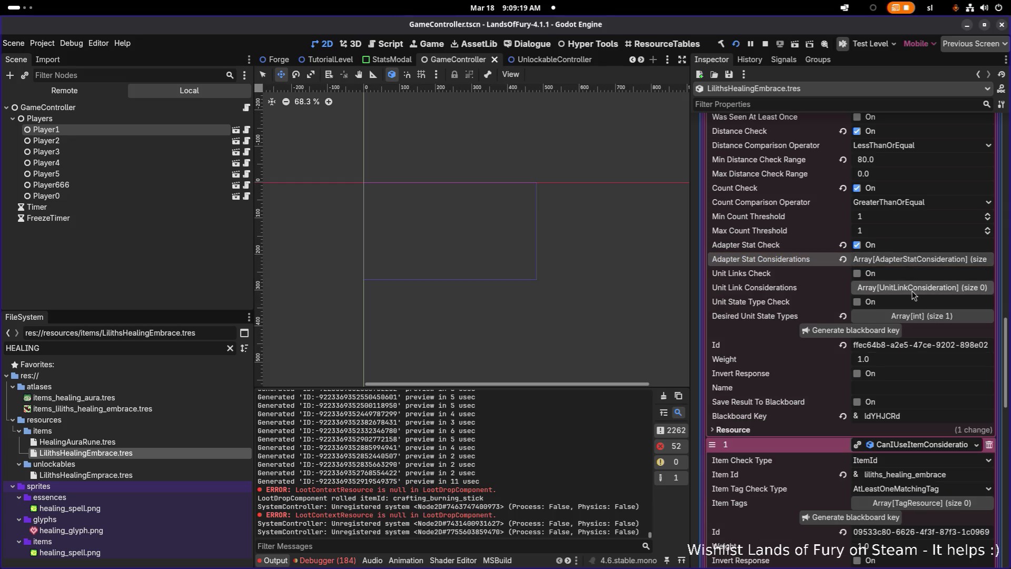
# Step: Scroll through the AI actions and considerations down to the nine Item Effects
pyautogui.scroll(3, 913, 296)
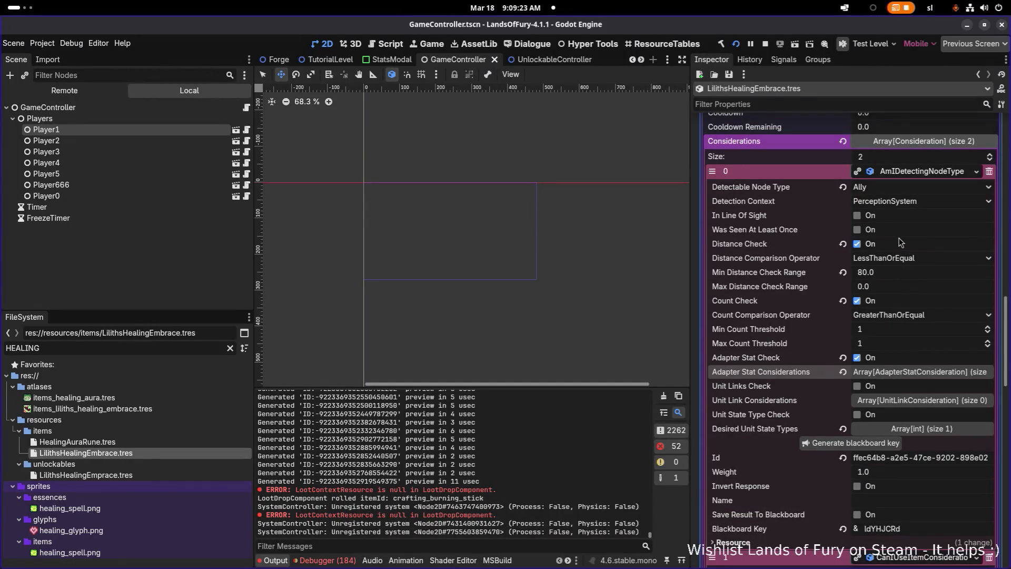
pyautogui.scroll(-4, 901, 242)
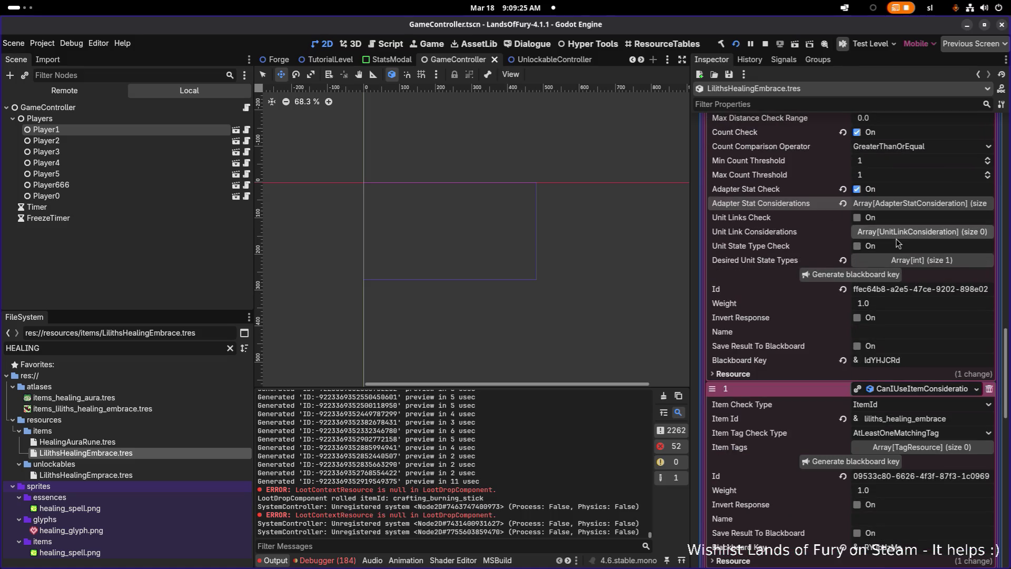
pyautogui.scroll(11, 898, 243)
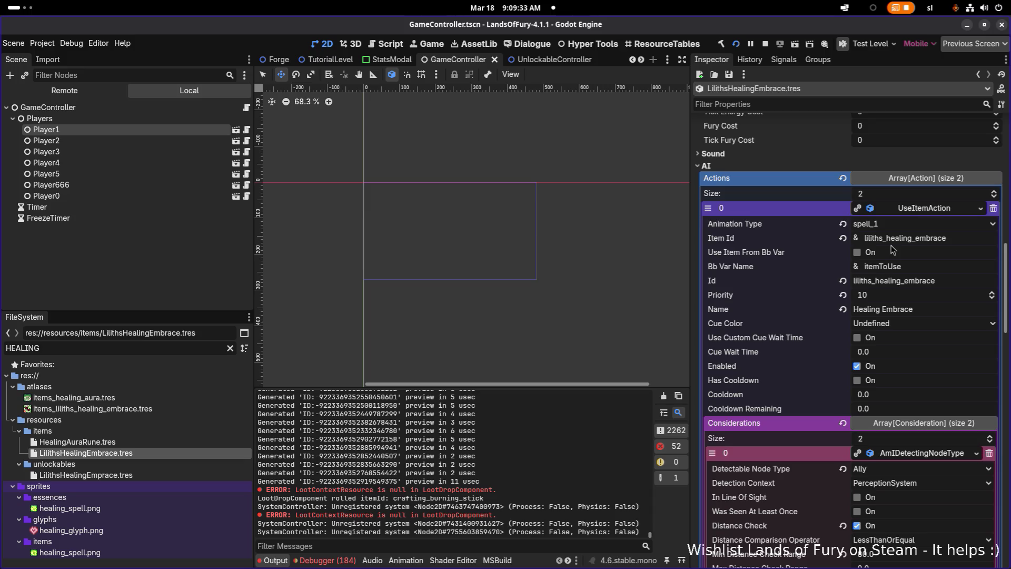
pyautogui.scroll(-1, 889, 244)
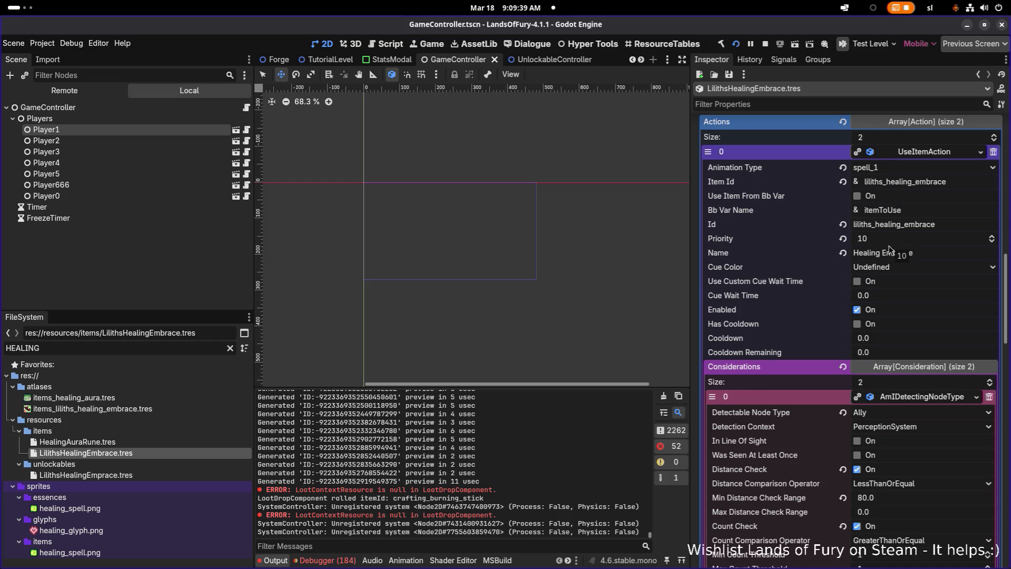
pyautogui.scroll(-12, 890, 248)
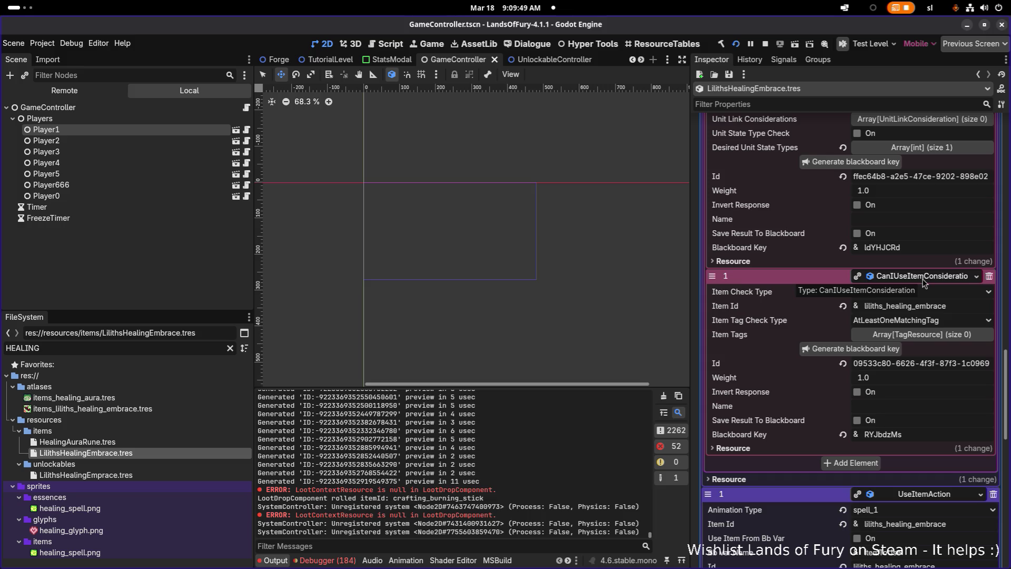
pyautogui.scroll(-15, 924, 283)
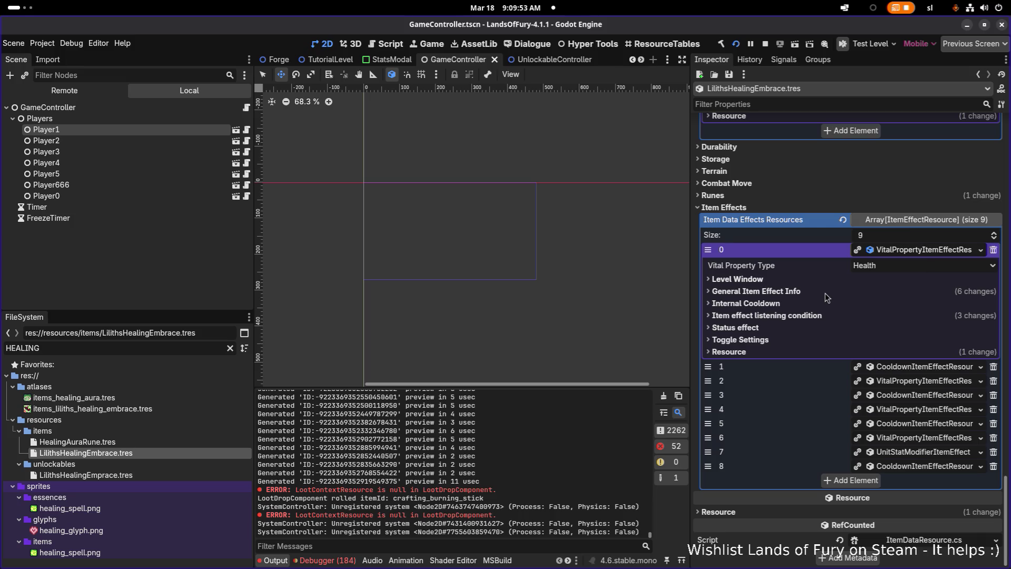
# Step: Expand Item Effect 0's General Item Effect Info and Level Window settings
pyautogui.click(812, 293)
pyautogui.click(811, 293)
pyautogui.click(813, 281)
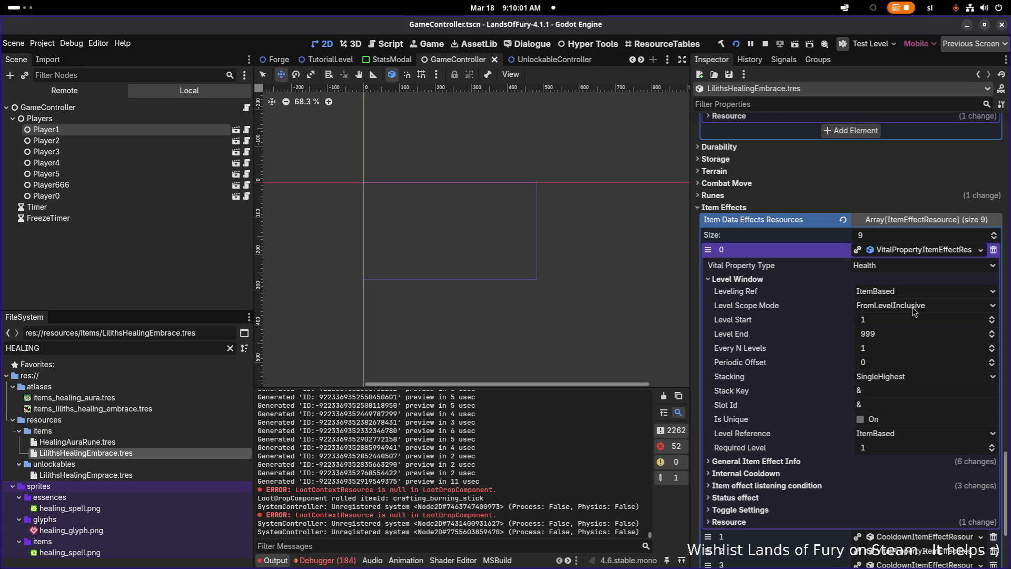
pyautogui.scroll(-5, 914, 310)
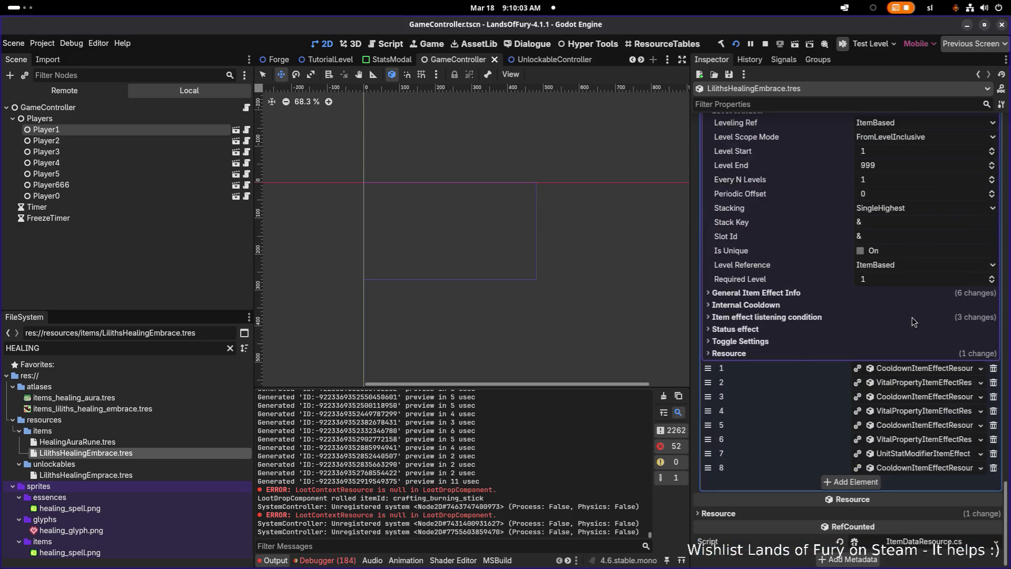
pyautogui.click(911, 386)
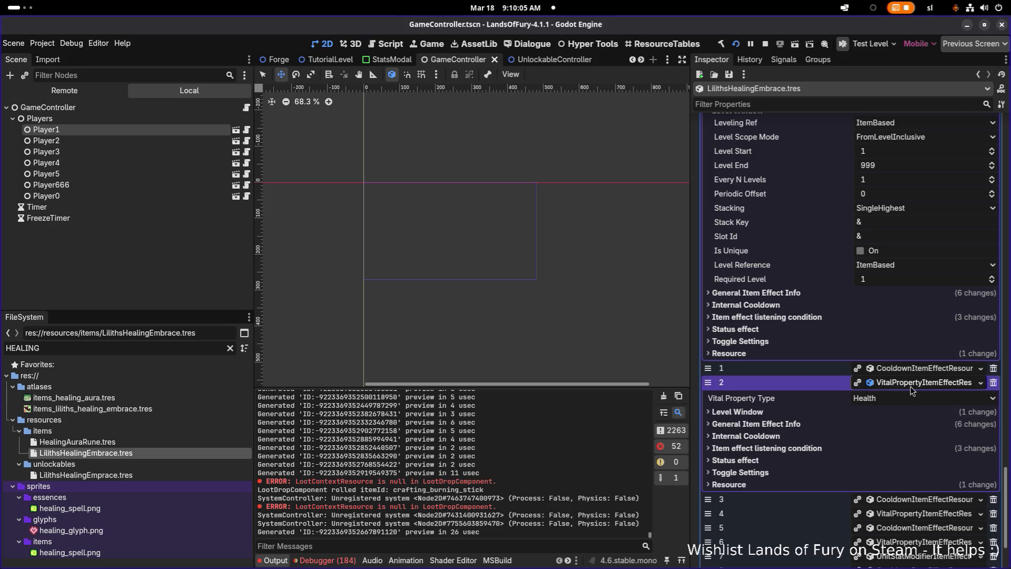
pyautogui.click(913, 391)
pyautogui.scroll(3, 866, 287)
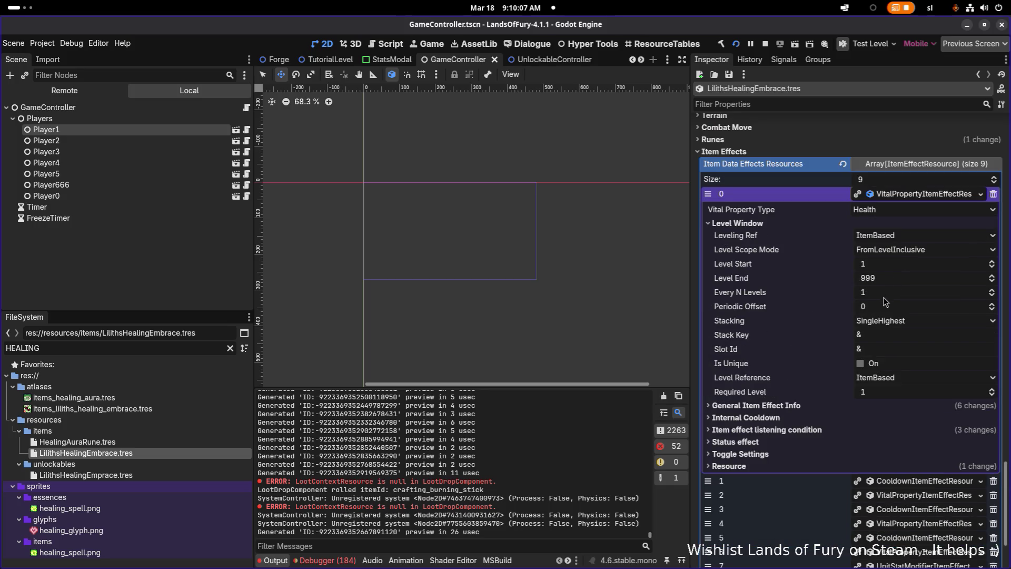
# Step: Set effect 0's Level Scope Mode to ExactLevel, save, and expand its listening condition
pyautogui.click(899, 251)
pyautogui.click(906, 266)
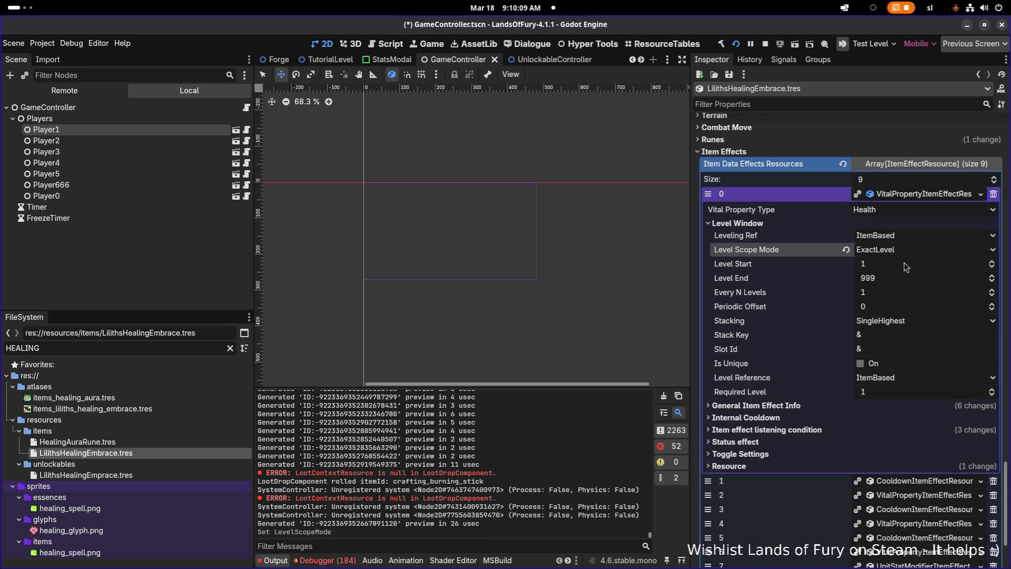
pyautogui.hotkey('ctrl', 's')
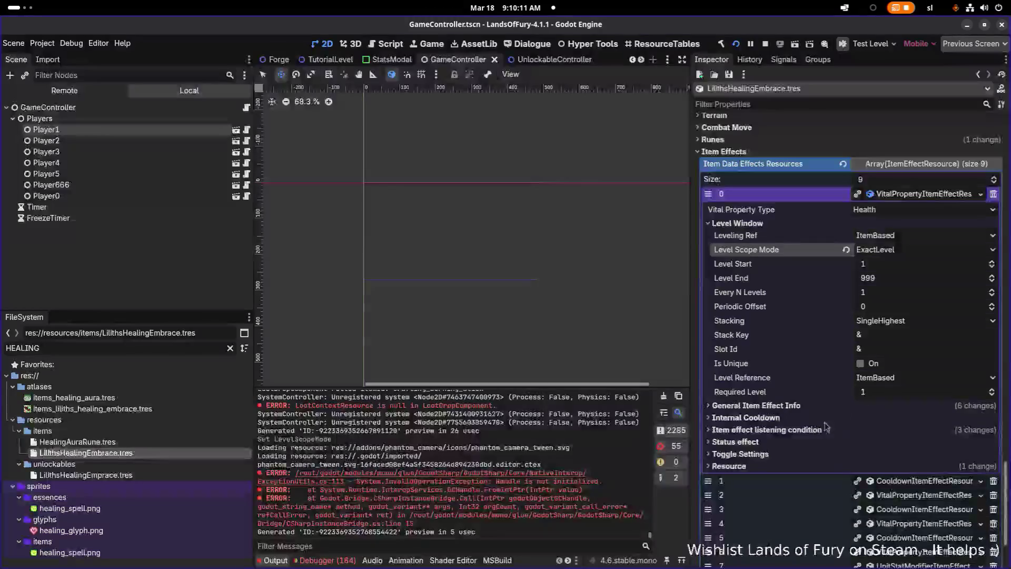
pyautogui.click(815, 431)
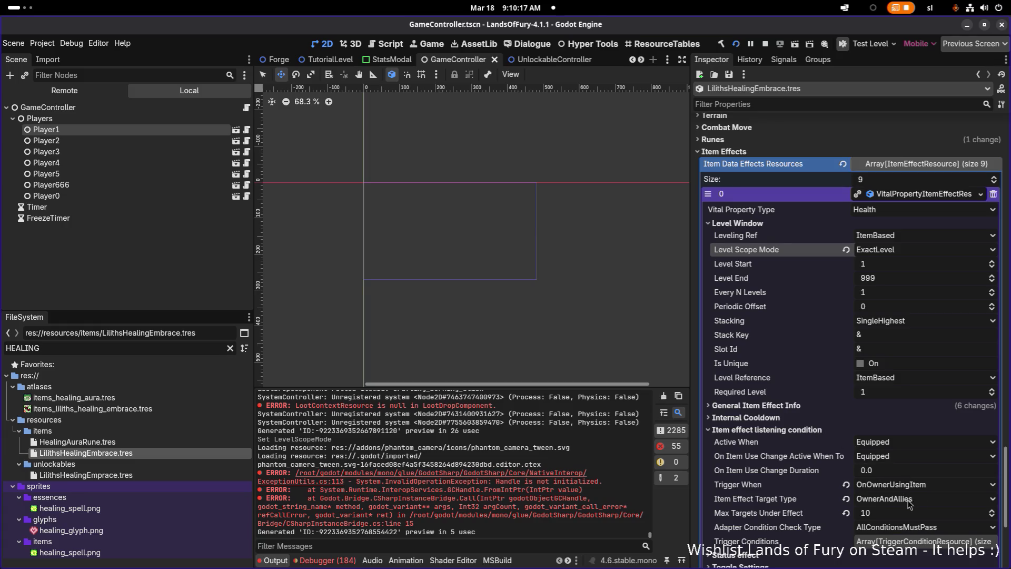
# Step: Give Health effect element 2 ExactLevel scope with Level Start 2, then save
pyautogui.click(903, 196)
pyautogui.click(915, 380)
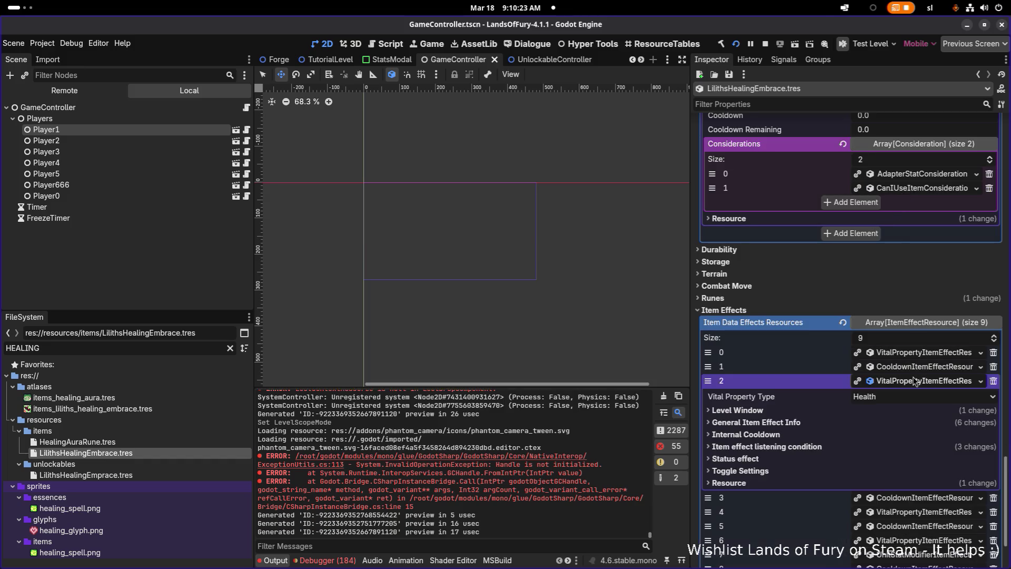
pyautogui.click(824, 410)
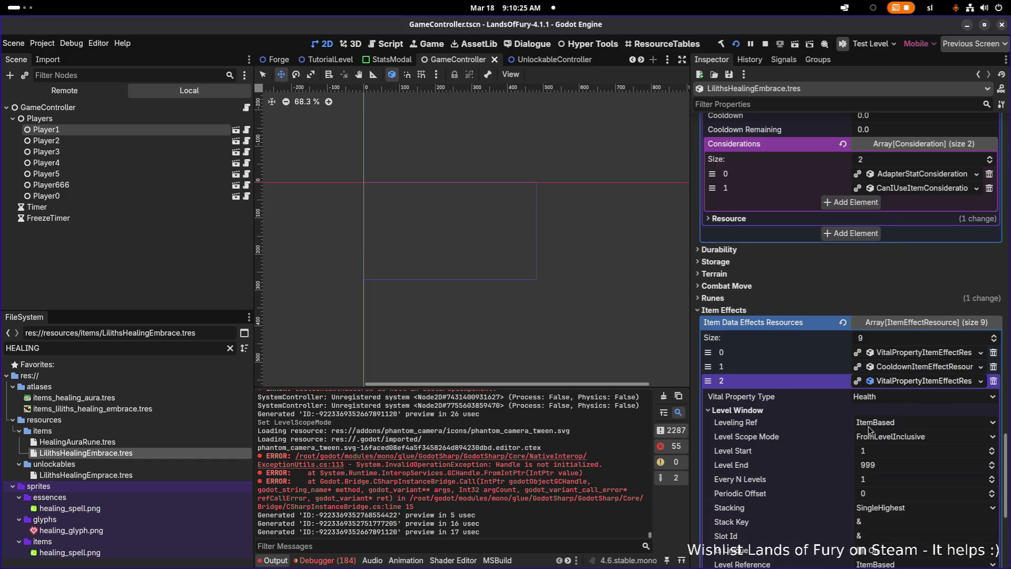
pyautogui.click(894, 441)
pyautogui.click(899, 453)
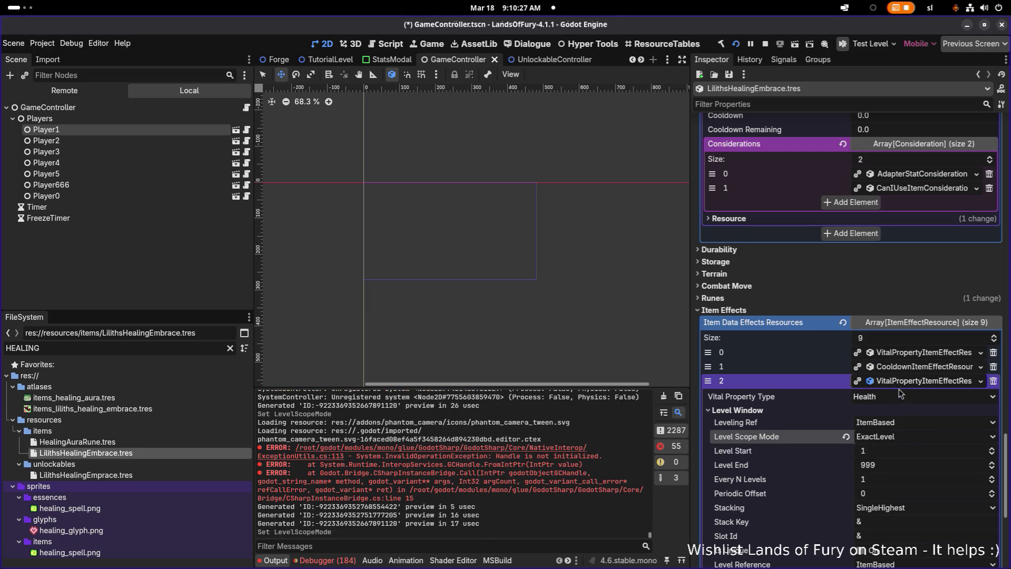
pyautogui.scroll(-2, 901, 390)
pyautogui.scroll(-2, 901, 390)
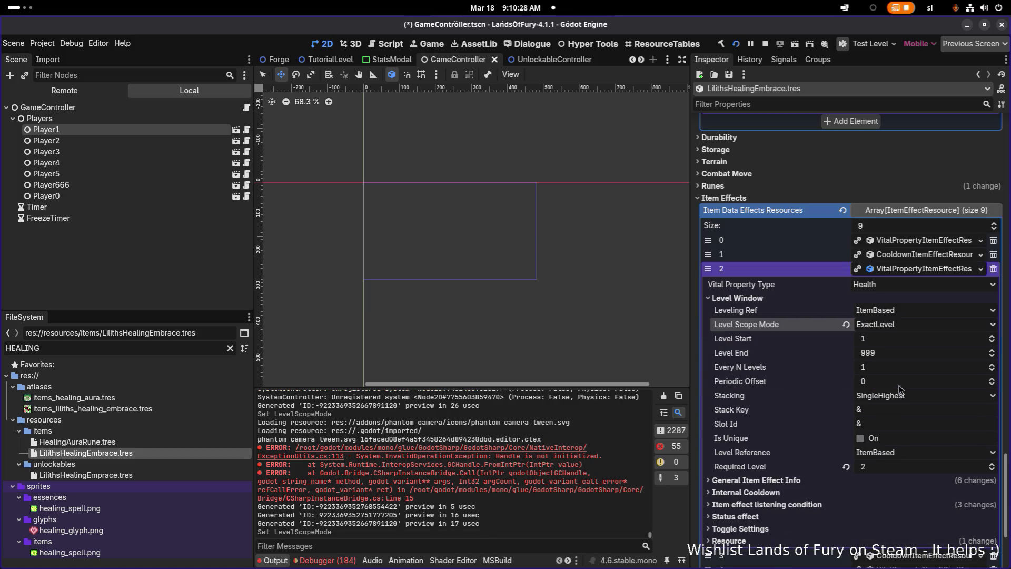
pyautogui.click(889, 342)
pyautogui.write('2')
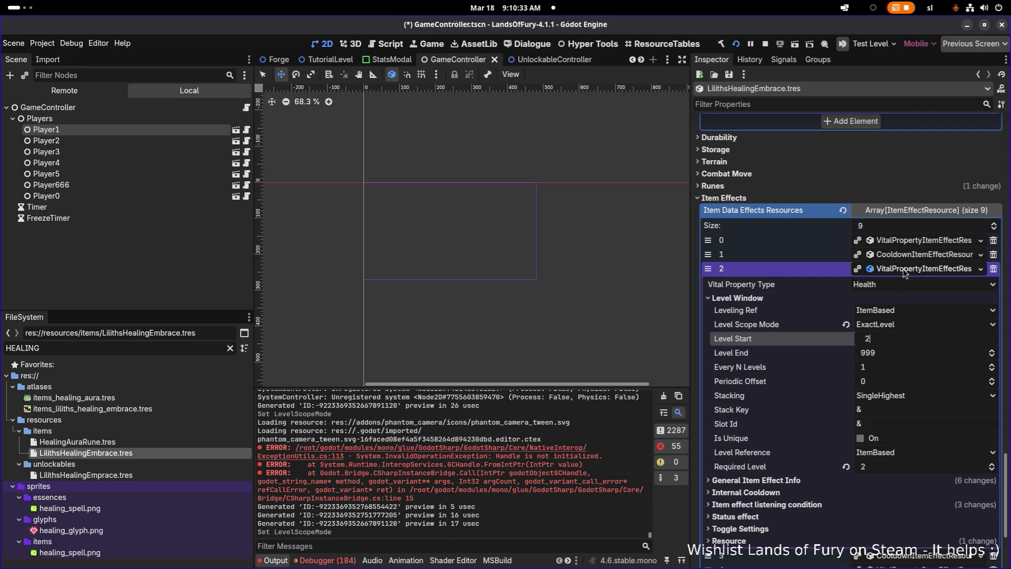
pyautogui.click(905, 273)
pyautogui.hotkey('ctrl', 's')
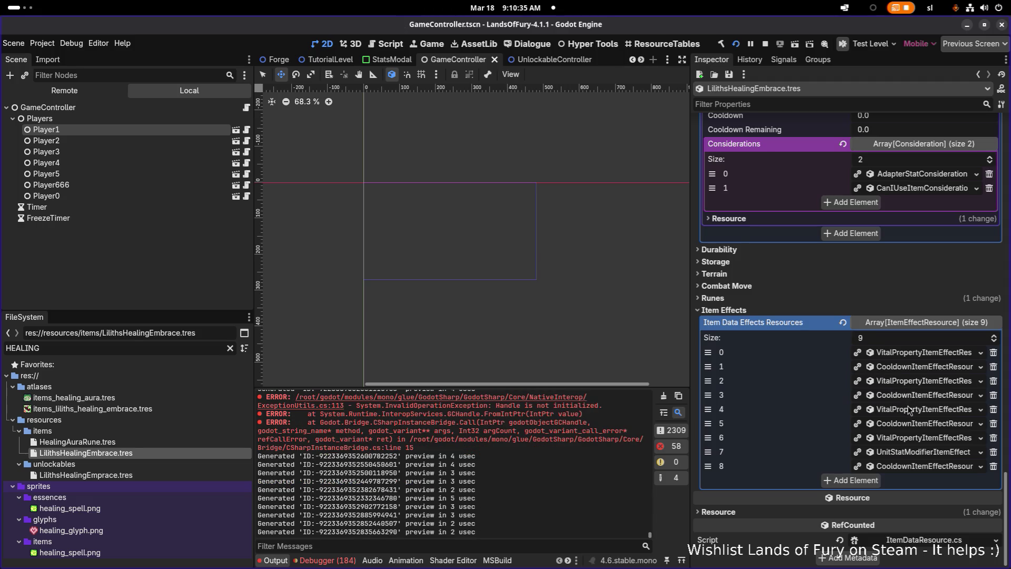
# Step: Give Health effect element 4 ExactLevel scope with Level Start 3, then save
pyautogui.click(909, 413)
pyautogui.scroll(-2, 909, 413)
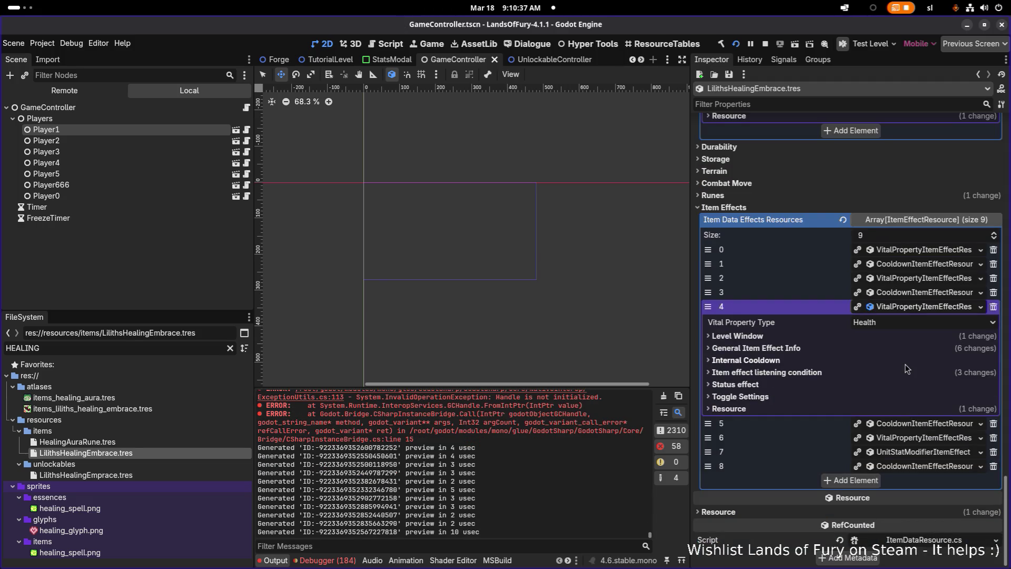
pyautogui.click(832, 348)
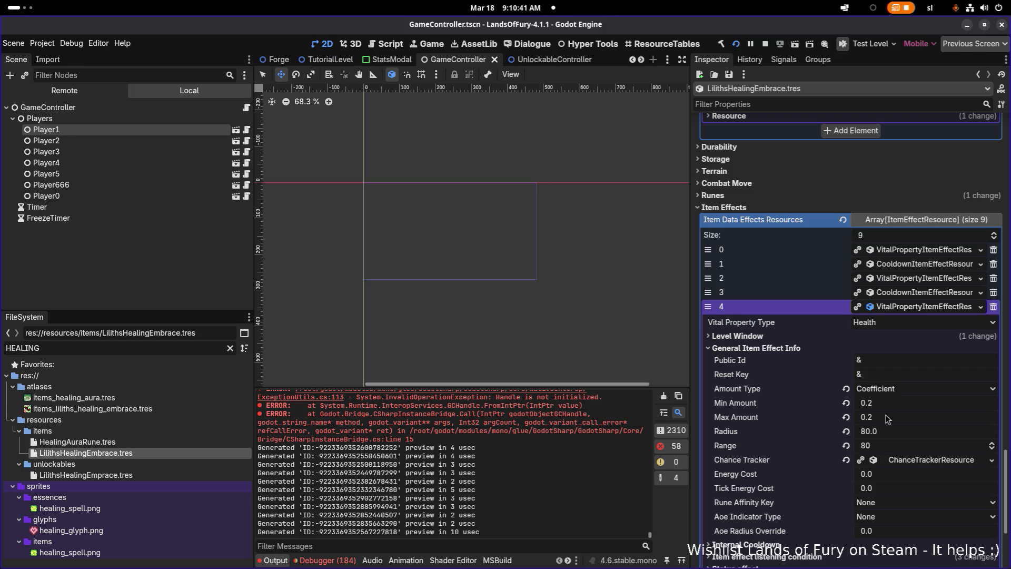
pyautogui.click(782, 335)
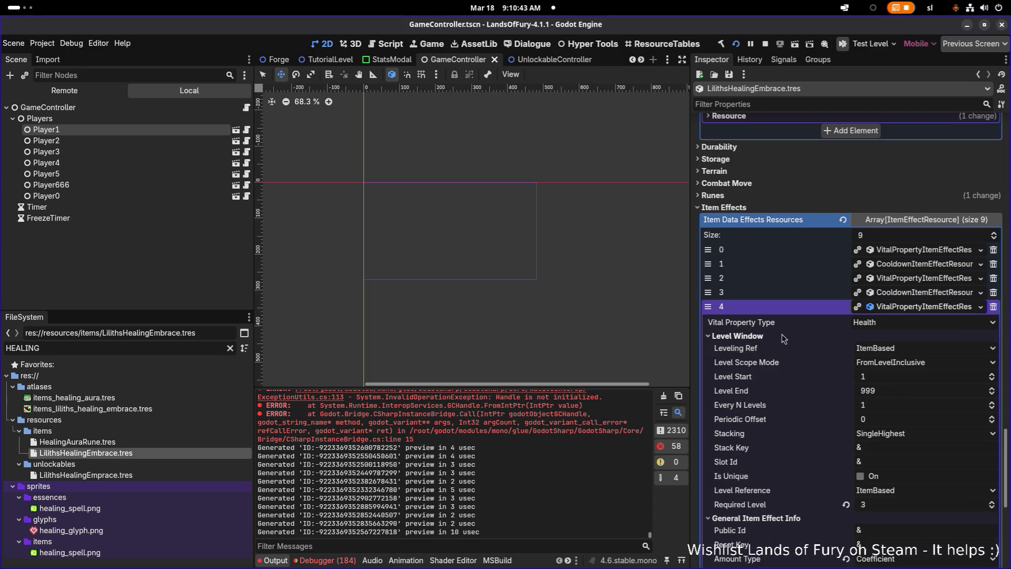
pyautogui.click(883, 363)
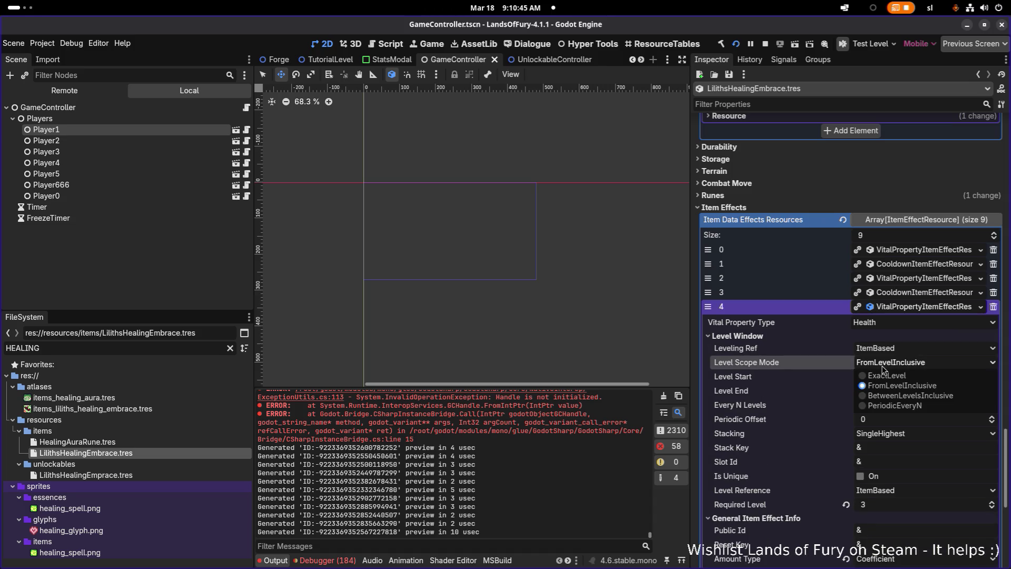
pyautogui.click(889, 377)
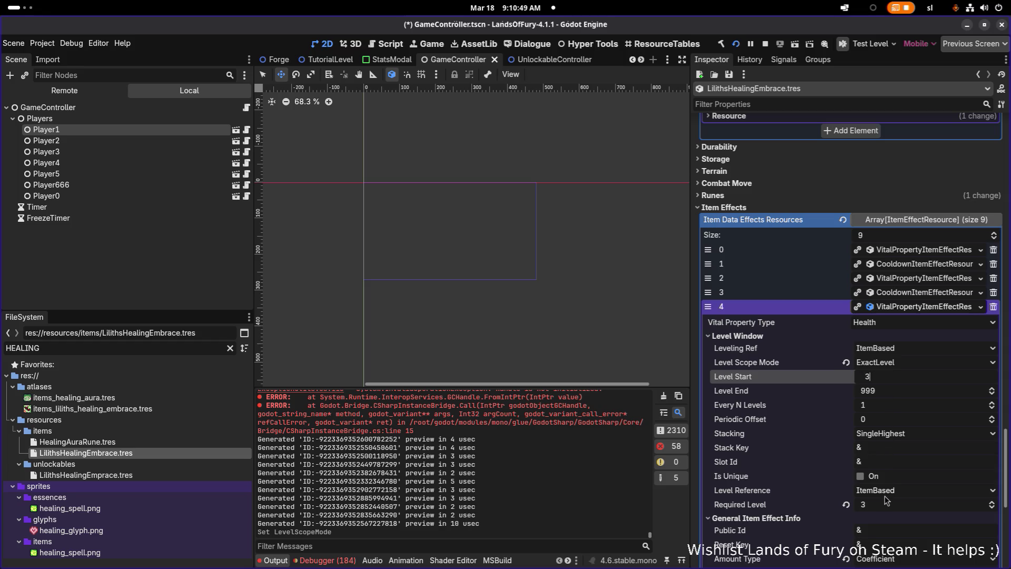
pyautogui.scroll(-1, 888, 493)
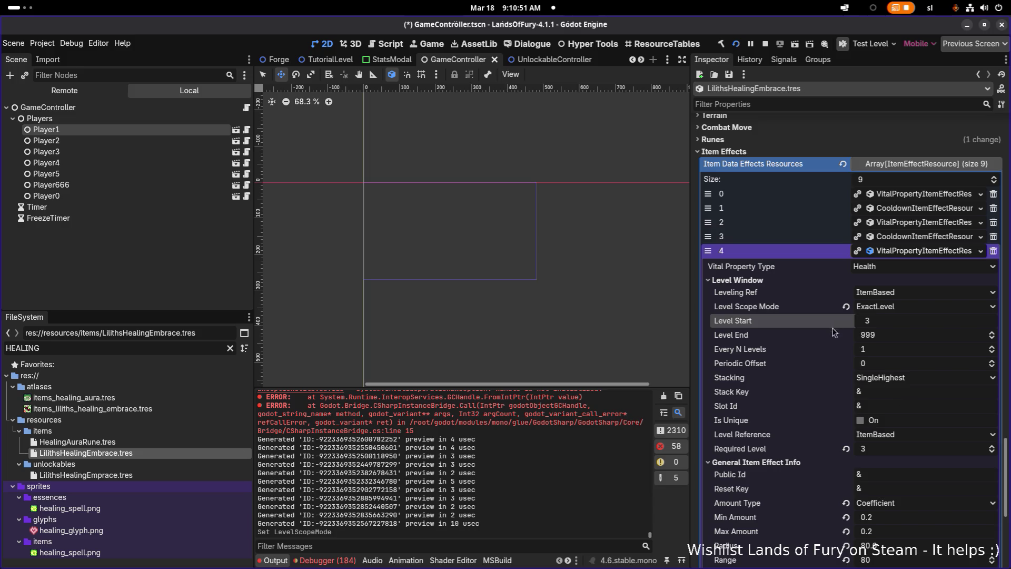
pyautogui.hotkey('ctrl', 's')
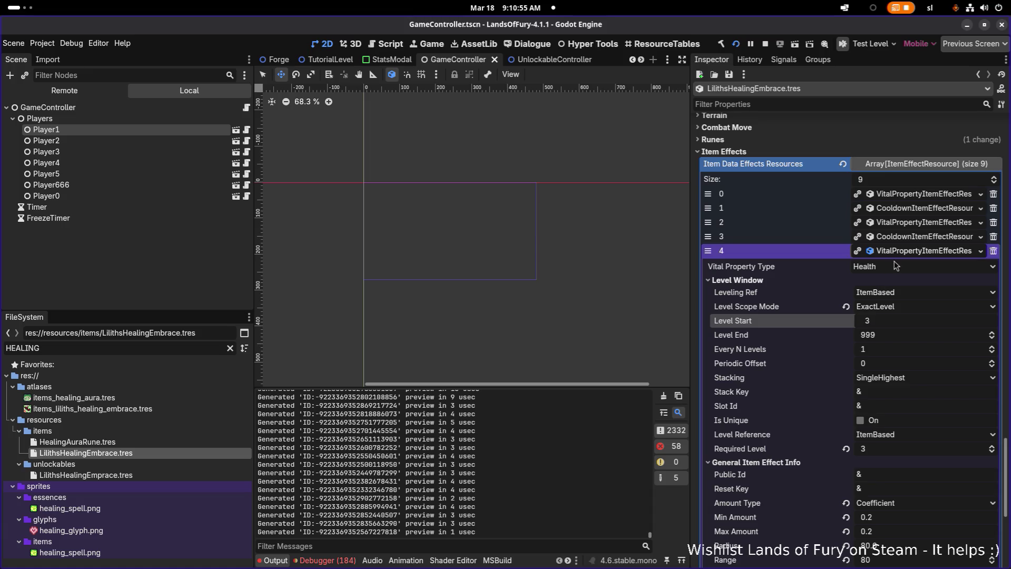
pyautogui.click(906, 251)
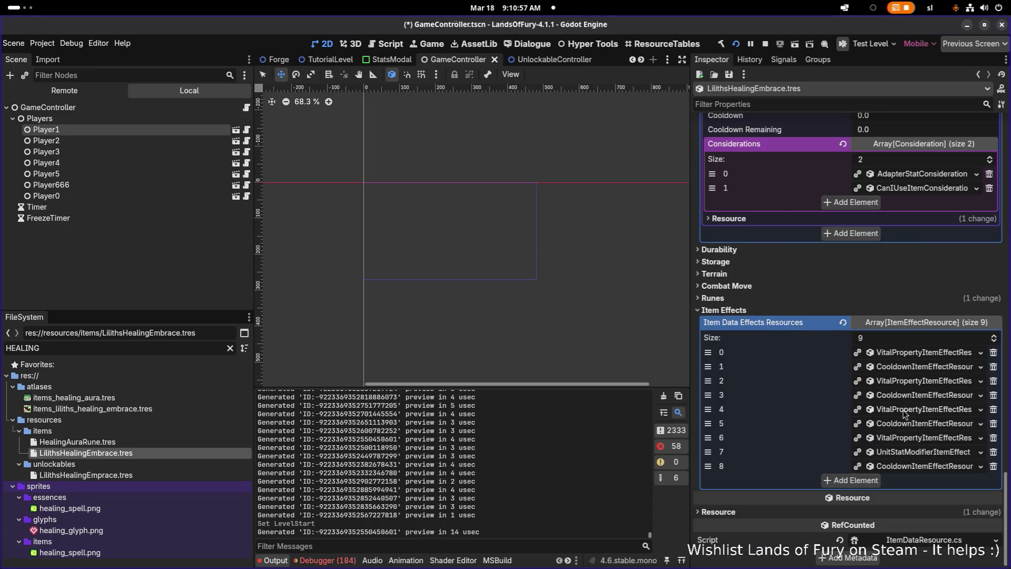
pyautogui.click(906, 442)
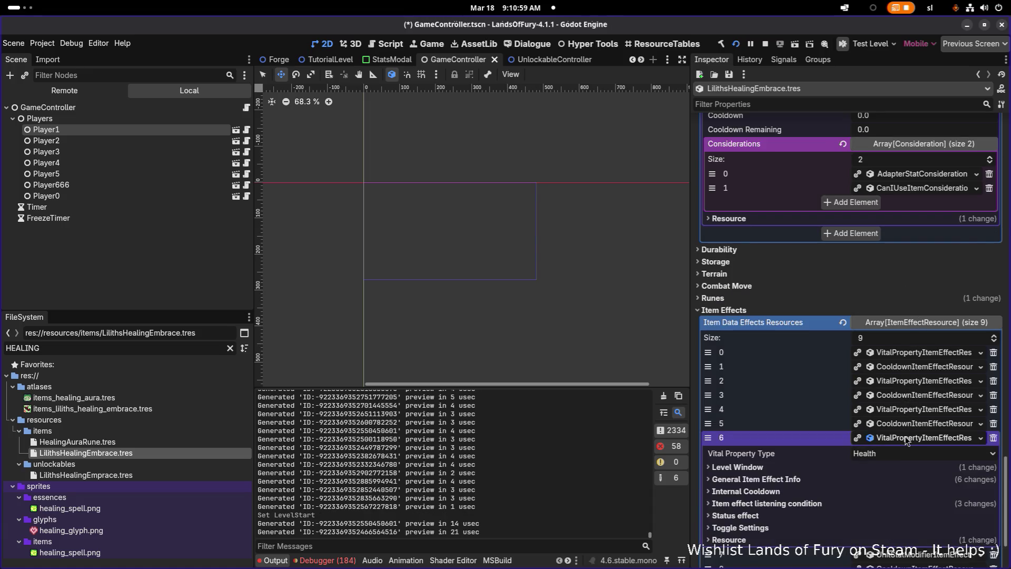
pyautogui.scroll(-2, 874, 421)
pyautogui.click(906, 336)
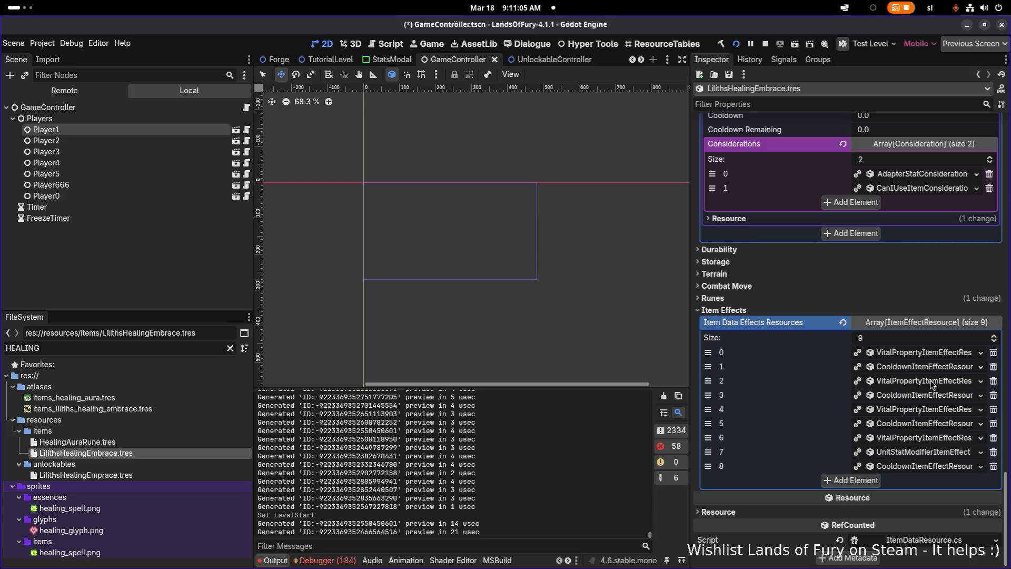
pyautogui.click(907, 437)
pyautogui.scroll(-1, 904, 416)
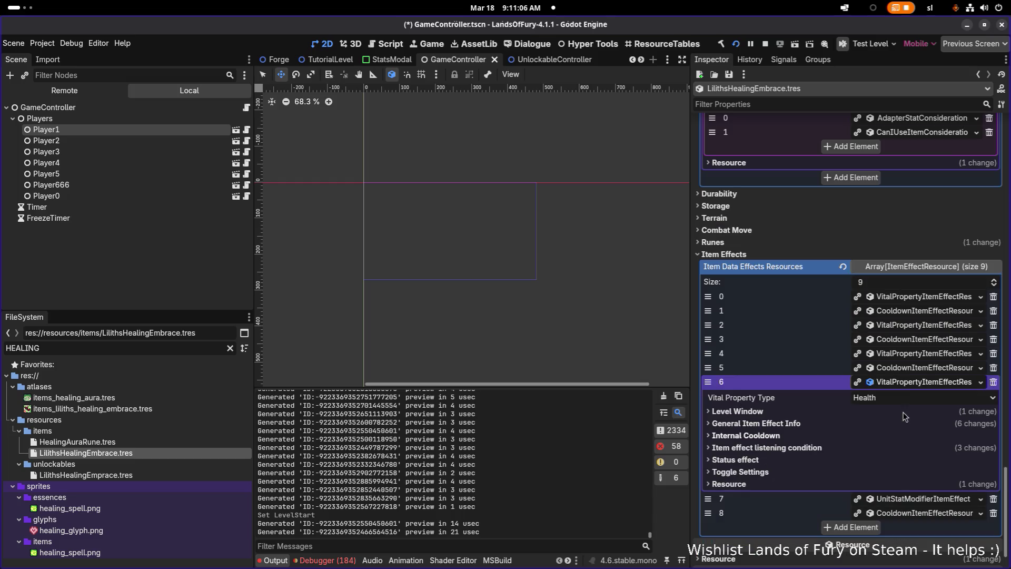
pyautogui.click(907, 384)
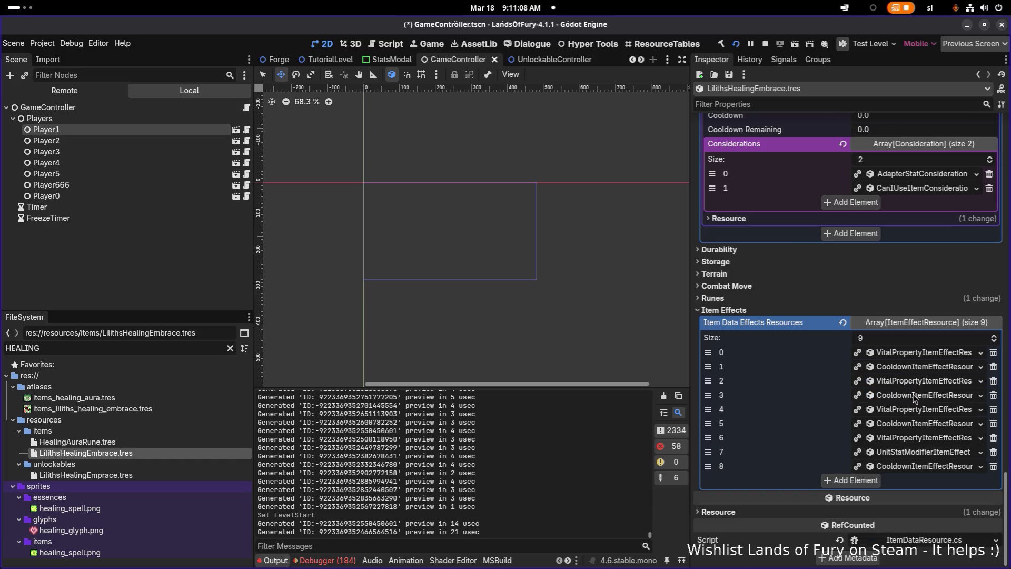
pyautogui.click(921, 354)
pyautogui.click(920, 354)
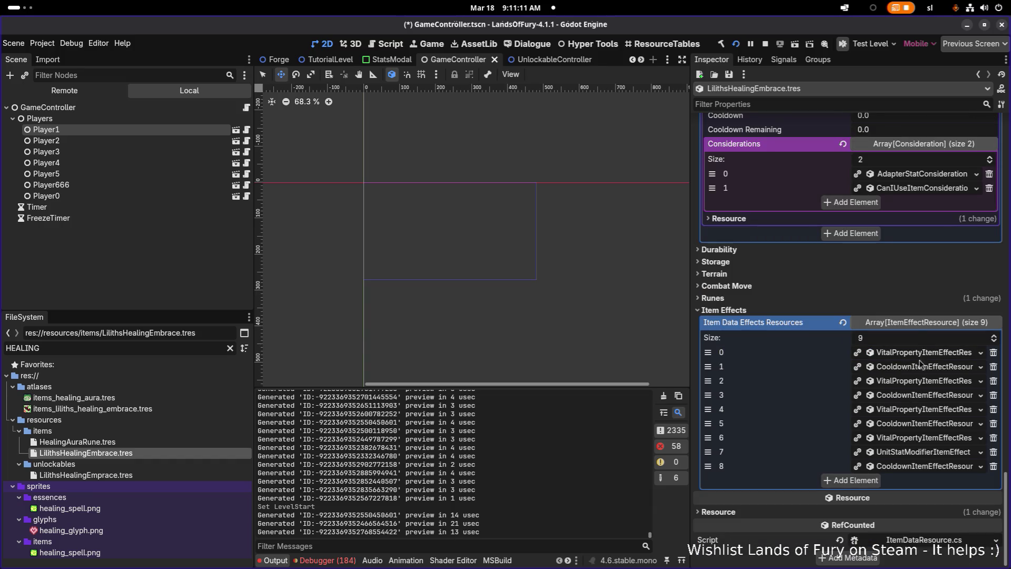
pyautogui.click(921, 353)
pyautogui.scroll(-5, 912, 376)
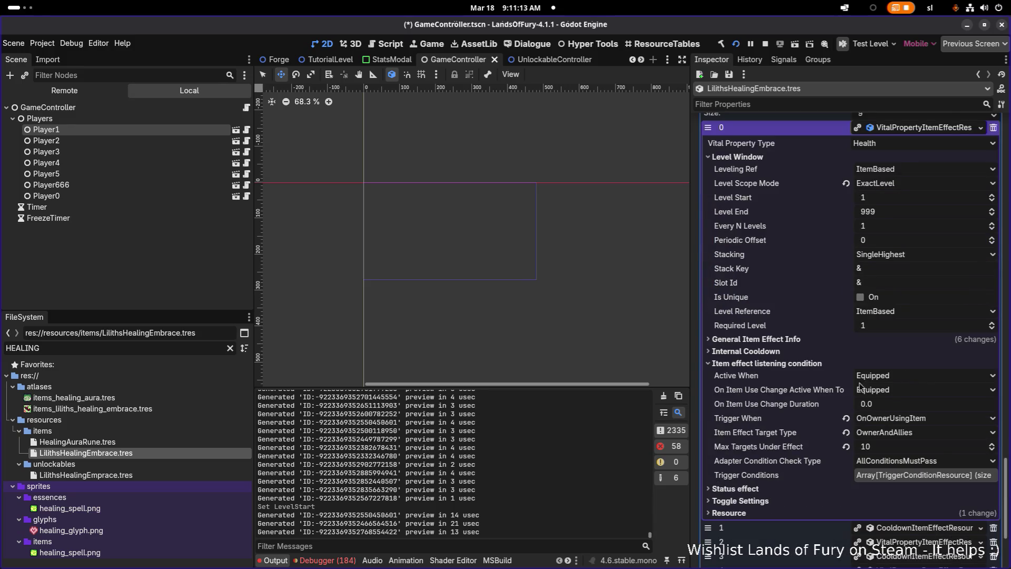
pyautogui.scroll(-3, 848, 434)
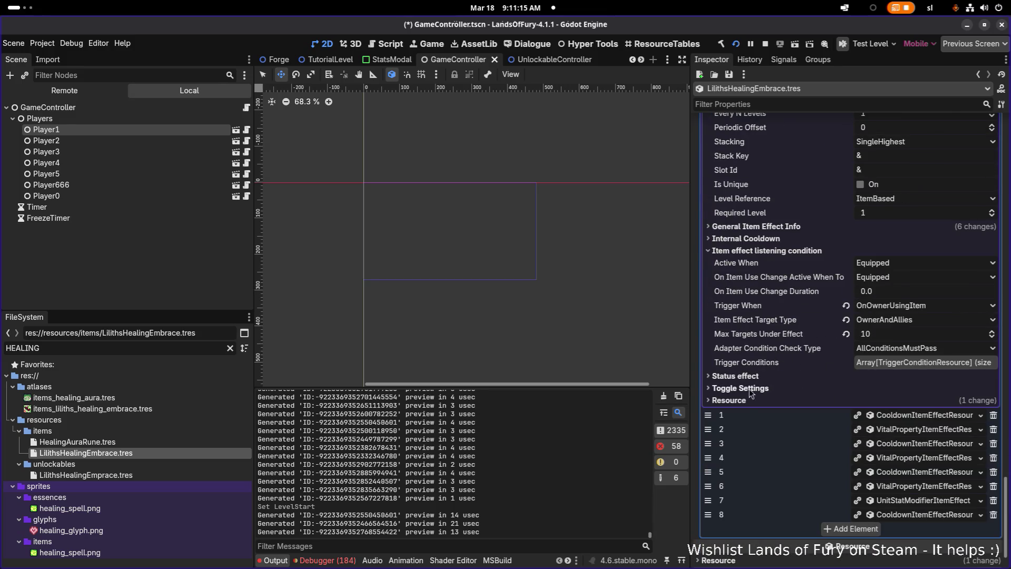
pyautogui.click(779, 226)
pyautogui.click(778, 226)
pyautogui.scroll(5, 903, 243)
pyautogui.click(902, 242)
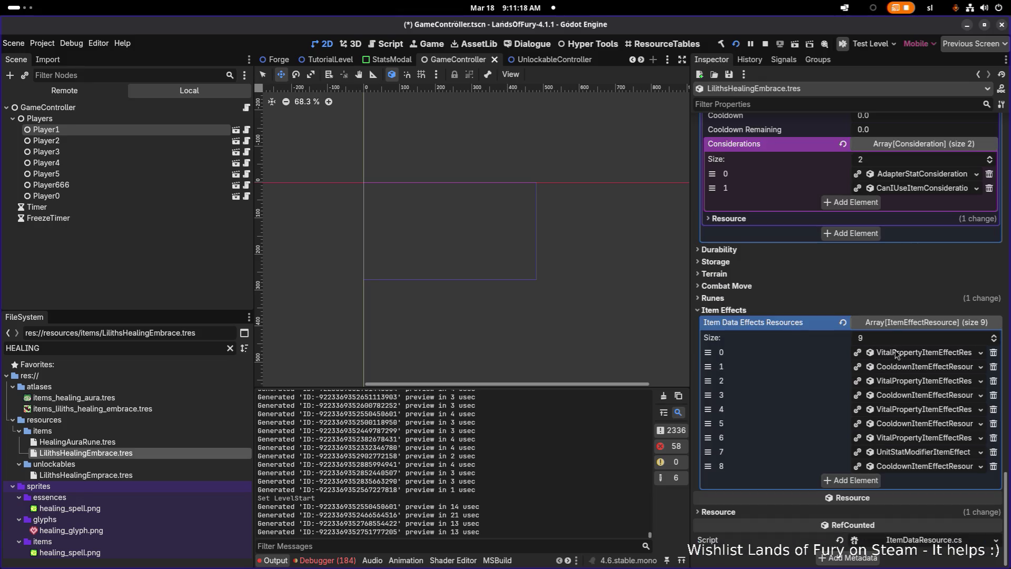
pyautogui.click(902, 385)
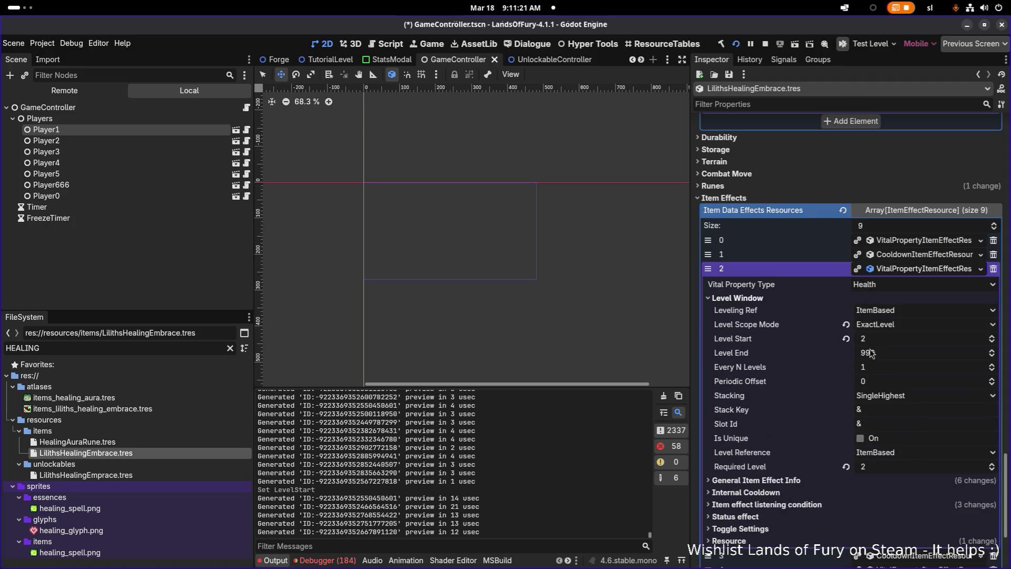
pyautogui.click(905, 257)
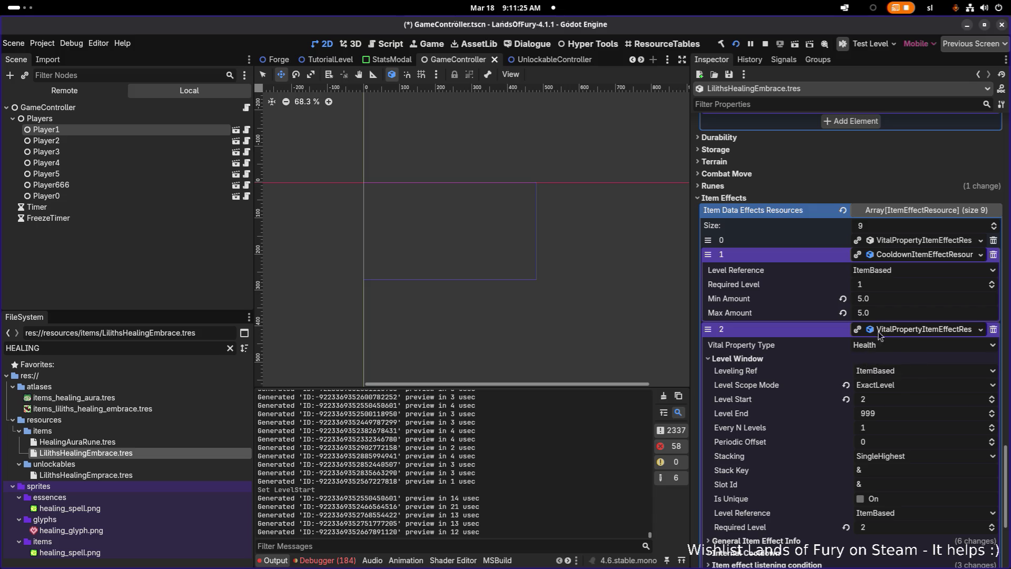
pyautogui.click(905, 257)
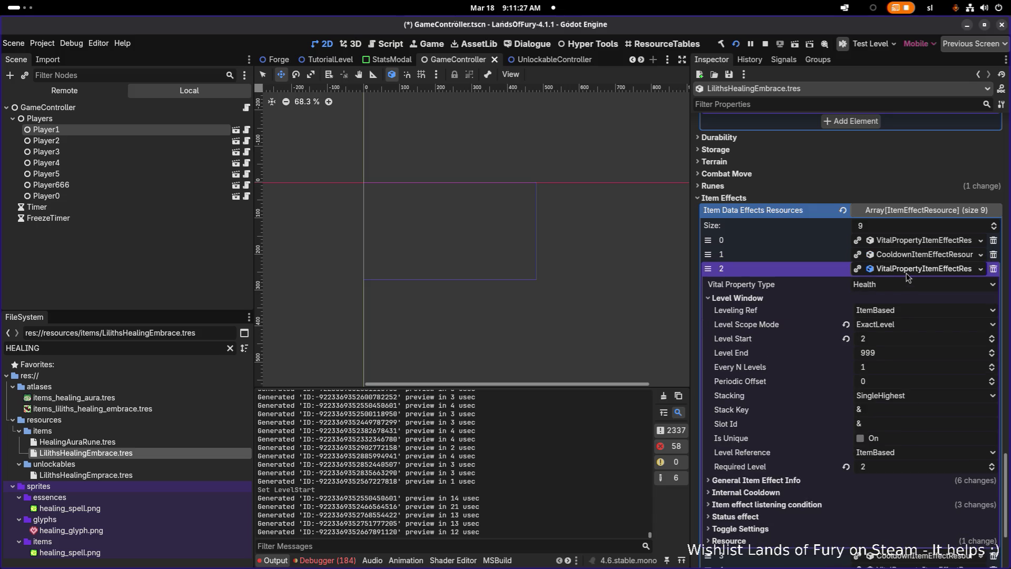
pyautogui.click(767, 481)
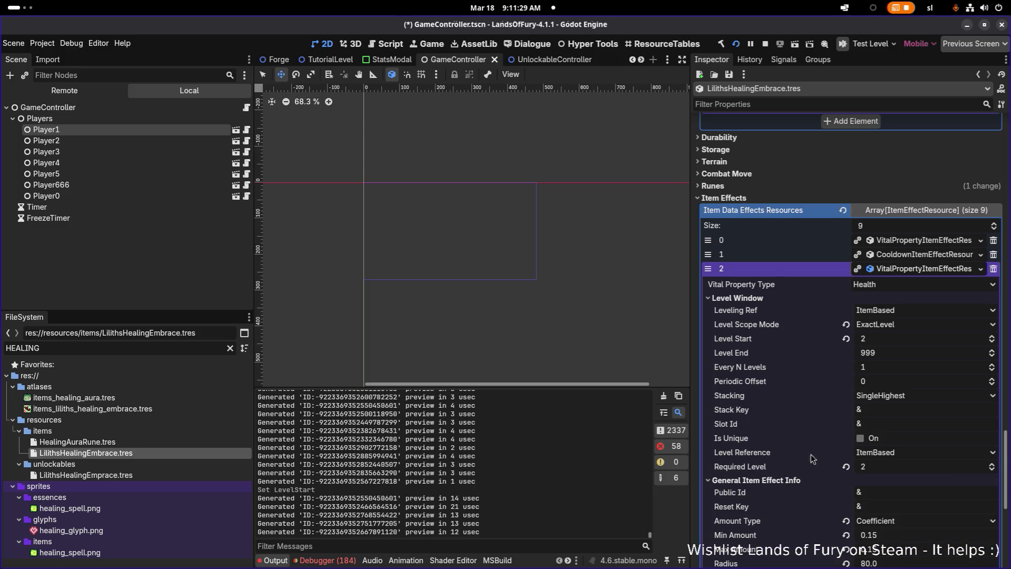
pyautogui.click(909, 269)
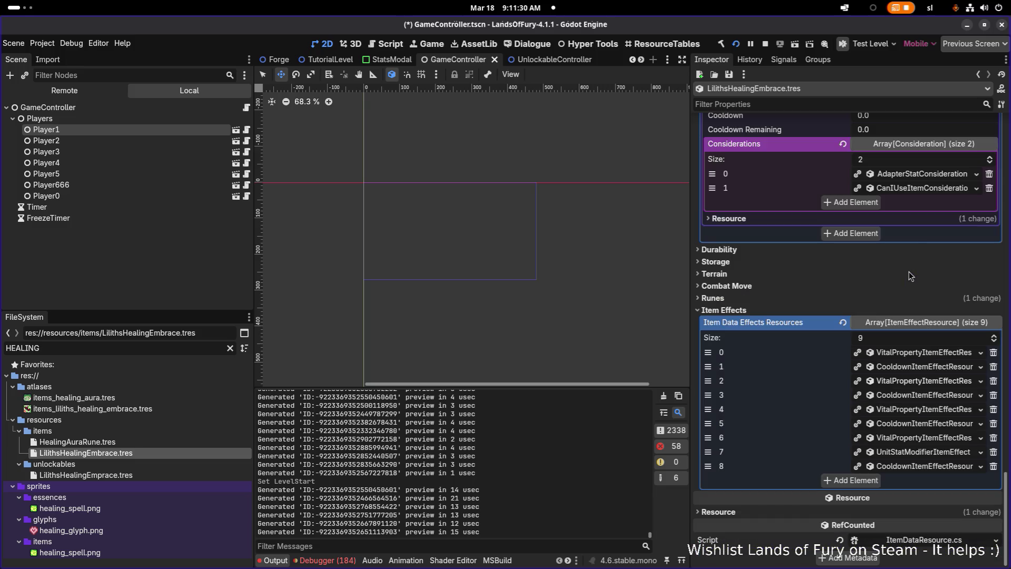
pyautogui.click(911, 410)
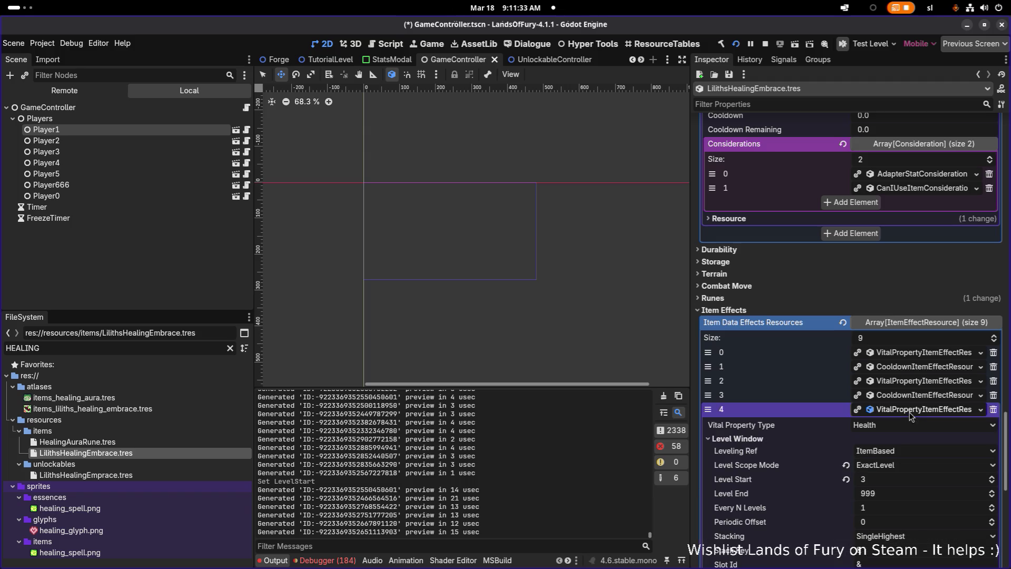
pyautogui.scroll(-5, 900, 437)
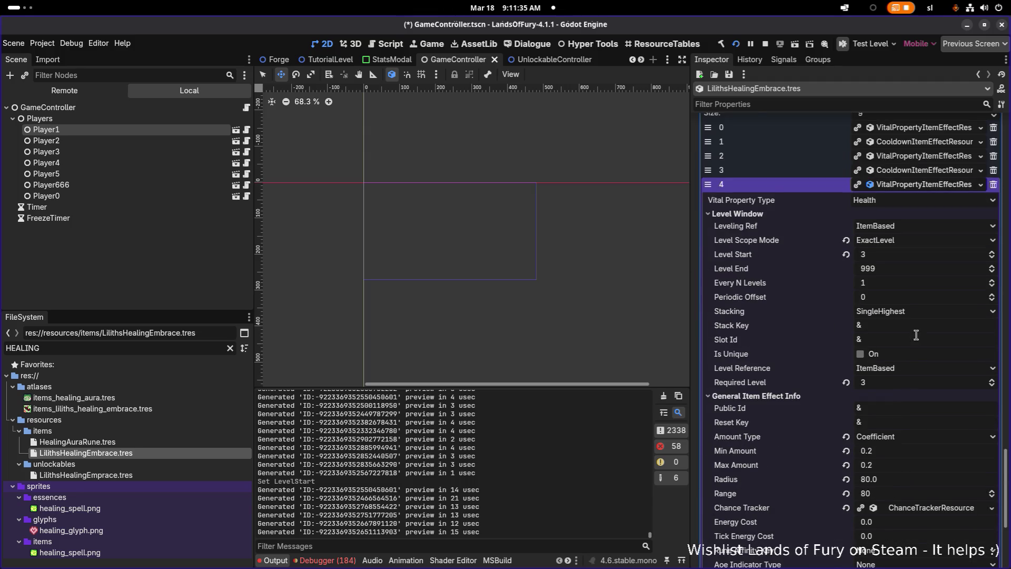
pyautogui.click(910, 187)
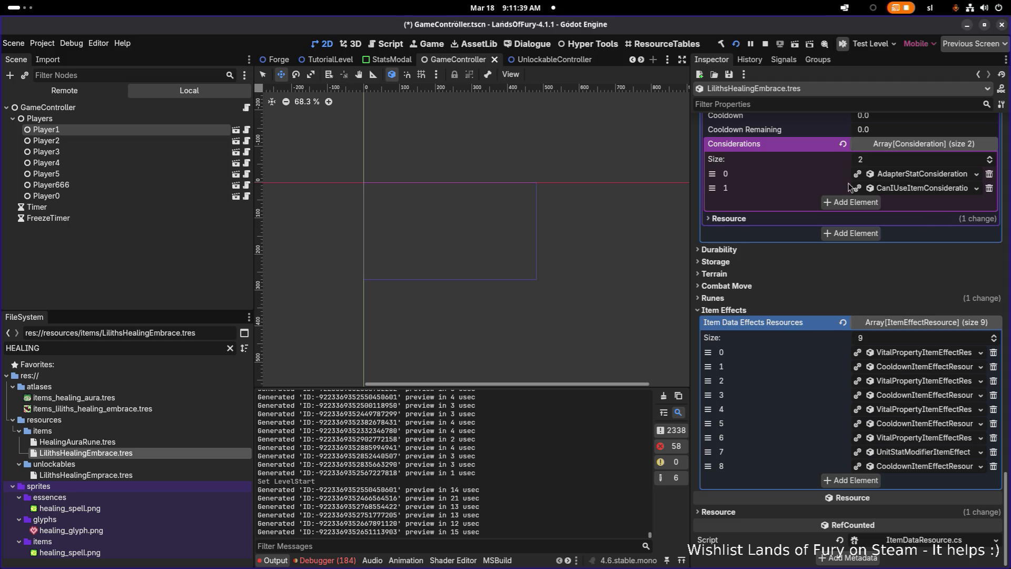
pyautogui.write('energy')
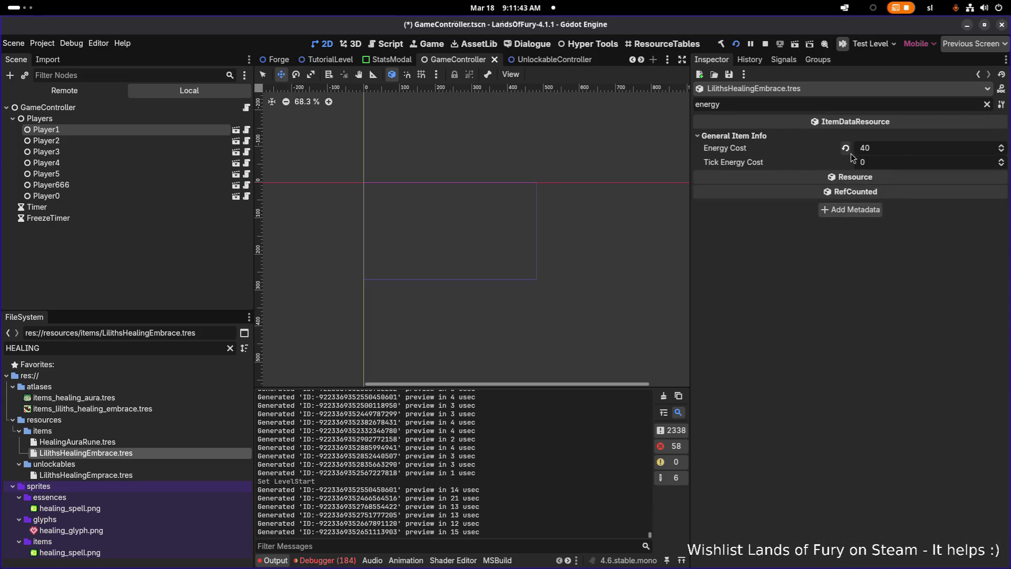
pyautogui.click(987, 106)
pyautogui.scroll(-10, 947, 323)
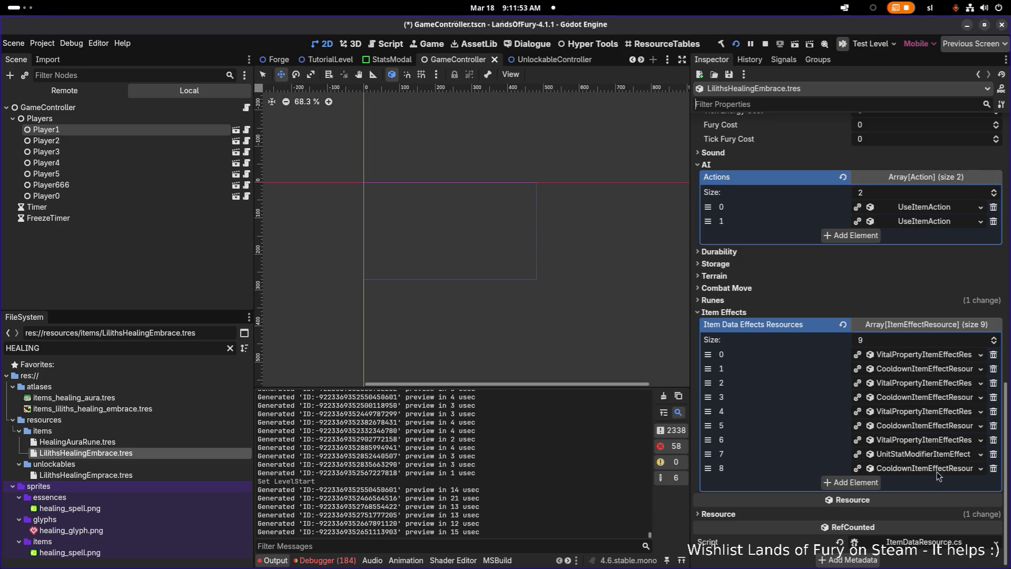
# Step: Inspect health effect 6 and the stat modifier effect, then collapse them again
pyautogui.click(952, 460)
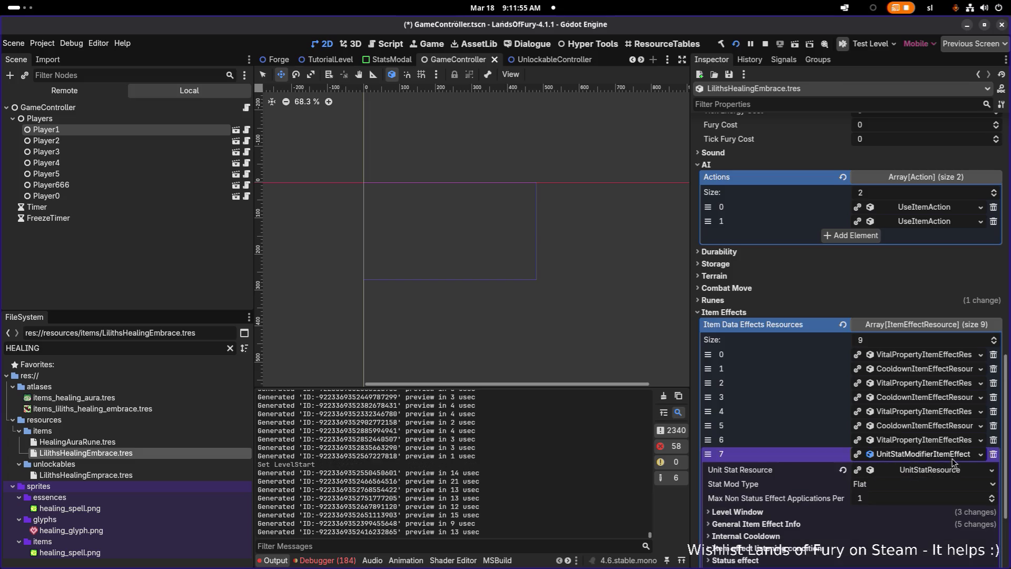
pyautogui.click(948, 441)
pyautogui.scroll(-3, 948, 441)
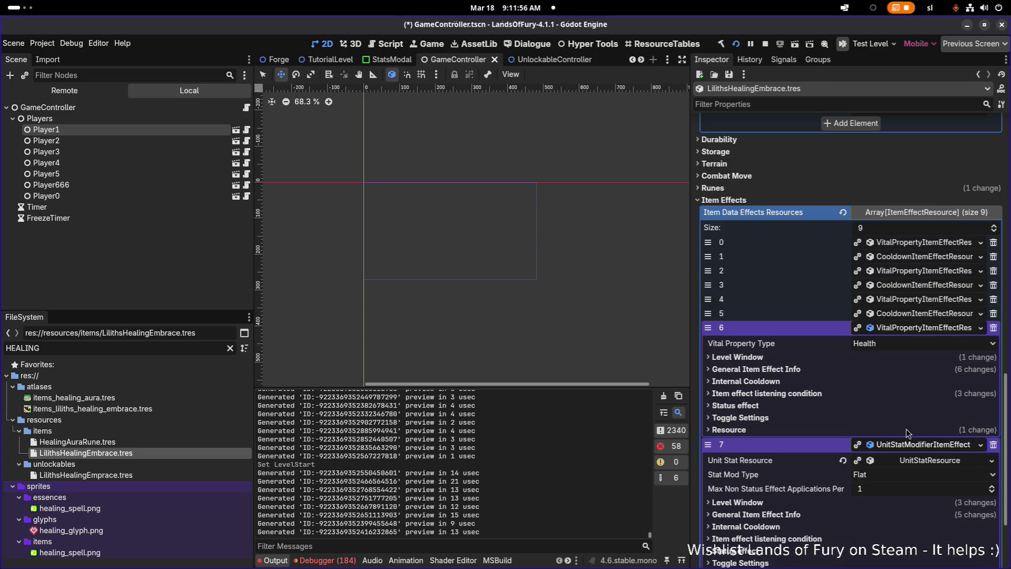
pyautogui.click(774, 395)
pyautogui.click(779, 370)
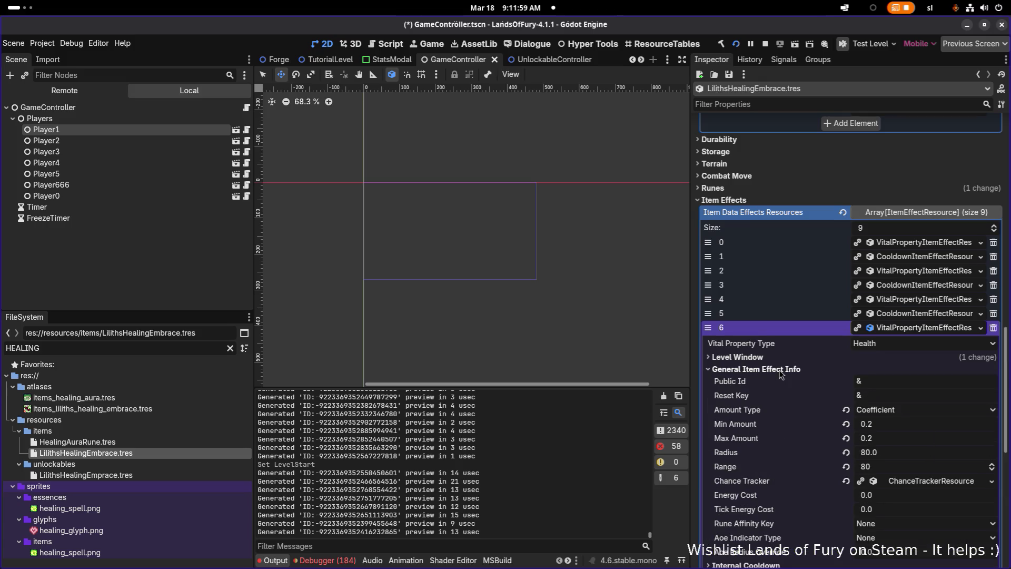
pyautogui.click(778, 369)
pyautogui.click(918, 329)
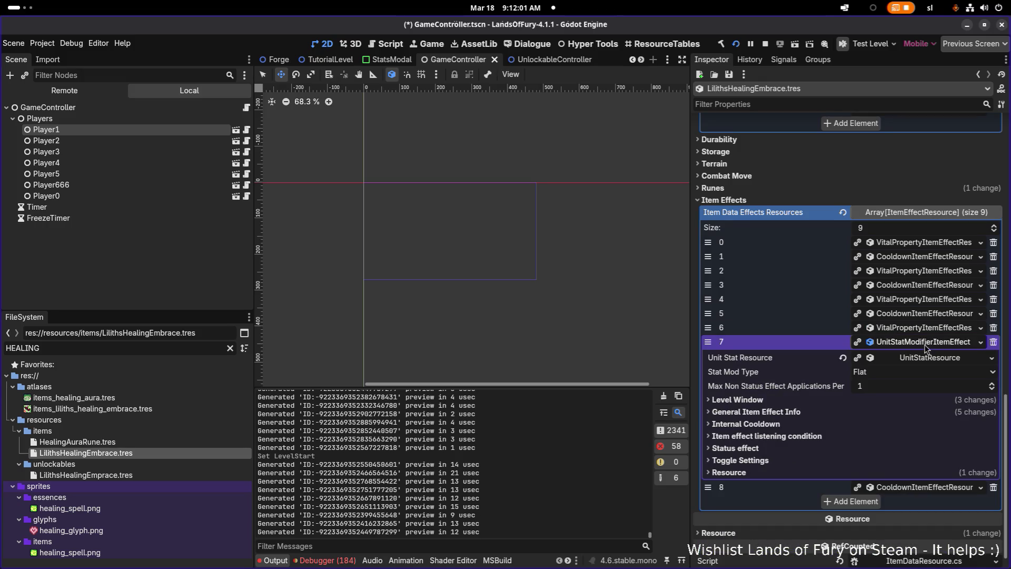
pyautogui.click(925, 343)
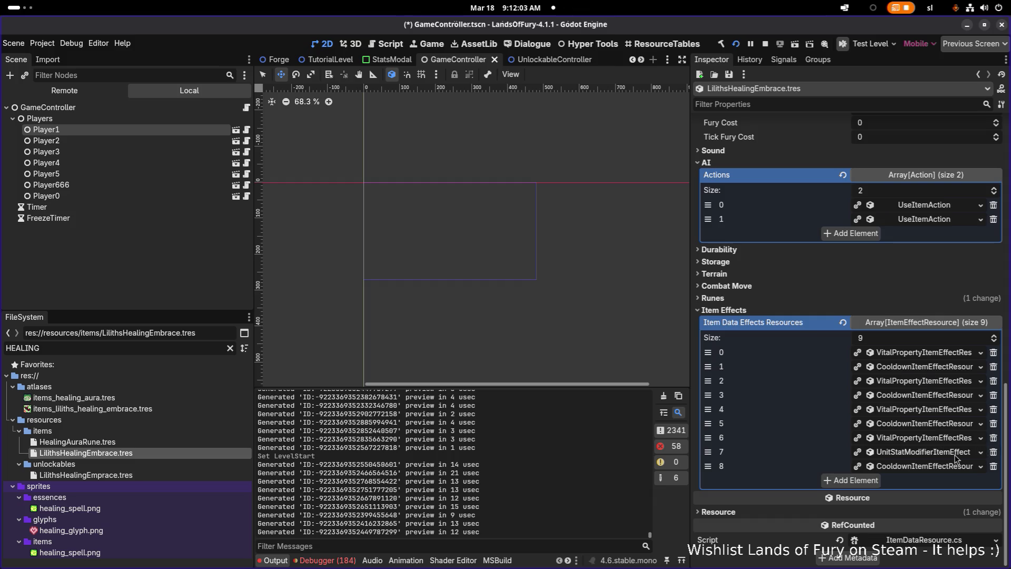
# Step: Delete the stat modifier, final cooldown and final health effects, saving after the removals
pyautogui.click(994, 452)
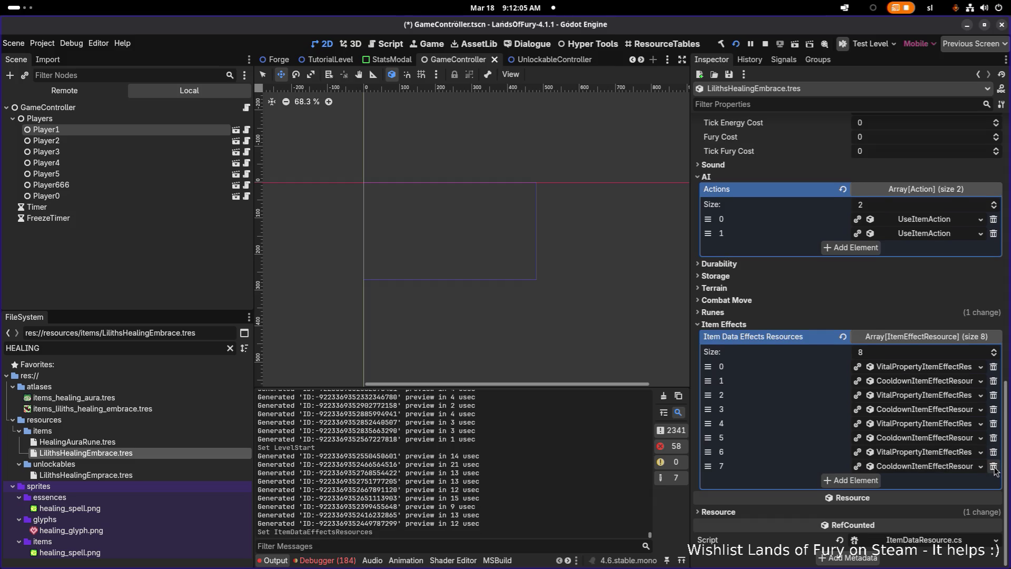
pyautogui.click(994, 467)
pyautogui.hotkey('ctrl', 's')
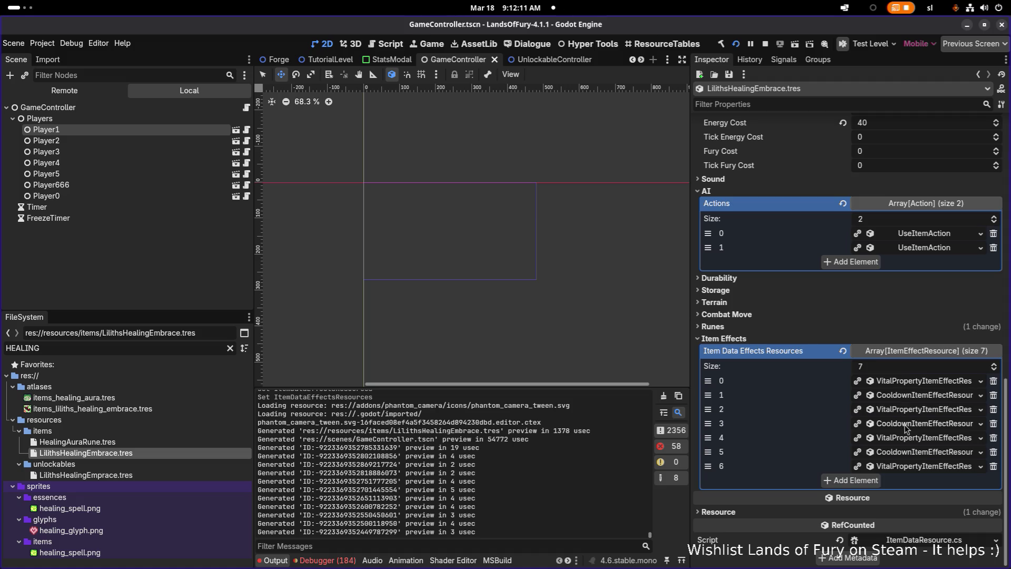
pyautogui.click(993, 467)
pyautogui.hotkey('ctrl', 's')
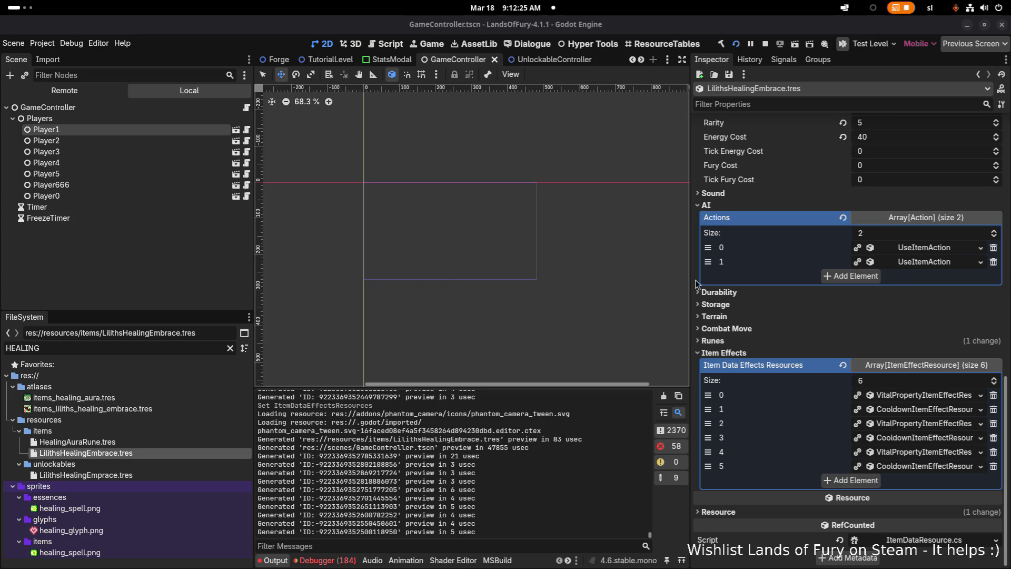
pyautogui.click(920, 248)
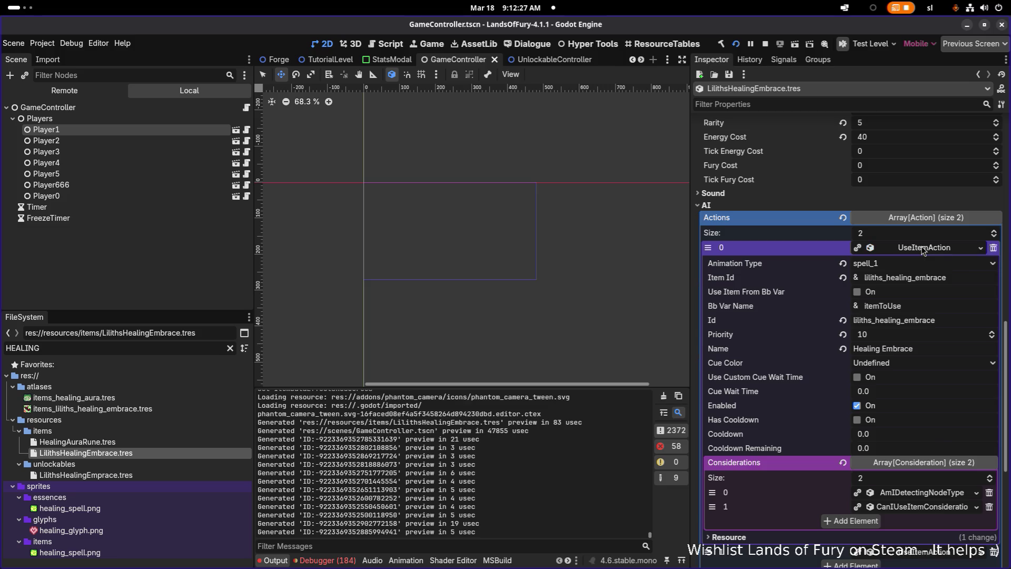
# Step: Compare both use-item actions and open the first action's AmIDetectingNodeType consideration, which targets an Ally within range 80
pyautogui.click(923, 248)
pyautogui.click(924, 262)
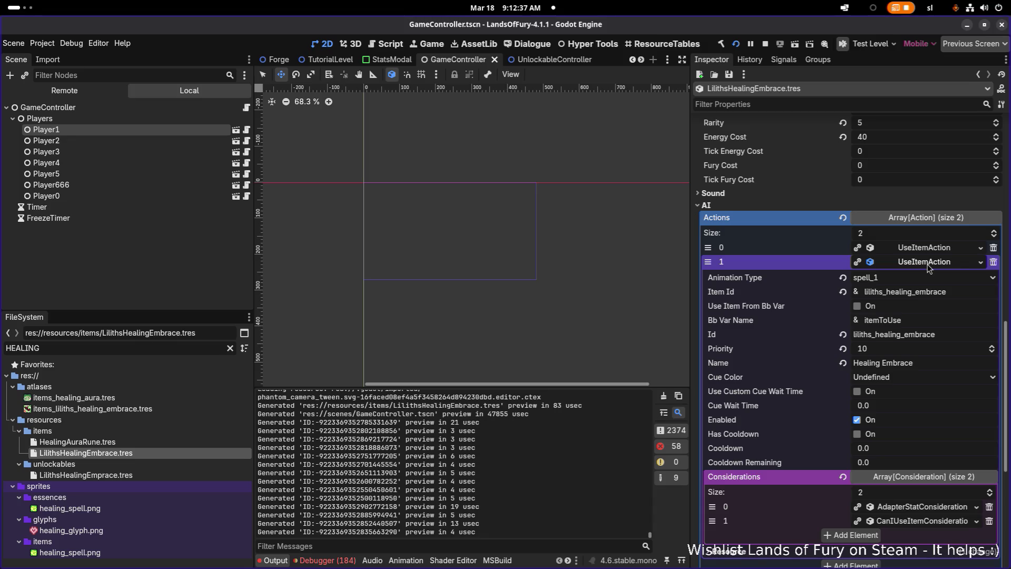
pyautogui.click(927, 248)
pyautogui.click(922, 255)
pyautogui.click(917, 256)
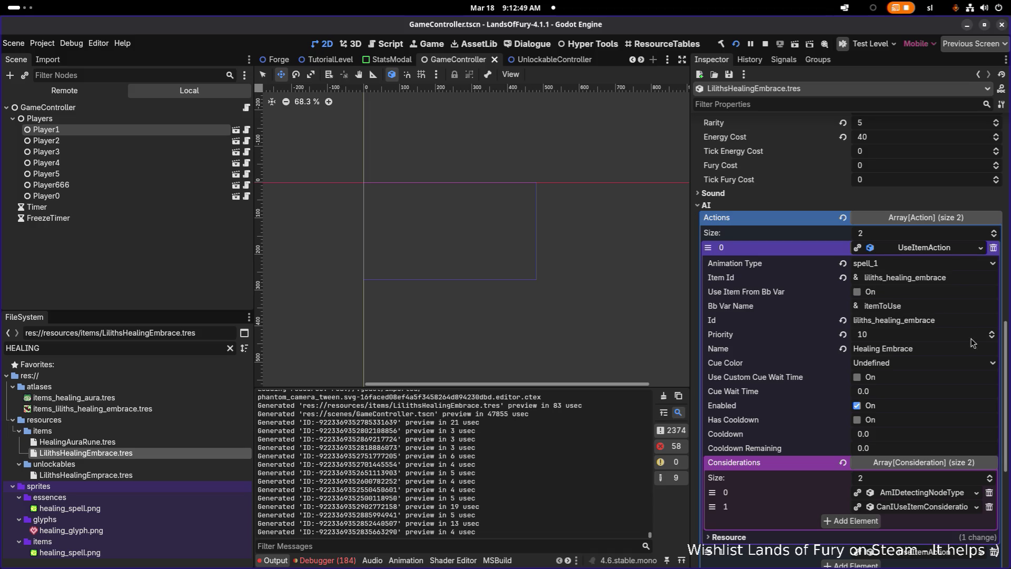
pyautogui.click(927, 493)
pyautogui.scroll(-4, 927, 458)
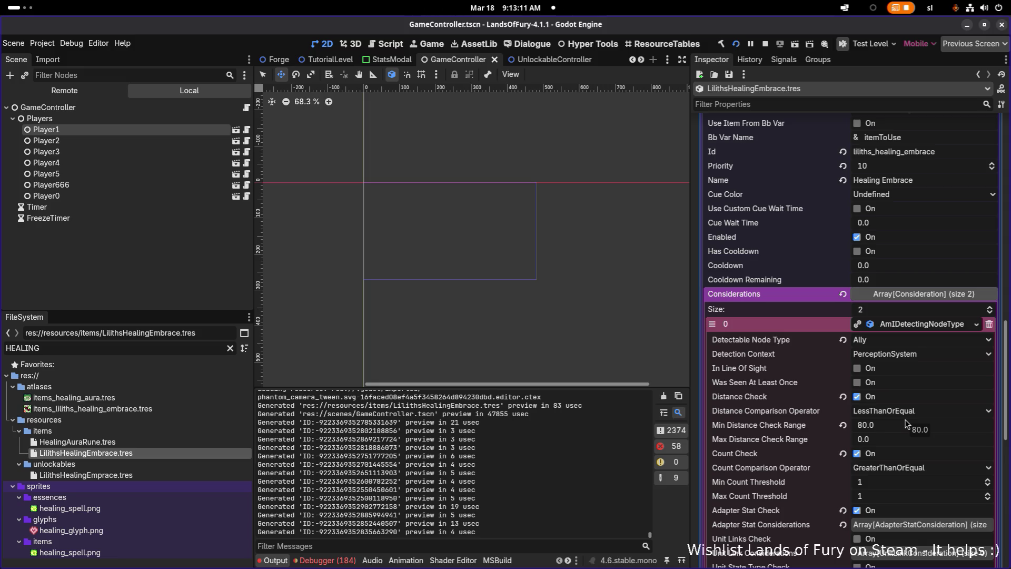
# Step: Turn off Count Check on the Ally detection consideration and save the scene
pyautogui.scroll(-4, 895, 433)
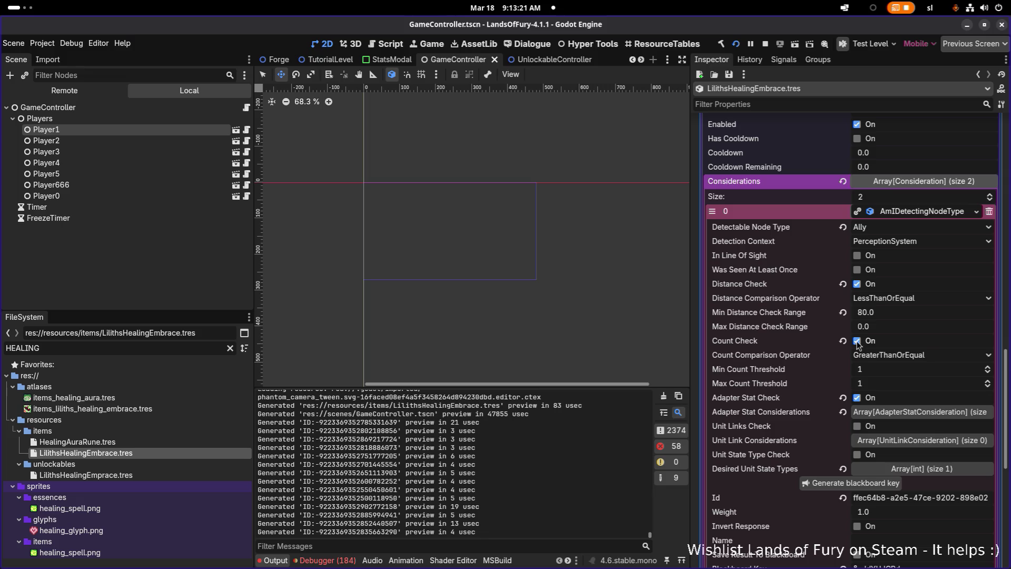
pyautogui.click(857, 342)
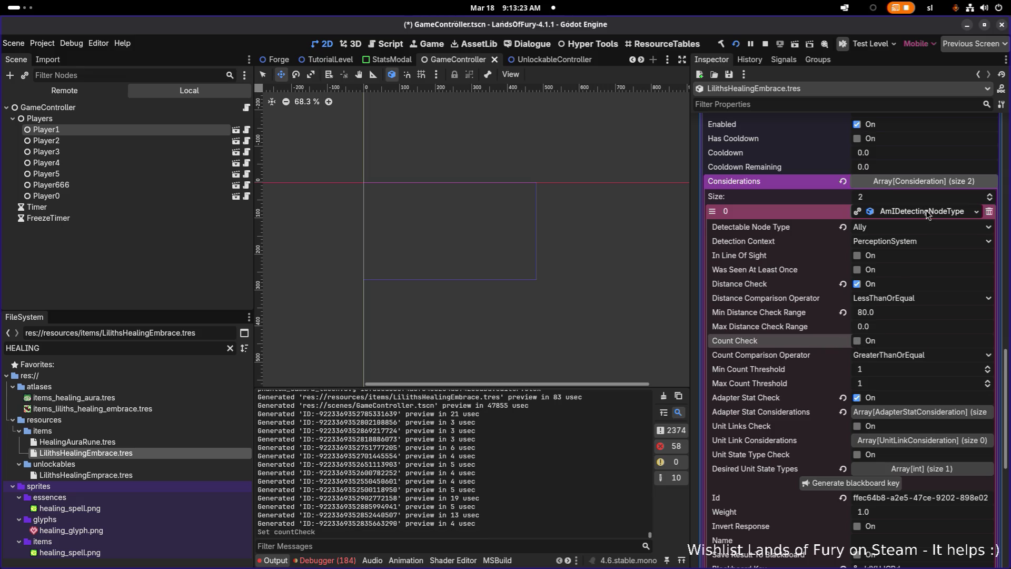
pyautogui.hotkey('ctrl', 's')
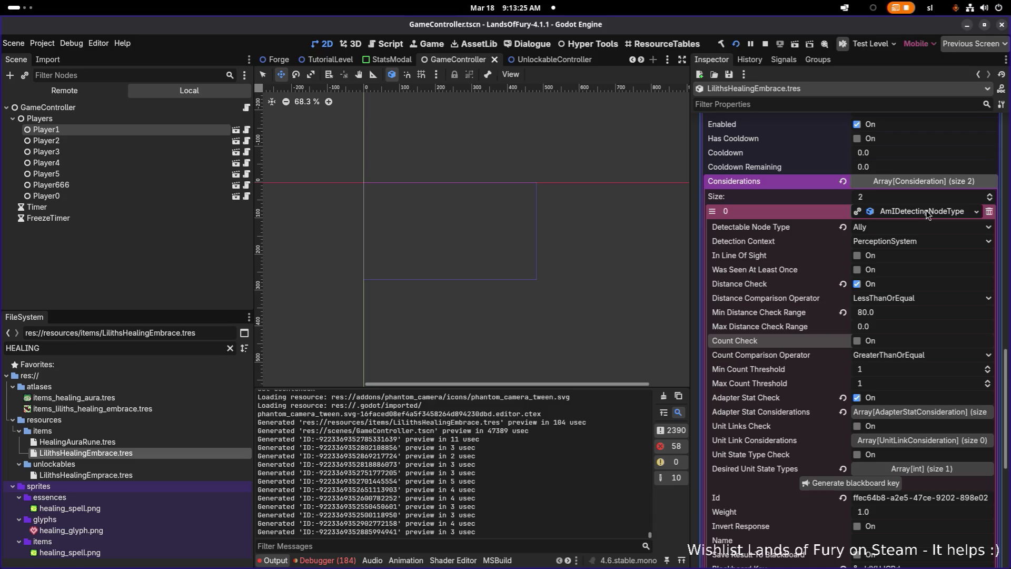
pyautogui.click(928, 212)
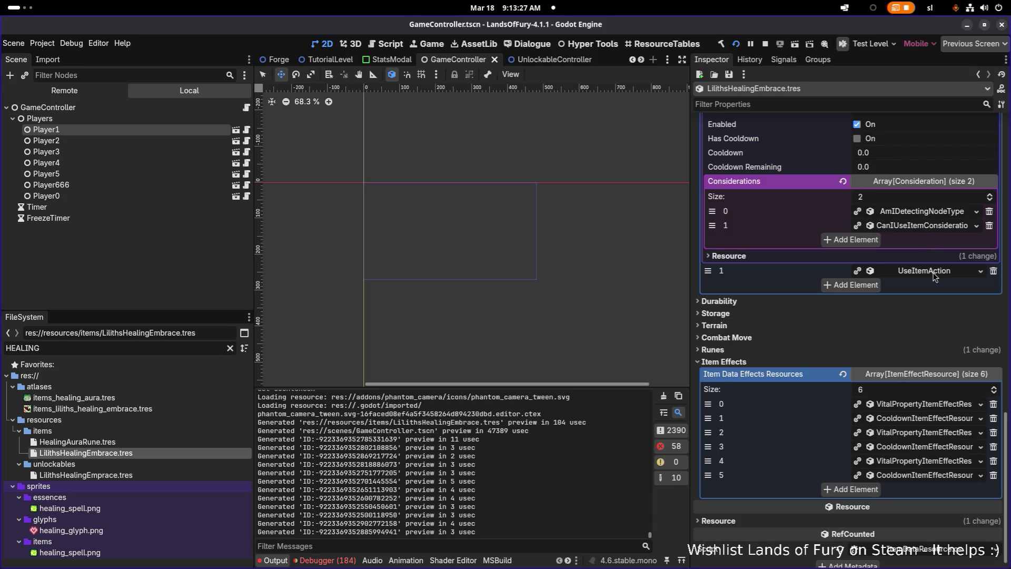
# Step: Inspect the second action's CurrentHealth LessThanOrEqual 0.8 and CanIUseItem considerations
pyautogui.scroll(-3, 936, 283)
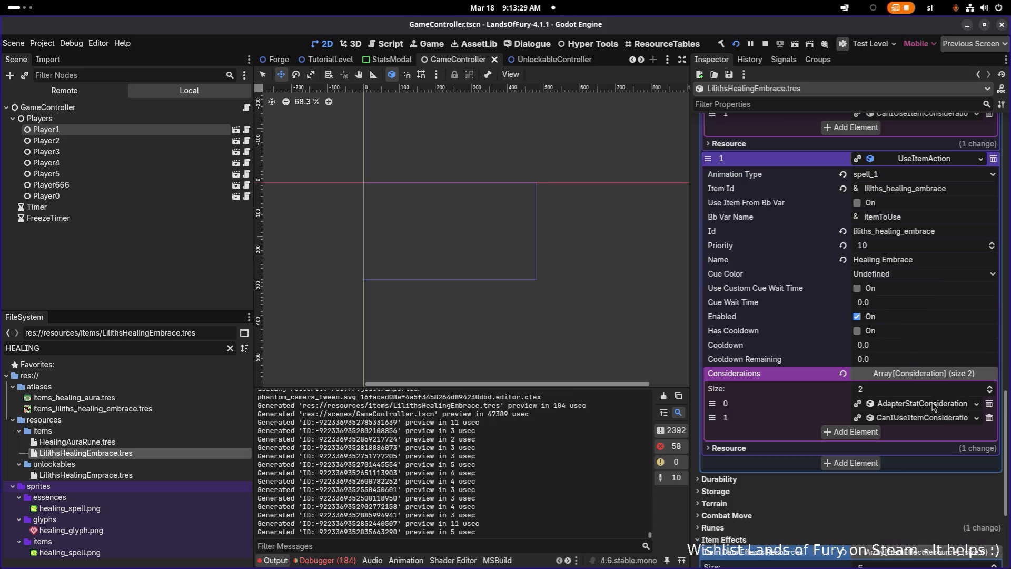
pyautogui.click(933, 404)
pyautogui.scroll(-4, 932, 403)
pyautogui.scroll(1, 893, 293)
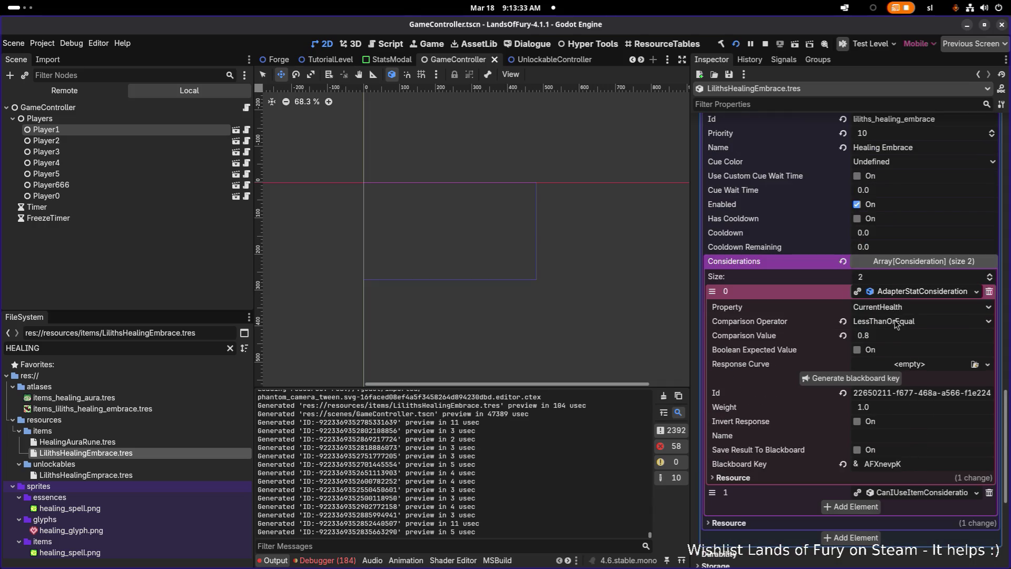
pyautogui.scroll(1, 896, 337)
pyautogui.click(916, 551)
pyautogui.scroll(-5, 906, 490)
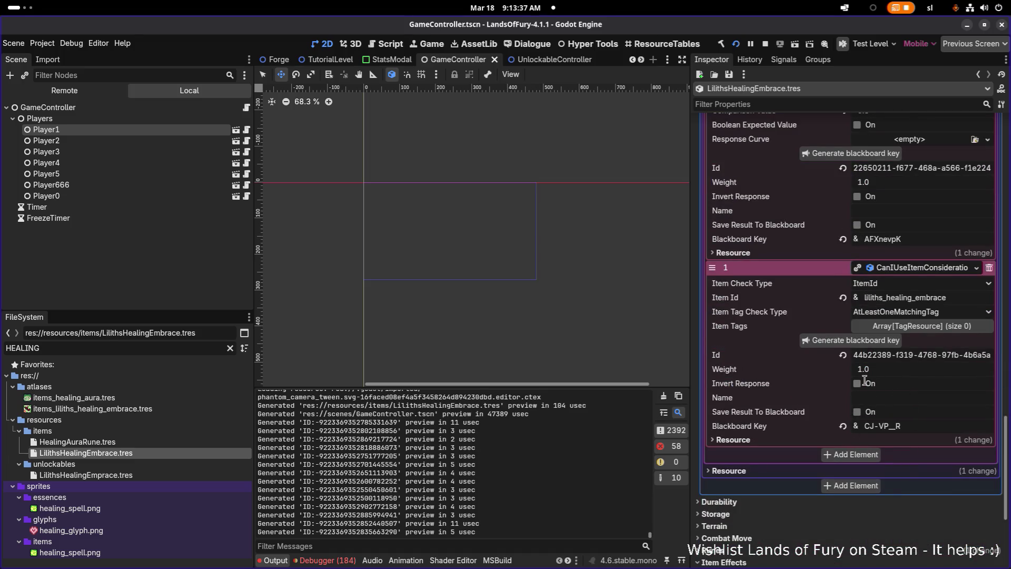
pyautogui.scroll(2, 878, 347)
pyautogui.scroll(2, 878, 347)
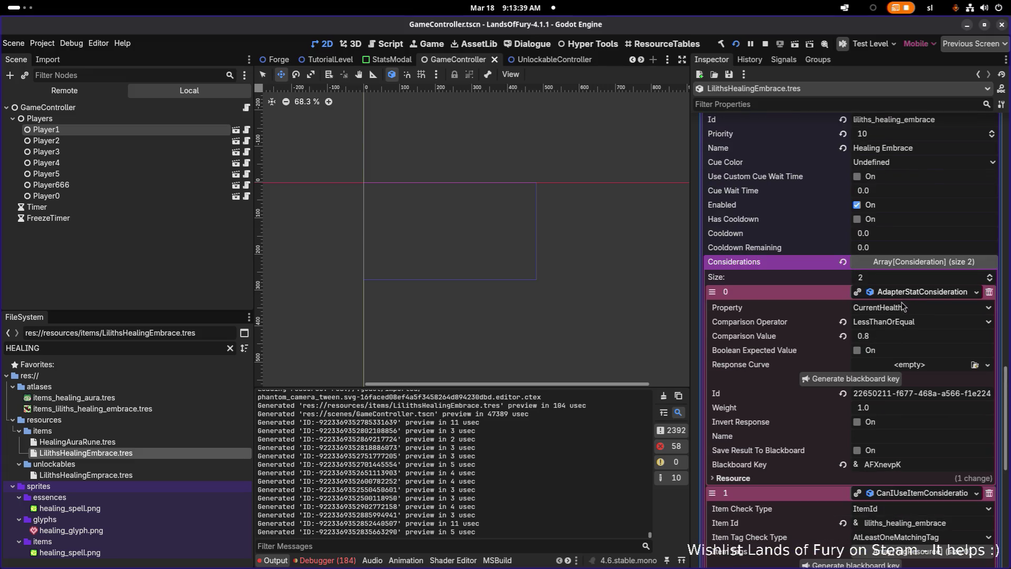
pyautogui.scroll(1, 907, 301)
# Step: Collapse and re-expand the second action's considerations list to review its details again
pyautogui.click(917, 318)
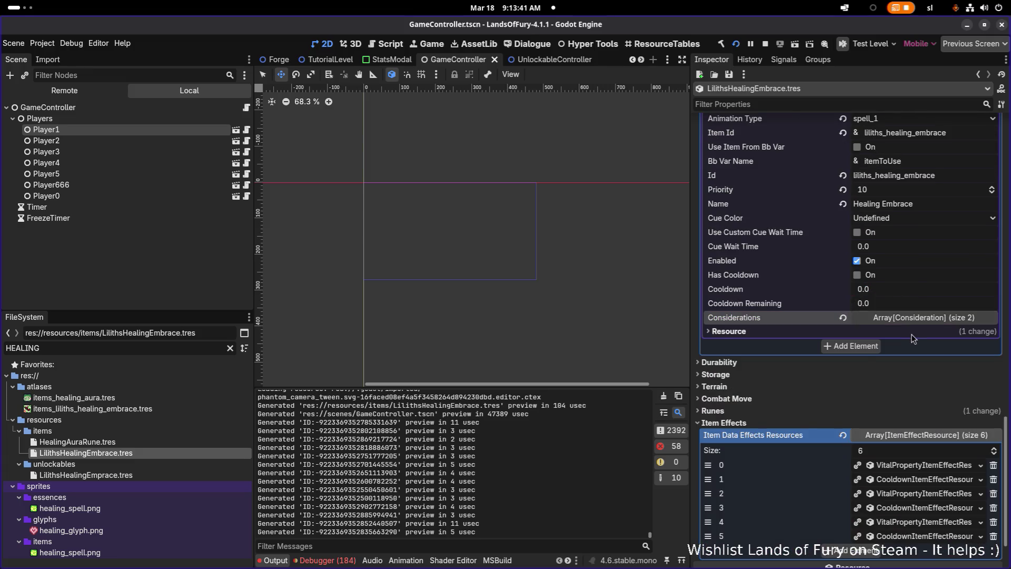
pyautogui.scroll(2, 913, 338)
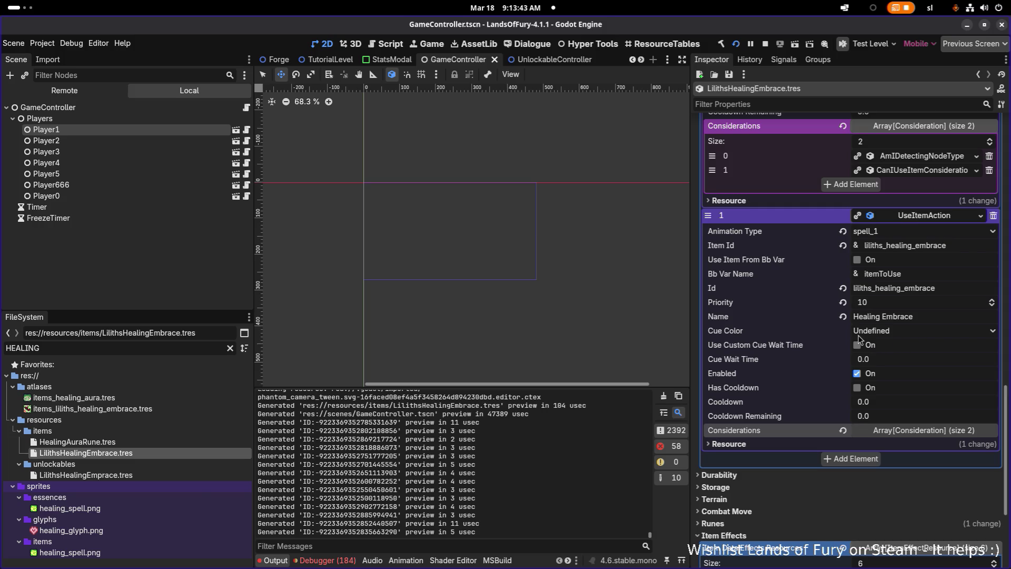
pyautogui.scroll(1, 862, 342)
pyautogui.scroll(2, 895, 413)
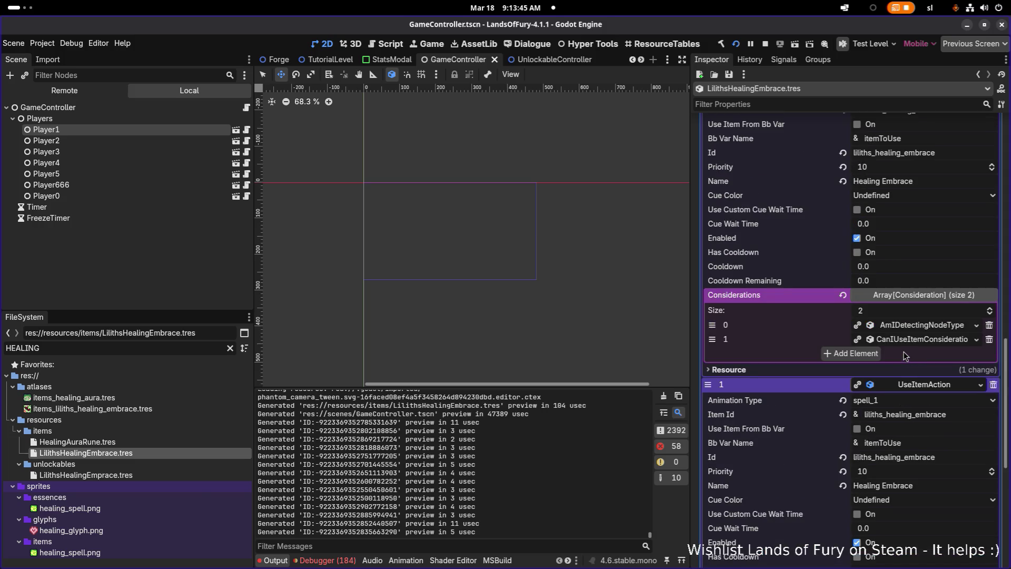
pyautogui.scroll(-2, 909, 397)
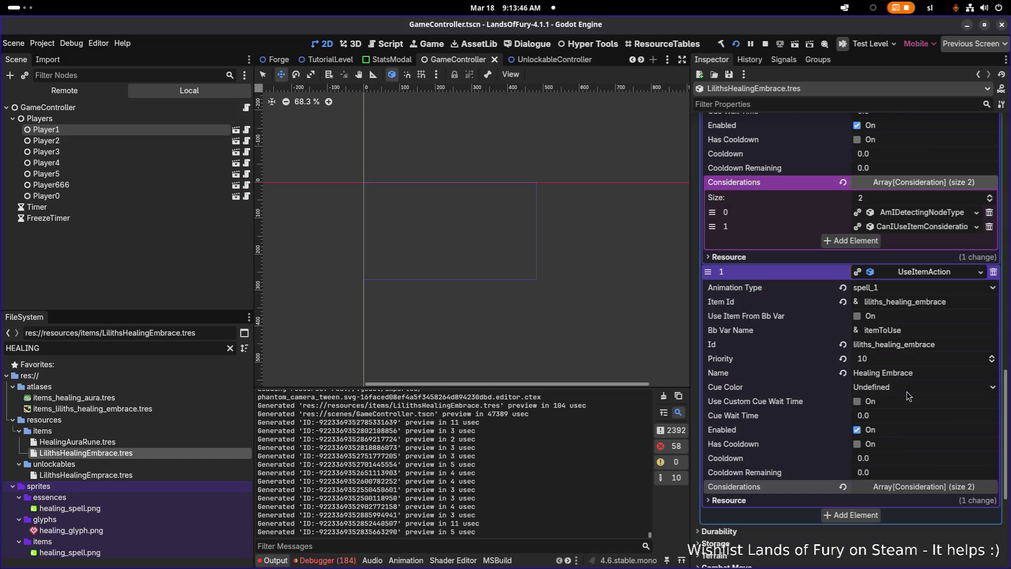
pyautogui.click(927, 485)
pyautogui.scroll(-3, 912, 521)
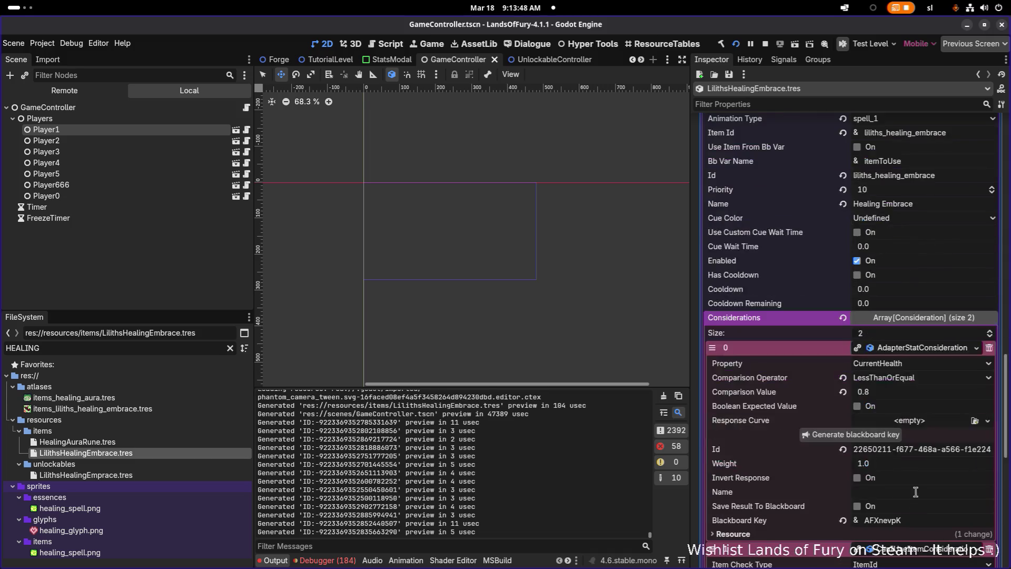
pyautogui.click(930, 362)
pyautogui.click(924, 363)
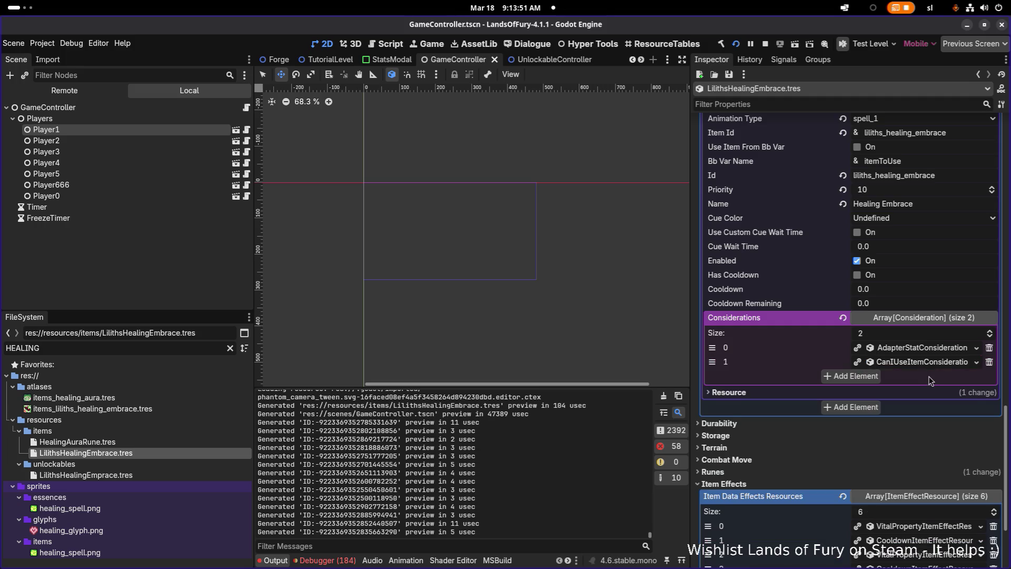
# Step: Rename the use-item actions to 'Healing Embrace Self' and 'Healing Embrace Ally' and save
pyautogui.scroll(2, 929, 390)
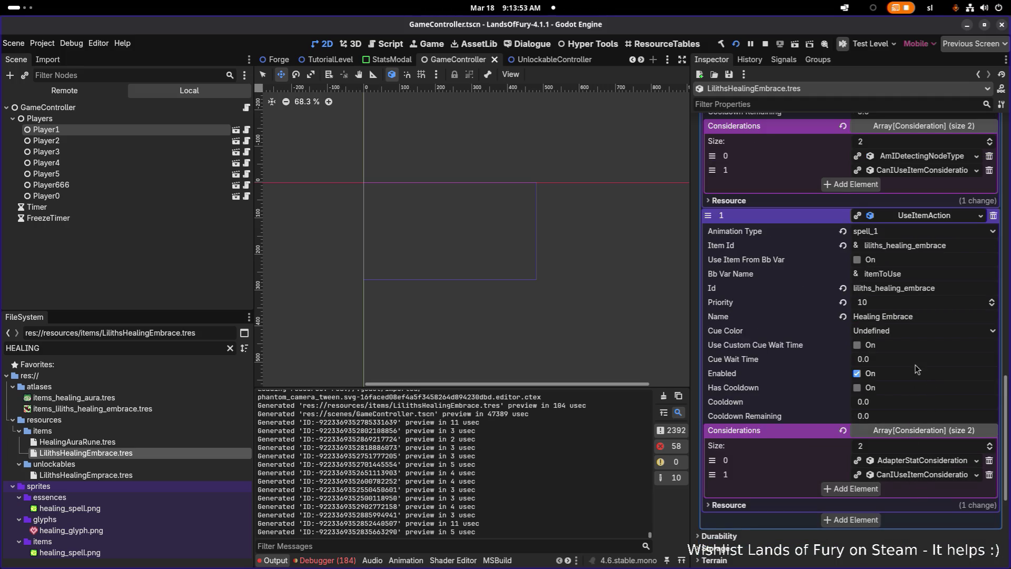
pyautogui.scroll(2, 921, 342)
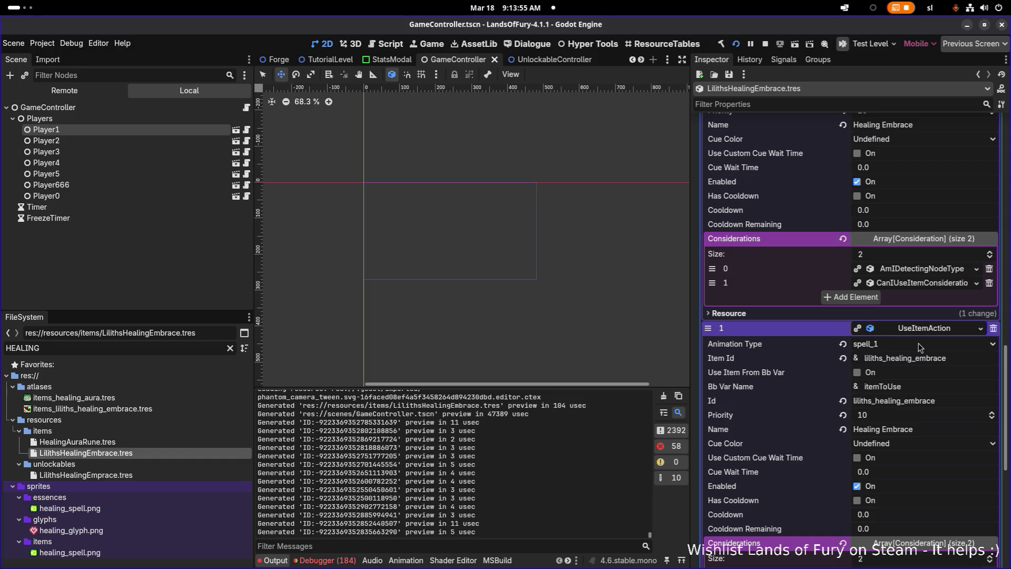
pyautogui.click(941, 424)
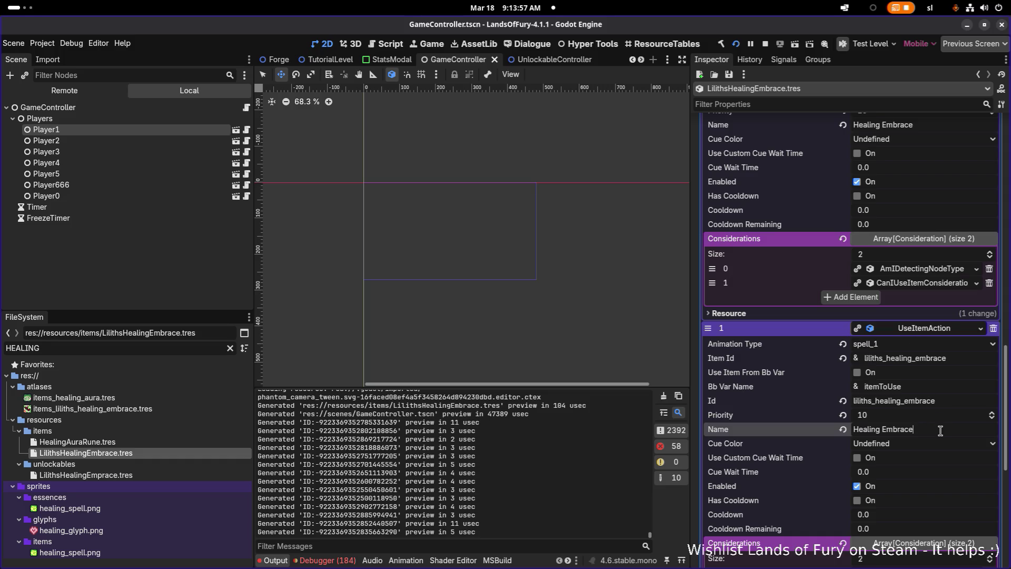
pyautogui.write(' Self')
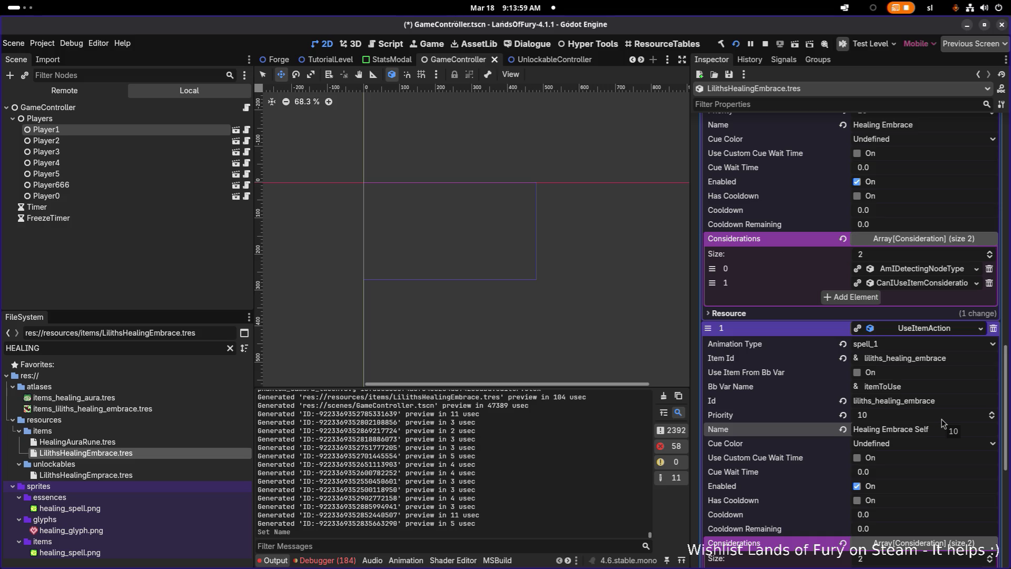
pyautogui.scroll(2, 950, 332)
pyautogui.click(943, 238)
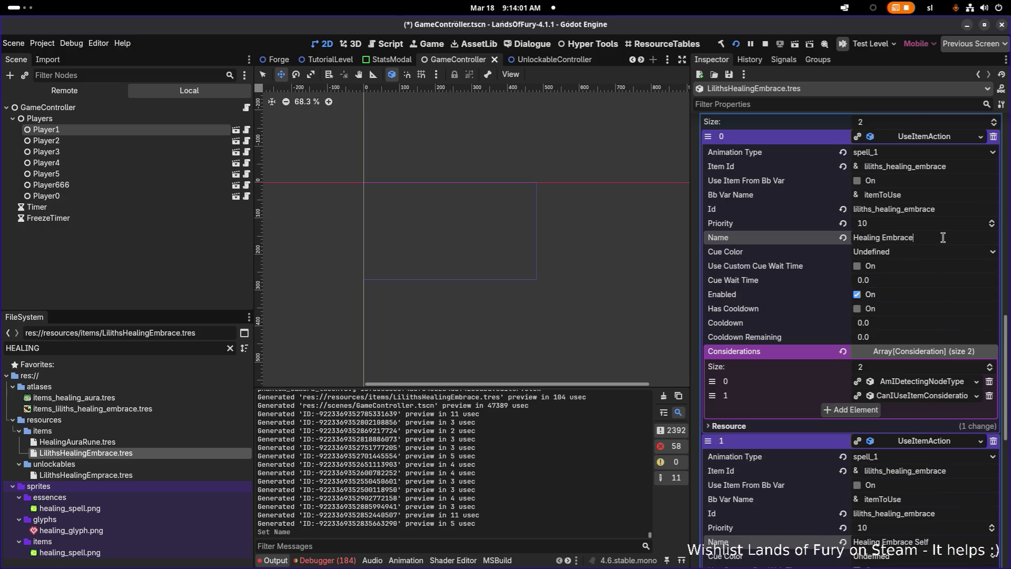
pyautogui.write('Ally')
pyautogui.hotkey('ctrl', 's')
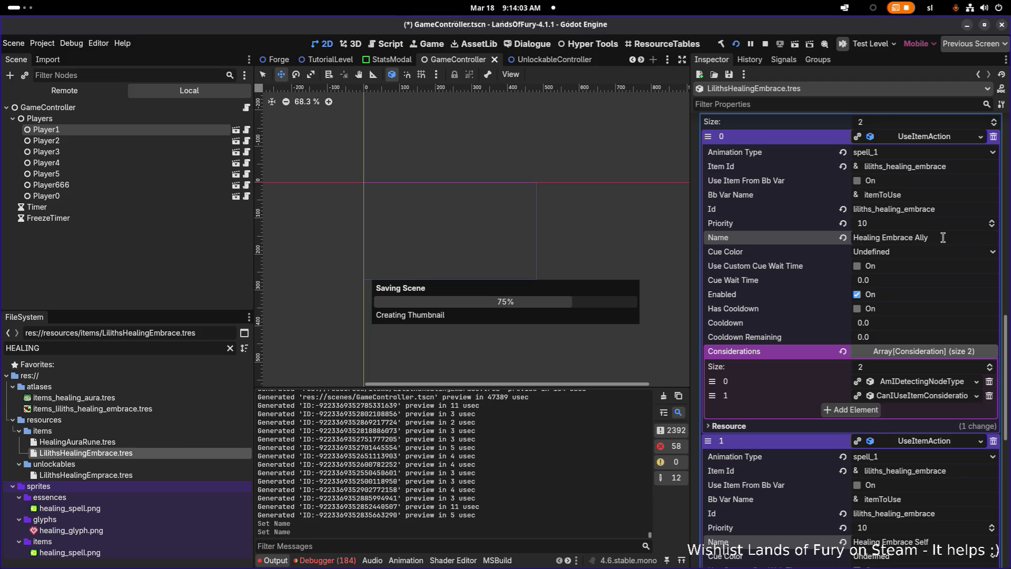
# Step: Recheck the first action's Ally detection consideration and restart the game to playtest
pyautogui.click(947, 381)
pyautogui.scroll(-3, 946, 385)
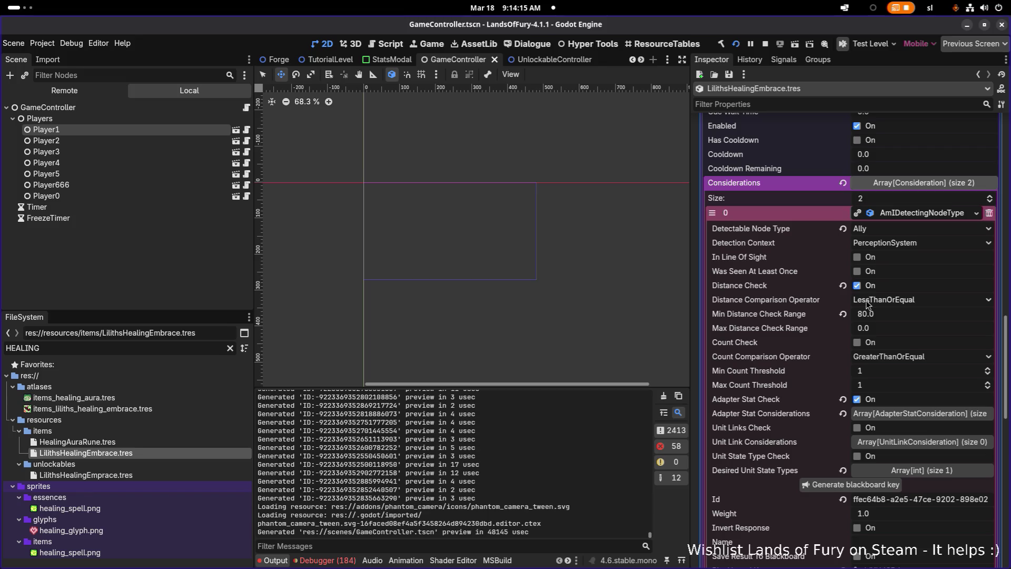
pyautogui.scroll(5, 870, 275)
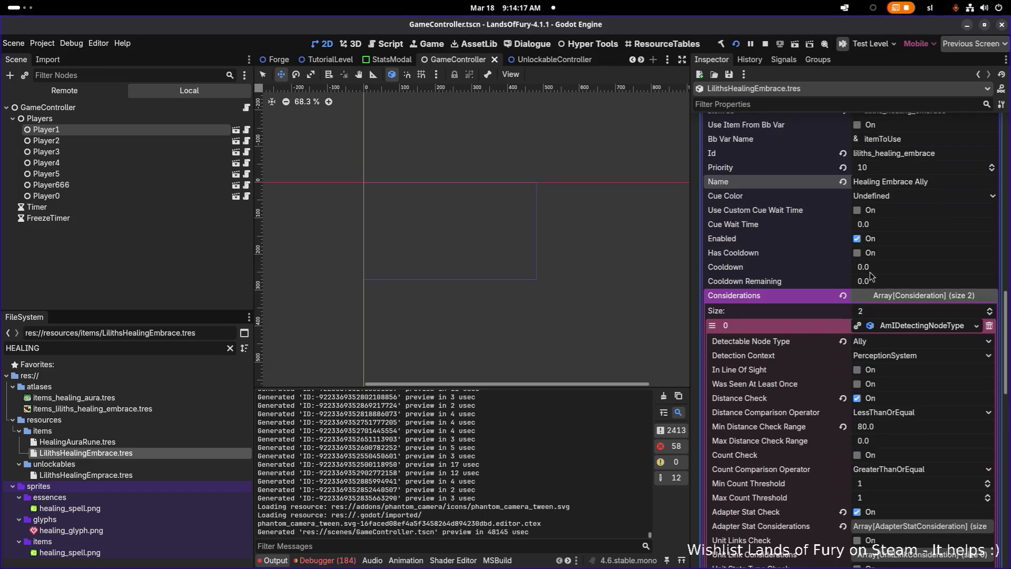
pyautogui.click(738, 46)
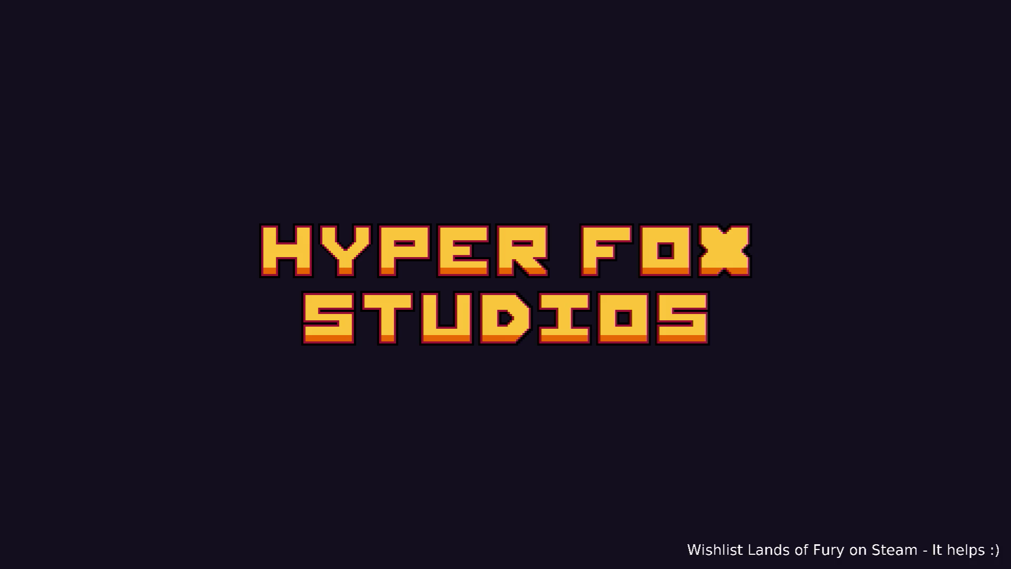
# Step: Skip the splash, load the first profile, and enter The Glade's purple portal
pyautogui.press('Return')
pyautogui.press('Return')
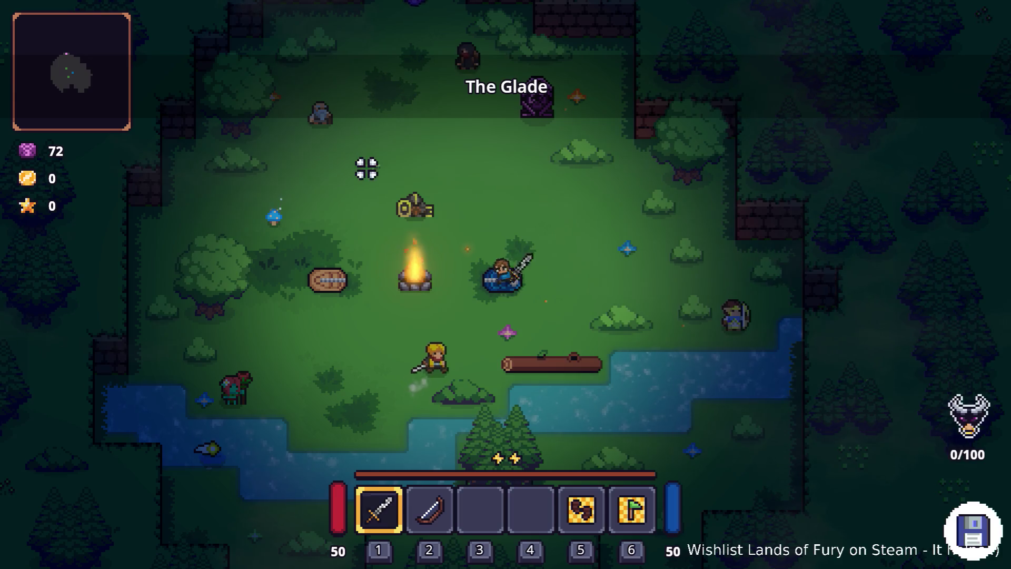
pyautogui.hotkey('w', 'a')
pyautogui.hotkey('w', 'd')
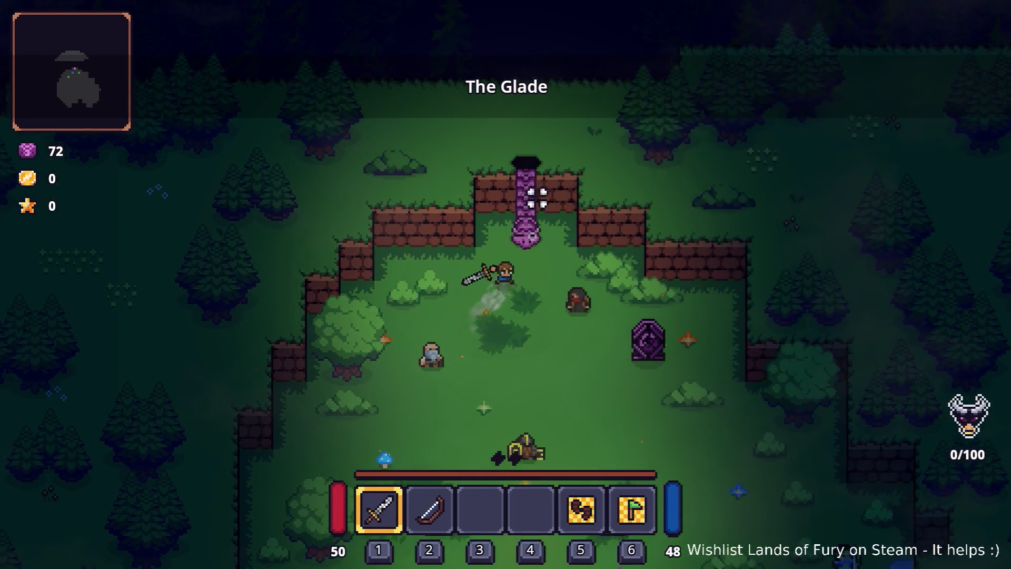
pyautogui.press('e')
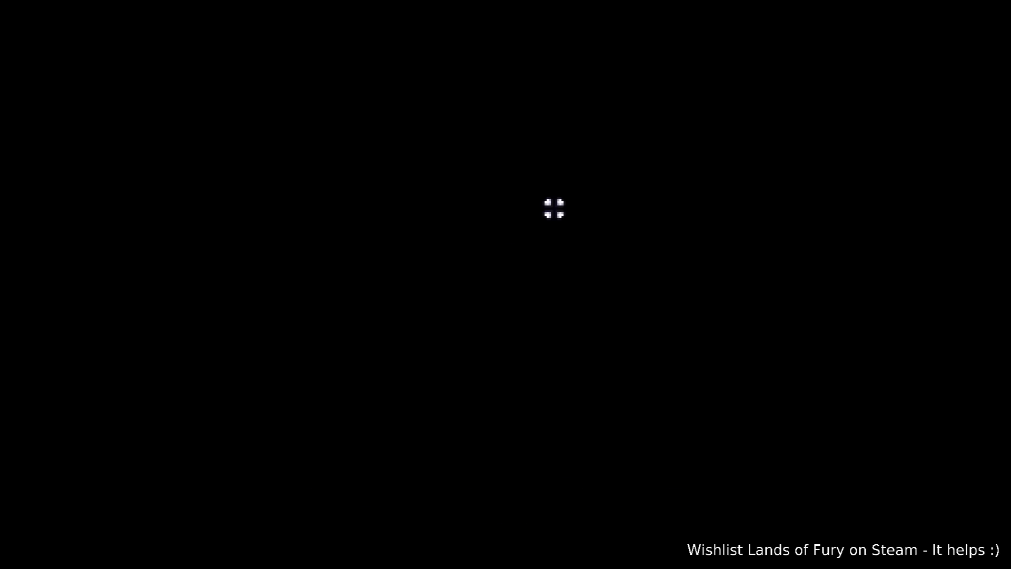
# Step: Raise Lilith six levels using the companion level-up console command
pyautogui.press('`')
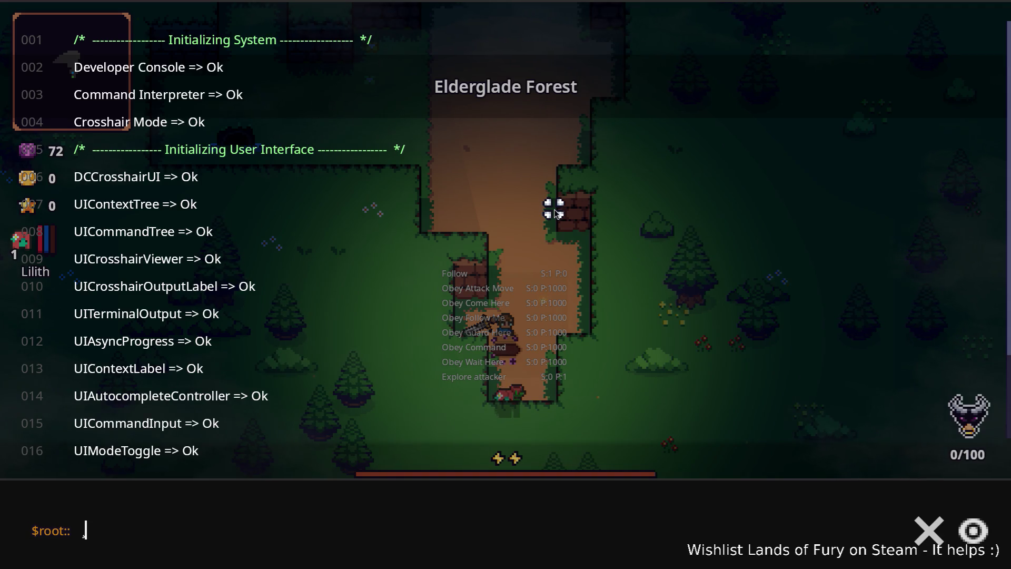
pyautogui.write('Comp')
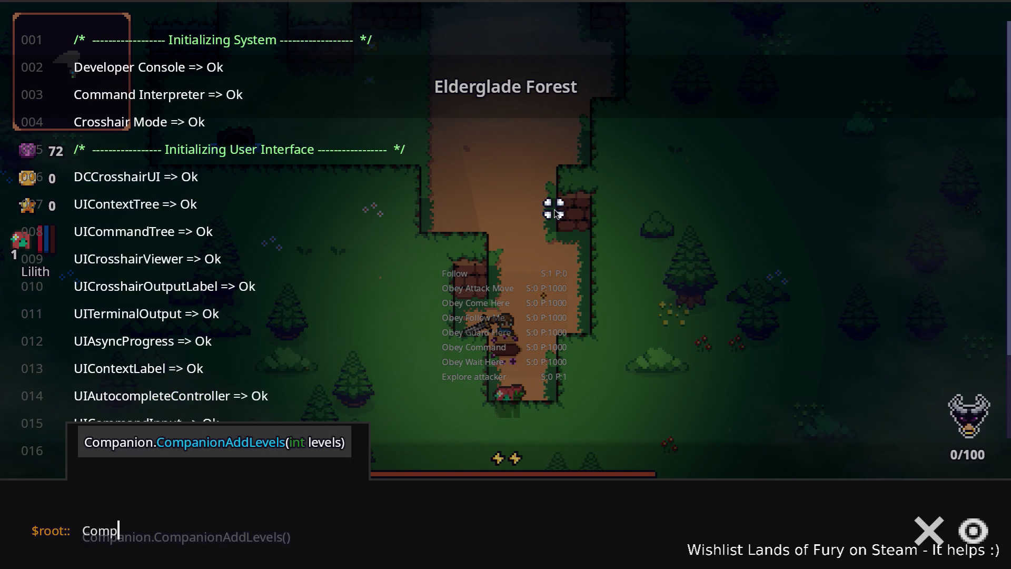
pyautogui.press('Tab')
pyautogui.write('6')
pyautogui.press('Return')
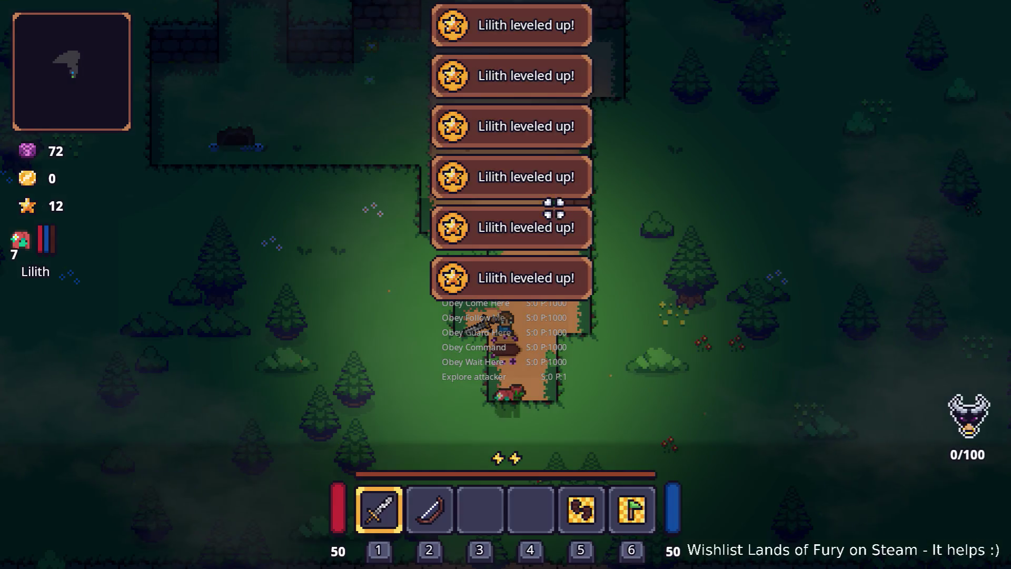
# Step: Walk up the path and put one skill point into Lilith's Healing Embrace
pyautogui.press('w')
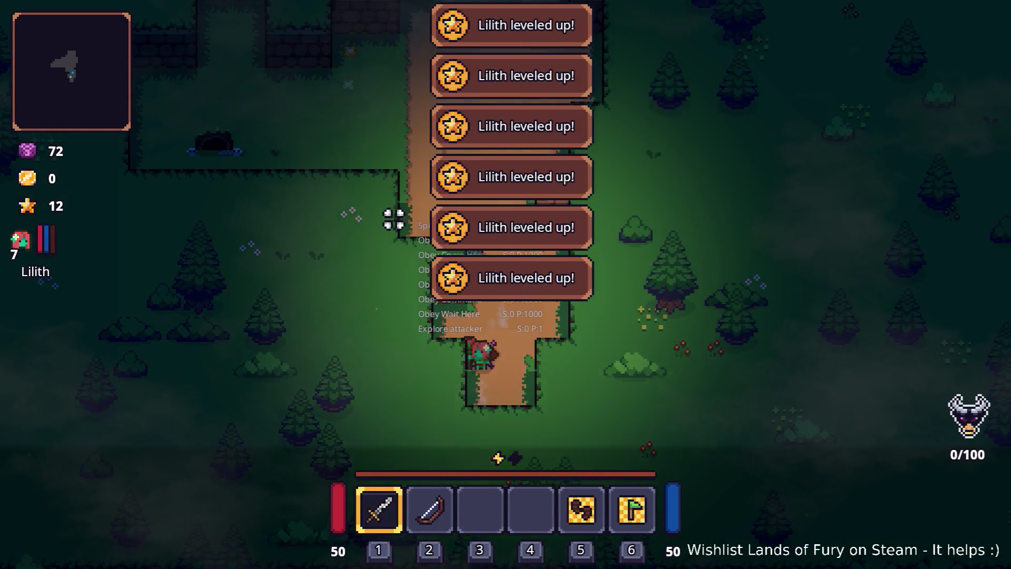
pyautogui.press('w')
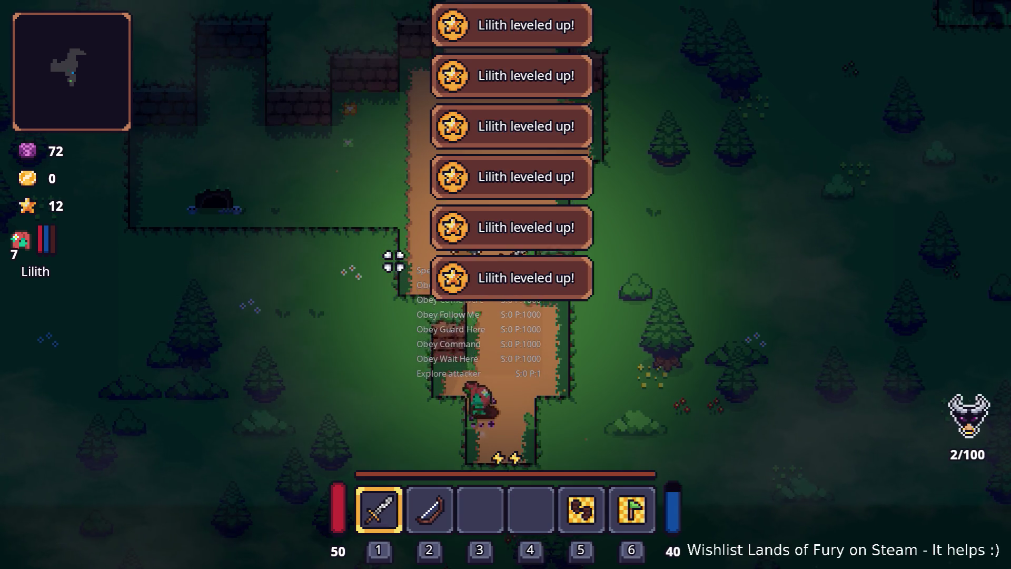
pyautogui.press('w')
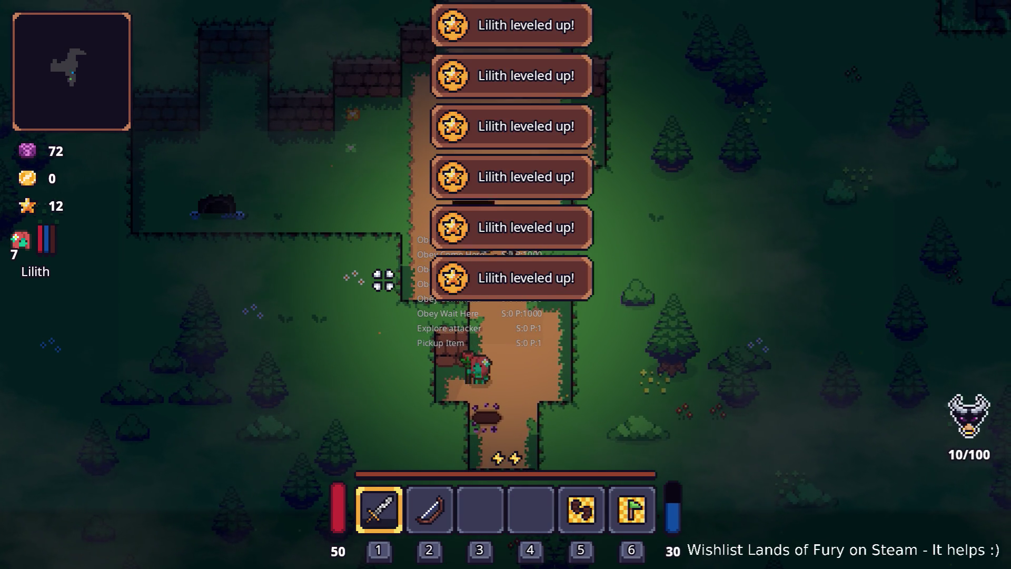
pyautogui.press('w')
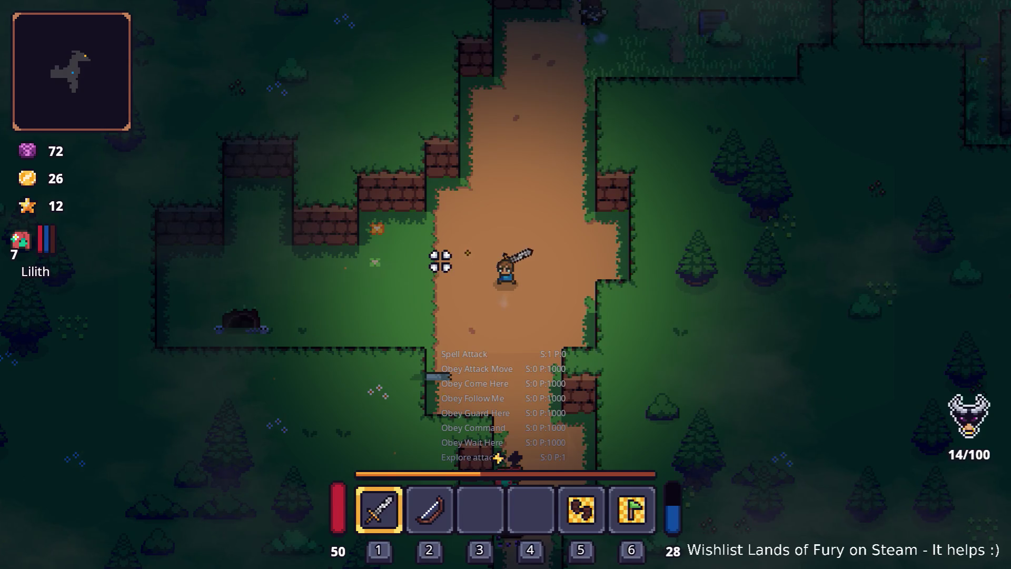
pyautogui.press('i')
pyautogui.click(308, 405)
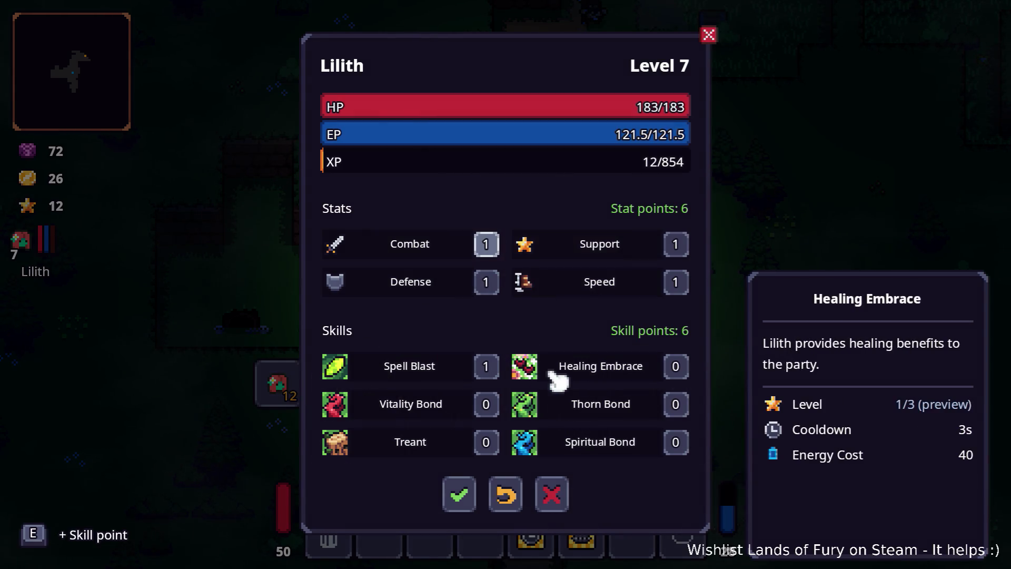
pyautogui.click(678, 371)
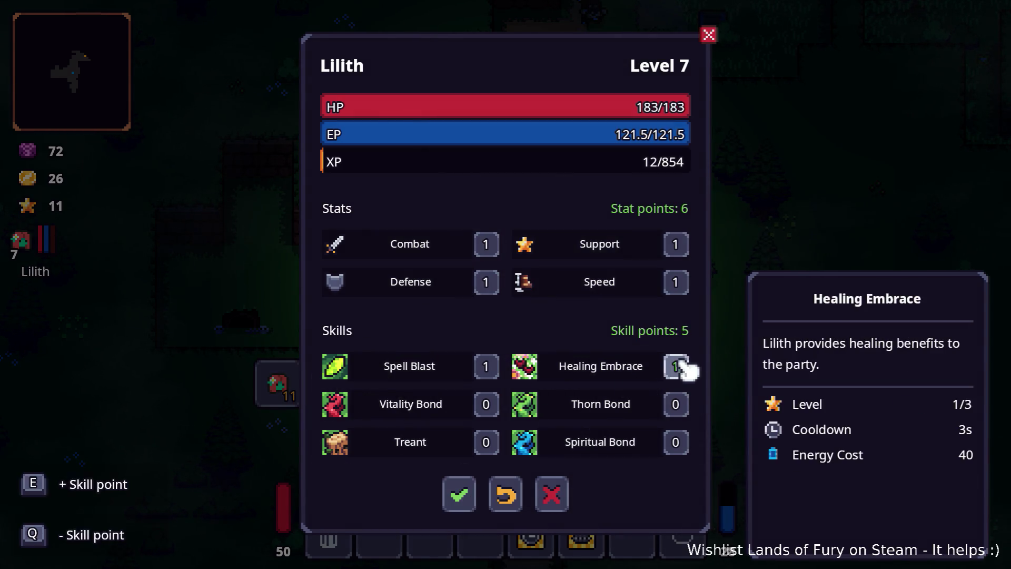
pyautogui.click(459, 495)
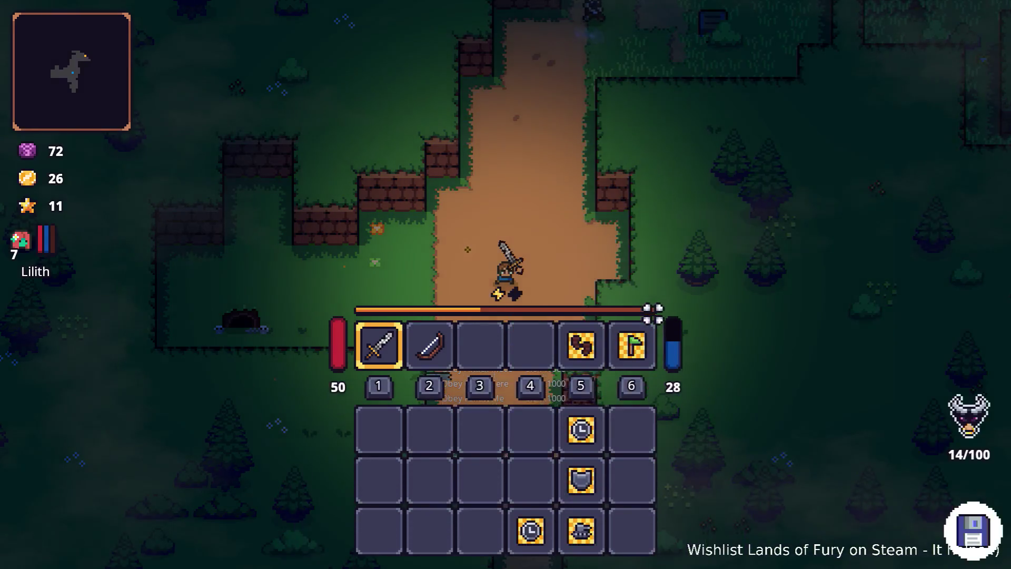
# Step: Walk up the dirt path and fight the skeletons, dodging back and forth
pyautogui.press('i')
pyautogui.press('w')
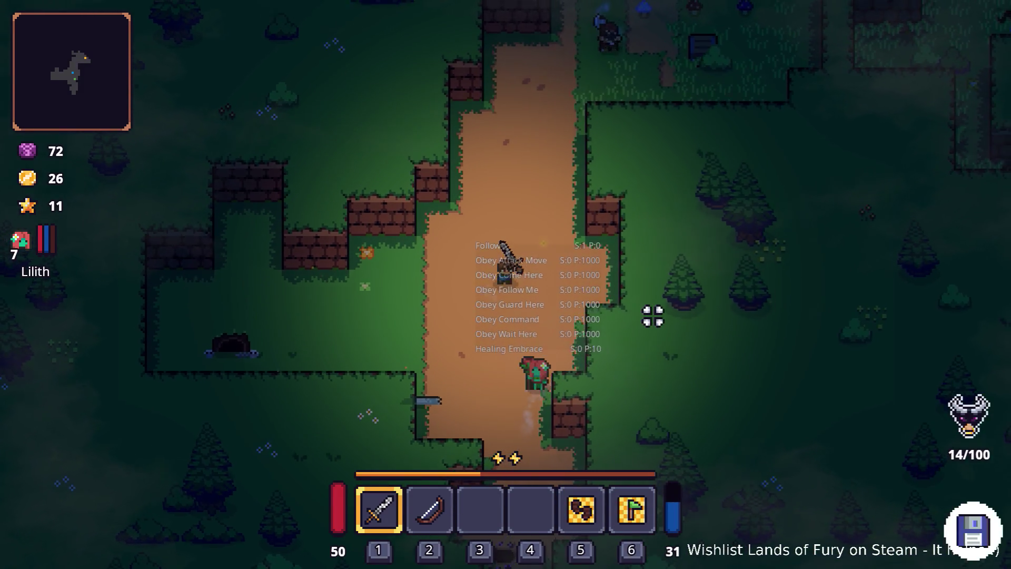
pyautogui.press('w')
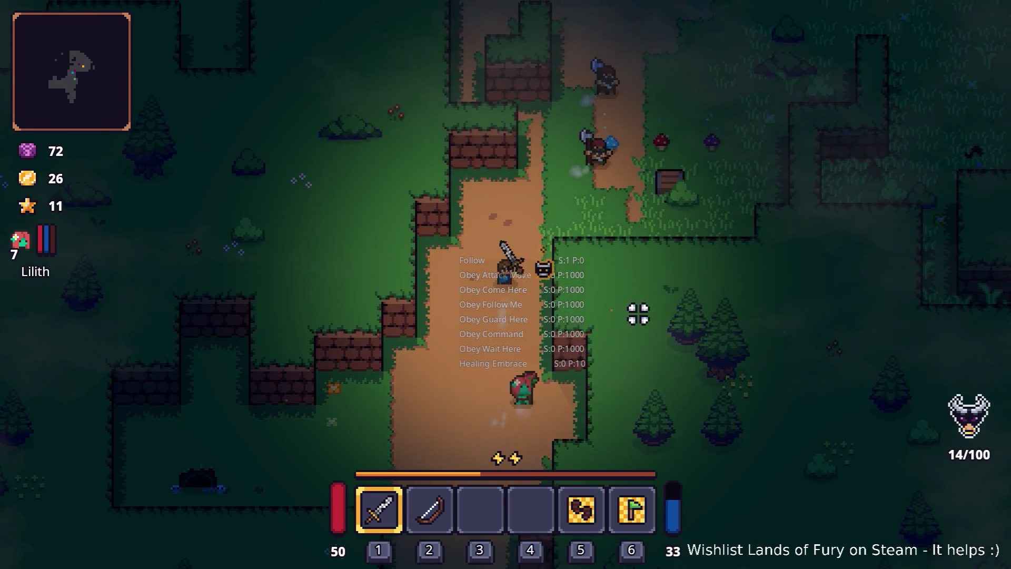
pyautogui.press('s')
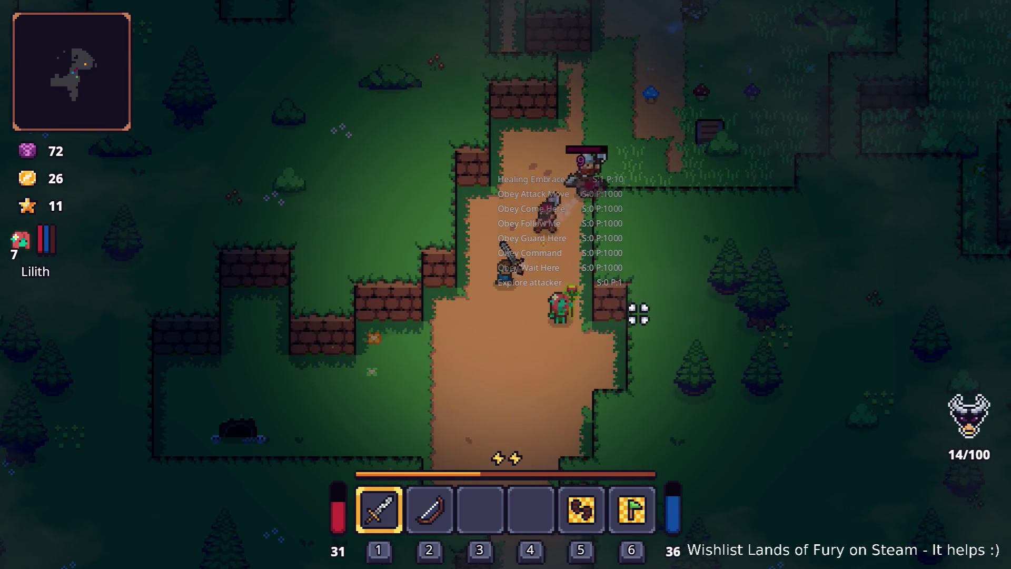
pyautogui.press('s')
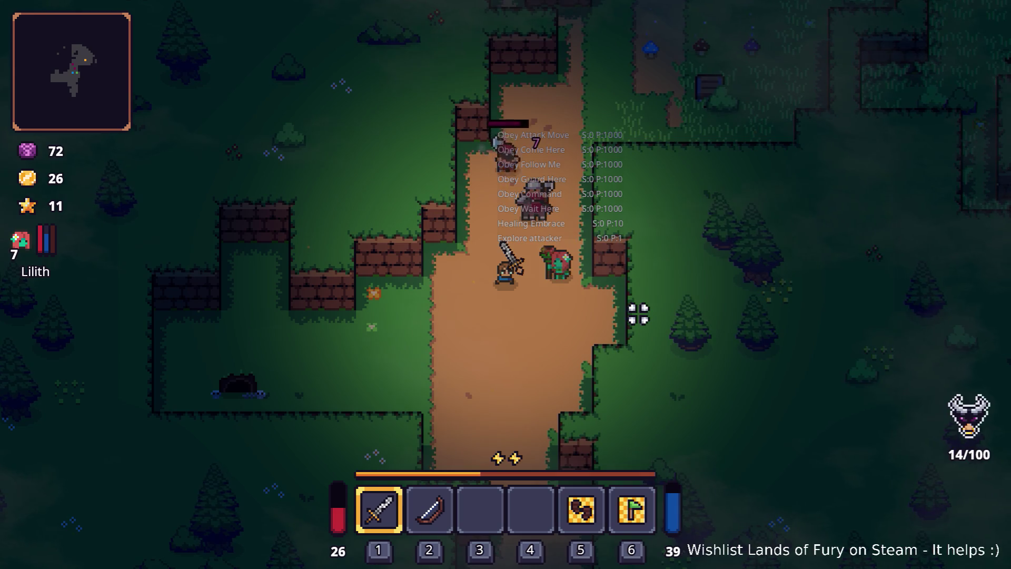
pyautogui.press('a')
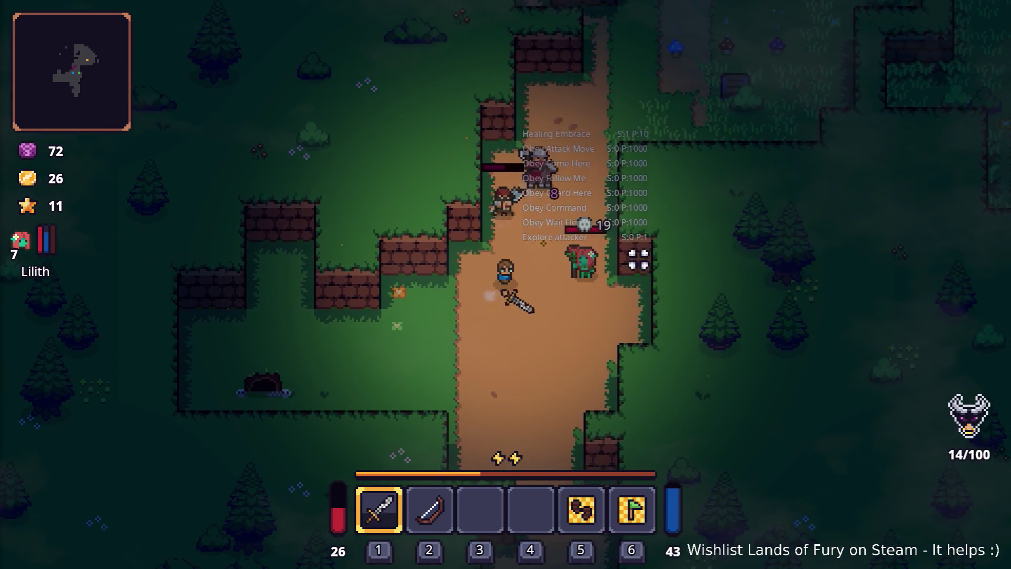
pyautogui.press('s')
pyautogui.press('a')
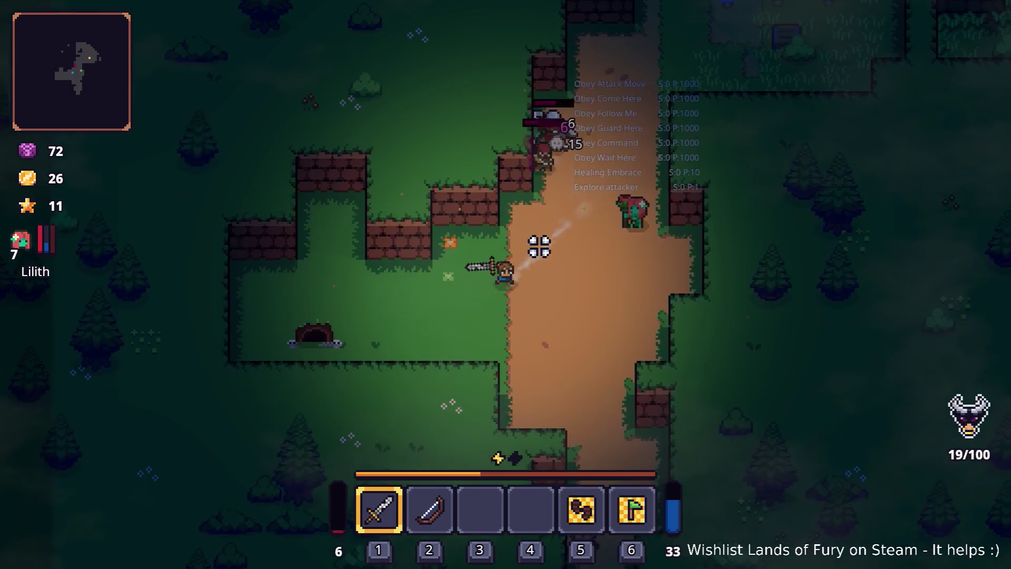
pyautogui.press('d')
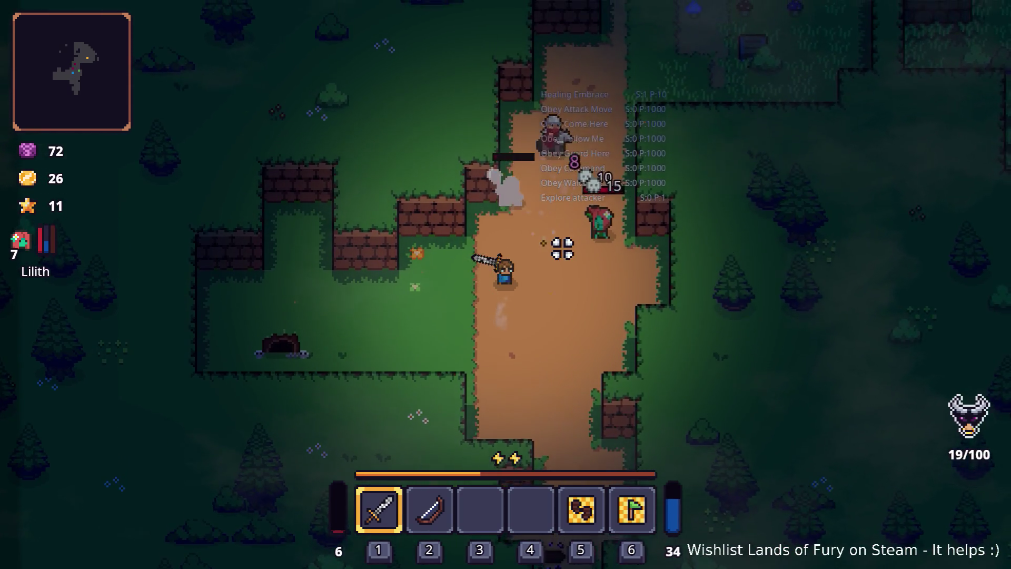
pyautogui.press('w')
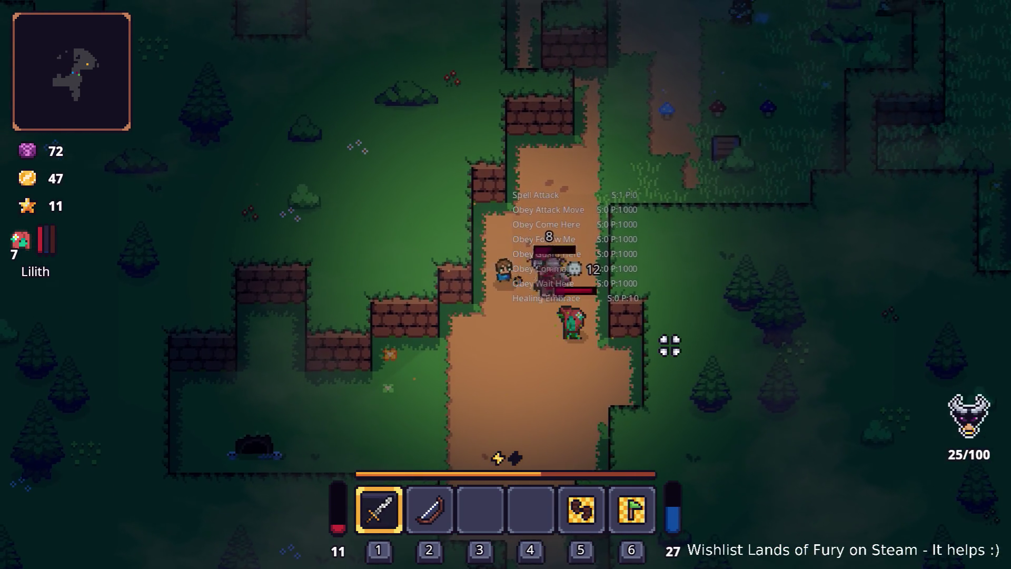
pyautogui.press('s')
pyautogui.press('a')
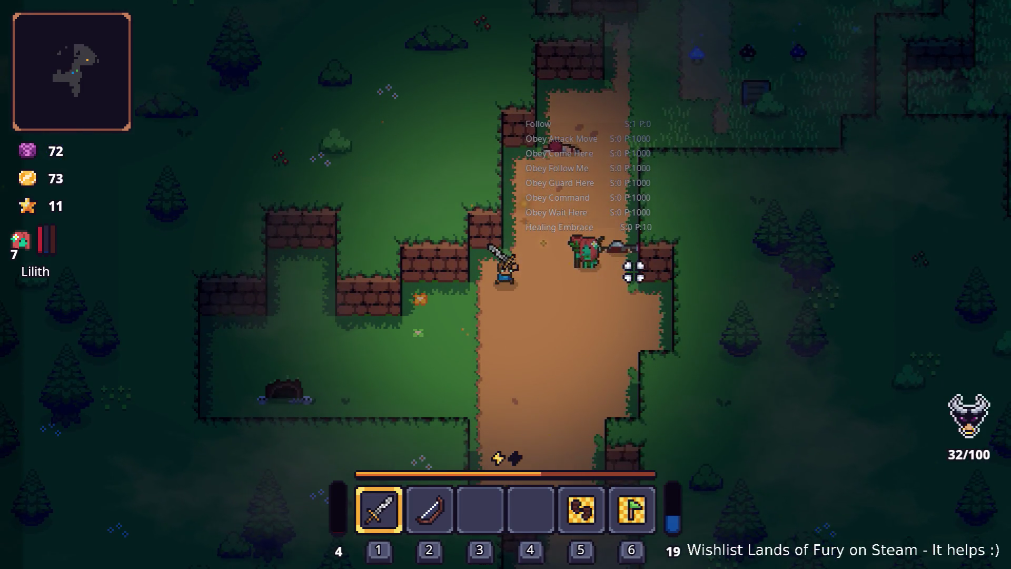
pyautogui.press('d')
pyautogui.press('w')
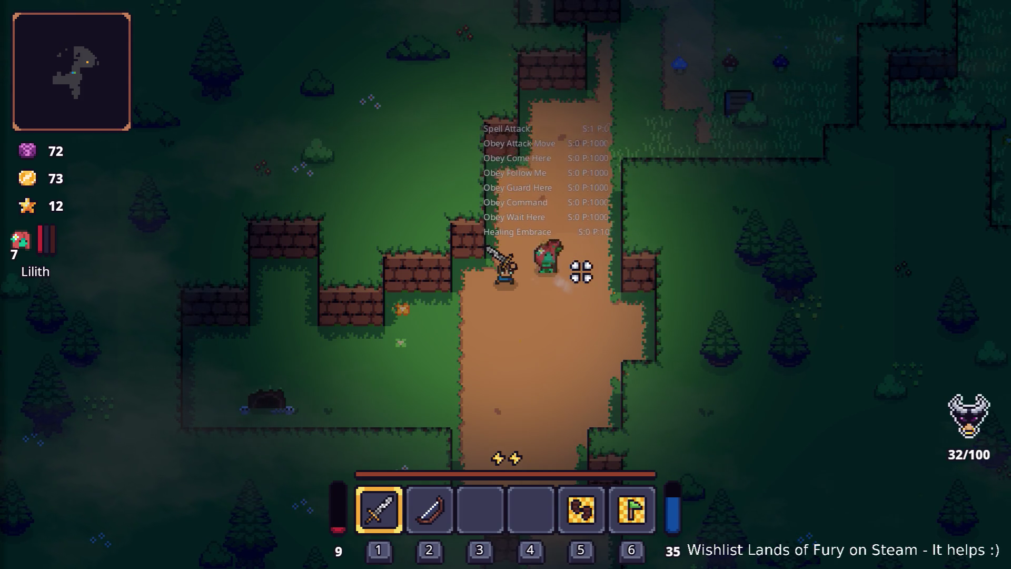
# Step: Follow Lilith into the grassy clearing, then open the sword's rune settings in the inventory
pyautogui.press('w')
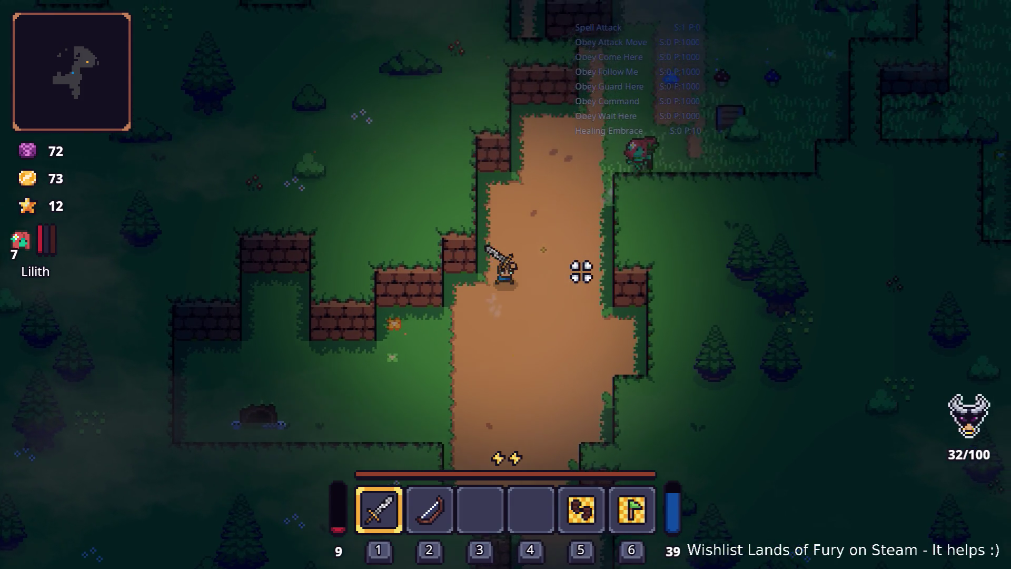
pyautogui.hotkey('w', 'd')
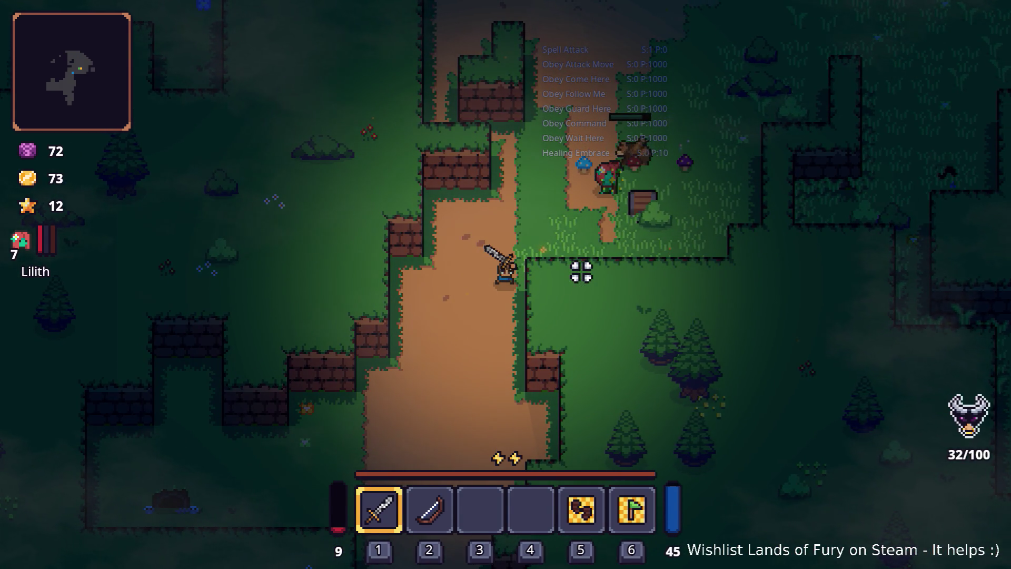
pyautogui.hotkey('w', 'd')
pyautogui.hotkey('w', 'd')
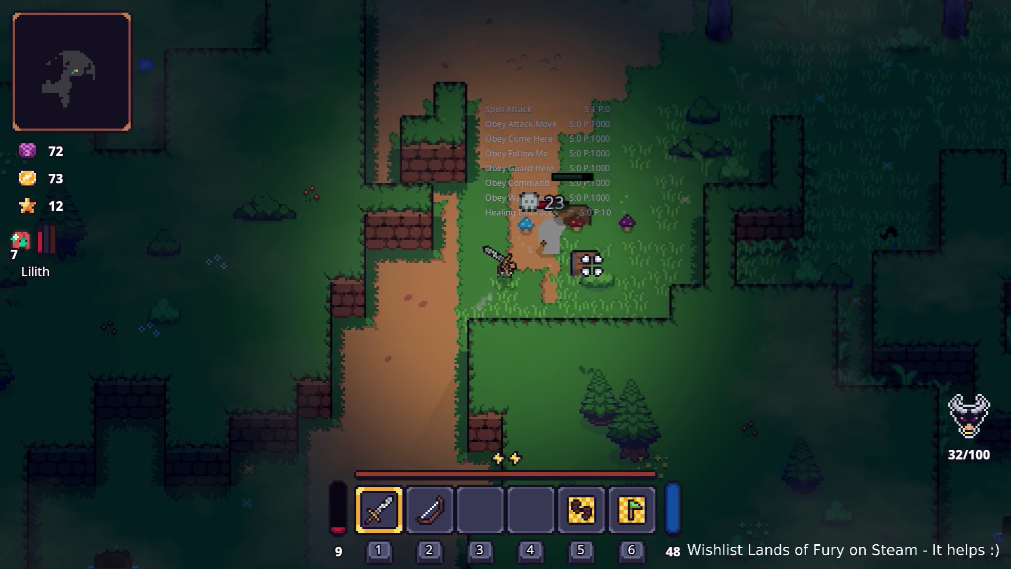
pyautogui.press('d')
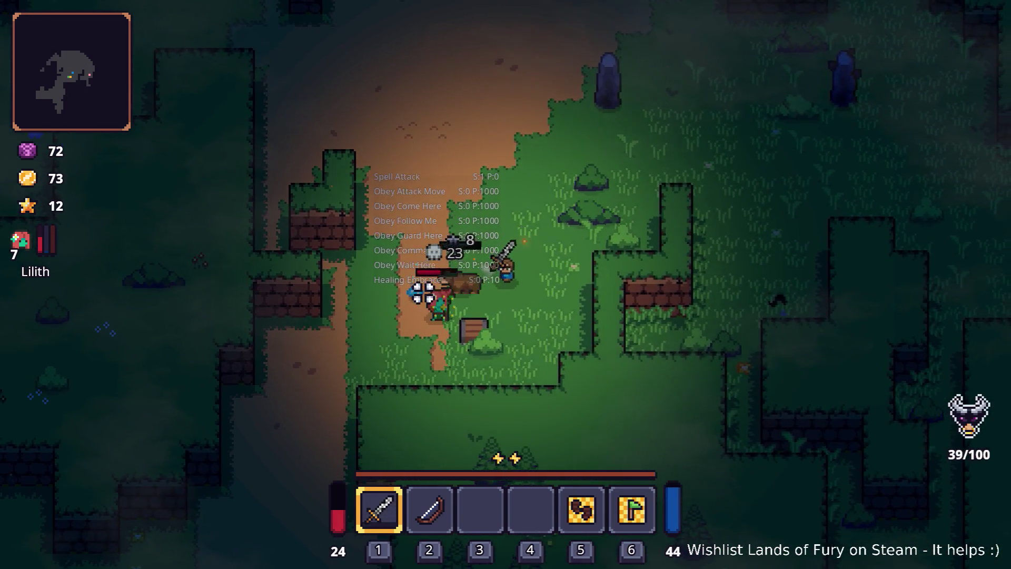
pyautogui.press('s')
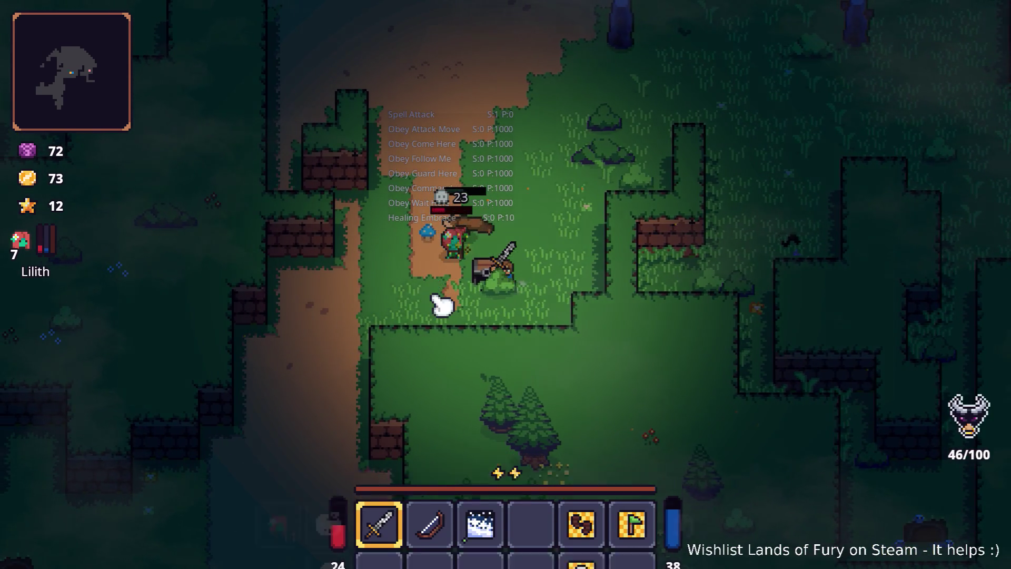
pyautogui.press('i')
pyautogui.rightClick(400, 364)
# Step: Equip a chosen rune on the Rusty Sword and return to play
pyautogui.click(437, 293)
pyautogui.click(431, 224)
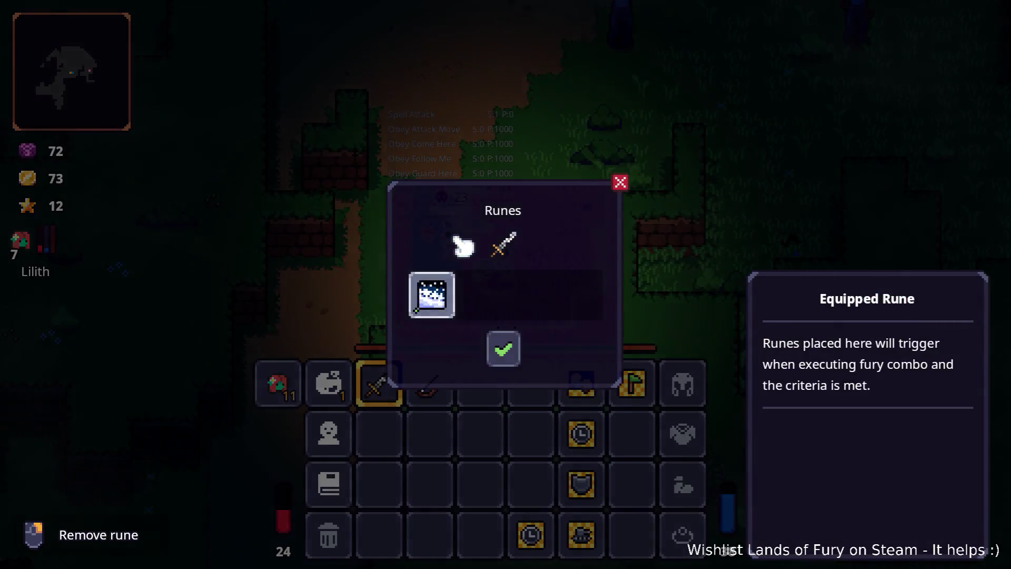
pyautogui.press('Escape')
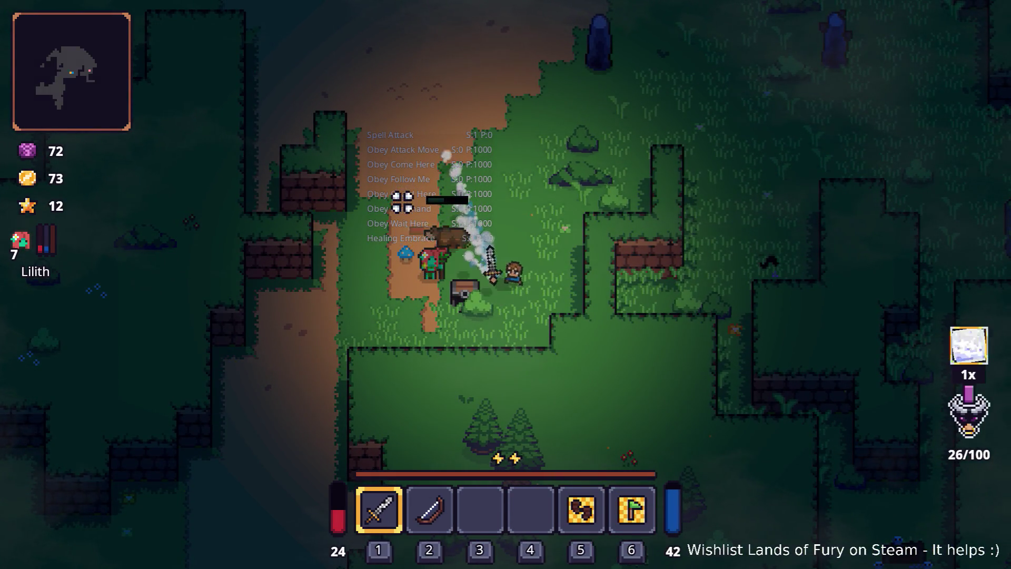
# Step: Walk left and down to rejoin Lilith in the fight
pyautogui.press('w')
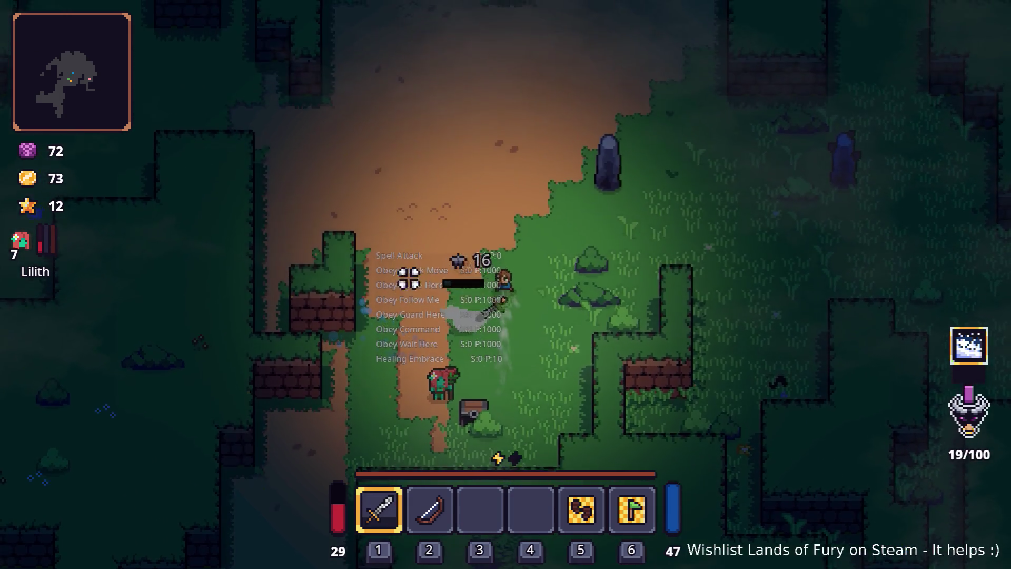
pyautogui.press('a')
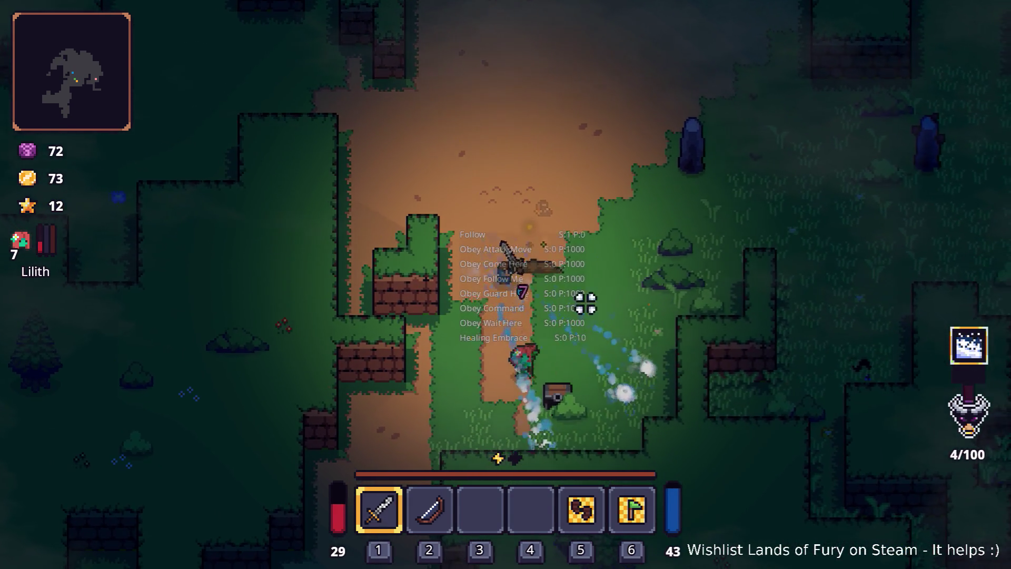
pyautogui.press('s')
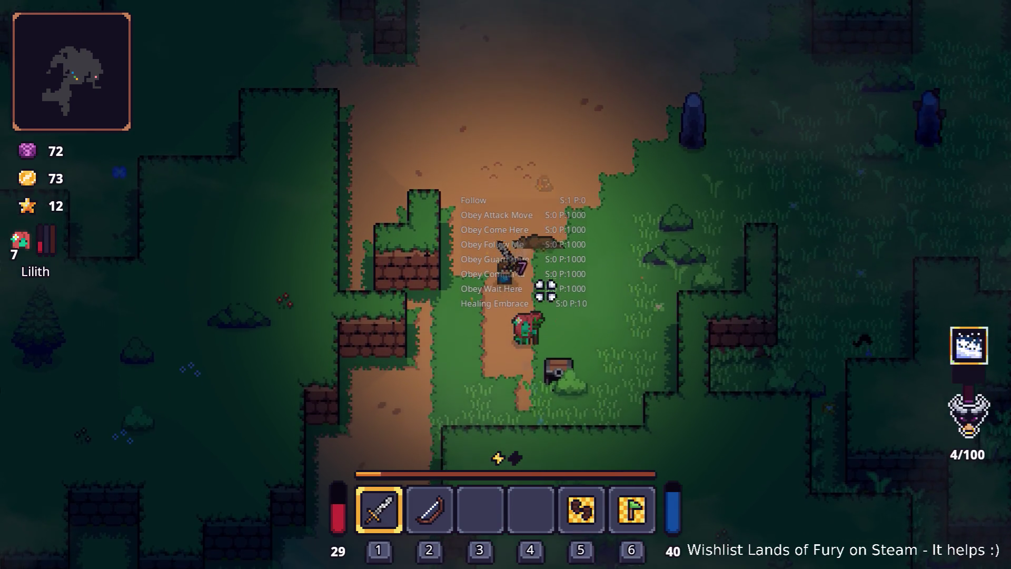
pyautogui.press('a')
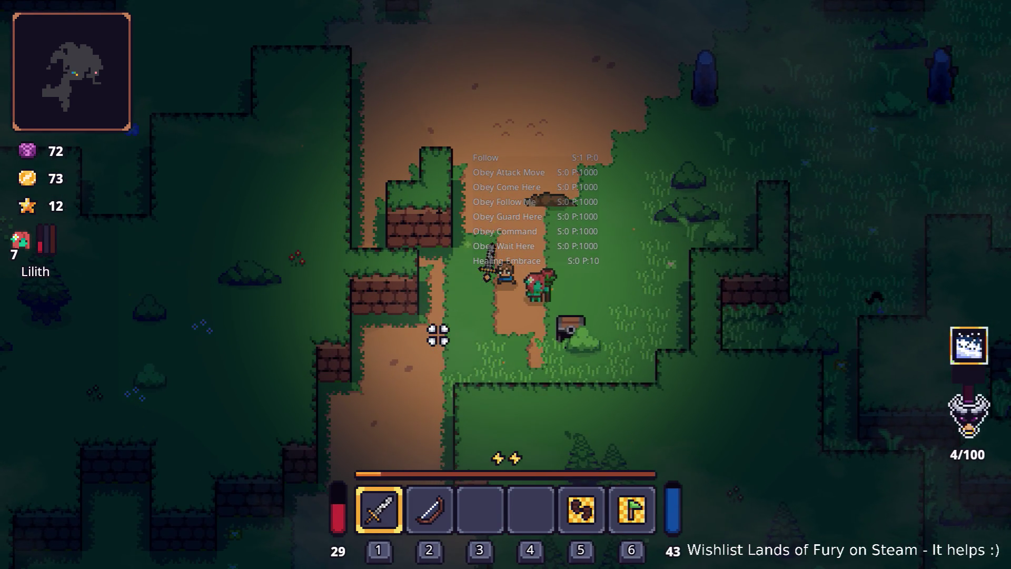
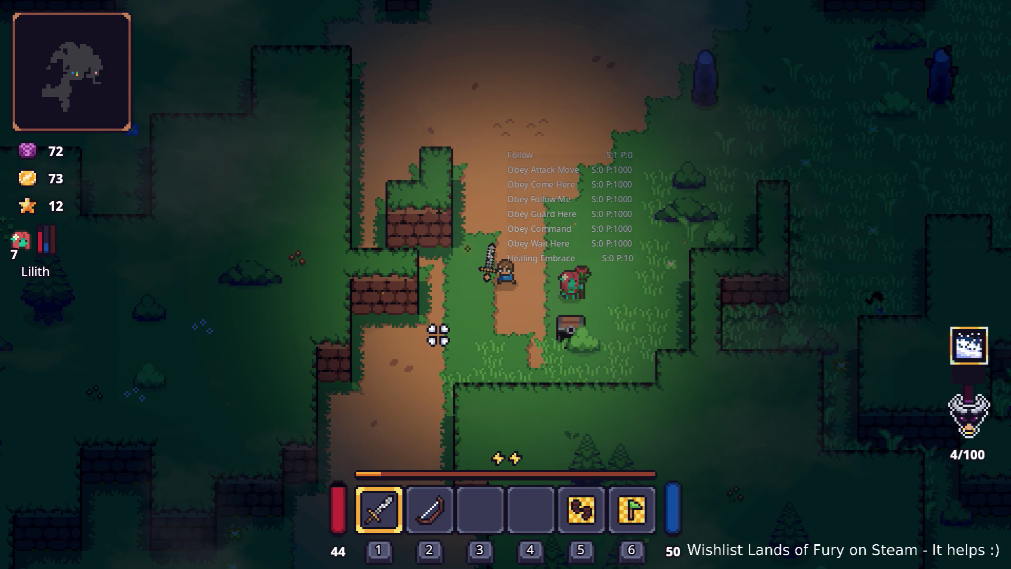
# Step: Walk the hero north-east across the map, then pause and quit to desktop
pyautogui.press('d')
pyautogui.press('d')
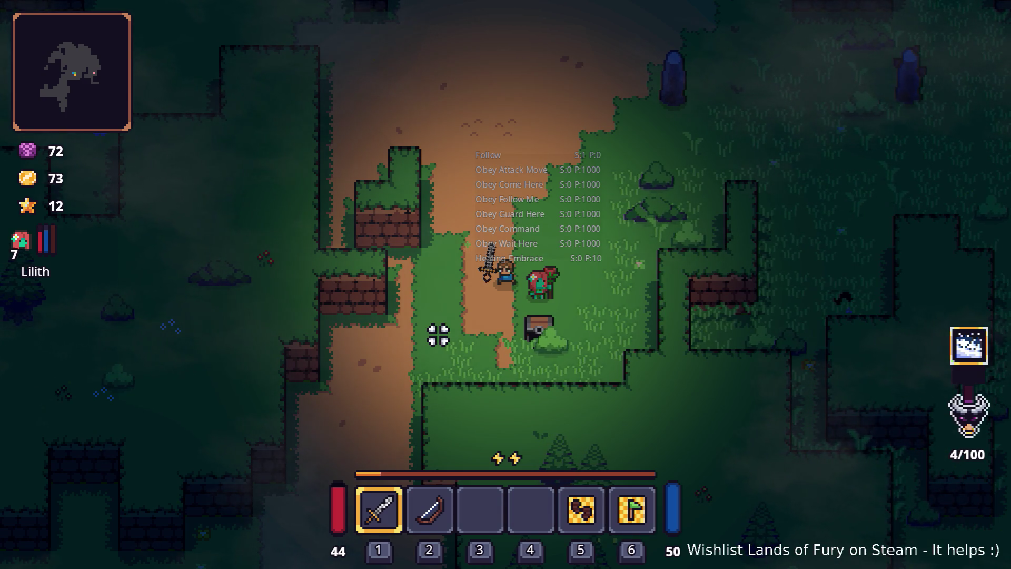
pyautogui.hotkey('w', 'd')
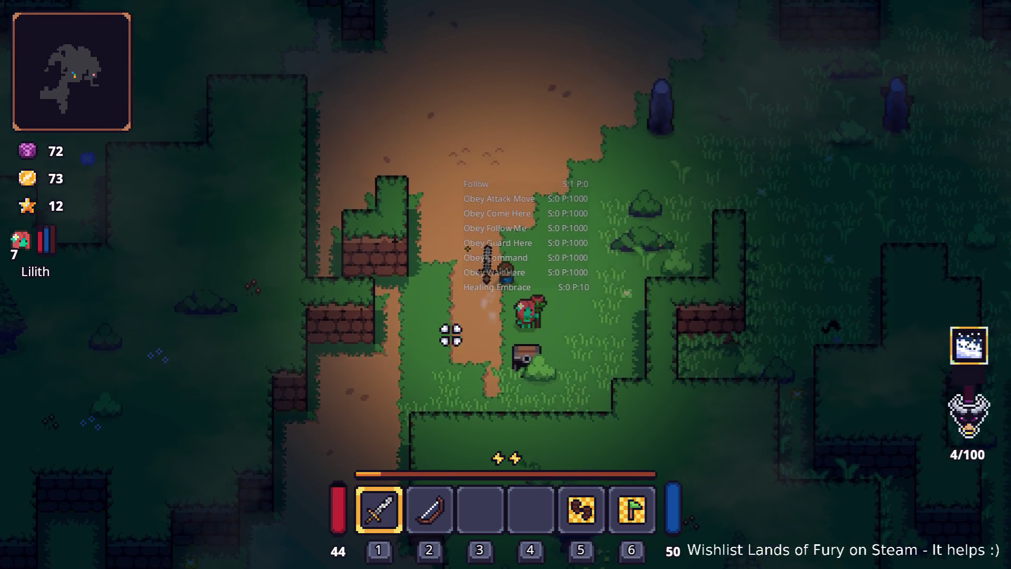
pyautogui.press('d')
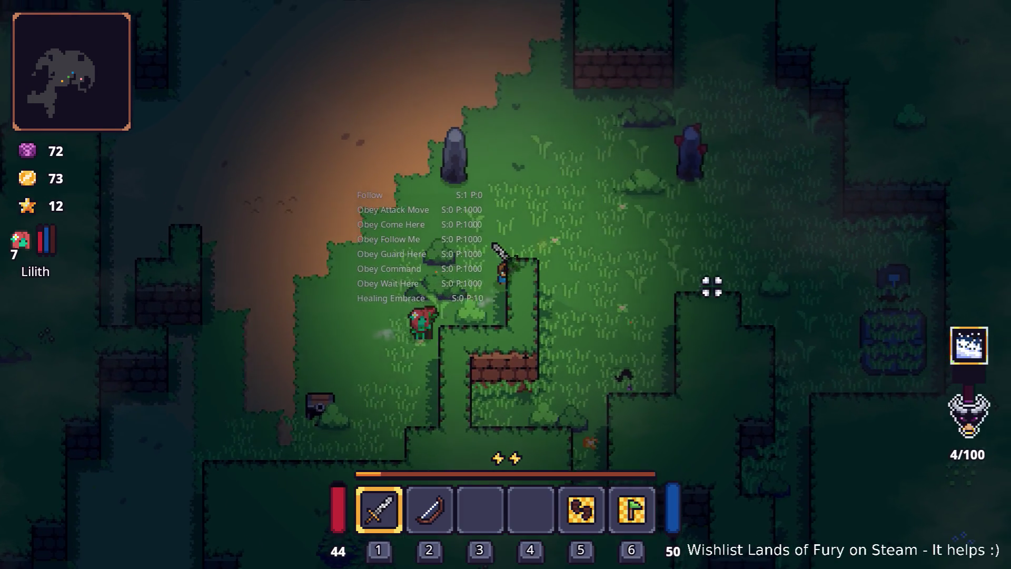
pyautogui.hotkey('w', 'd')
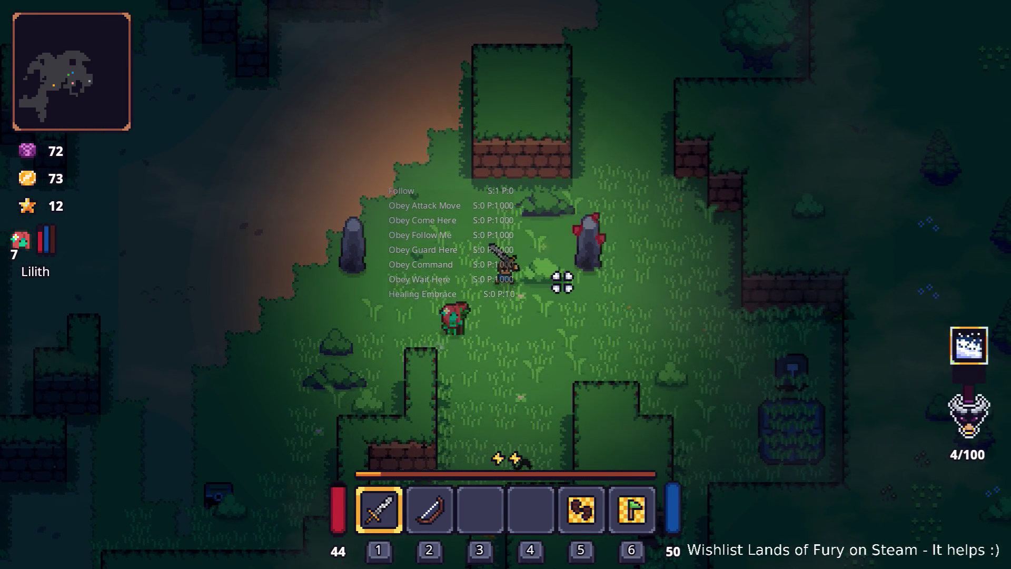
pyautogui.press('Escape')
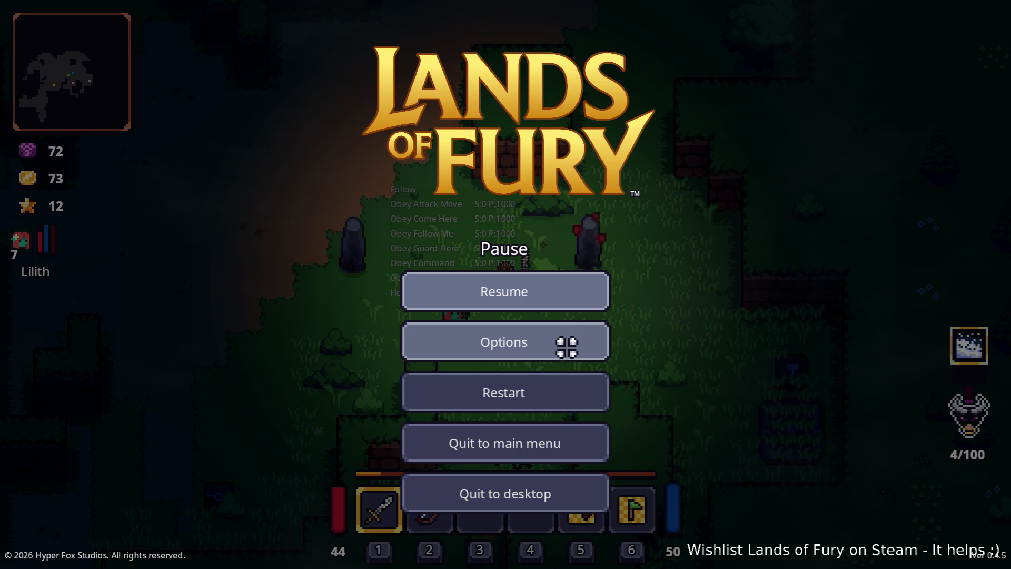
pyautogui.click(543, 498)
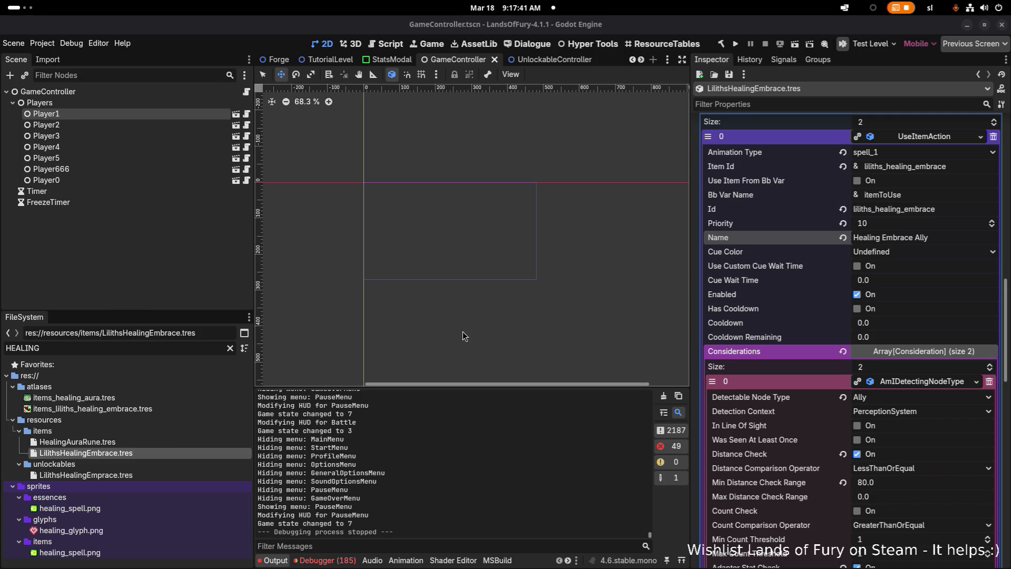
# Step: Expand the first adapter stat consideration, set its Comparison Operator to LessThan, and save
pyautogui.scroll(-5, 874, 395)
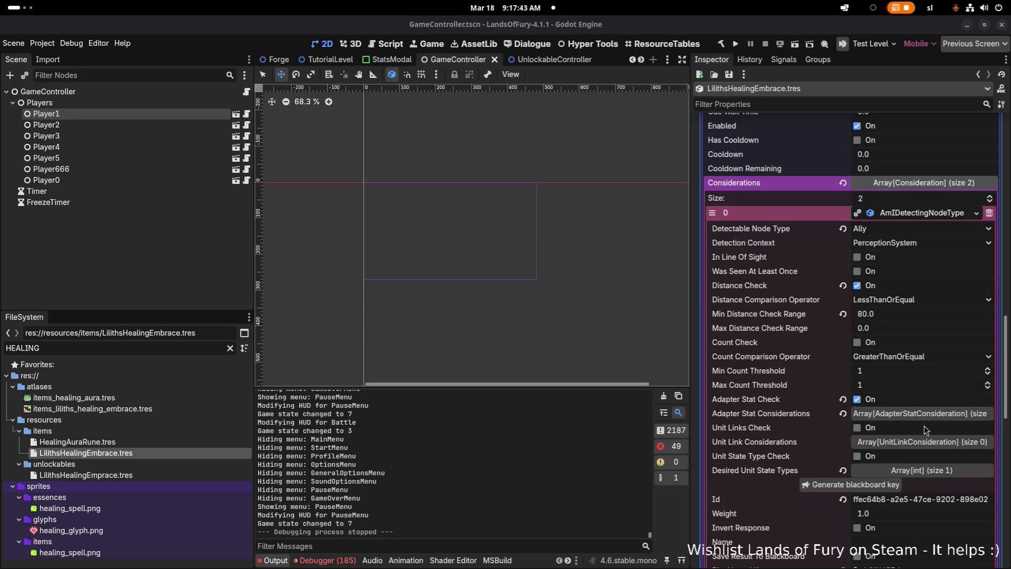
pyautogui.click(899, 415)
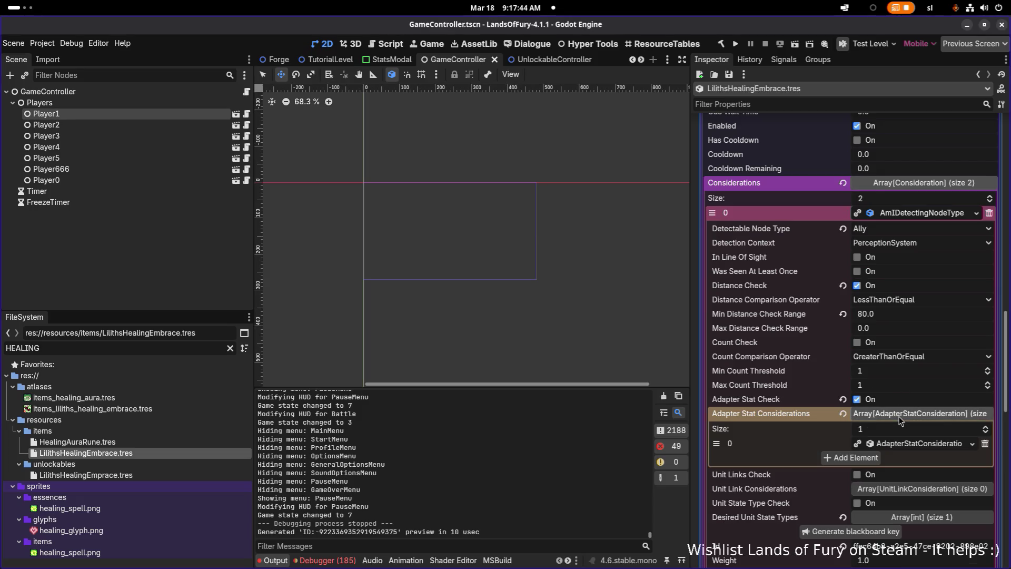
pyautogui.click(910, 445)
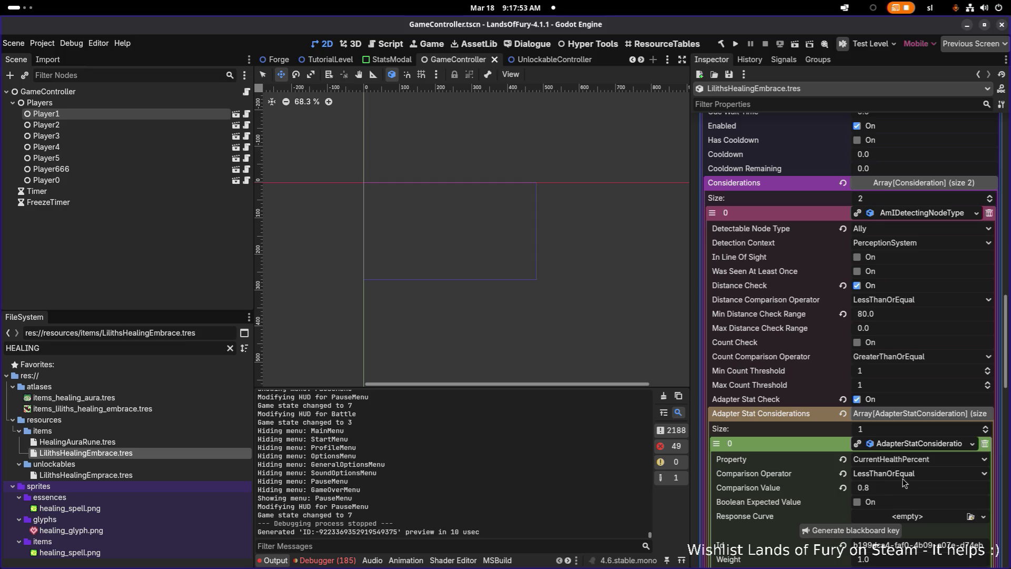
pyautogui.click(903, 487)
pyautogui.click(902, 478)
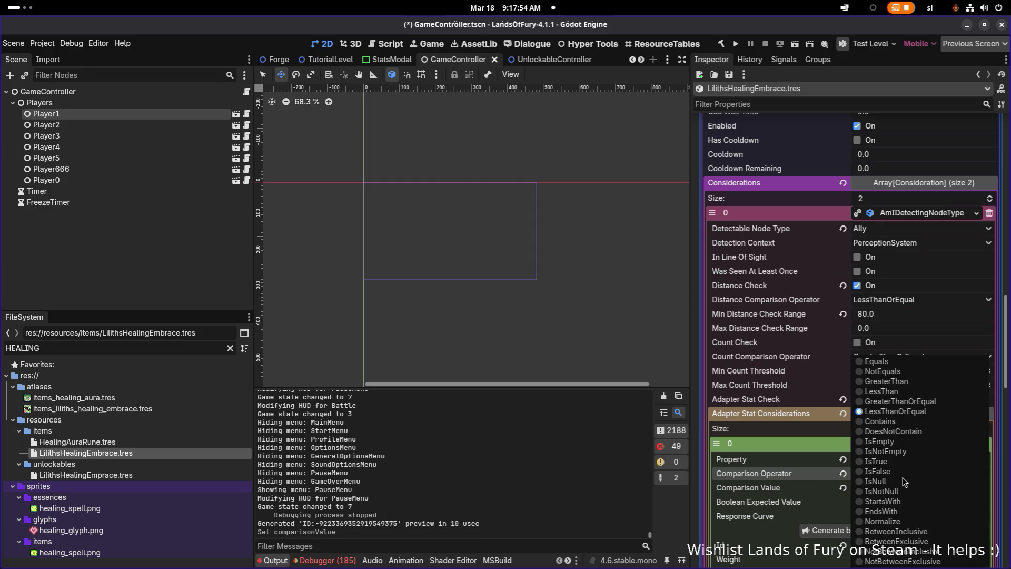
pyautogui.click(907, 391)
pyautogui.hotkey('ctrl', 's')
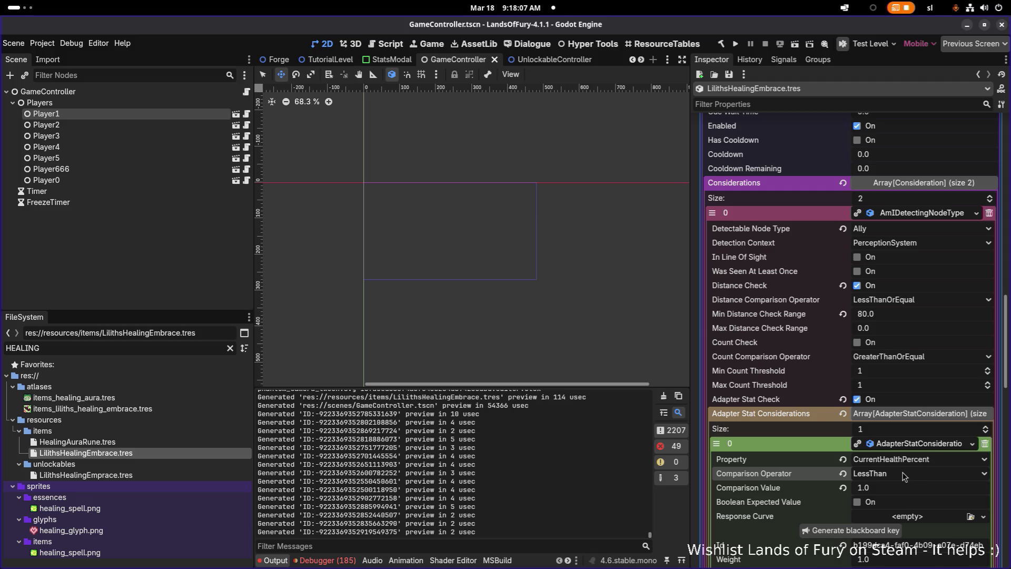
# Step: Switch the operator back to LessThanOrEqual, set Comparison Value to 0.95, and save
pyautogui.click(904, 476)
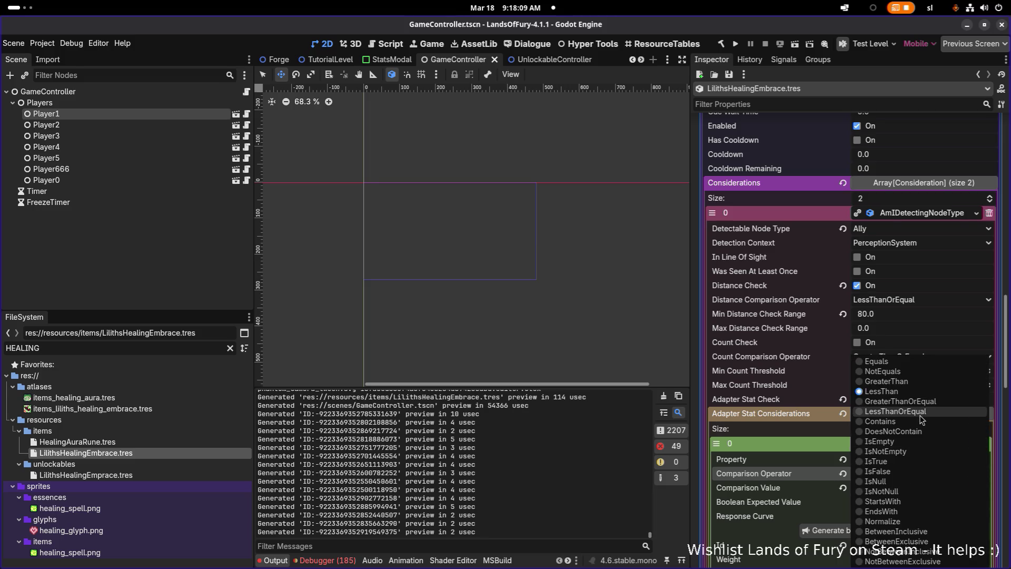
pyautogui.click(922, 420)
pyautogui.click(898, 490)
pyautogui.write('0.95')
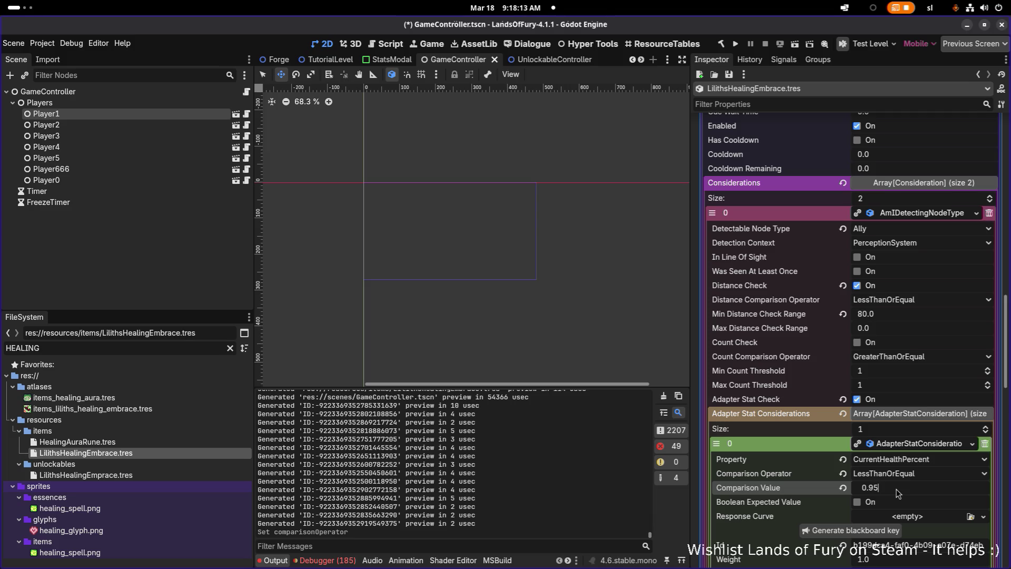
pyautogui.press('Return')
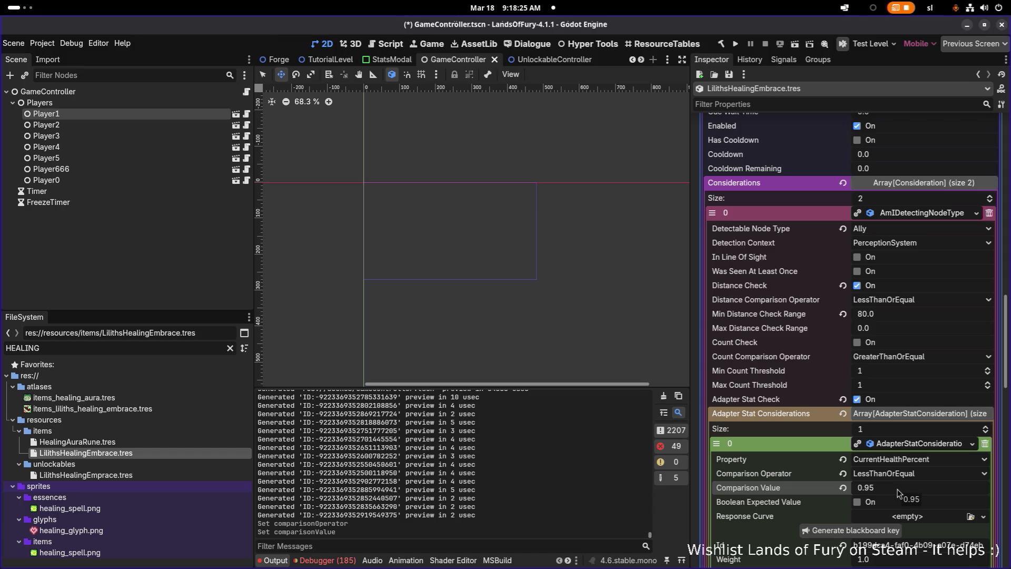
pyautogui.hotkey('ctrl', 's')
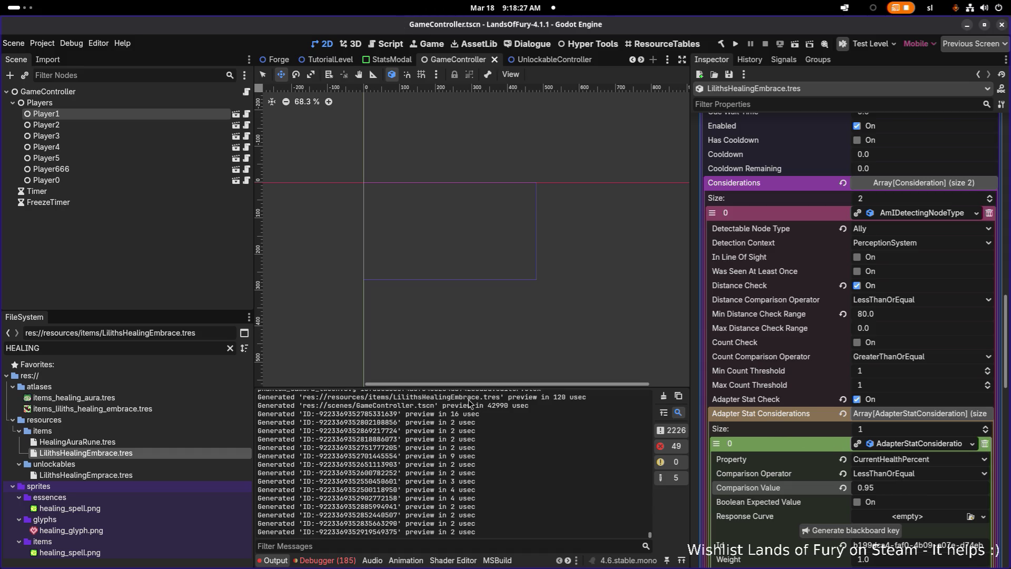
pyautogui.click(122, 442)
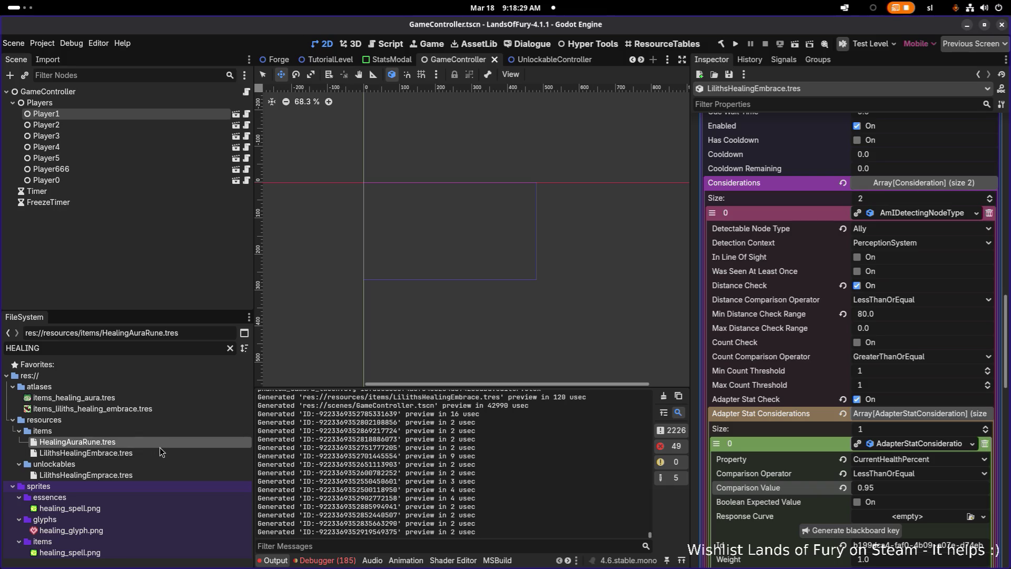
# Step: Stay in Godot, build and run the project, and continue past the Hyper Fox Studios splash
pyautogui.hotkey('alt', 'Tab')
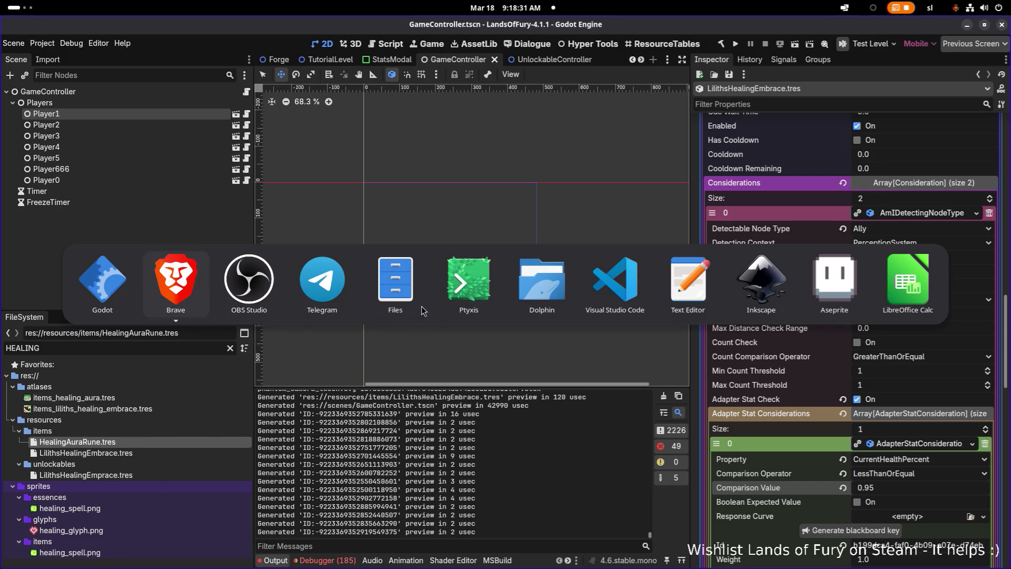
pyautogui.press('Escape')
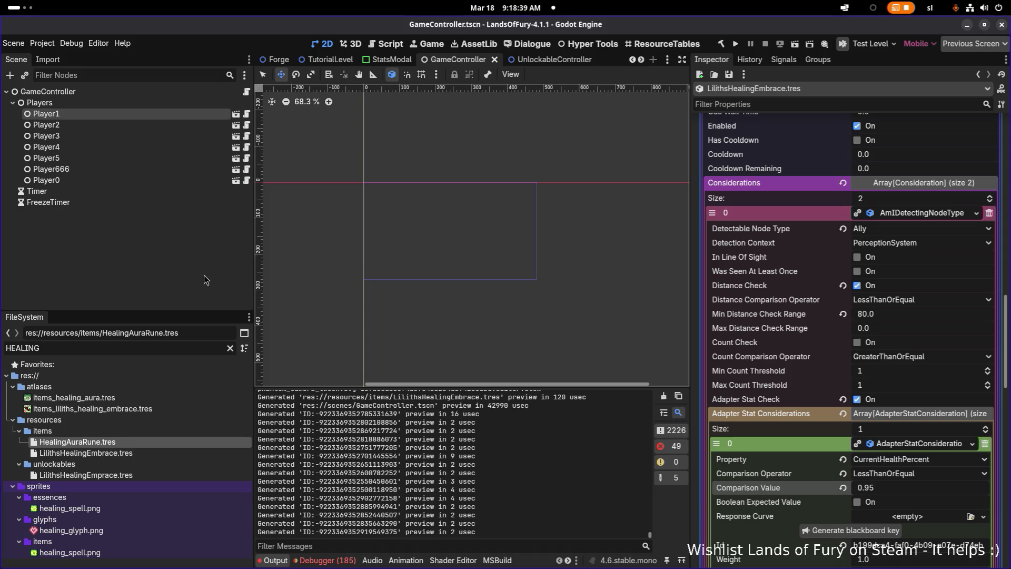
pyautogui.click(735, 43)
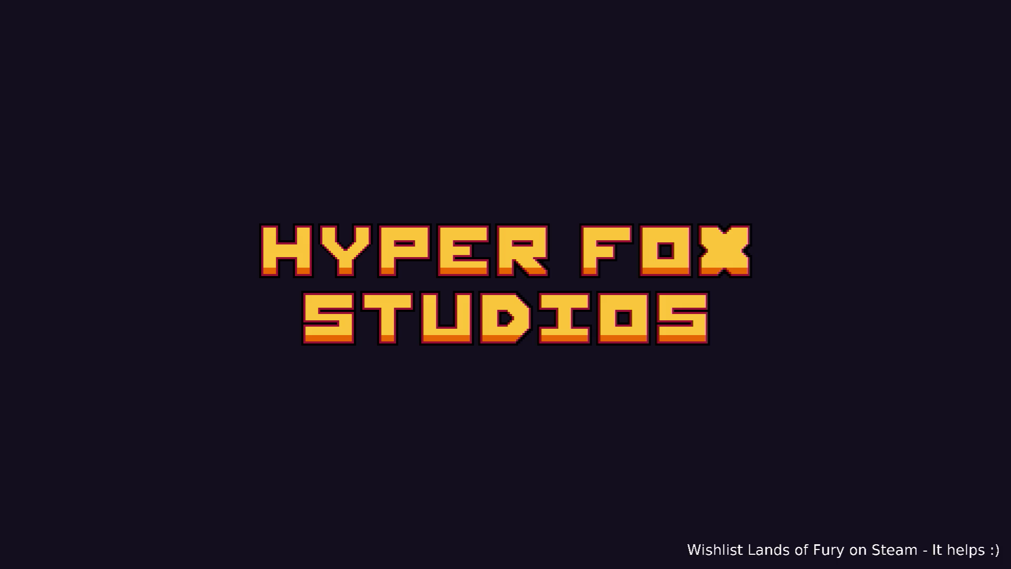
pyautogui.press('Return')
pyautogui.press('Return')
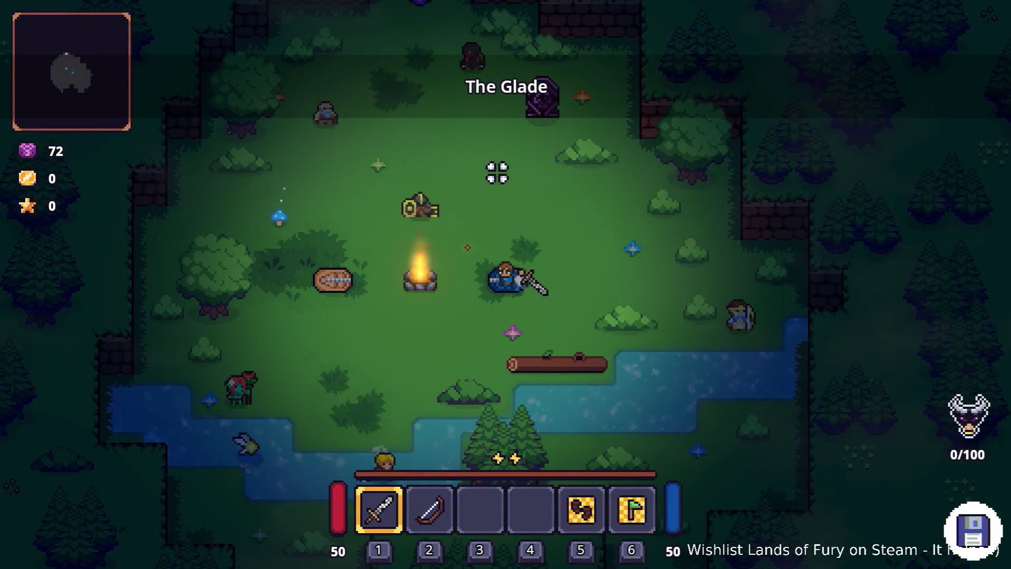
# Step: Talk to Ana, ask her to follow, and travel onward via the purple pillar
pyautogui.press('d')
pyautogui.press('e')
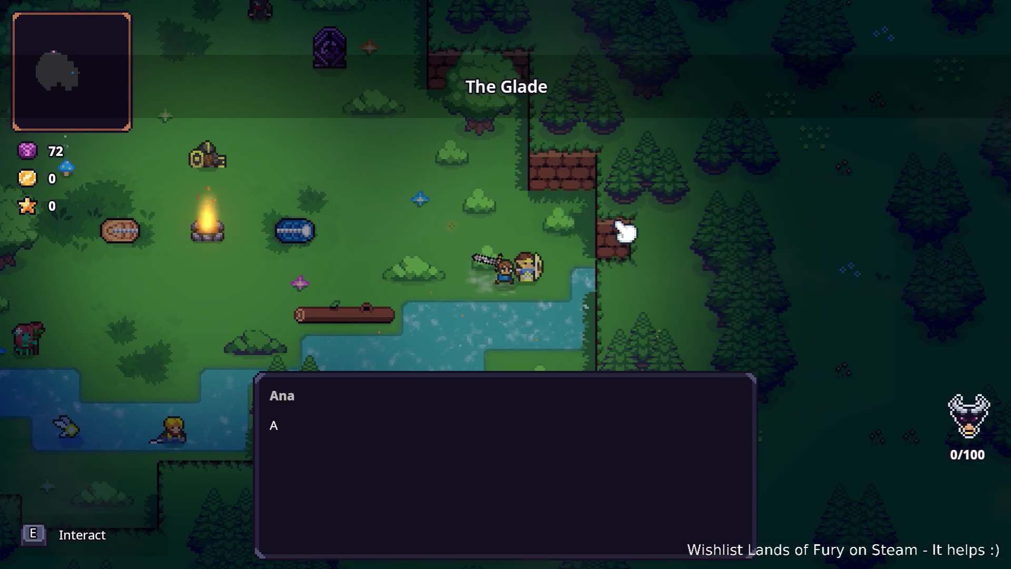
pyautogui.press('e')
pyautogui.press('e')
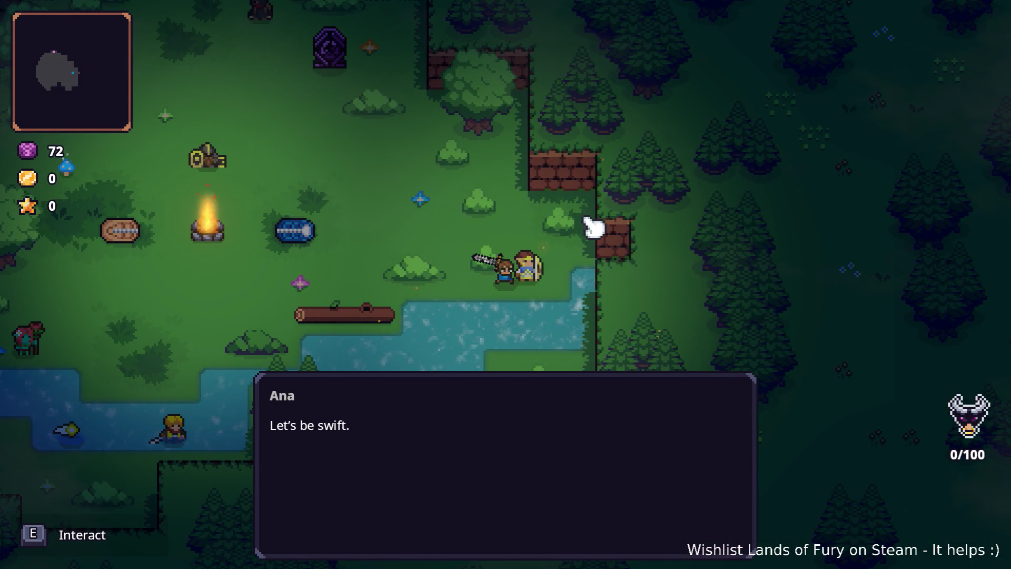
pyautogui.press('e')
pyautogui.hotkey('w', 'a')
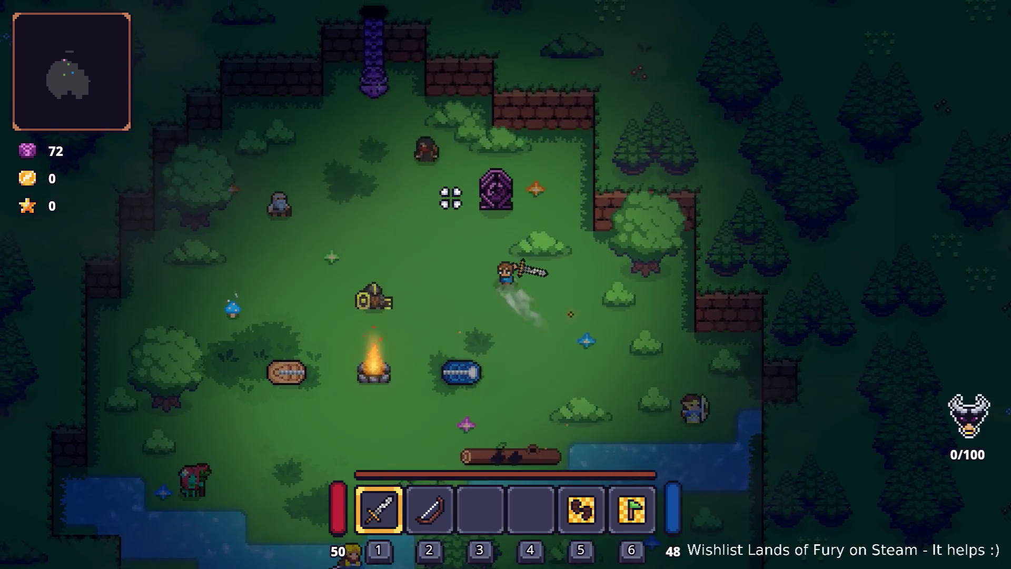
pyautogui.hotkey('w', 'a')
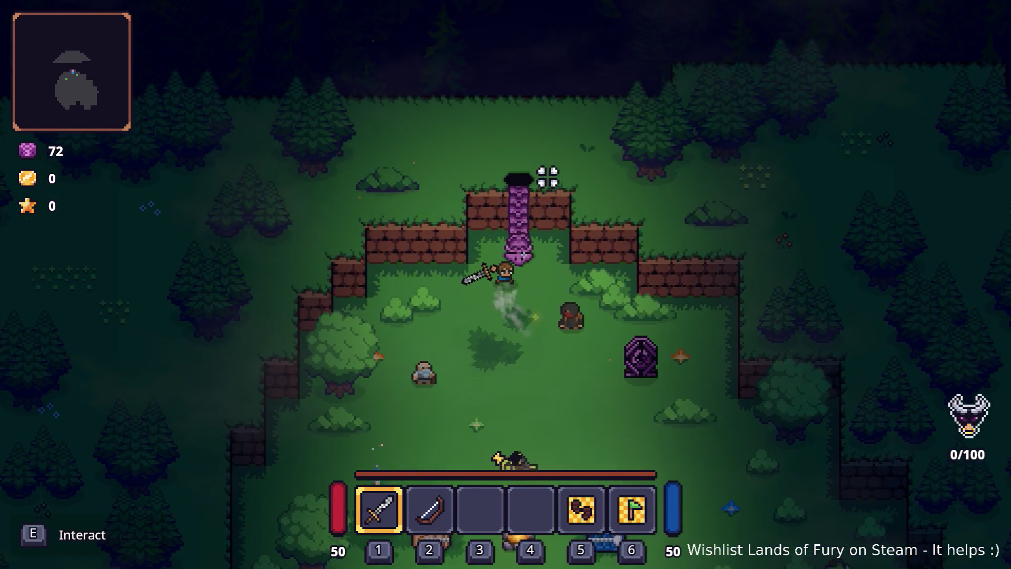
pyautogui.press('e')
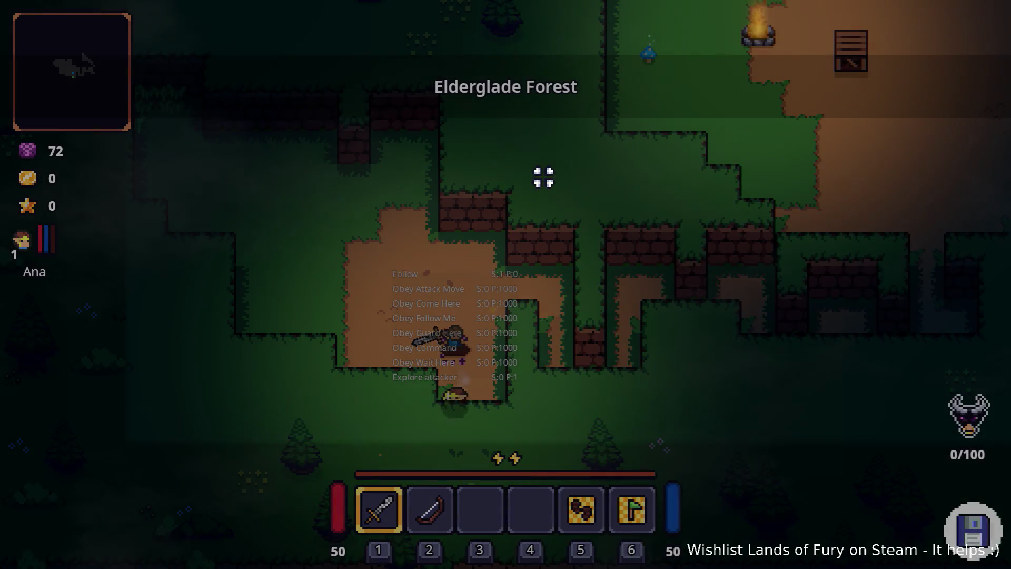
# Step: Walk right through the forest, attack the skeleton enemies, and open the inventory
pyautogui.press('d')
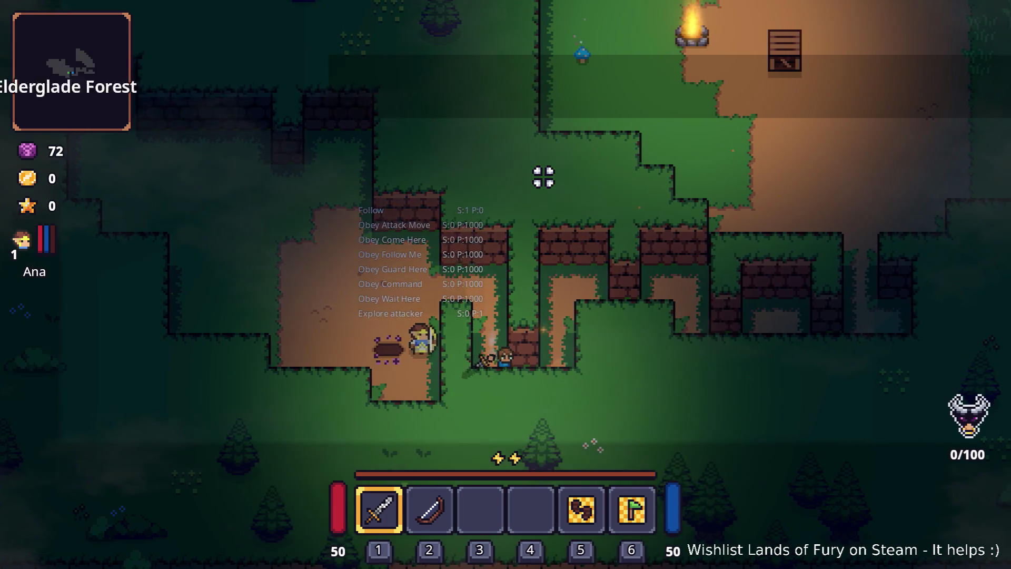
pyautogui.press('d')
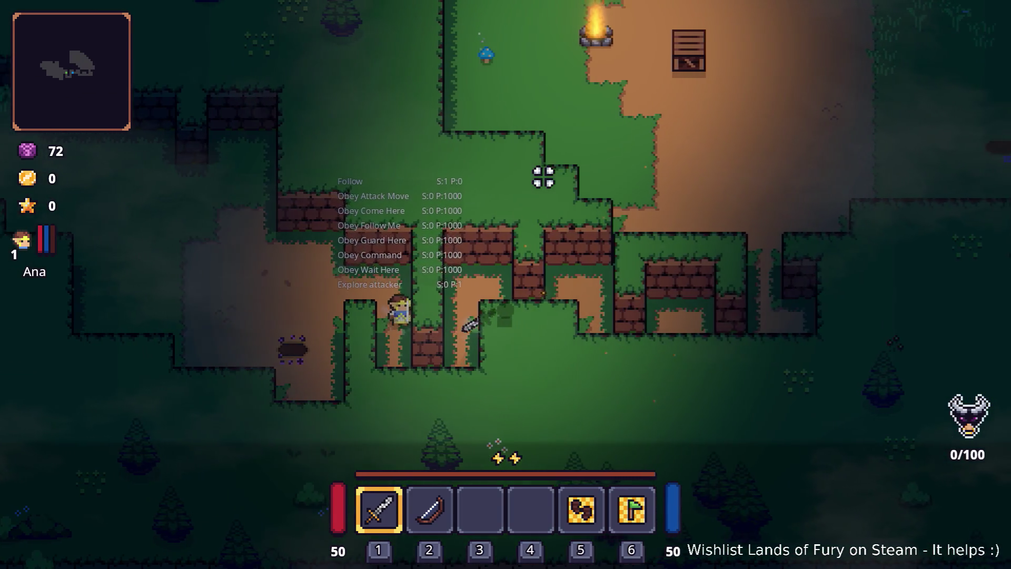
pyautogui.press('d')
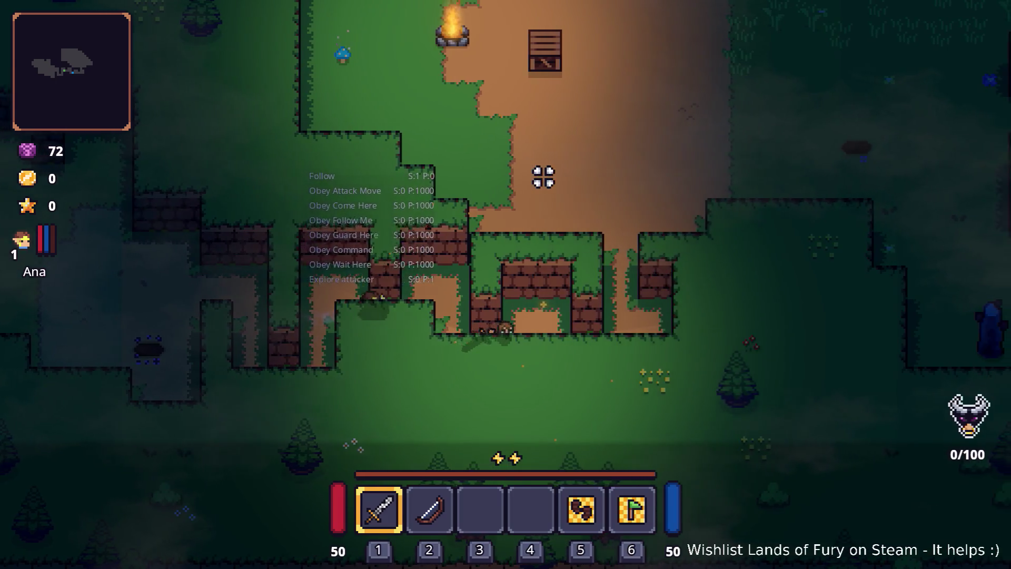
pyautogui.press('d')
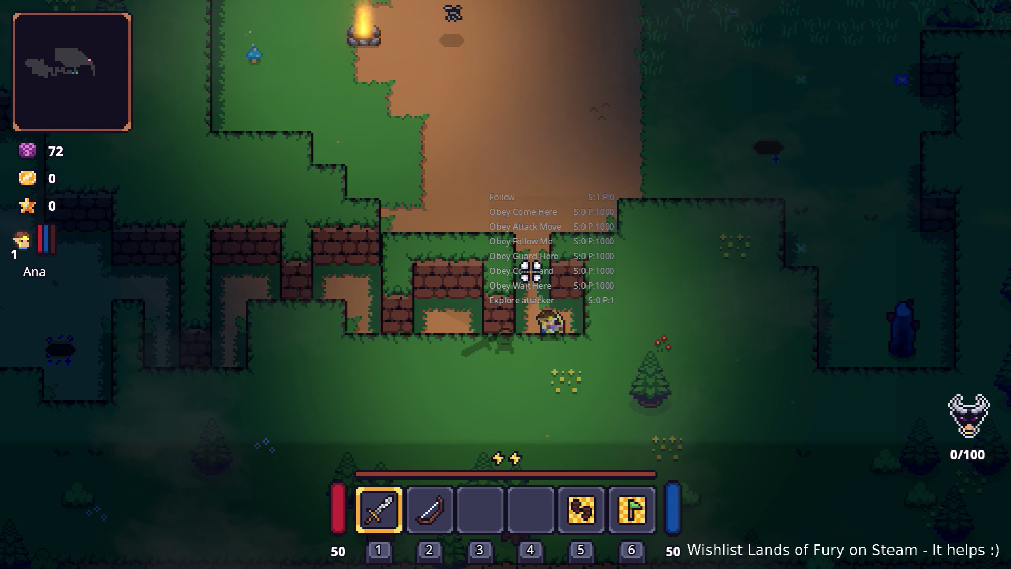
pyautogui.click(531, 270)
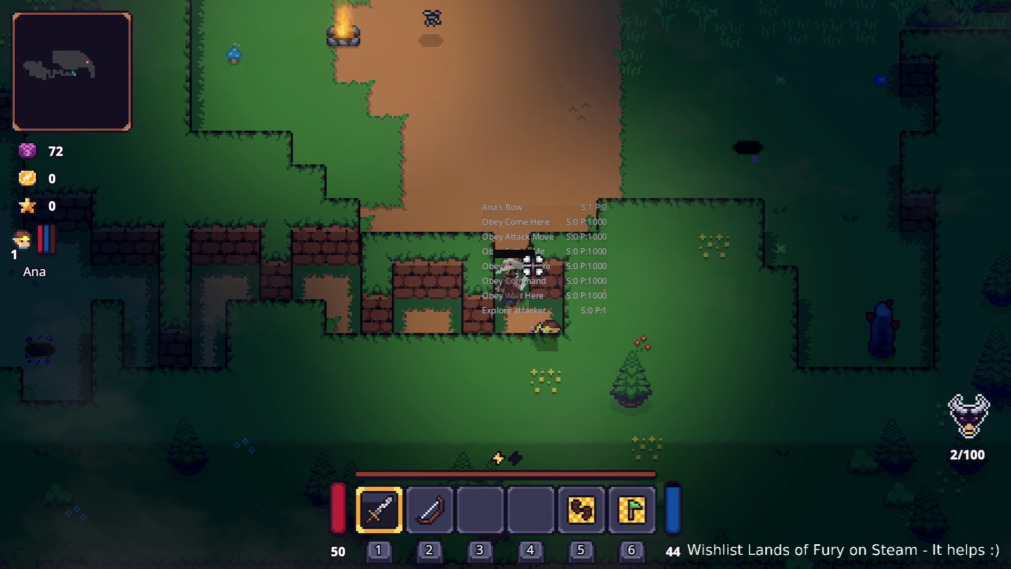
pyautogui.click(533, 265)
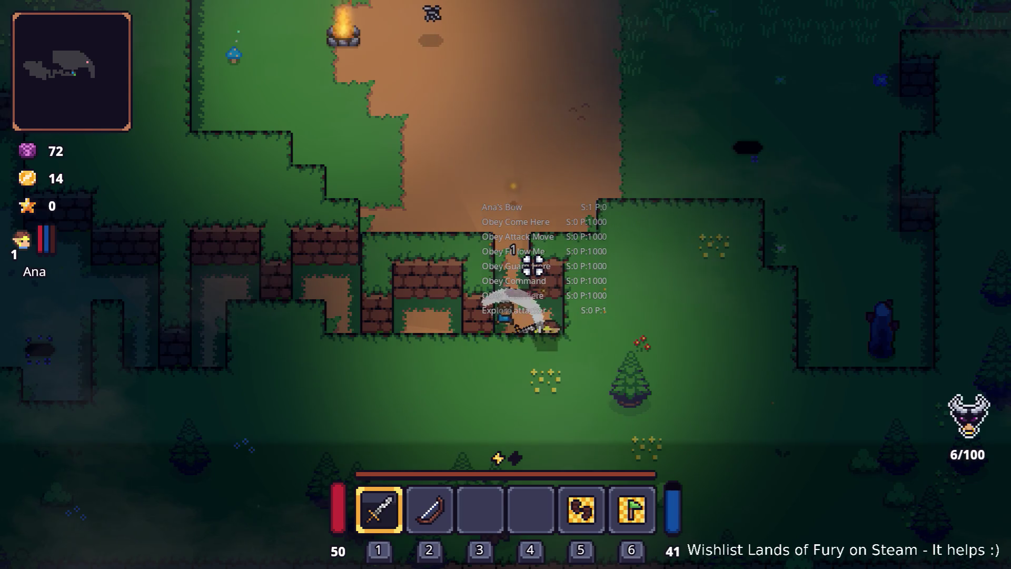
pyautogui.click(532, 264)
pyautogui.press('i')
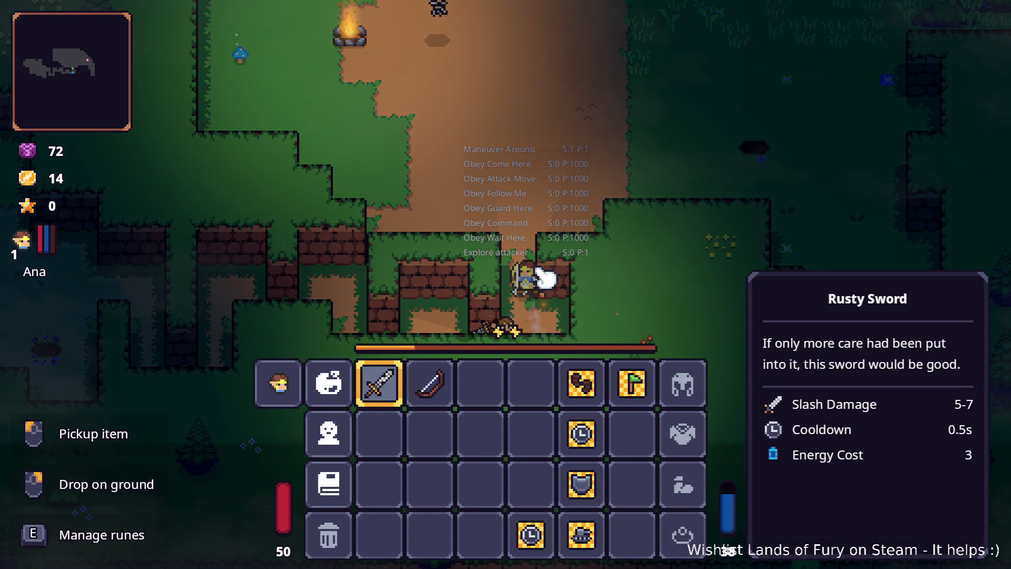
# Step: Cycle the Alt+Tab window switcher until it lands on the Godot editor
pyautogui.hotkey('alt', 'Tab')
pyautogui.press('Tab')
pyautogui.press('Tab')
pyautogui.hotkey('shift', 'Tab')
pyautogui.hotkey('shift', 'Tab')
pyautogui.hotkey('shift', 'Tab')
pyautogui.hotkey('shift', 'Tab')
pyautogui.press('Tab')
pyautogui.press('Tab')
pyautogui.press('Tab')
pyautogui.hotkey('shift', 'Tab')
pyautogui.press('Tab')
pyautogui.hotkey('shift', 'Tab')
pyautogui.hotkey('shift', 'Tab')
pyautogui.press('Tab')
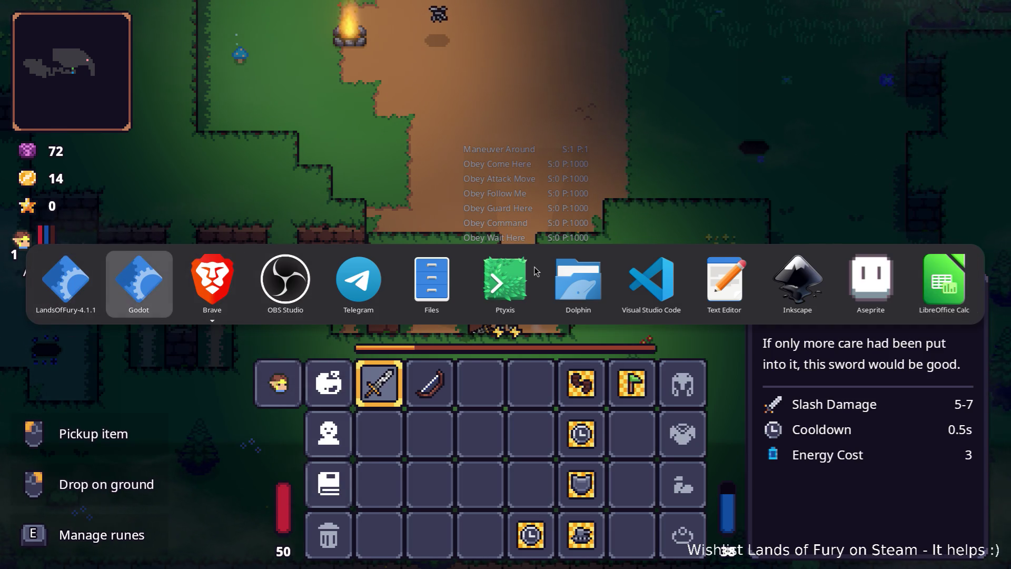
# Step: Search the FileSystem for 'anasb' and inspect AnasBow.tres
pyautogui.click(207, 346)
pyautogui.write('anasb')
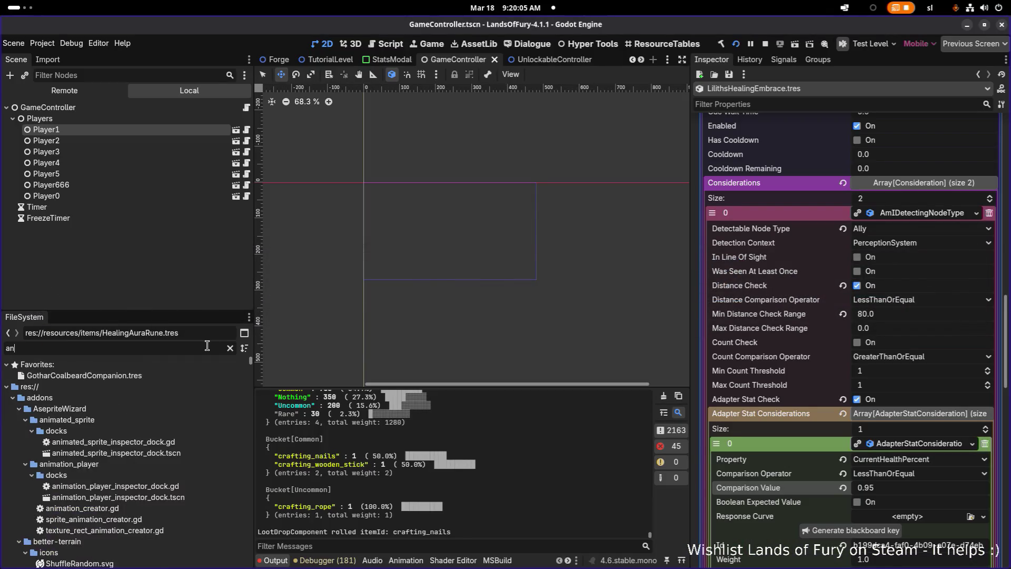
pyautogui.click(222, 412)
pyautogui.scroll(10, 903, 294)
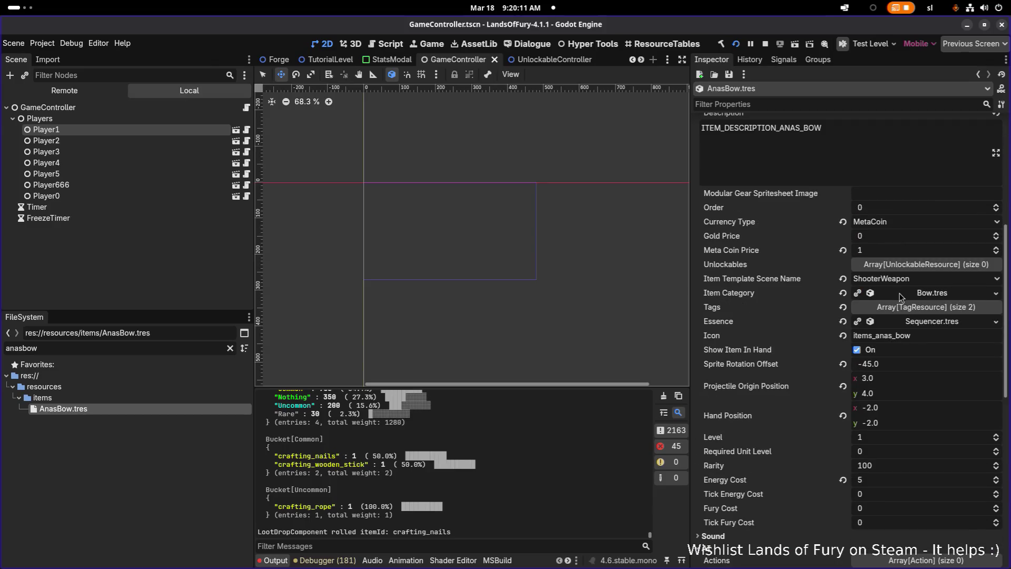
pyautogui.scroll(5, 900, 296)
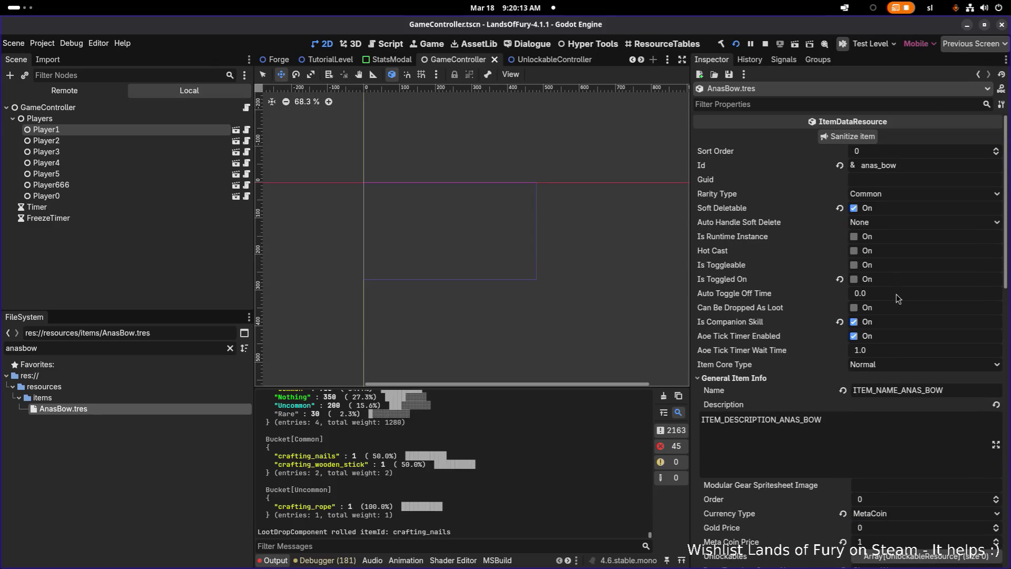
pyautogui.scroll(-15, 898, 298)
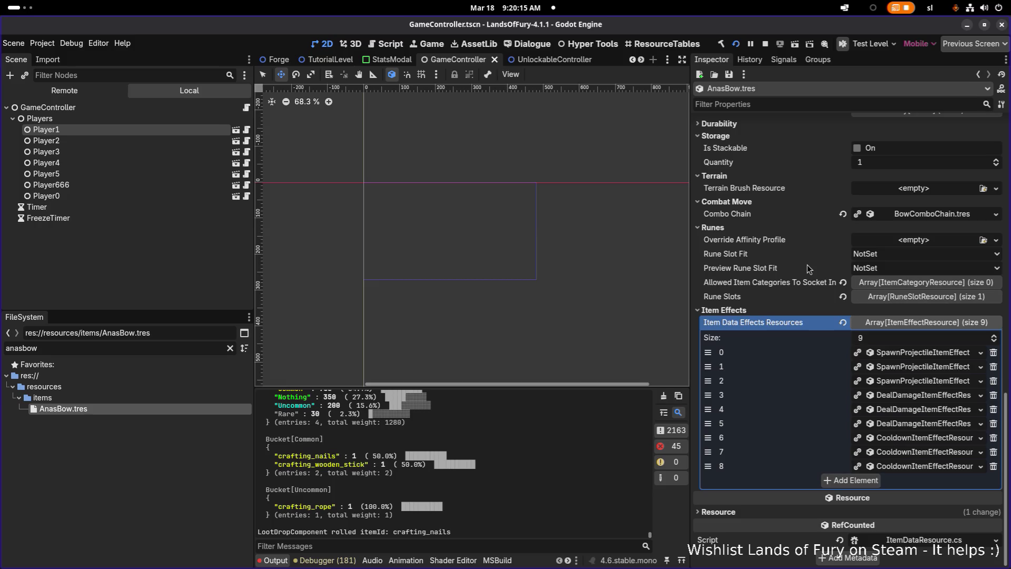
pyautogui.scroll(5, 809, 268)
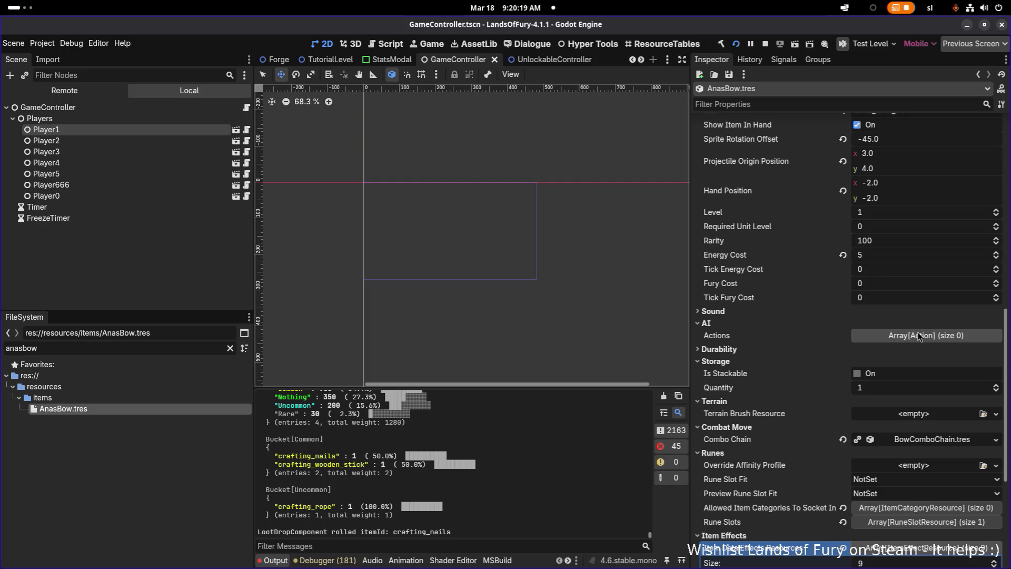
# Step: Open AnaCompanion.tres and expand AttackAction's AmIDetectingNodeType consideration (Enemy, 160 range)
pyautogui.click(113, 351)
pyautogui.press('BackSpace')
pyautogui.press('BackSpace')
pyautogui.press('BackSpace')
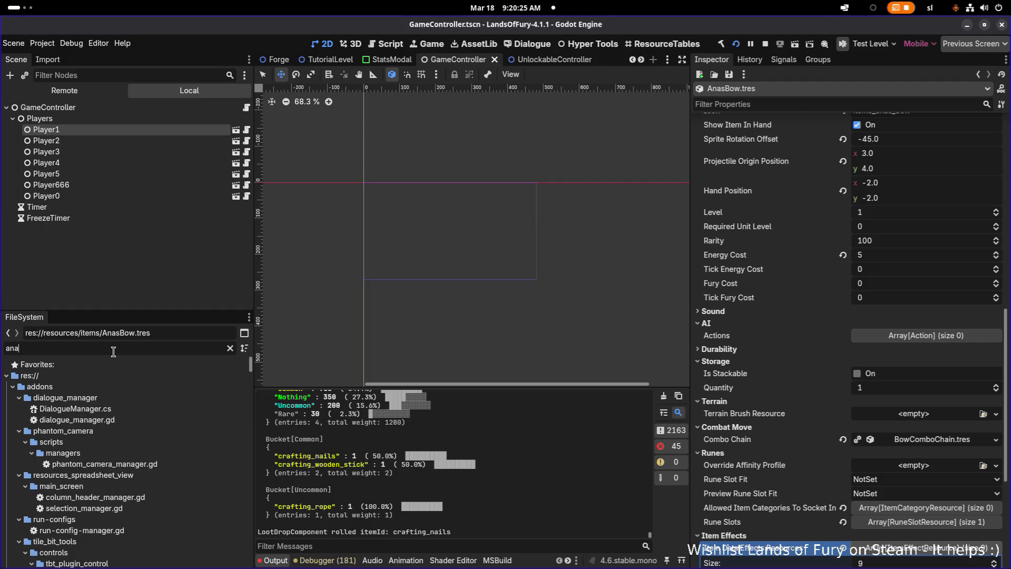
pyautogui.write('com')
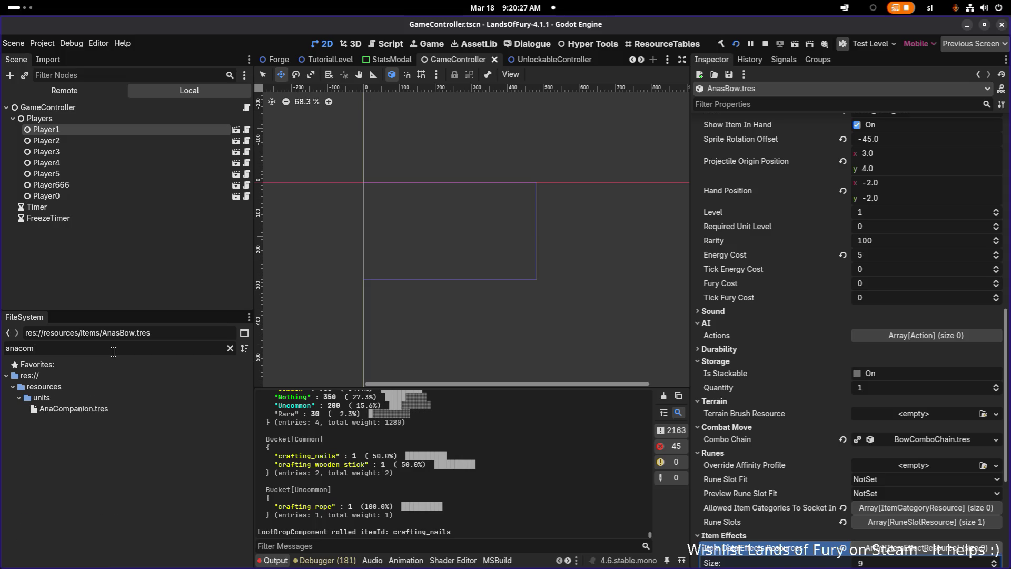
pyautogui.click(115, 412)
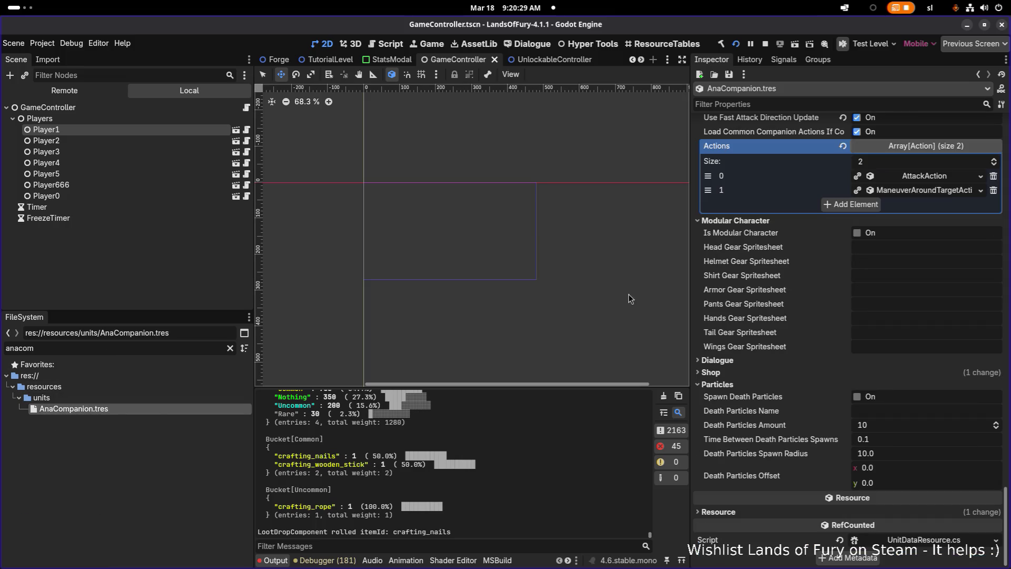
pyautogui.scroll(10, 757, 295)
pyautogui.scroll(-6, 790, 306)
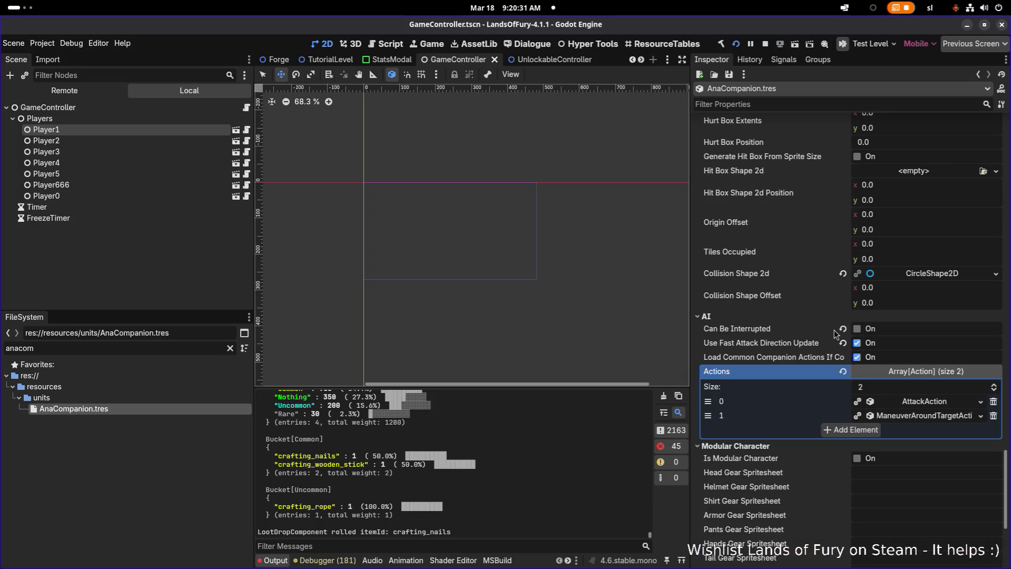
pyautogui.click(926, 407)
pyautogui.scroll(-5, 899, 361)
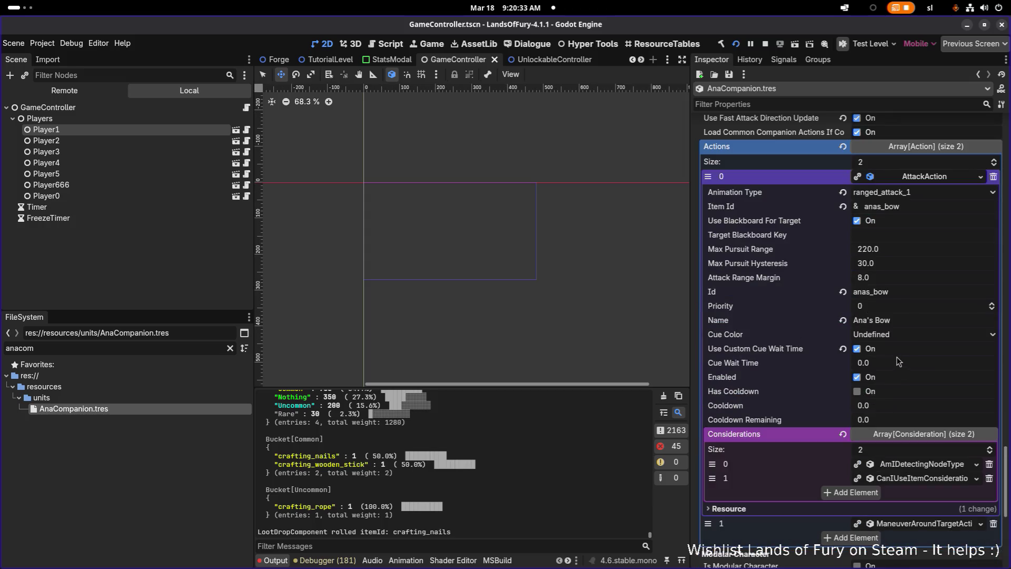
pyautogui.click(915, 467)
pyautogui.scroll(-4, 890, 411)
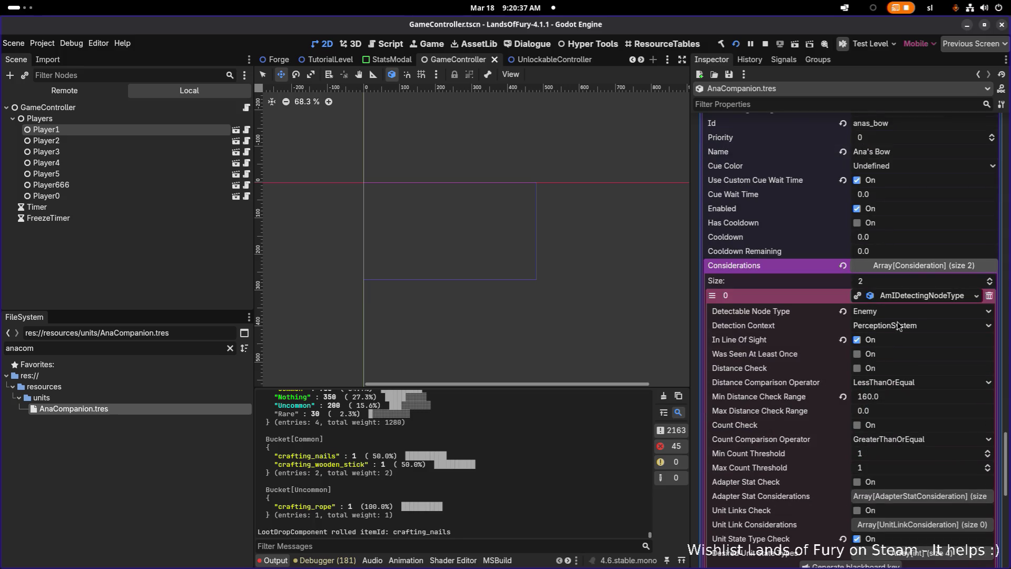
pyautogui.scroll(-3, 917, 379)
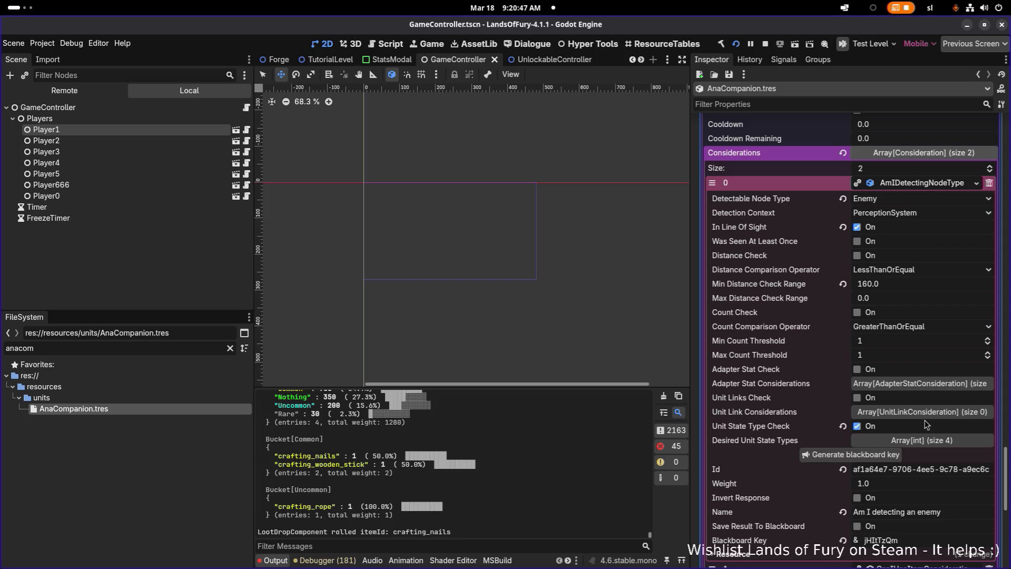
pyautogui.hotkey('alt', 'Tab')
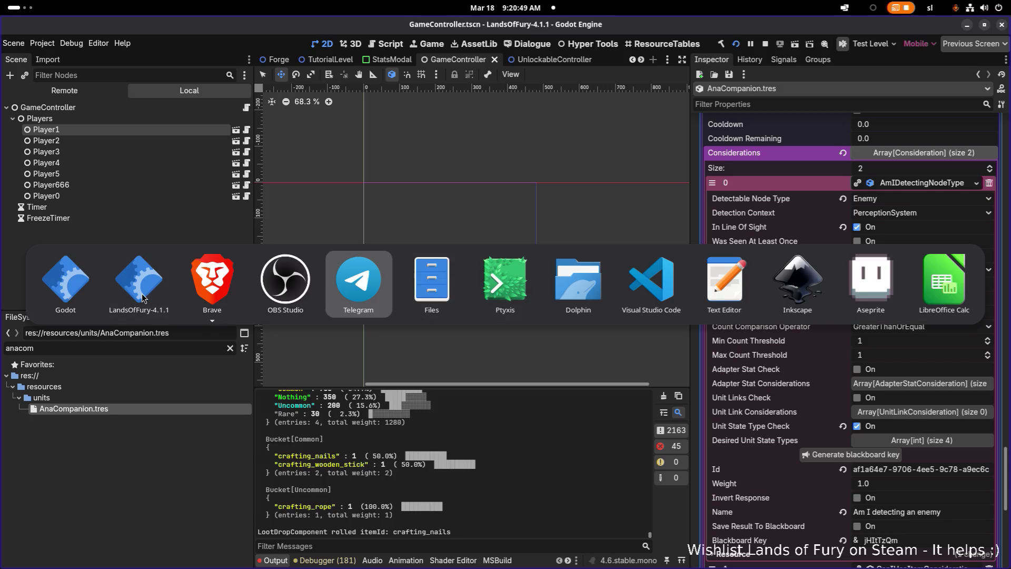
# Step: Back in the game, close the inventory, slash the nearby enemies, and collect their drops
pyautogui.click(146, 298)
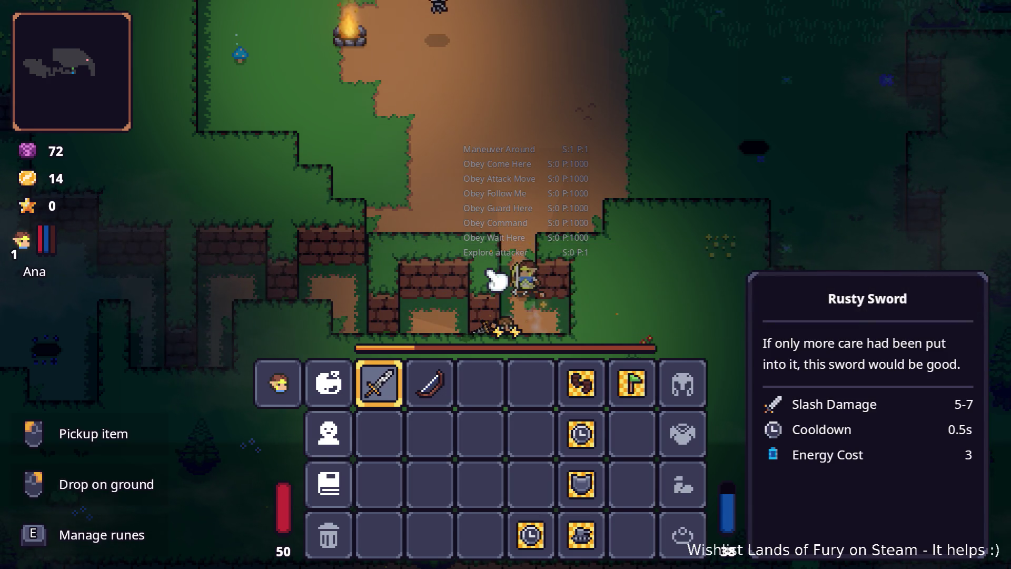
pyautogui.press('Escape')
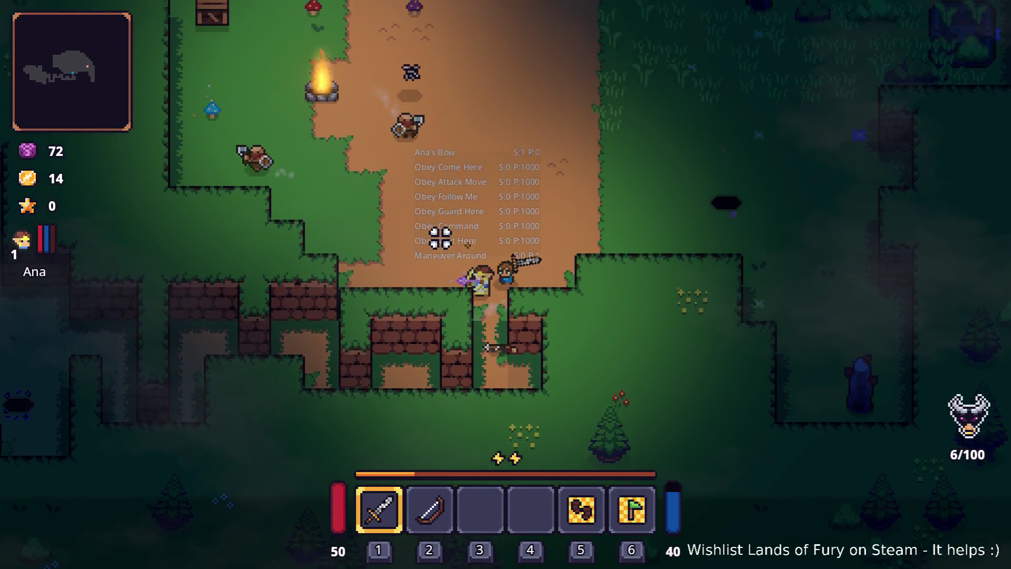
pyautogui.press('w')
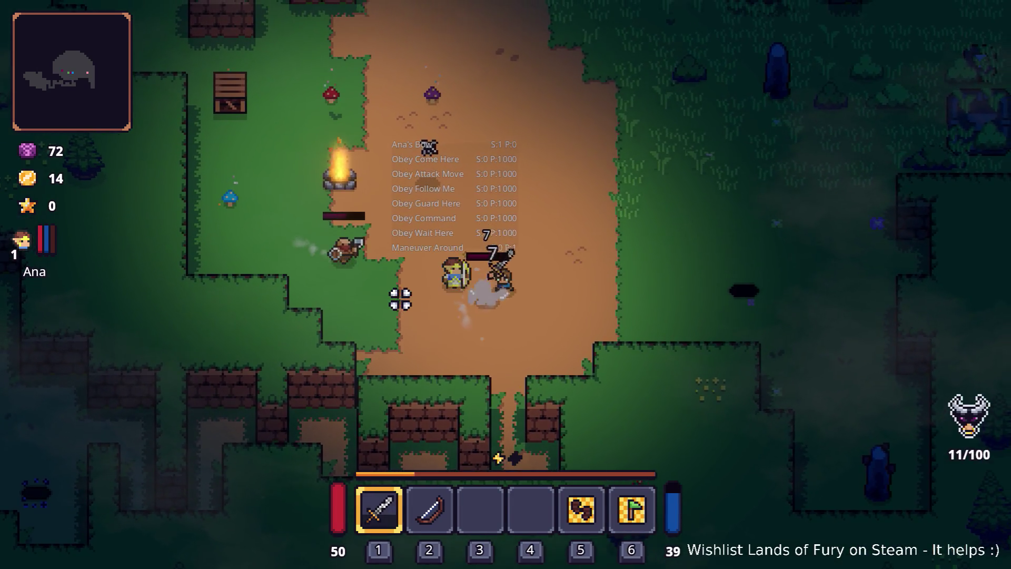
pyautogui.press('d')
pyautogui.click(387, 278)
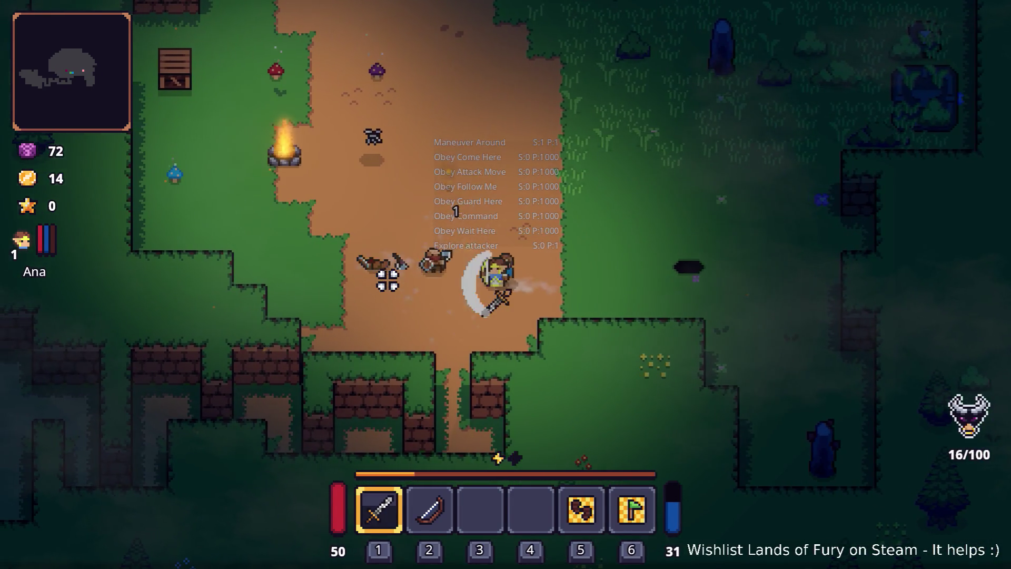
pyautogui.press('a')
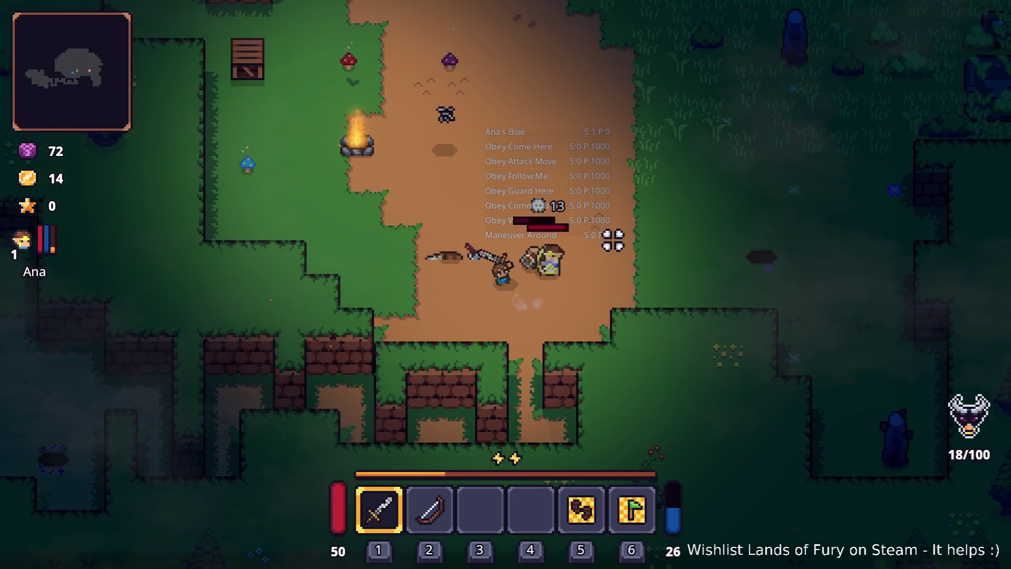
pyautogui.press('a')
pyautogui.press('w')
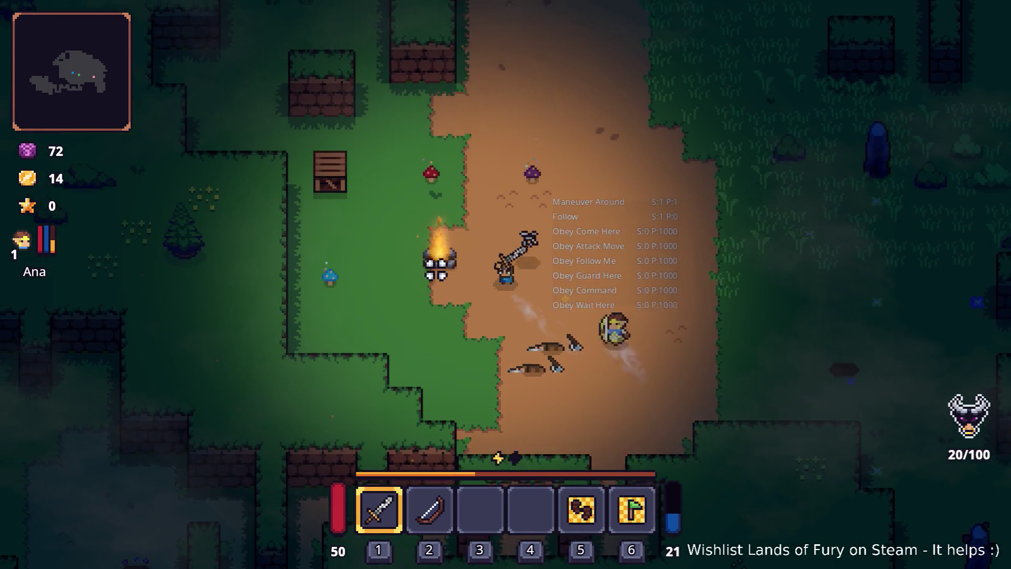
pyautogui.press('a')
pyautogui.press('d')
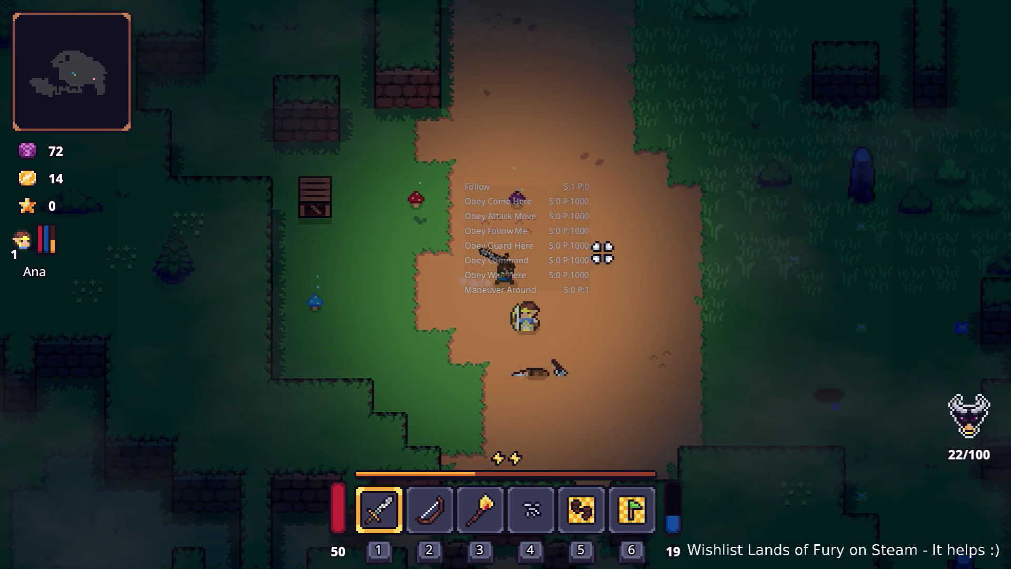
pyautogui.press('w')
# Step: Walk with Ana following past the crate and standing stone across the clearing, then open the inventory
pyautogui.press('a')
pyautogui.press('w')
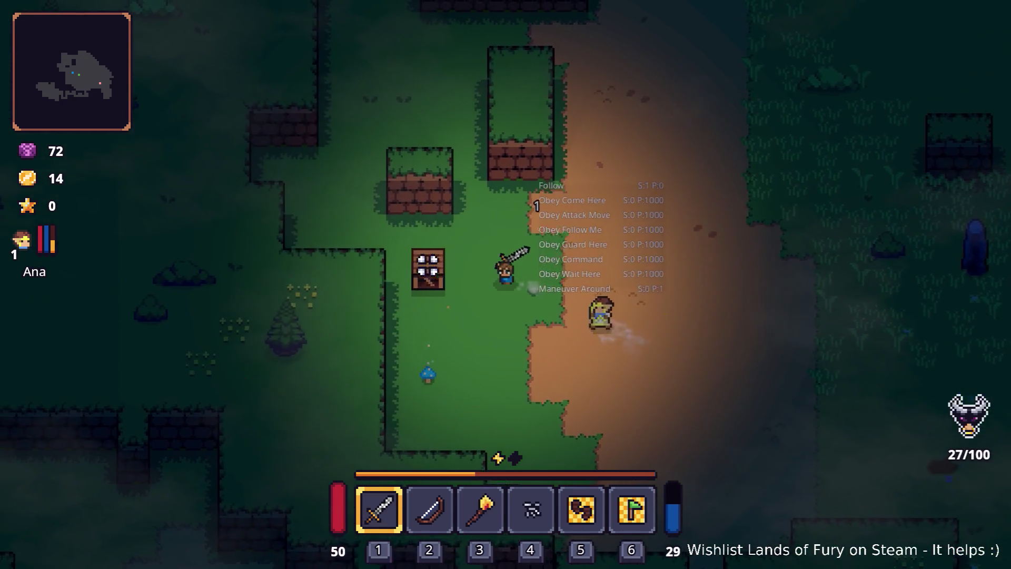
pyautogui.press('a')
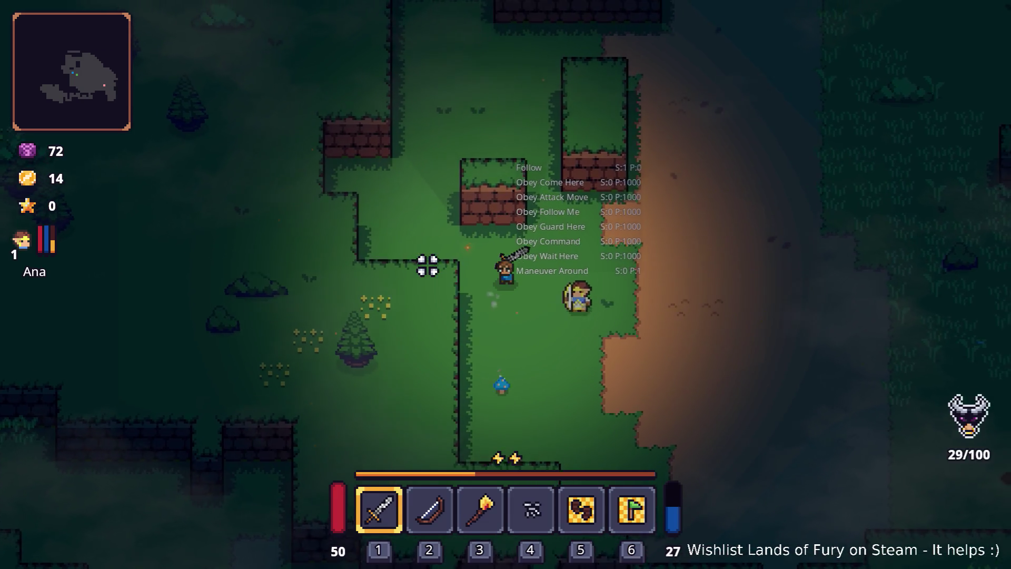
pyautogui.press('w')
pyautogui.press('d')
pyautogui.press('d')
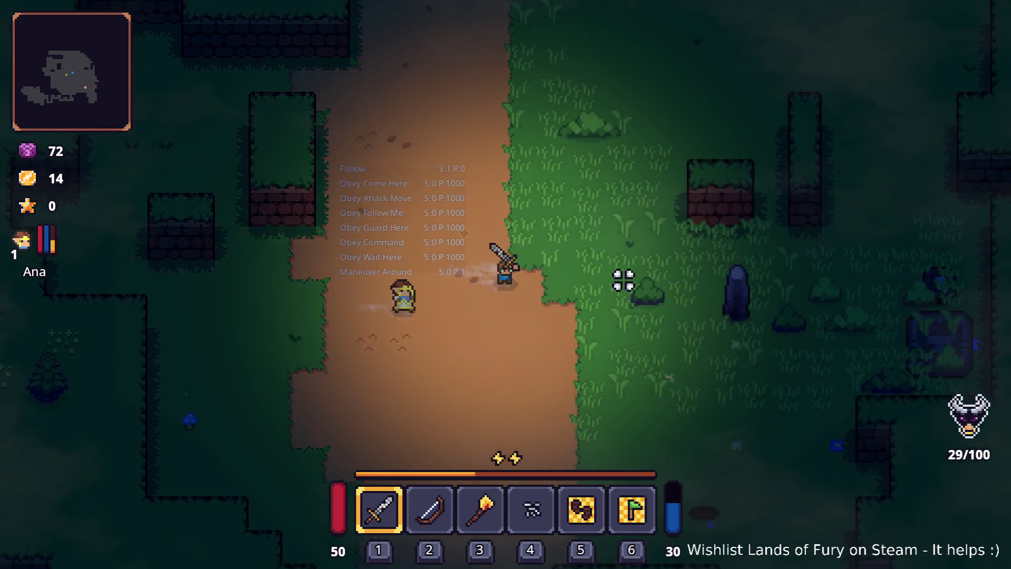
pyautogui.press('d')
pyautogui.press('s')
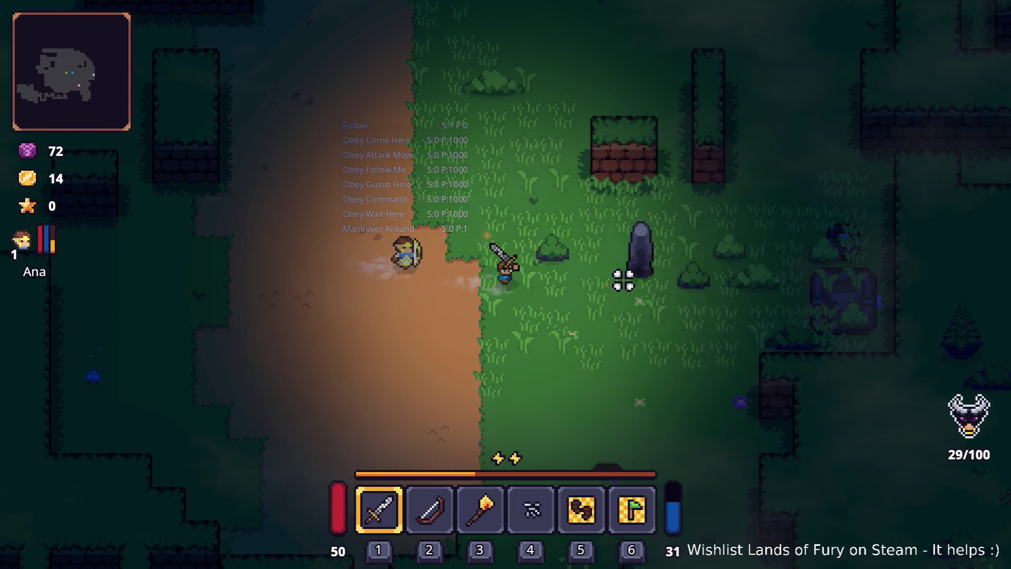
pyautogui.press('d')
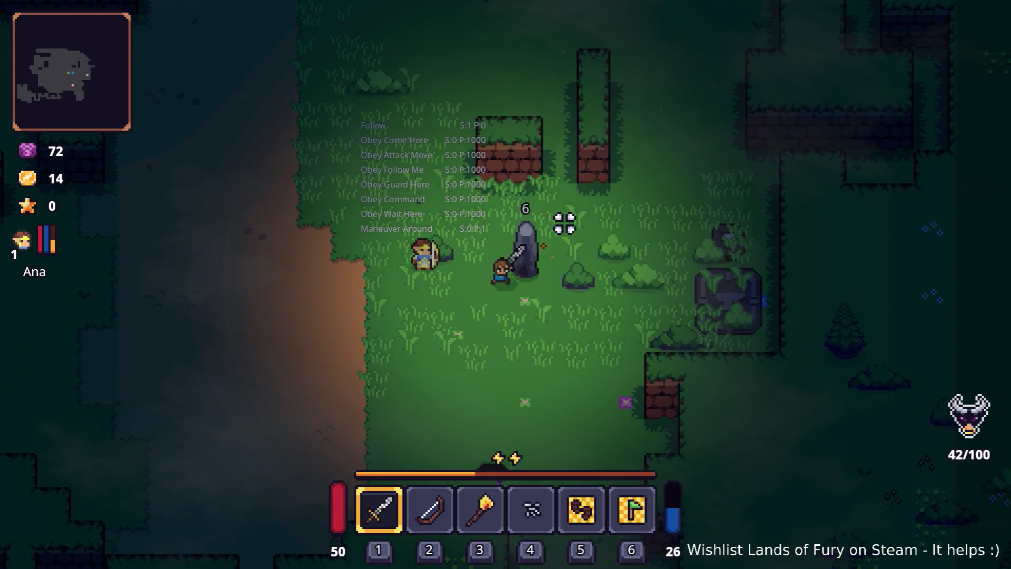
pyautogui.press('w')
pyautogui.press('w')
pyautogui.press('d')
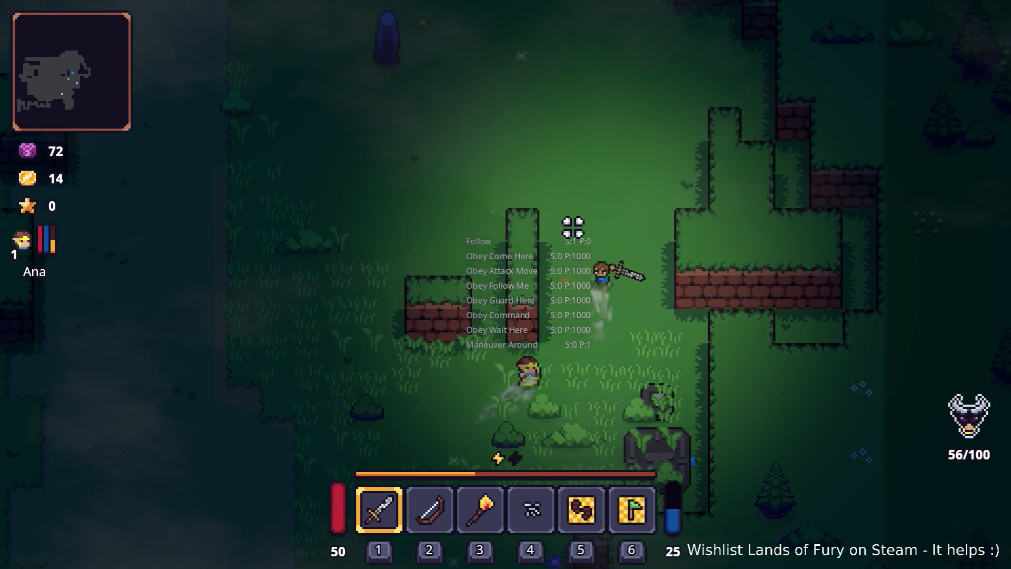
pyautogui.press('w')
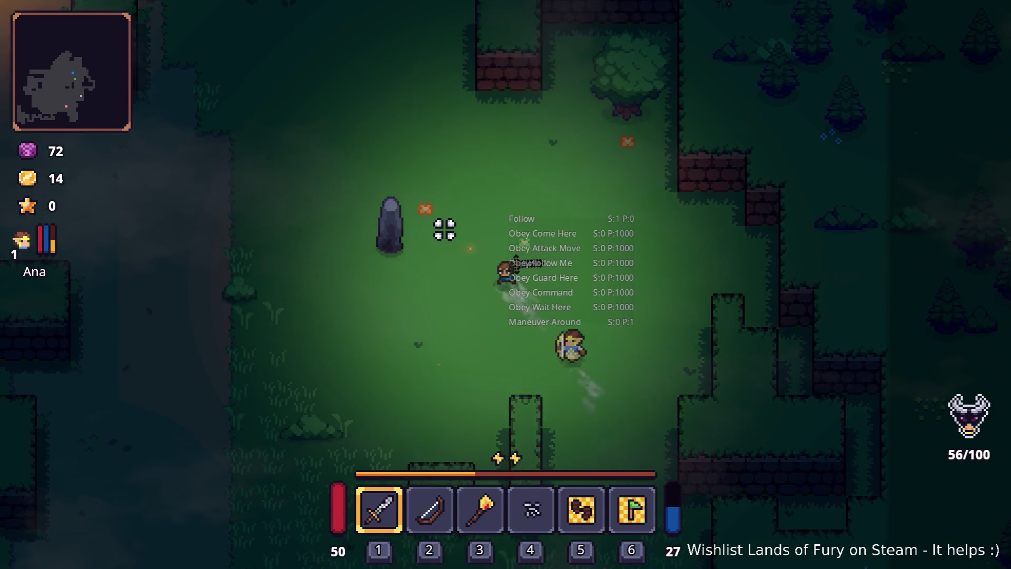
pyautogui.press('a')
pyautogui.press('w')
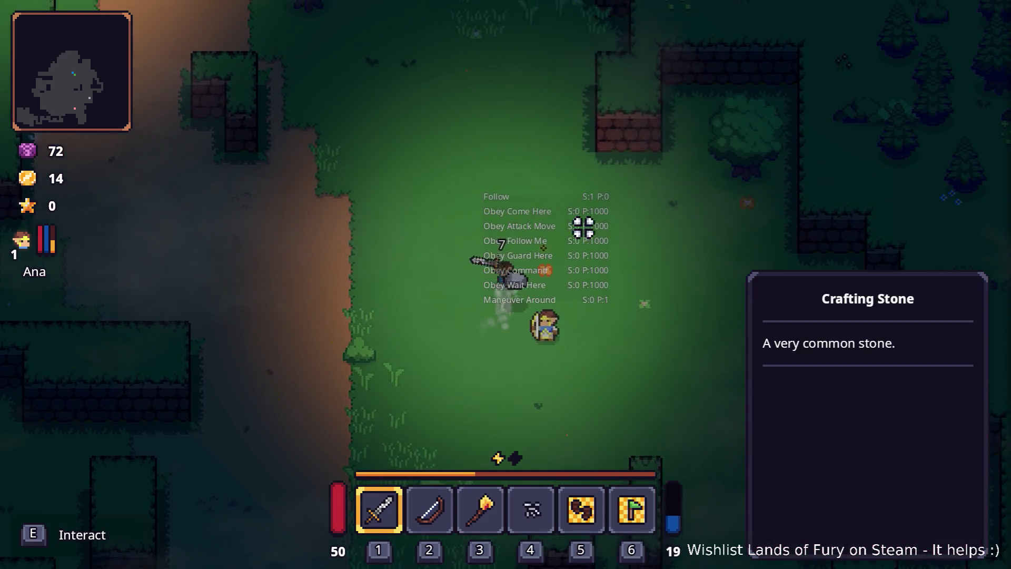
pyautogui.press('a')
pyautogui.press('a')
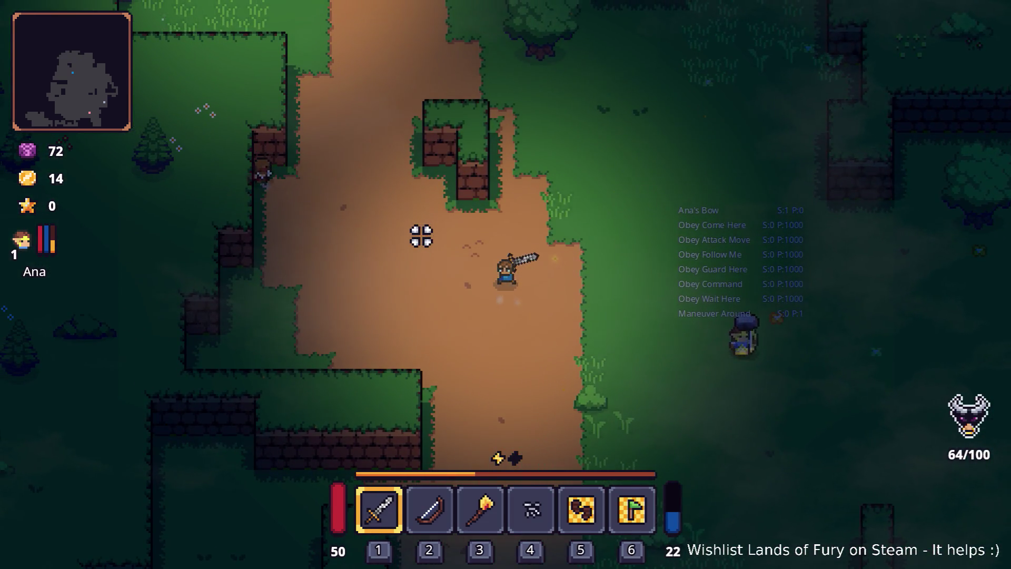
pyautogui.press('s')
pyautogui.press('d')
pyautogui.press('s')
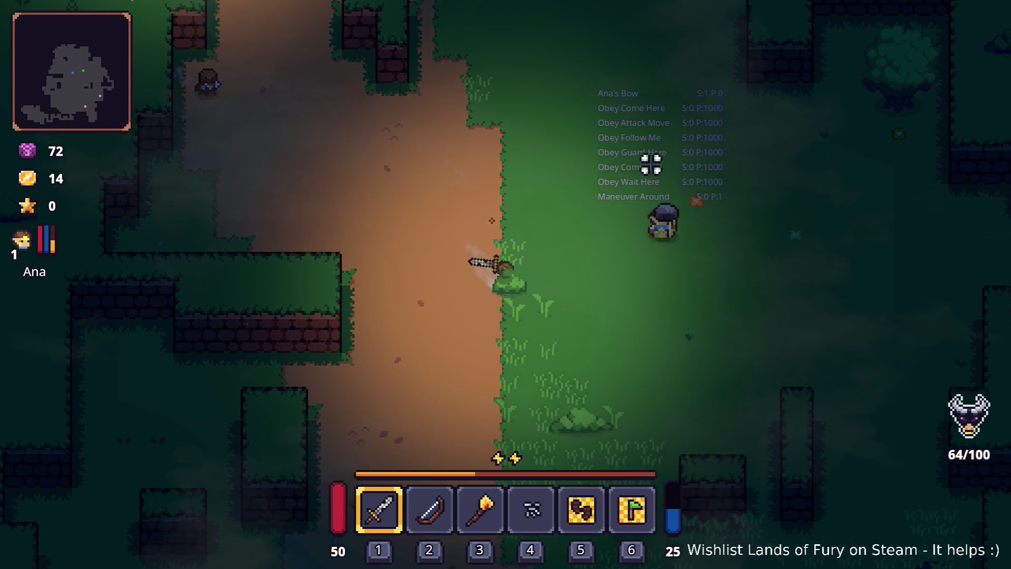
pyautogui.press('i')
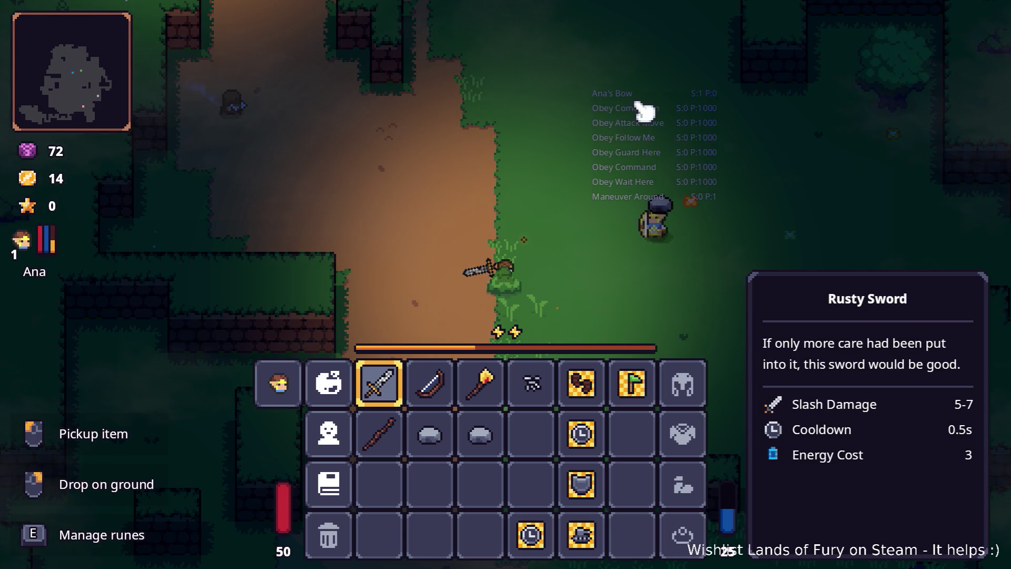
# Step: Bring Visual Studio Code to the front and close the UnitCommandResource diff
pyautogui.hotkey('alt', 'Tab')
pyautogui.hotkey('alt', 'Tab')
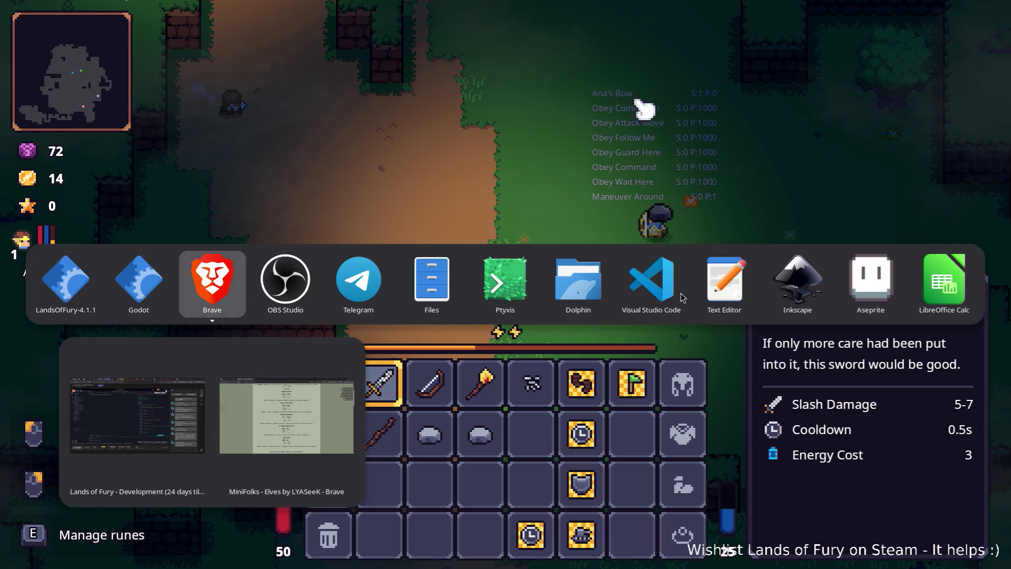
pyautogui.press('Escape')
pyautogui.hotkey('alt', 'Tab')
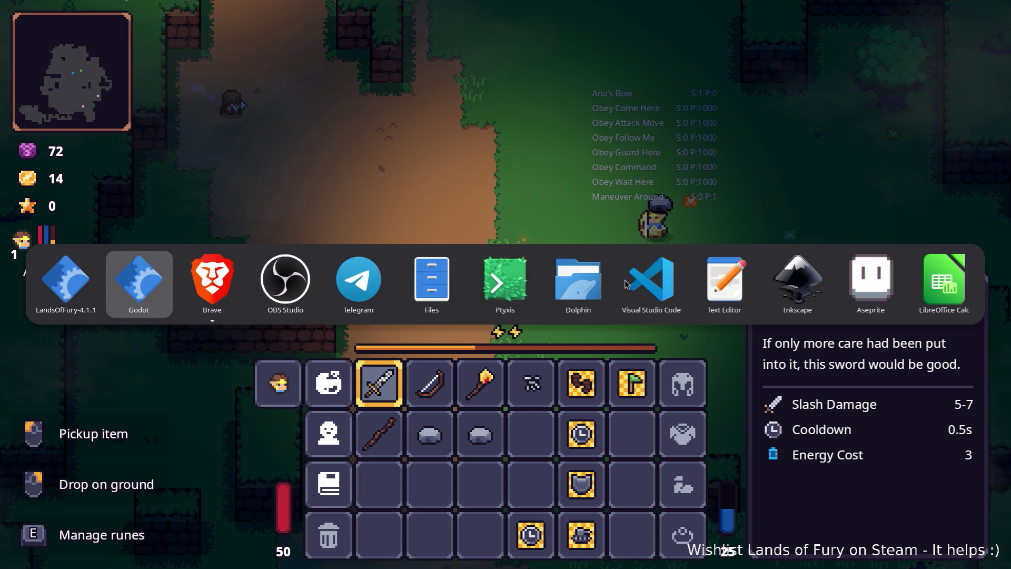
pyautogui.click(627, 285)
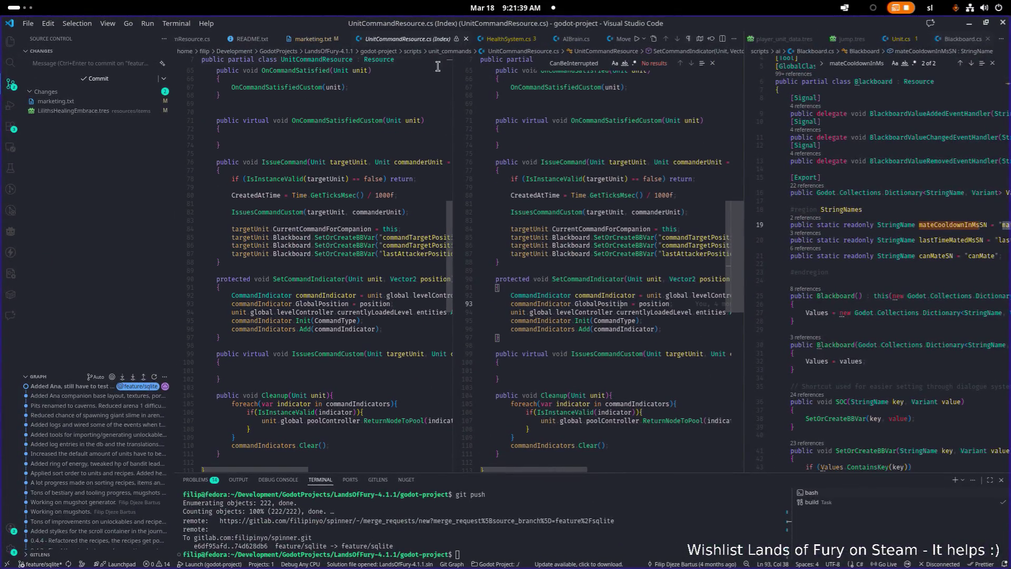
pyautogui.hotkey('ctrl', 'w')
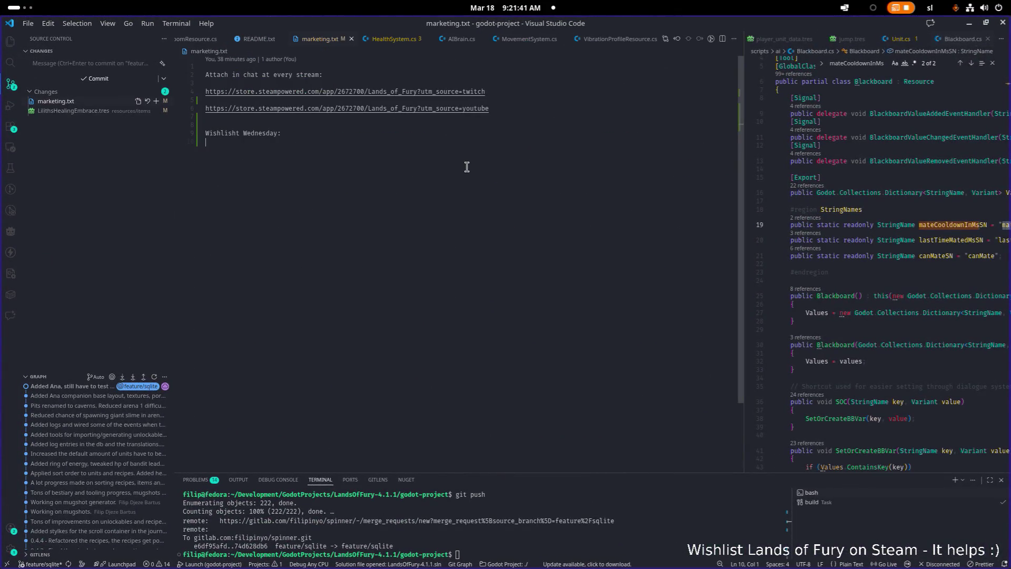
# Step: Search Quick Open for 'attack' to open AttackAction.cs
pyautogui.hotkey('ctrl', 'p')
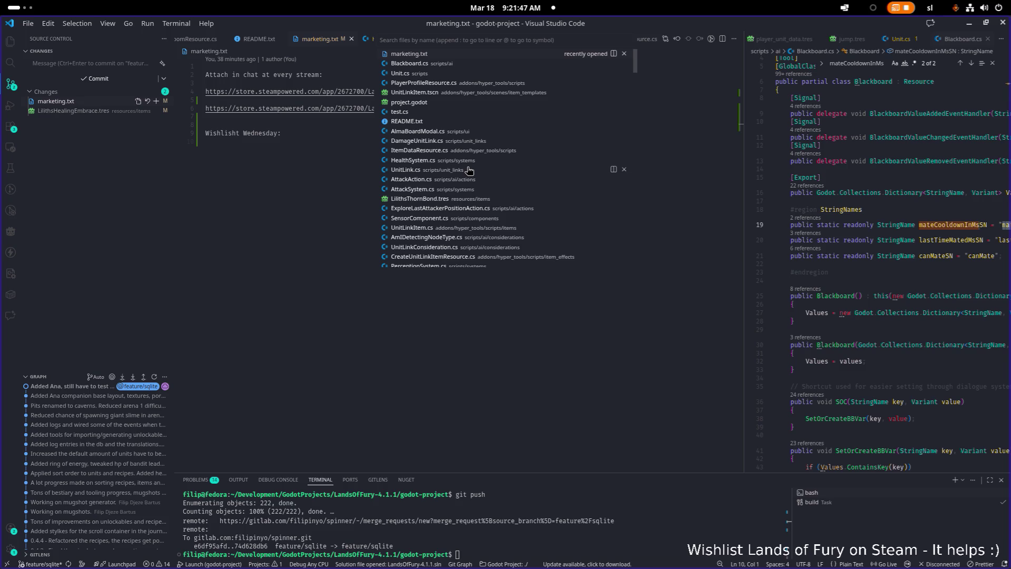
pyautogui.write('shoo')
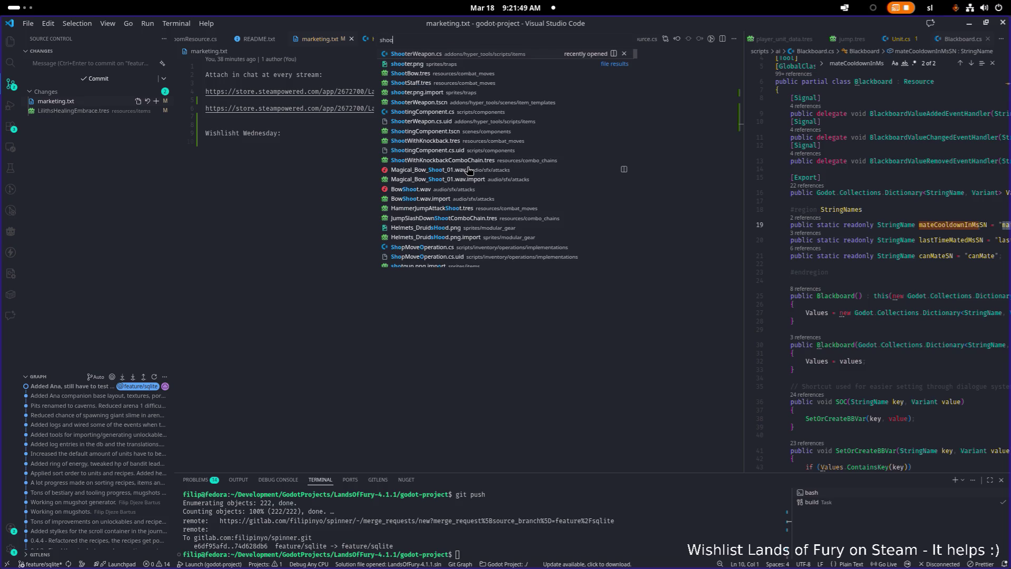
pyautogui.press('BackSpace')
pyautogui.press('BackSpace')
pyautogui.press('BackSpace')
pyautogui.write('atta')
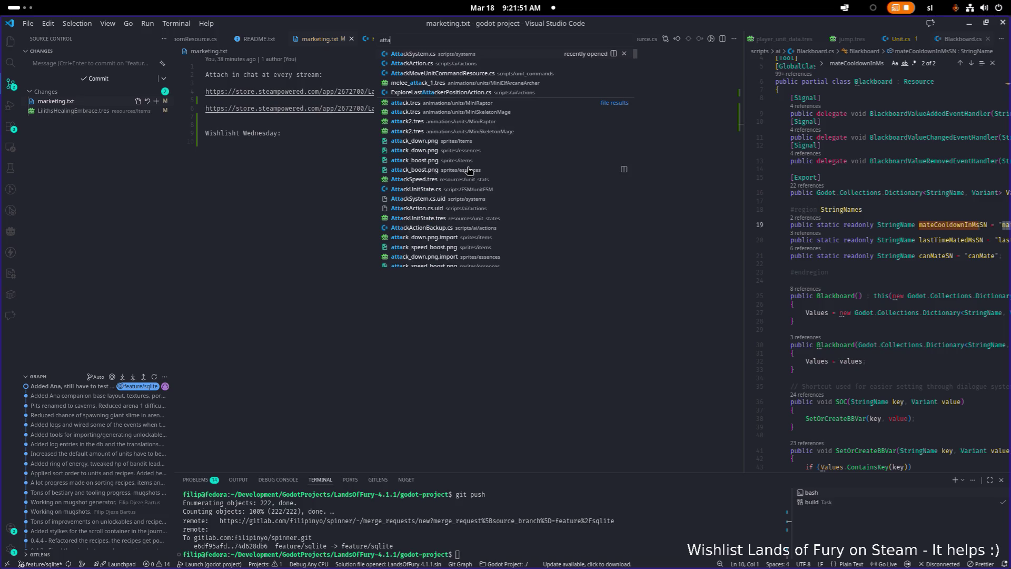
pyautogui.write('ck')
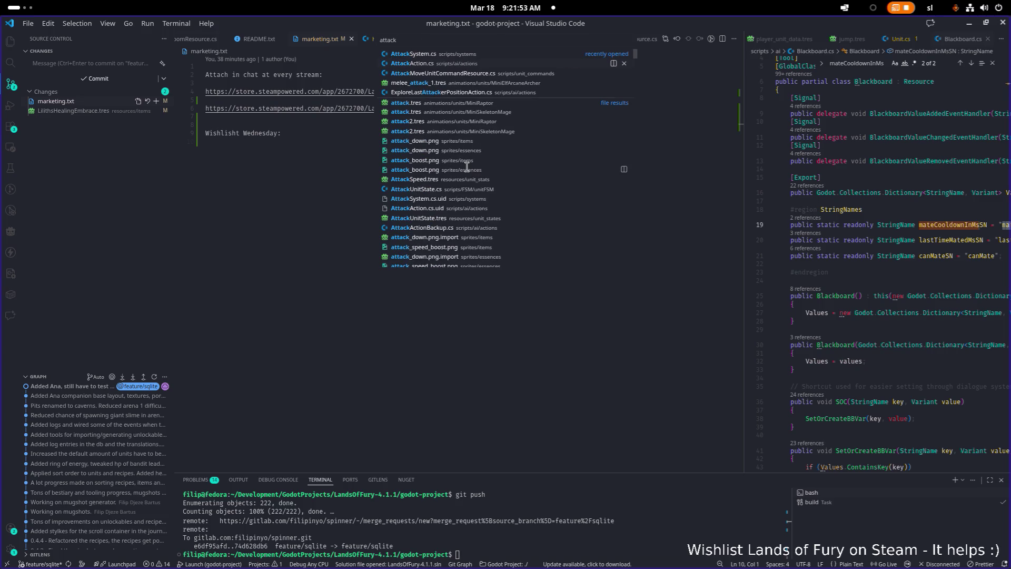
pyautogui.press('Return')
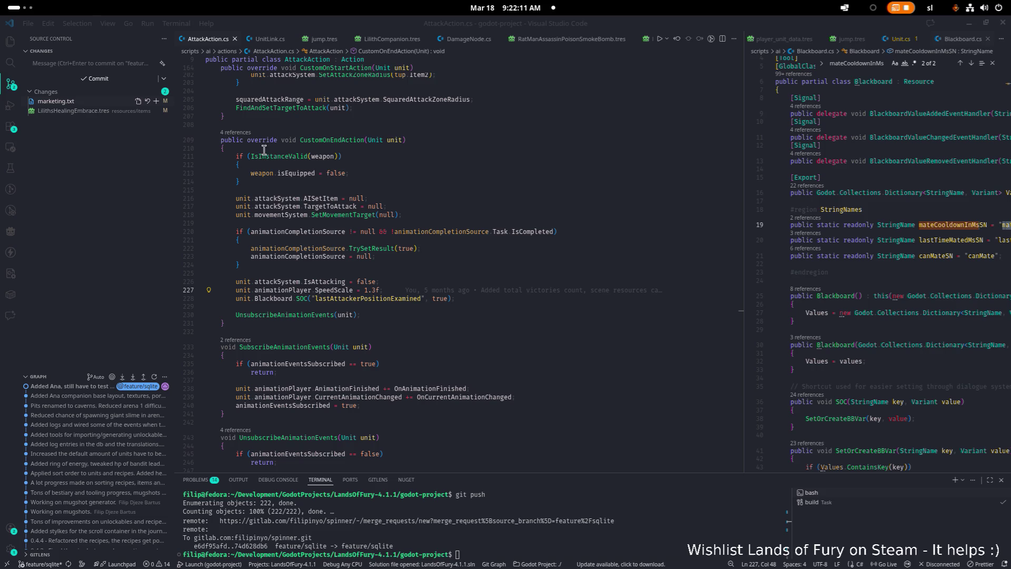
pyautogui.click(363, 174)
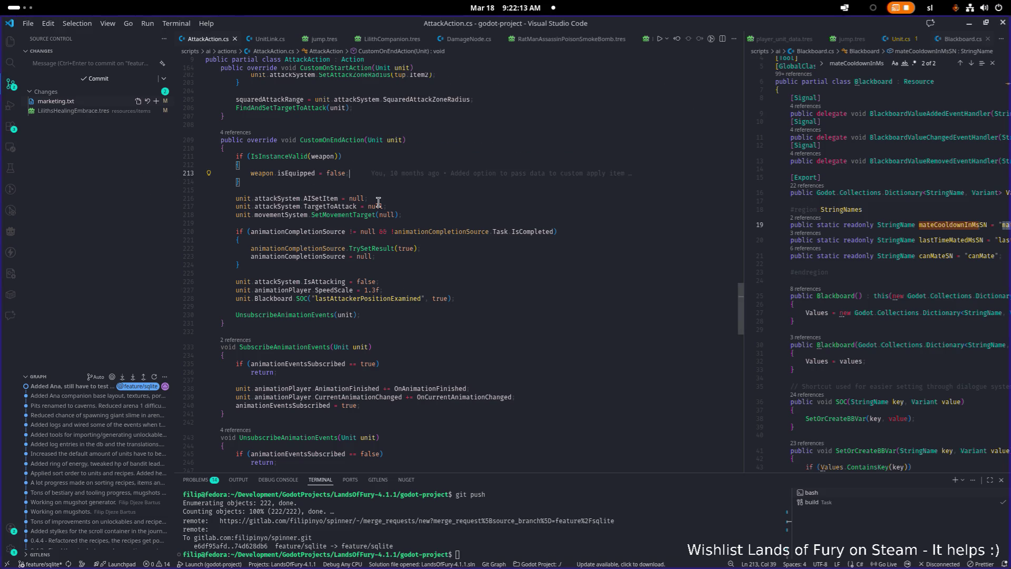
pyautogui.scroll(20, 378, 202)
pyautogui.scroll(5, 378, 202)
pyautogui.scroll(-10, 390, 200)
pyautogui.scroll(2, 399, 198)
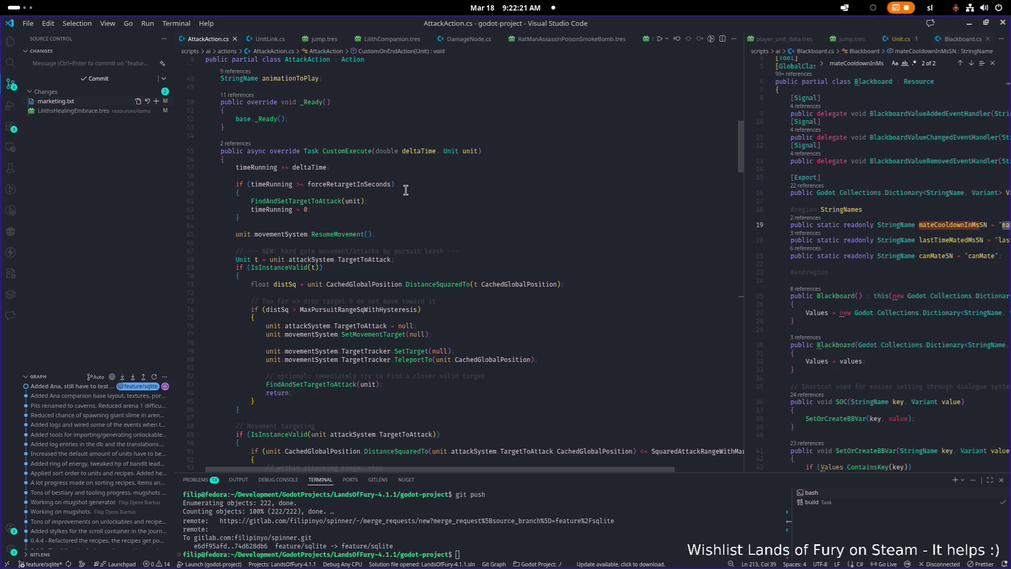
pyautogui.scroll(2, 390, 185)
pyautogui.click(345, 243)
pyautogui.doubleClick(345, 243)
pyautogui.scroll(2, 380, 221)
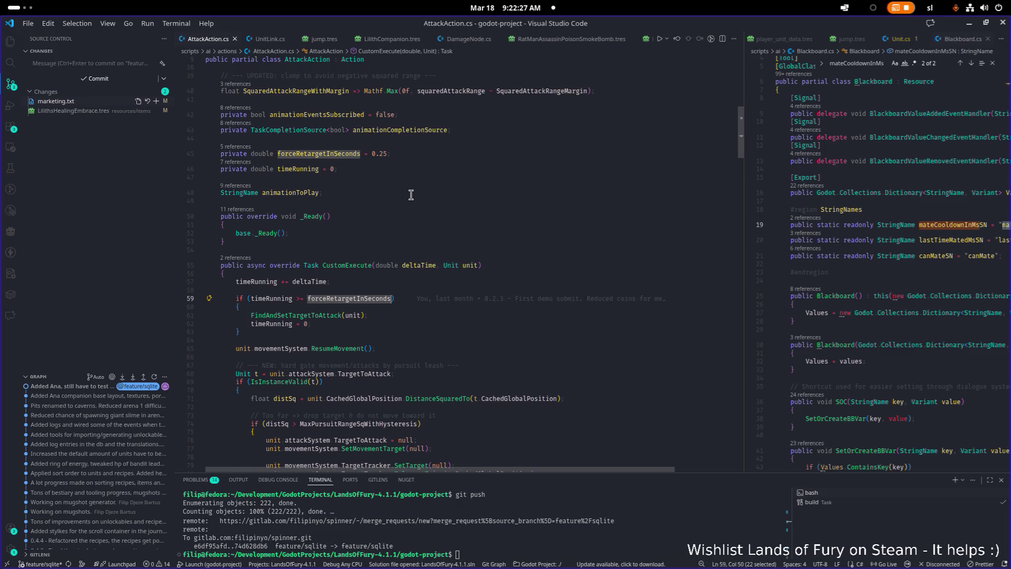
pyautogui.scroll(-3, 440, 205)
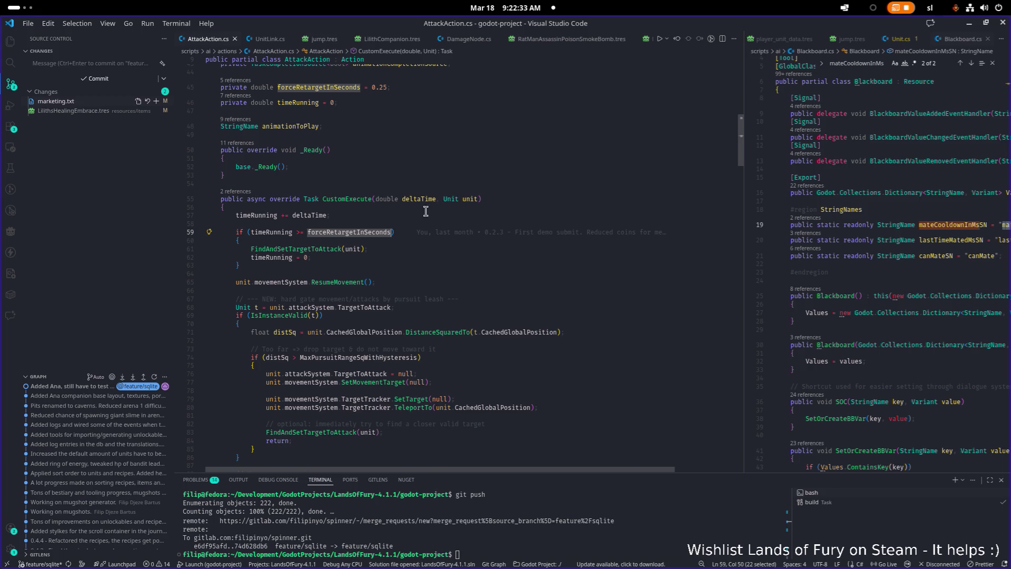
pyautogui.scroll(-3, 431, 210)
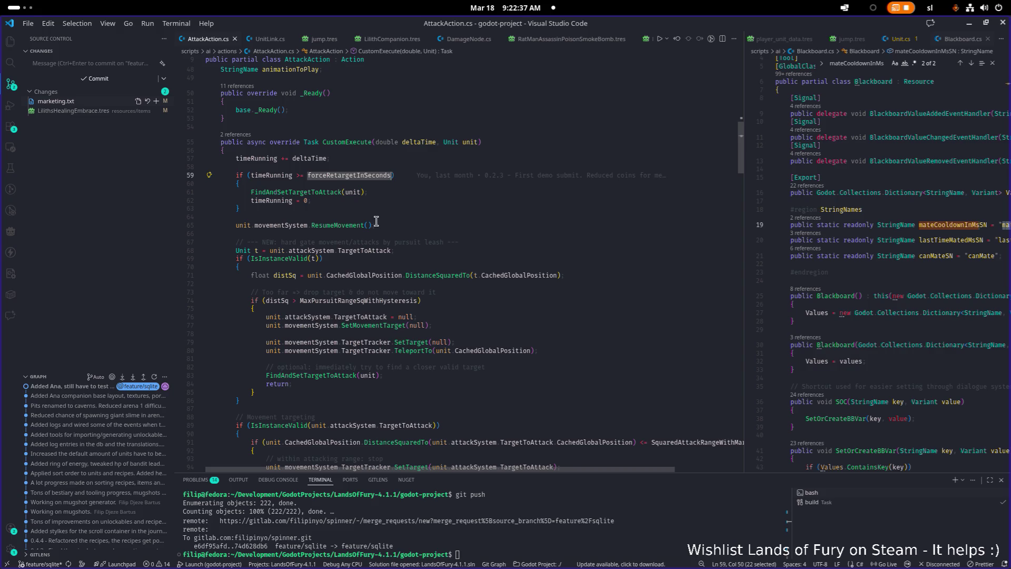
pyautogui.scroll(-2, 350, 229)
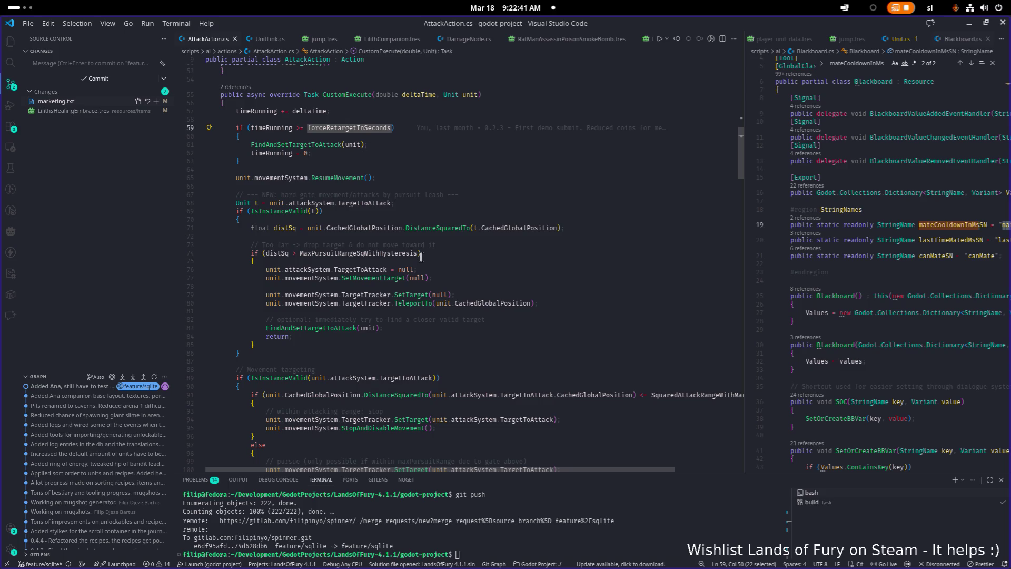
pyautogui.scroll(-1, 426, 242)
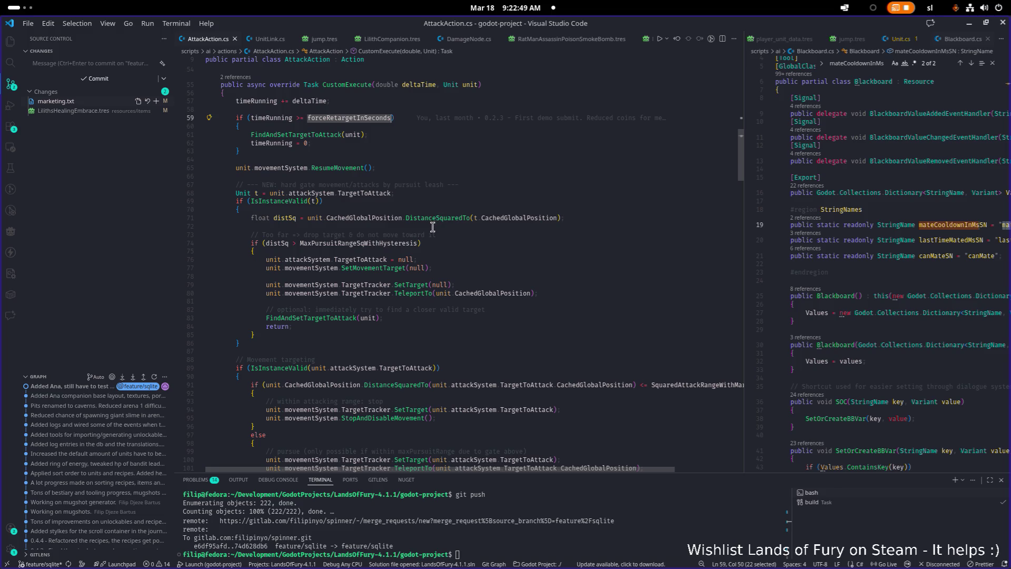
pyautogui.doubleClick(407, 241)
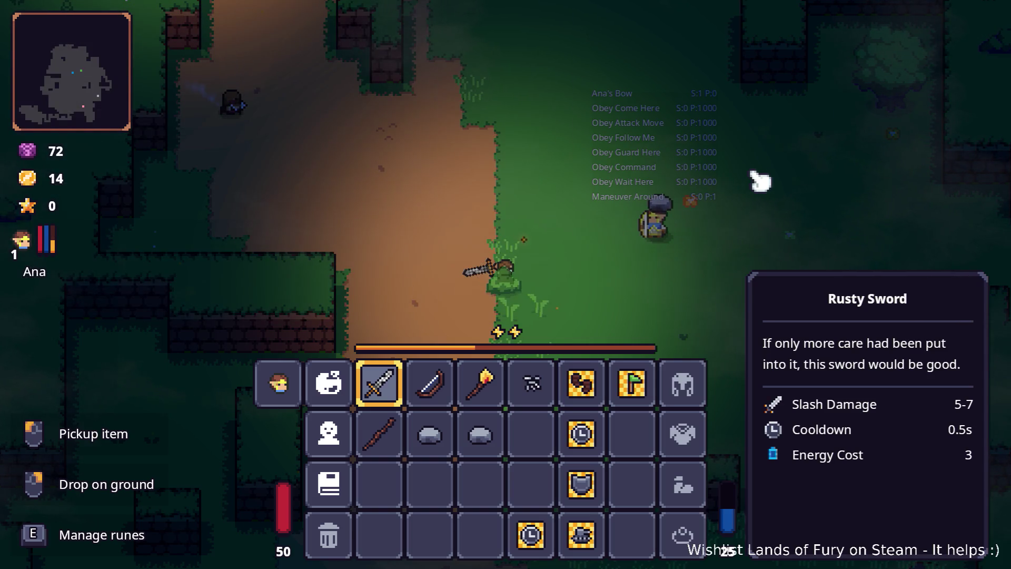
# Step: Alt+Tab from the game over to the Godot editor
pyautogui.hotkey('alt', 'Tab')
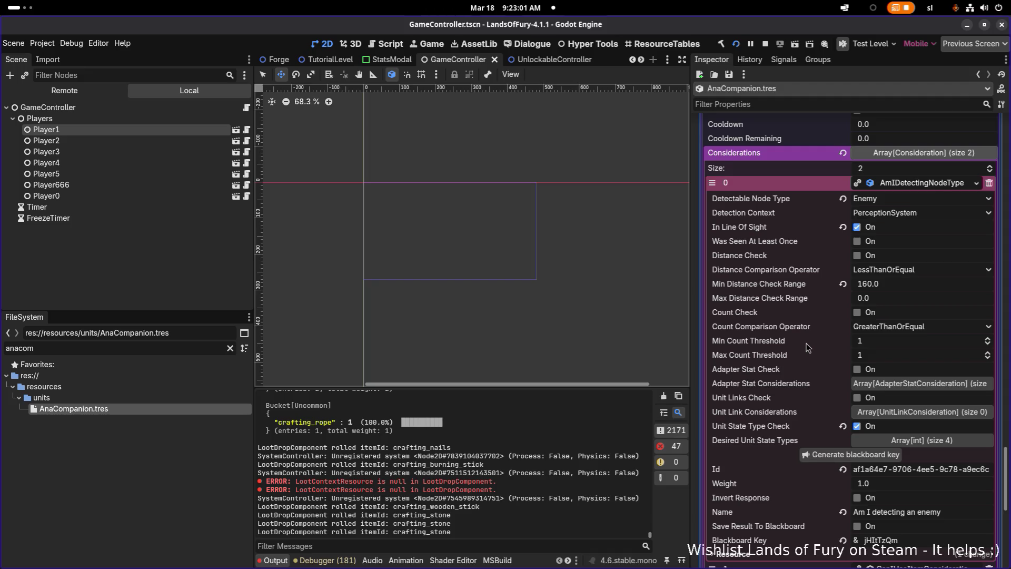
# Step: Set Ana's Bow Max Pursuit Range to 250, save, and run the project
pyautogui.scroll(6, 806, 343)
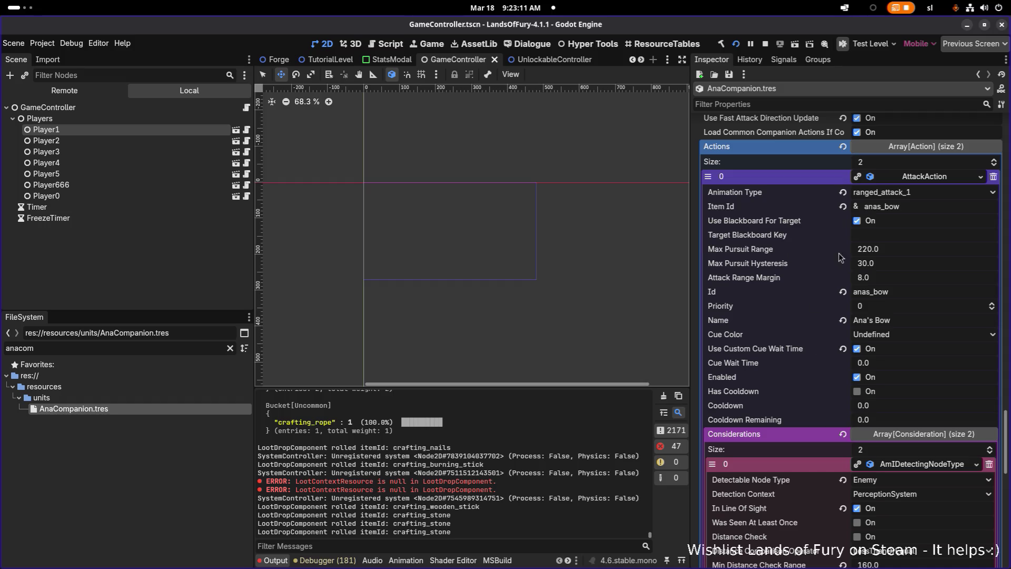
pyautogui.click(928, 248)
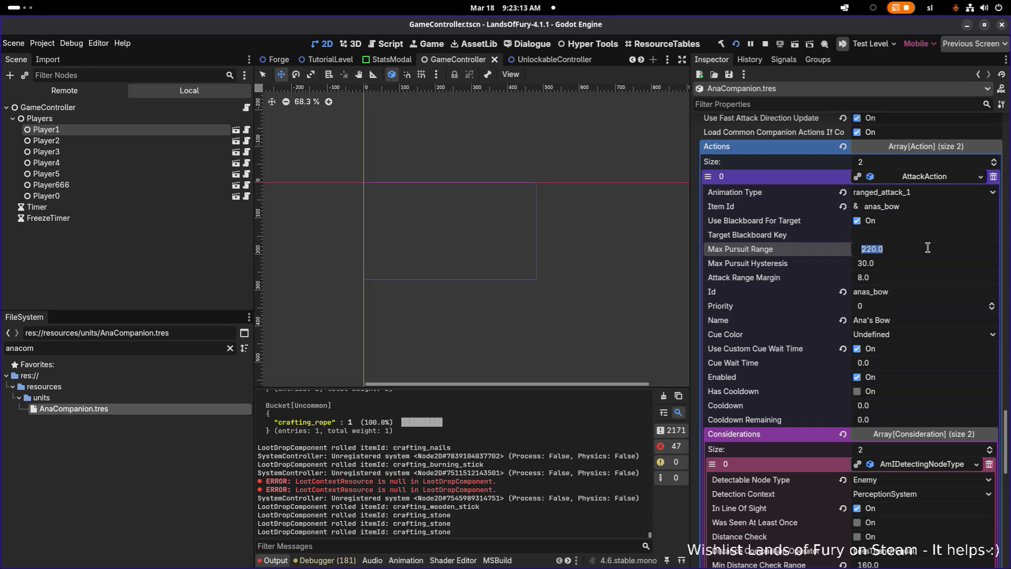
pyautogui.write('250')
pyautogui.press('Return')
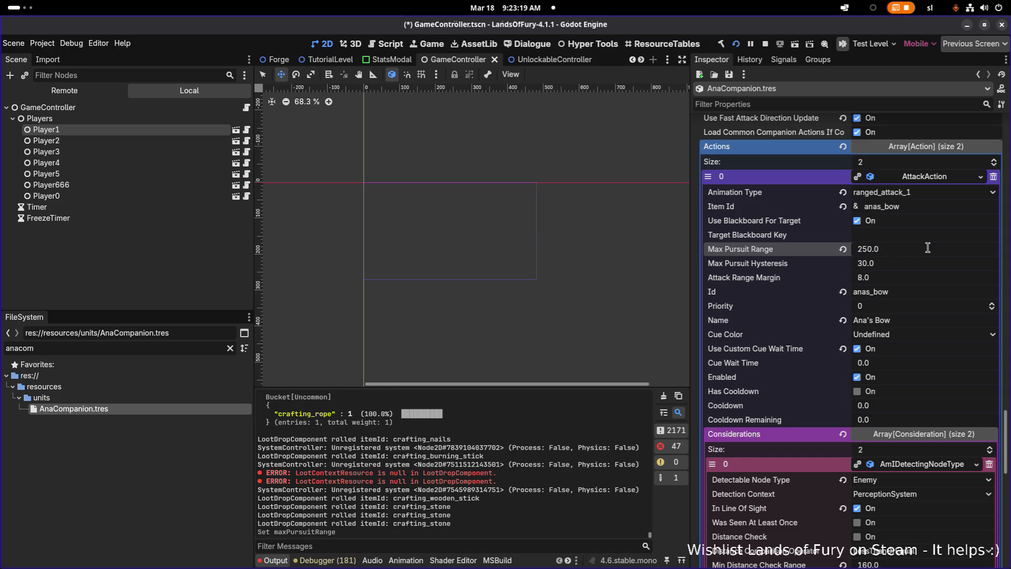
pyautogui.hotkey('ctrl', 's')
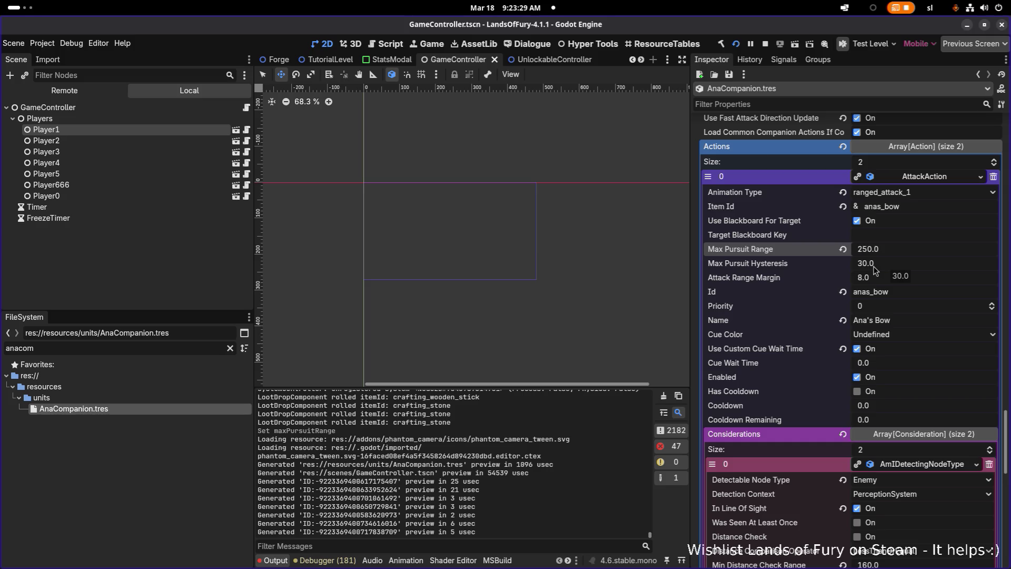
pyautogui.hotkey('ctrl', 's')
pyautogui.click(736, 44)
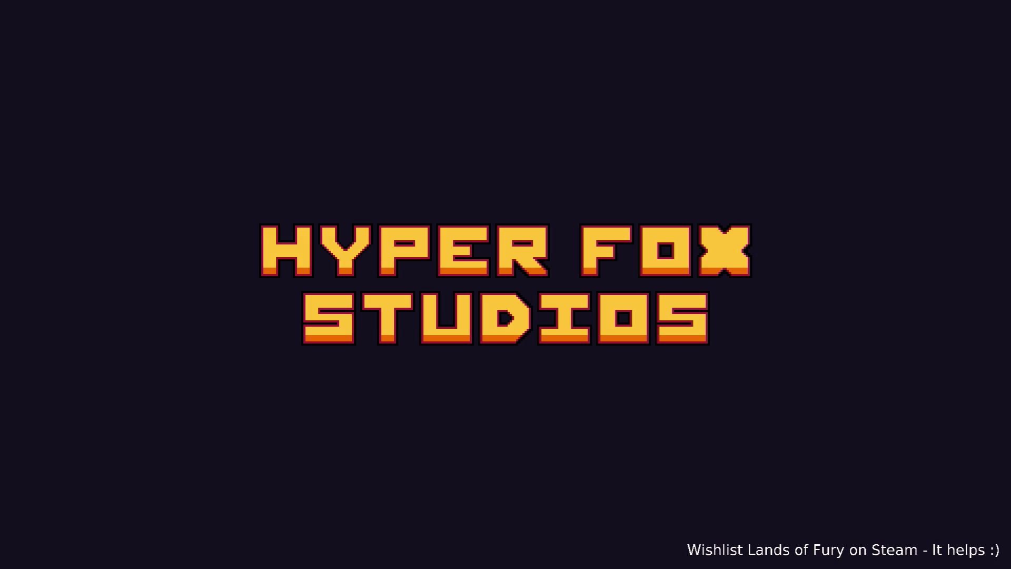
# Step: Load into the game, walk through the purple portal, and command Ana to come to a spot
pyautogui.press('Return')
pyautogui.press('Return')
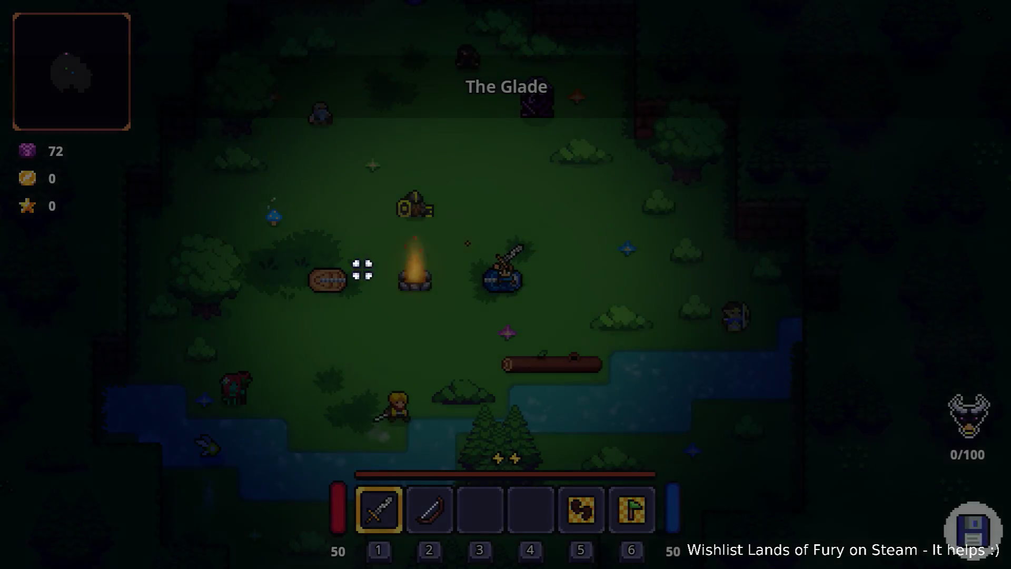
pyautogui.press('w')
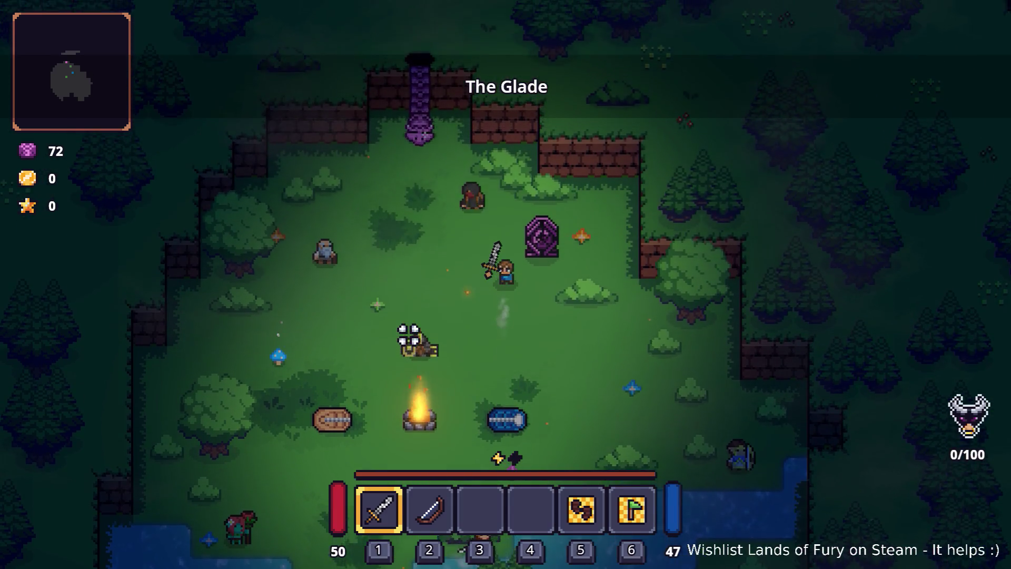
pyautogui.press('a')
pyautogui.press('w')
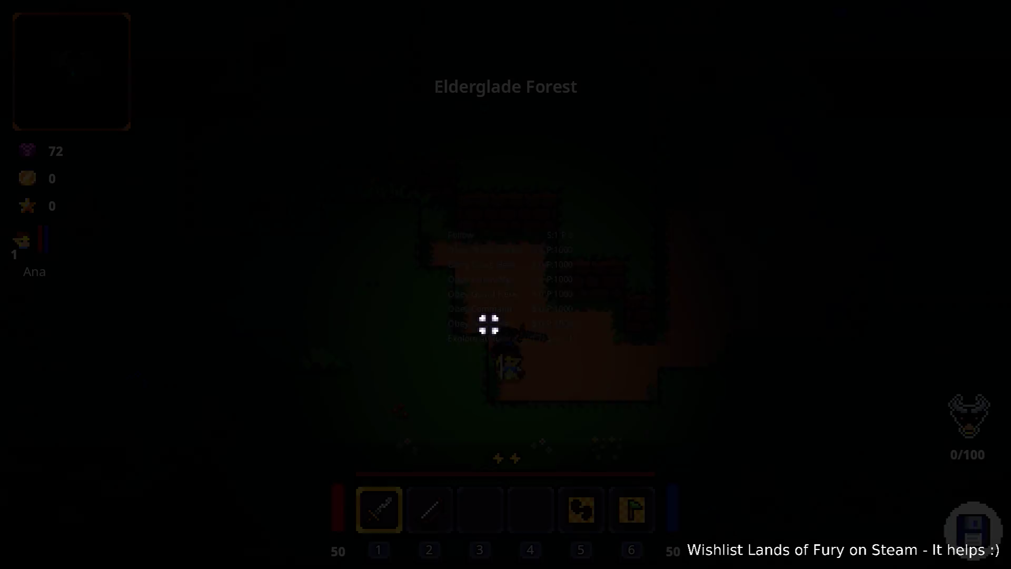
pyautogui.press('d')
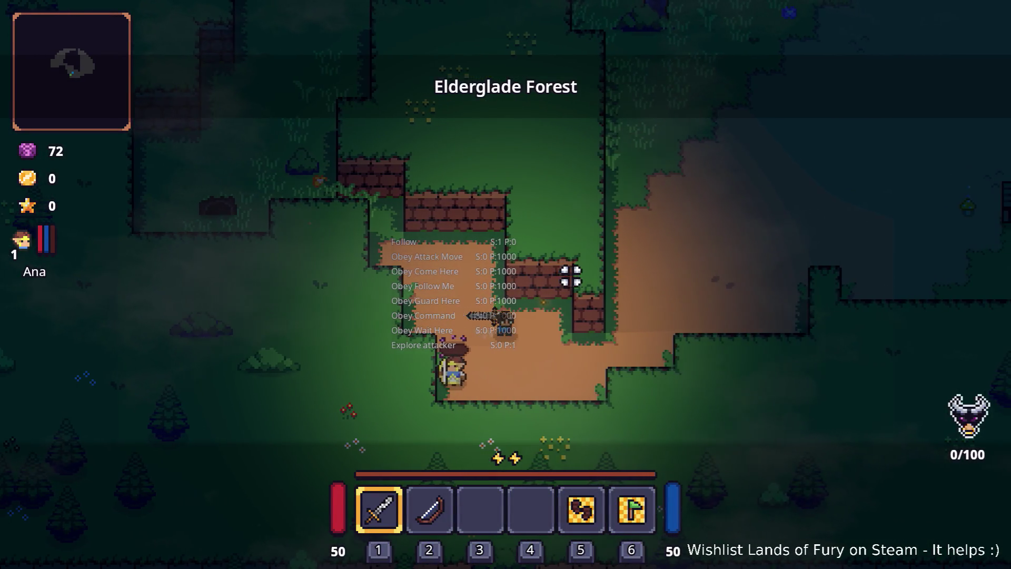
pyautogui.press('c')
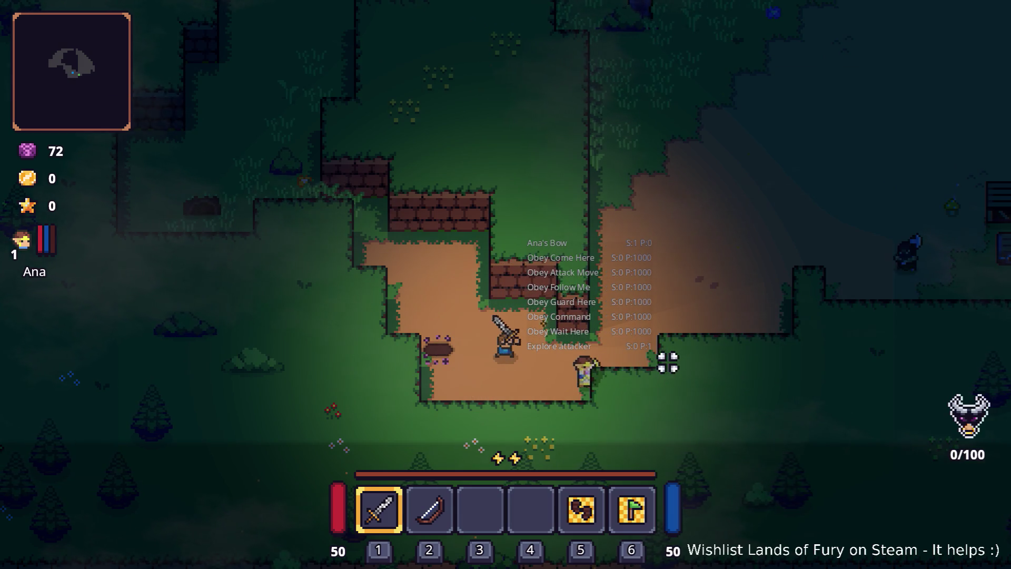
pyautogui.press('d')
pyautogui.press('a')
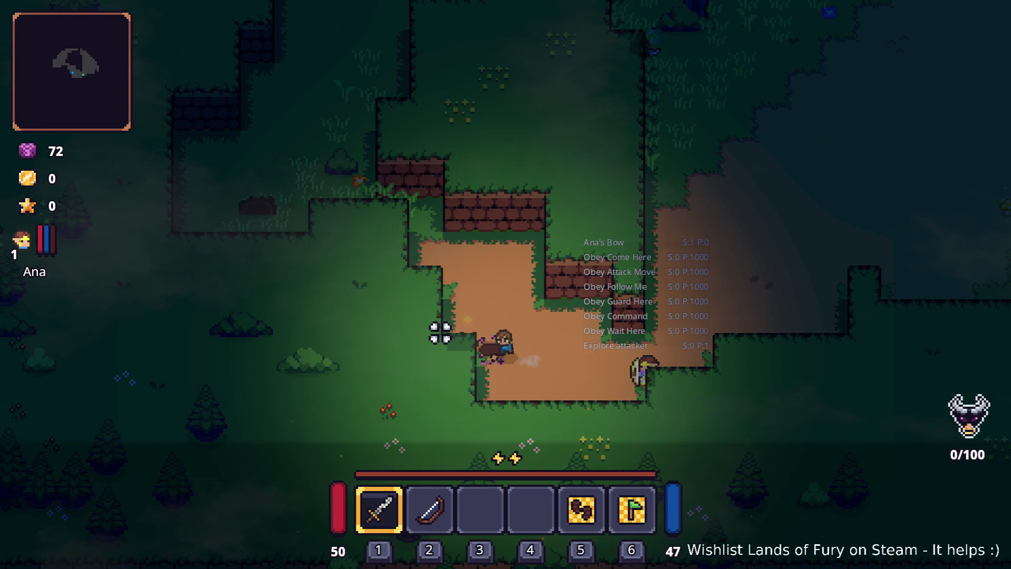
# Step: Fight the nearby enemy with repeated sword swings while moving right
pyautogui.click(448, 334)
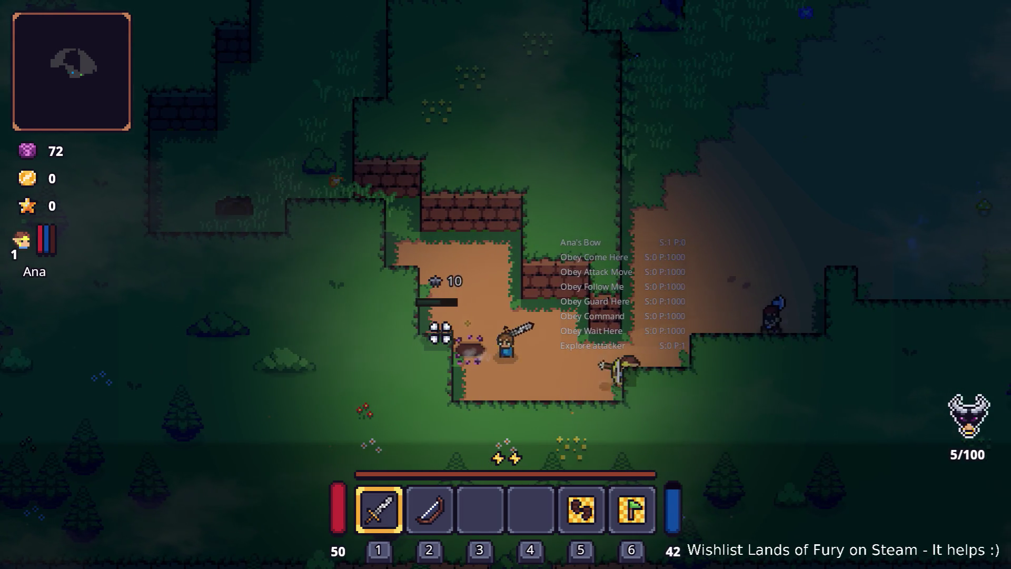
pyautogui.click(440, 337)
pyautogui.click(441, 339)
pyautogui.click(595, 361)
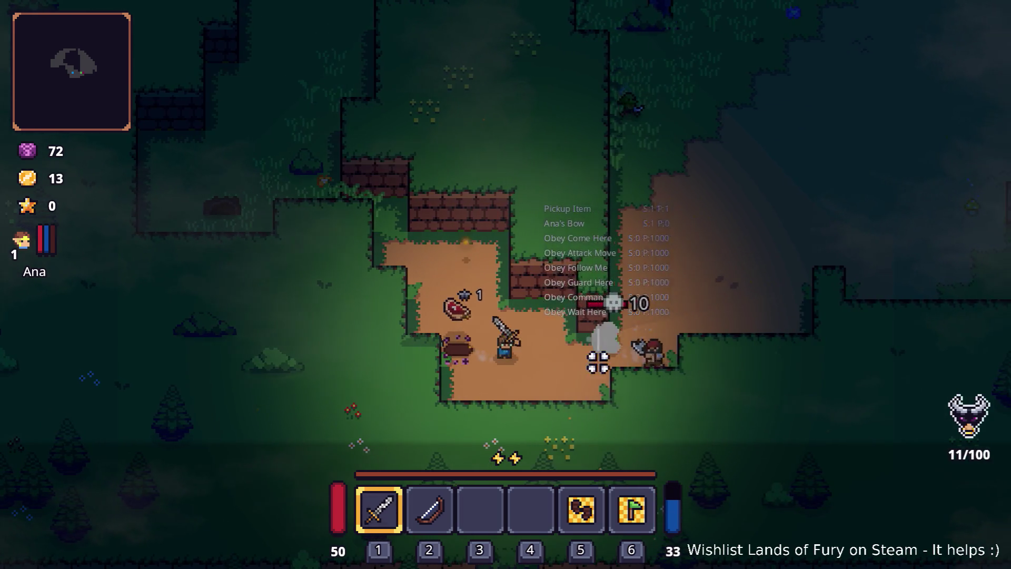
pyautogui.press('d')
pyautogui.click(587, 354)
pyautogui.click(575, 332)
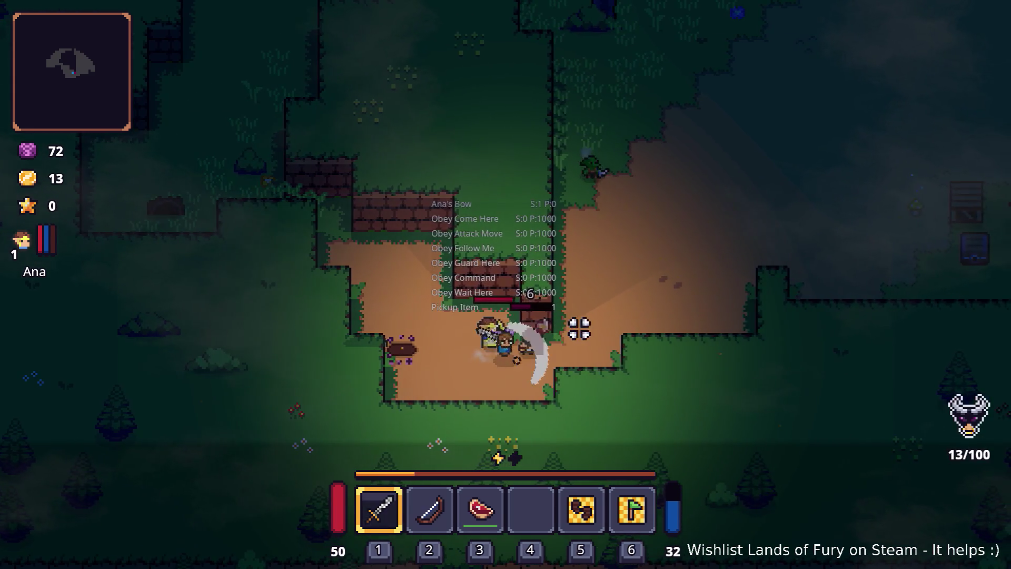
pyautogui.click(575, 329)
pyautogui.press('d')
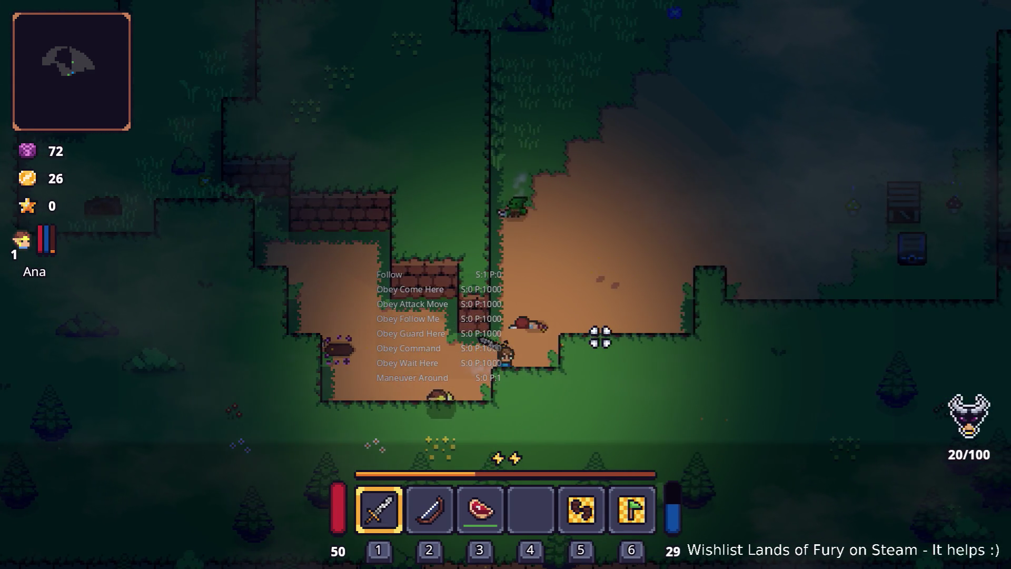
# Step: Walk up-right, slash the armored enemy, open the inventory, and bring up the window switcher
pyautogui.press('d')
pyautogui.press('w')
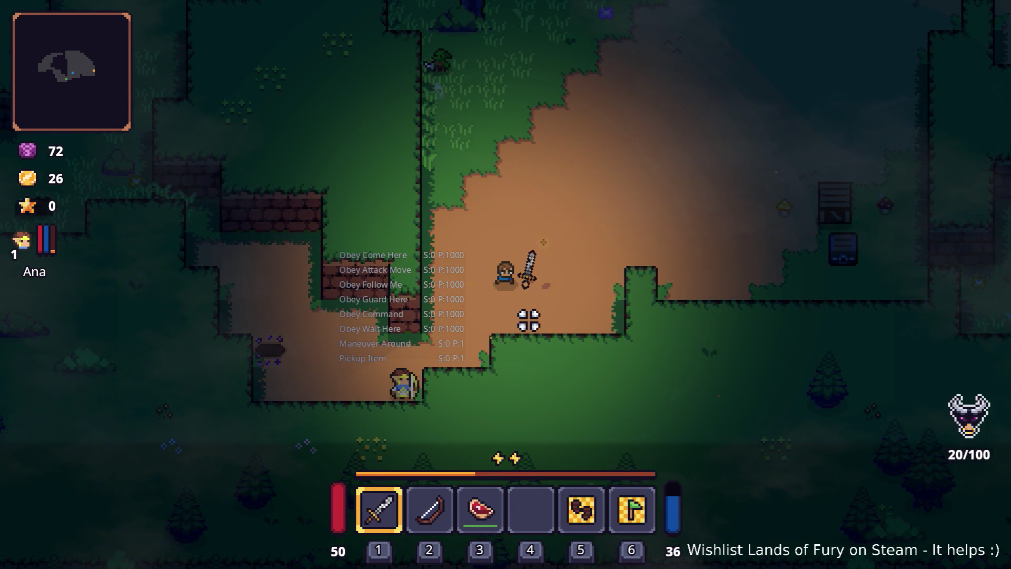
pyautogui.click(746, 341)
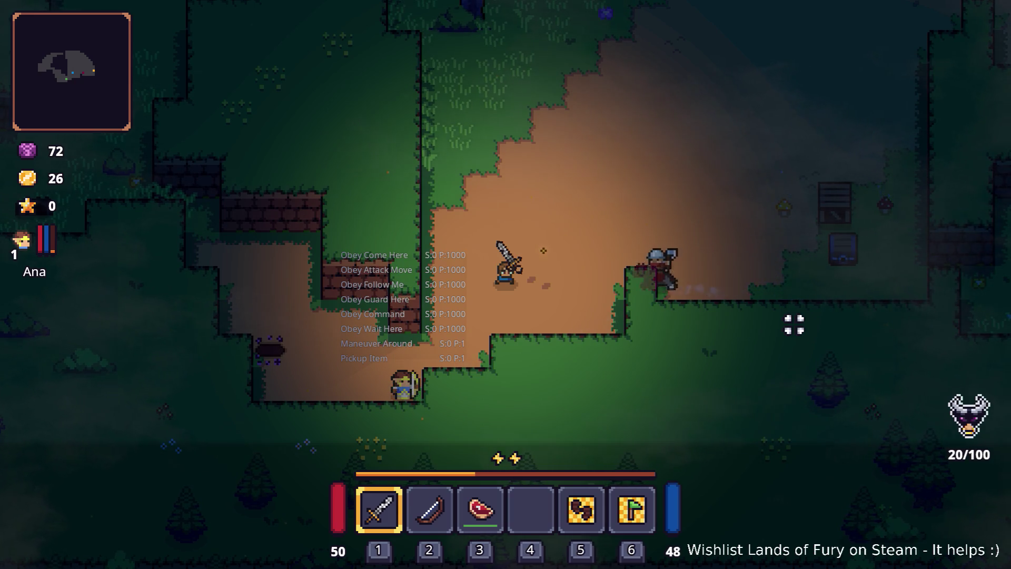
pyautogui.click(724, 299)
pyautogui.press('Tab')
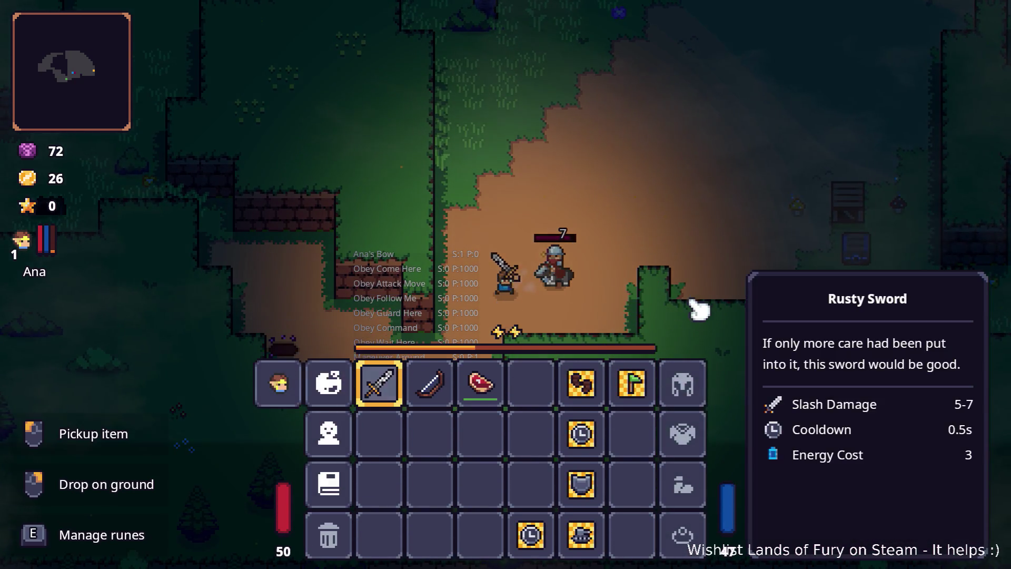
pyautogui.hotkey('alt', 'Tab')
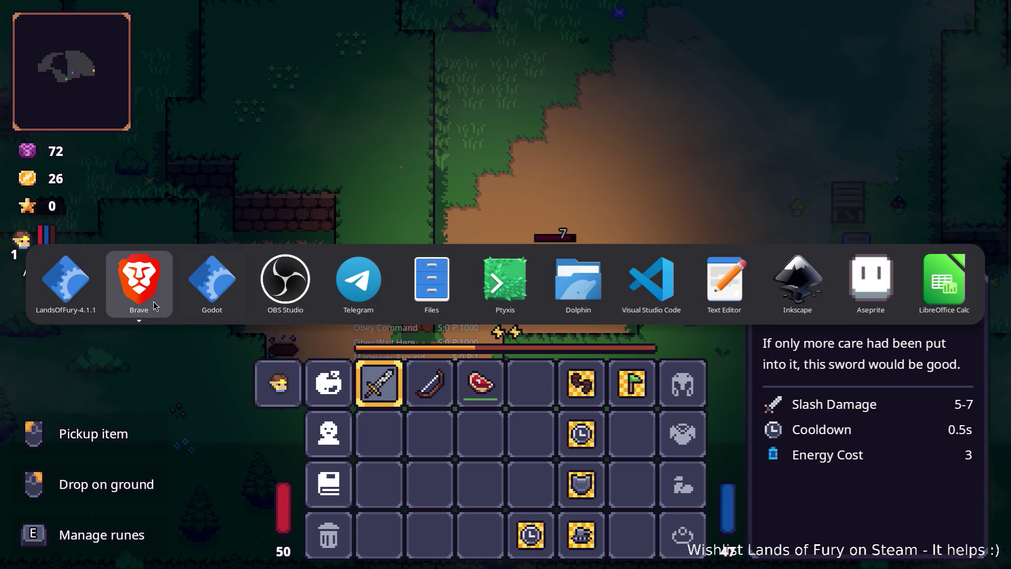
# Step: Keep the enemy-detection consideration's Detection Context set to PerceptionSystem
pyautogui.click(209, 301)
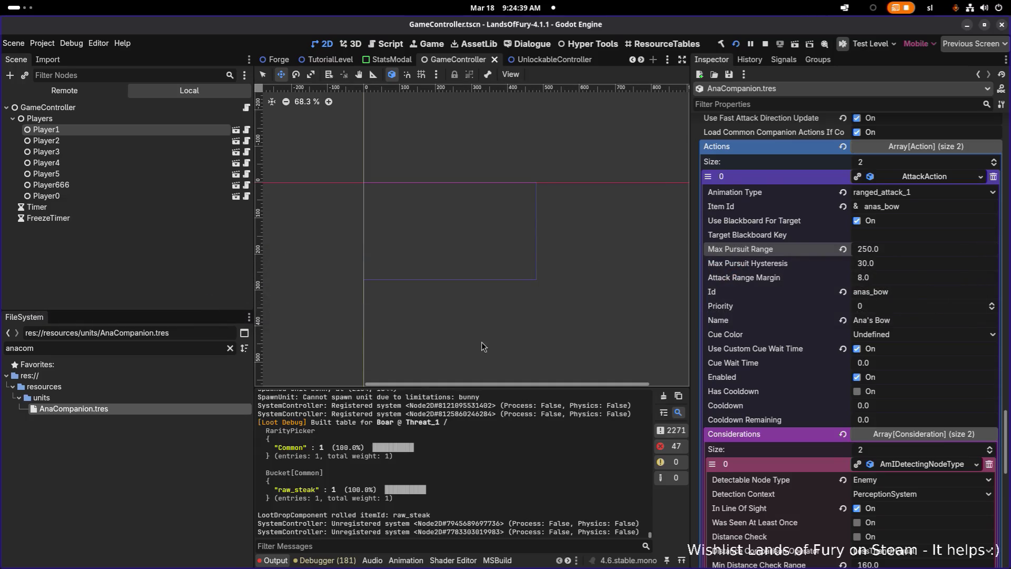
pyautogui.scroll(-3, 943, 491)
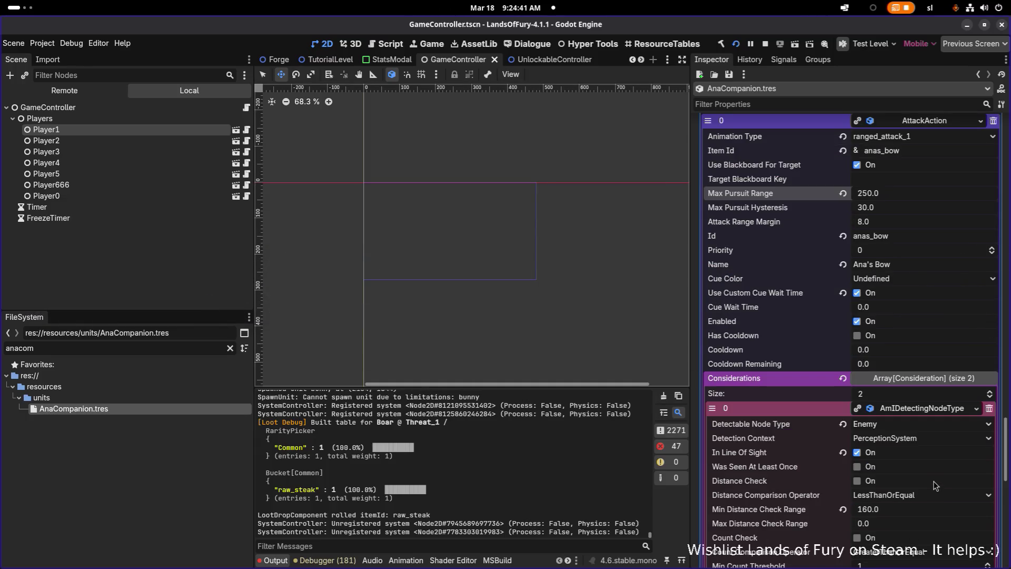
pyautogui.click(900, 442)
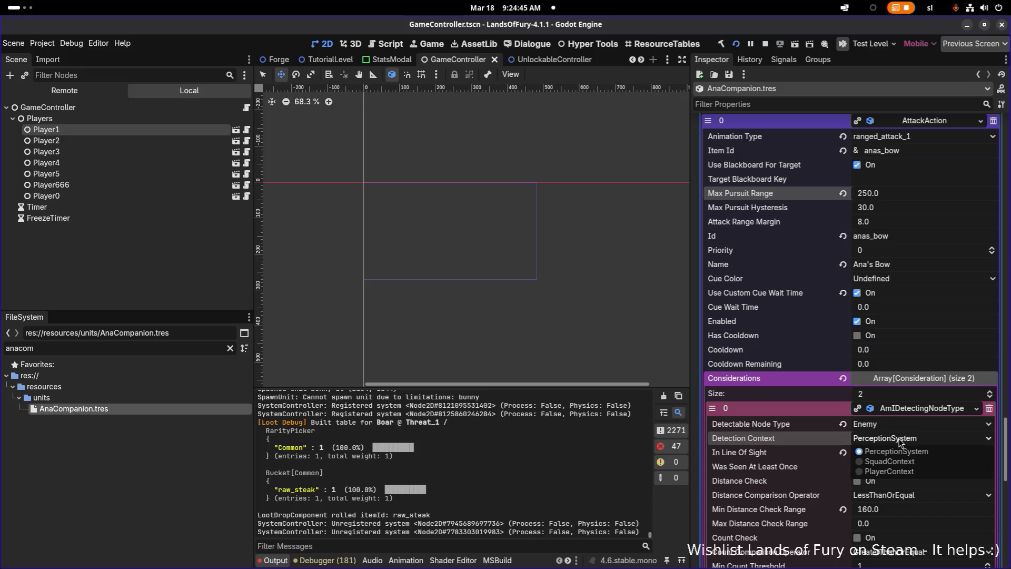
pyautogui.click(900, 442)
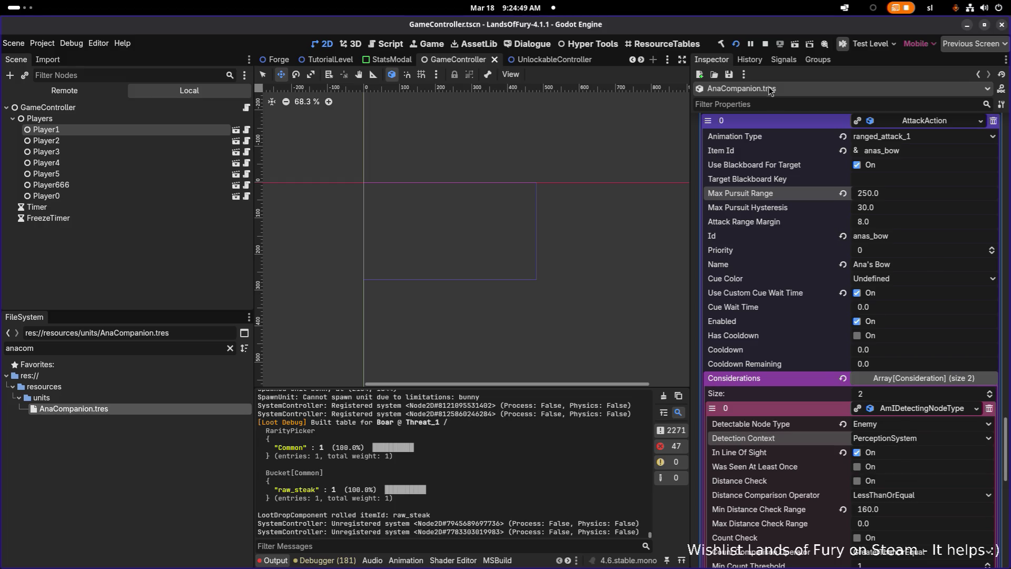
# Step: Save AnaCompanion.tres and review the consideration fields before returning to the game
pyautogui.click(729, 74)
pyautogui.click(748, 86)
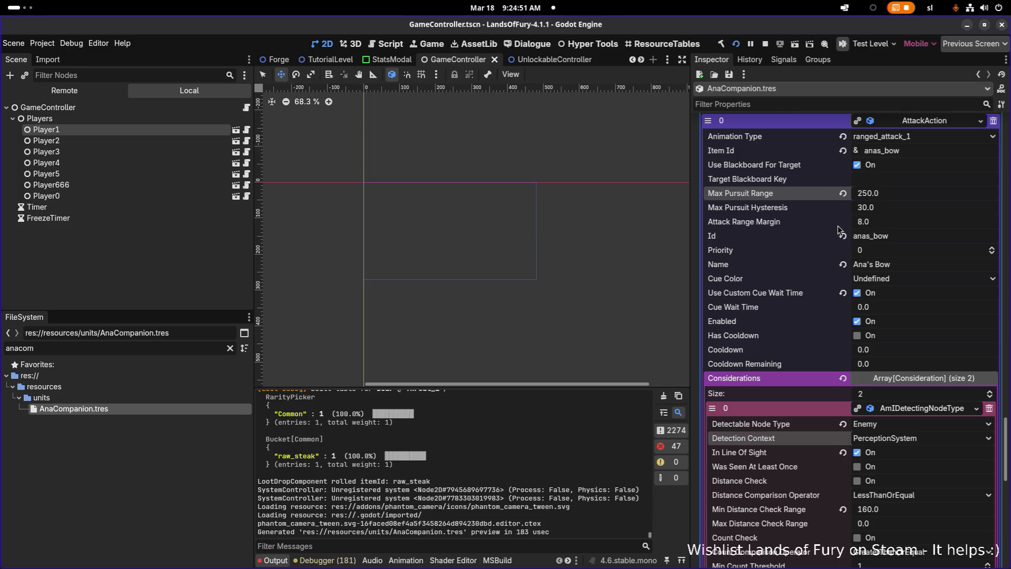
pyautogui.scroll(-5, 849, 287)
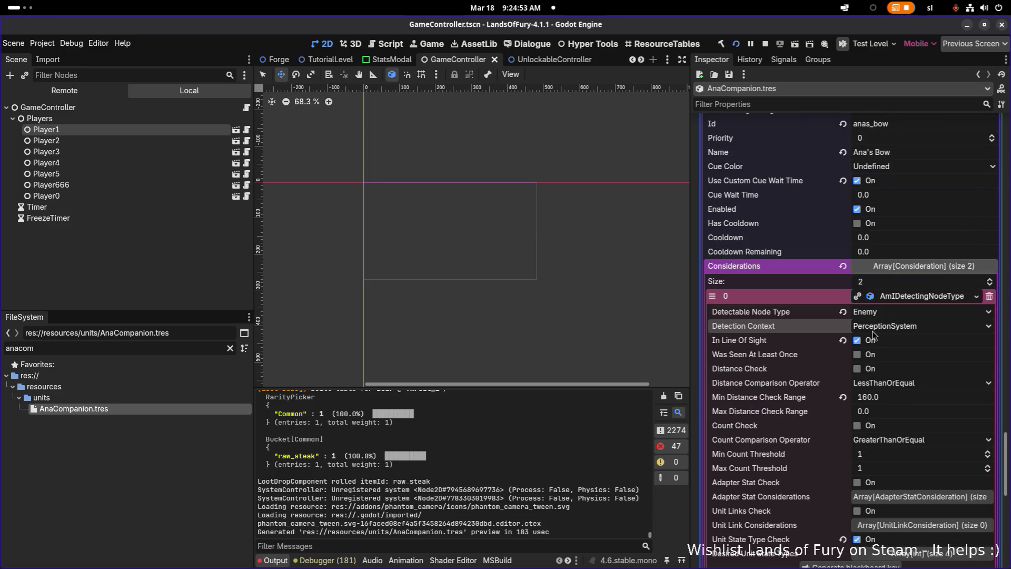
pyautogui.scroll(-10, 873, 334)
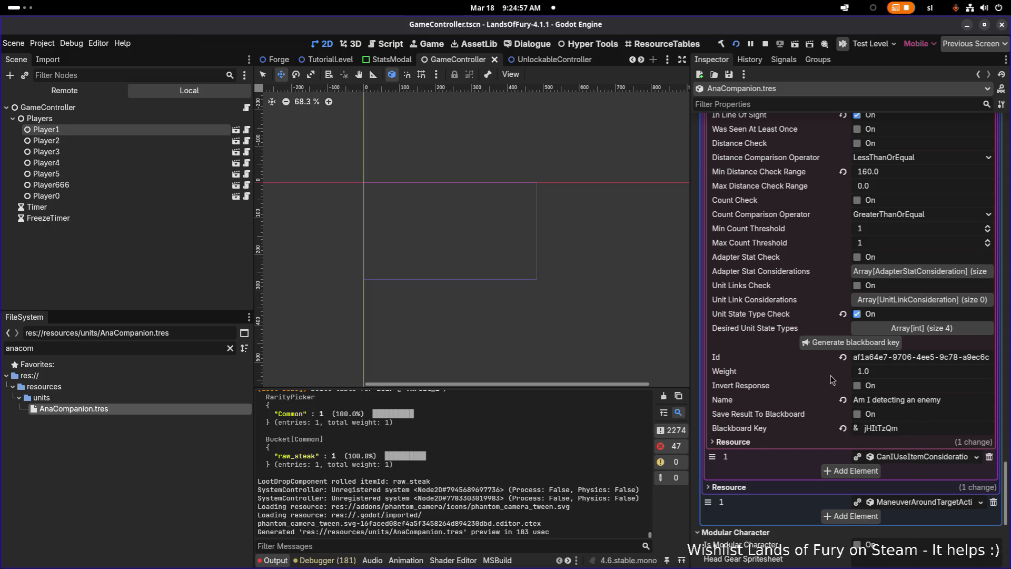
pyautogui.scroll(7, 831, 379)
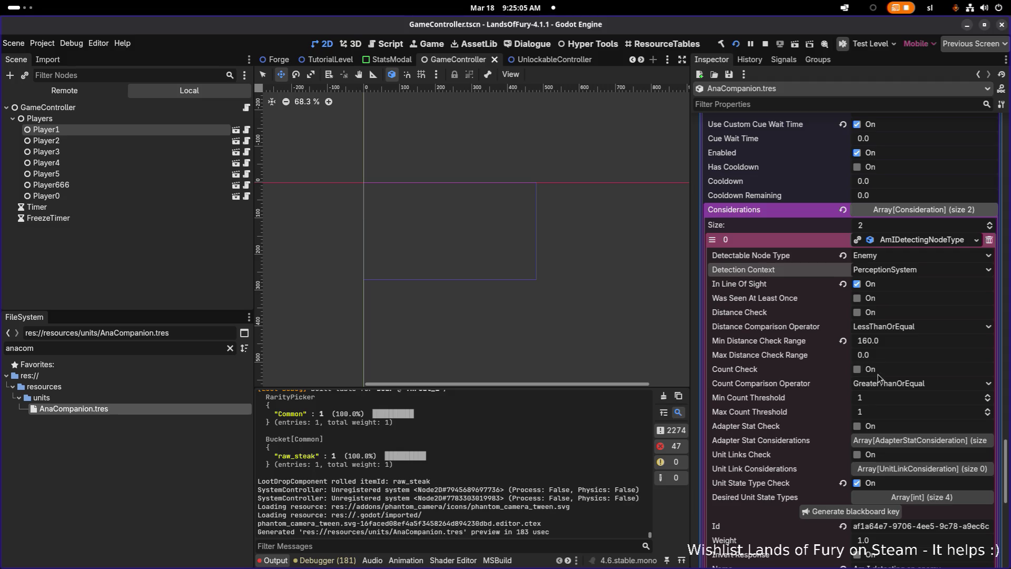
pyautogui.hotkey('alt', 'Tab')
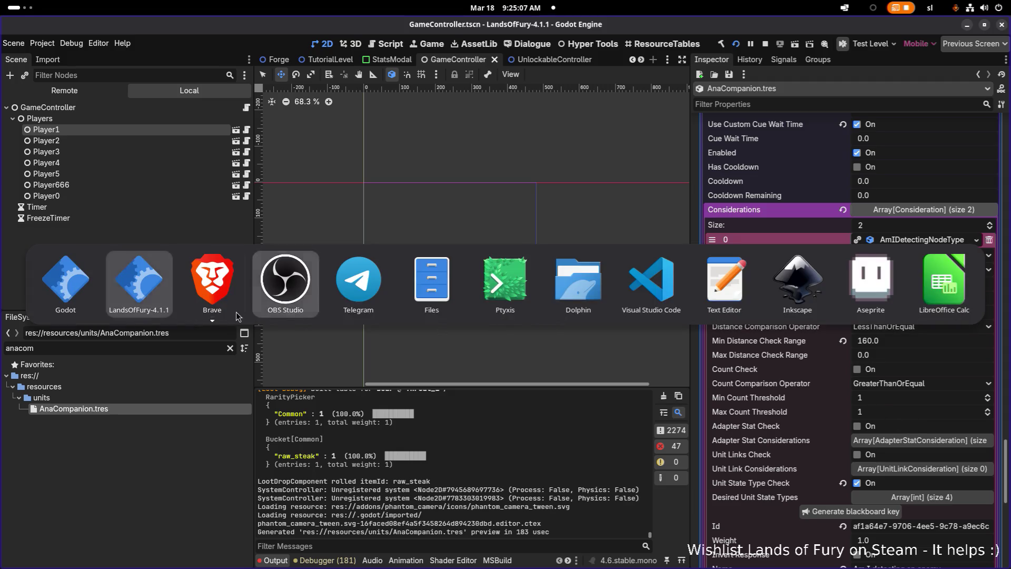
# Step: Close the inventory and defeat the armored enemy and the red enemy
pyautogui.press('Tab')
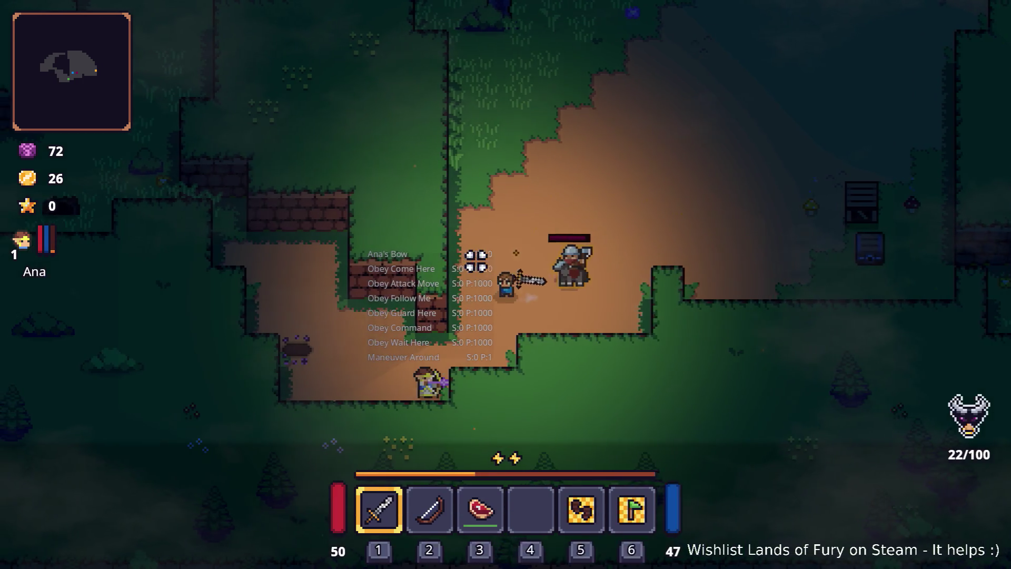
pyautogui.press('s')
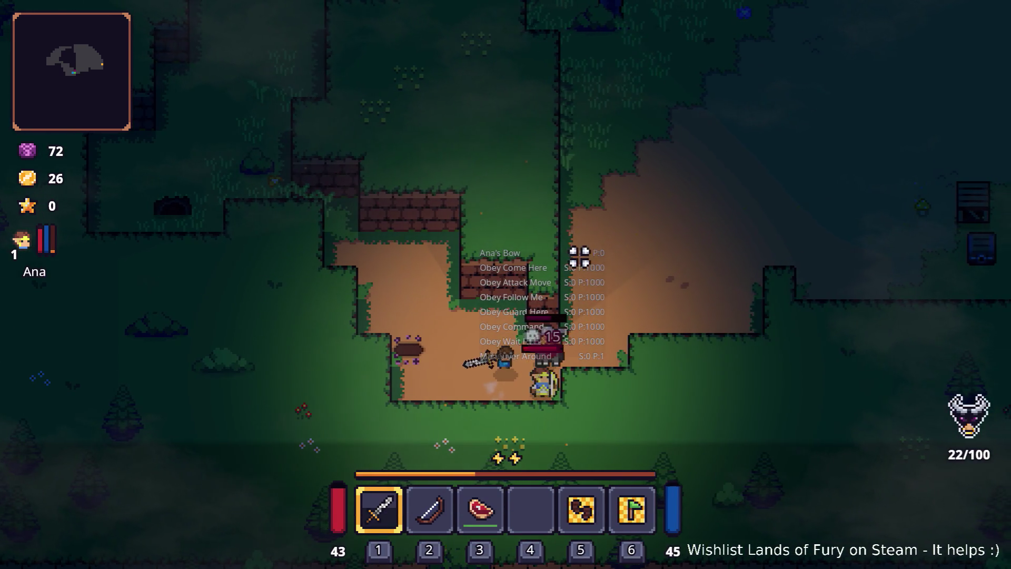
pyautogui.press('d')
pyautogui.press('w')
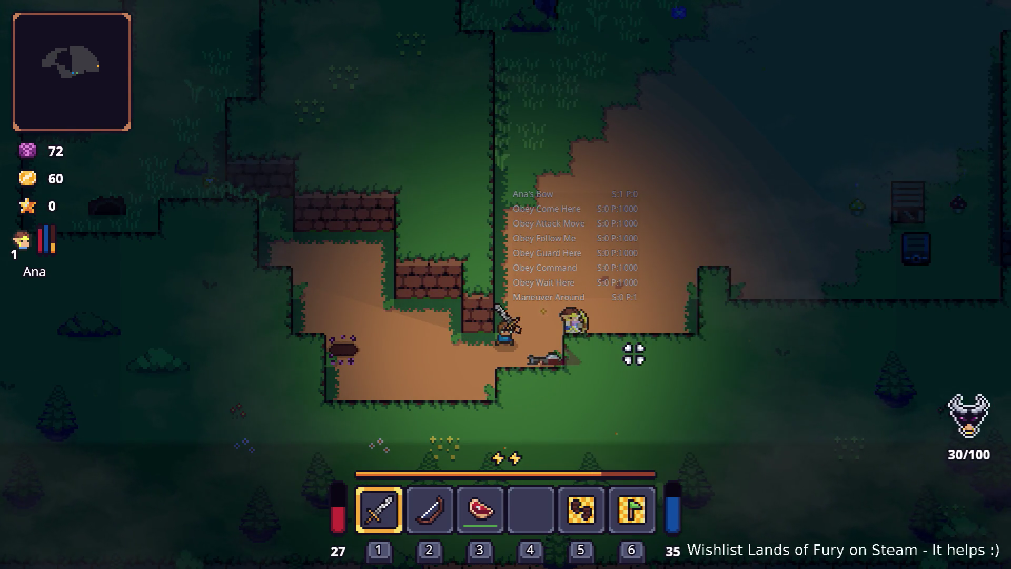
pyautogui.press('w')
pyautogui.press('d')
pyautogui.press('d')
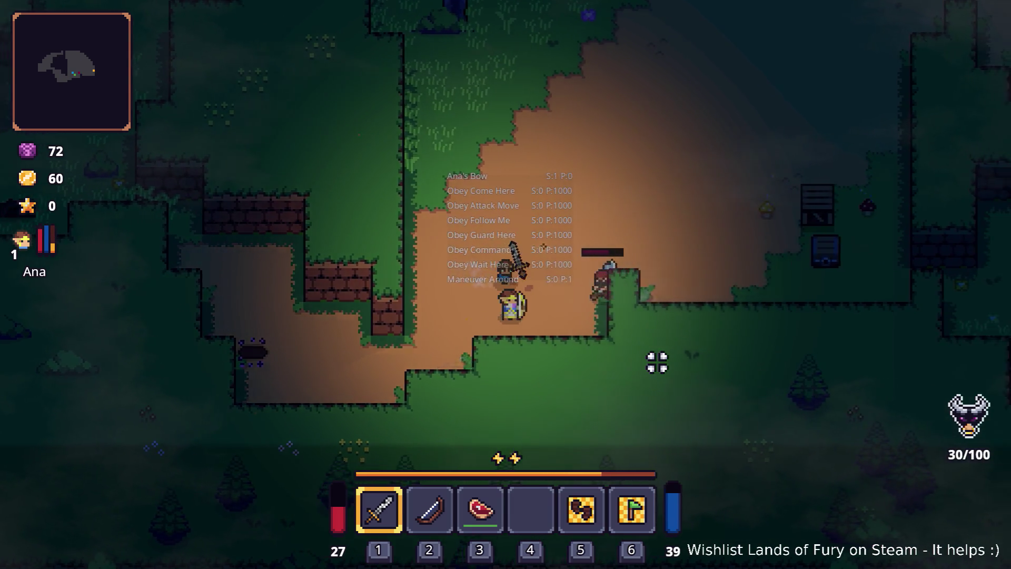
pyautogui.press('d')
pyautogui.click(528, 356)
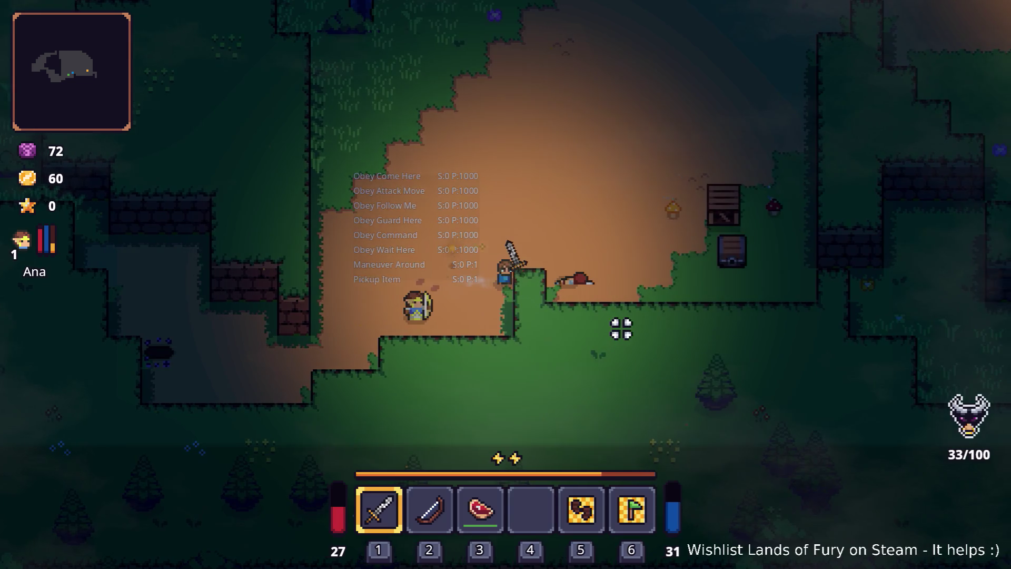
pyautogui.press('d')
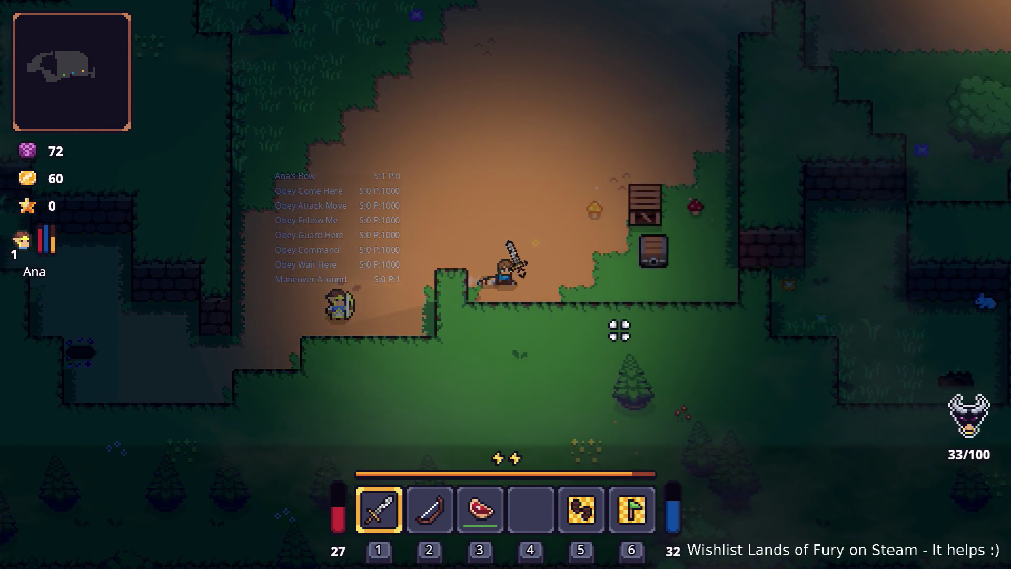
# Step: Break the crate with the sword and cast the ice spell near the chest
pyautogui.press('w')
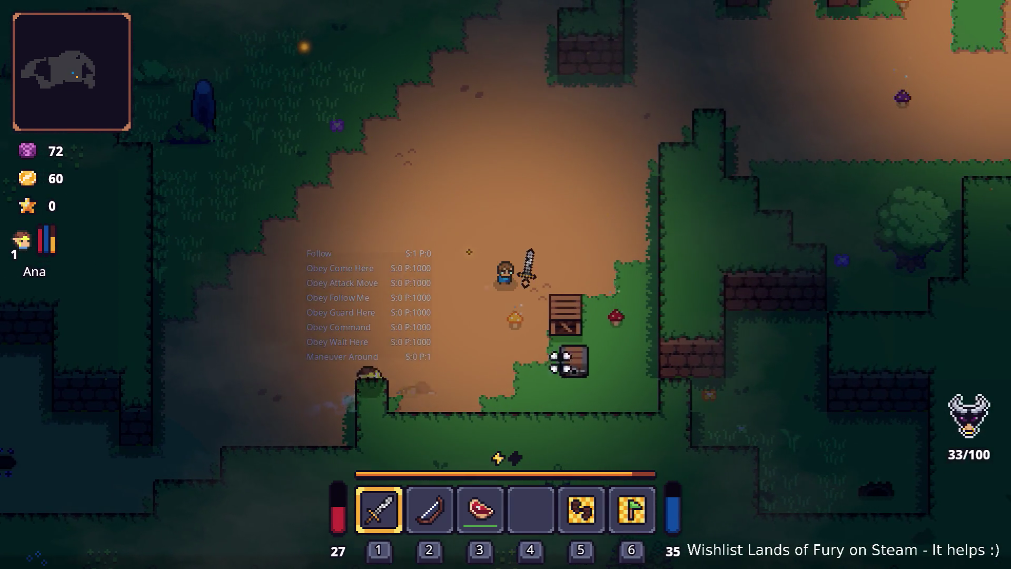
pyautogui.click(561, 361)
pyautogui.press('d')
pyautogui.press('s')
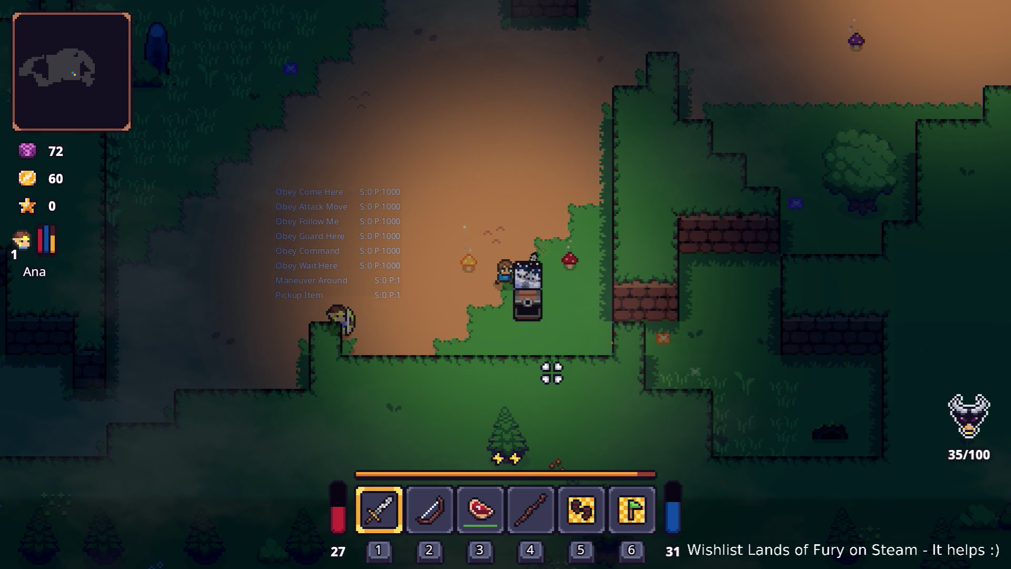
pyautogui.press('a')
pyautogui.press('s')
pyautogui.press('d')
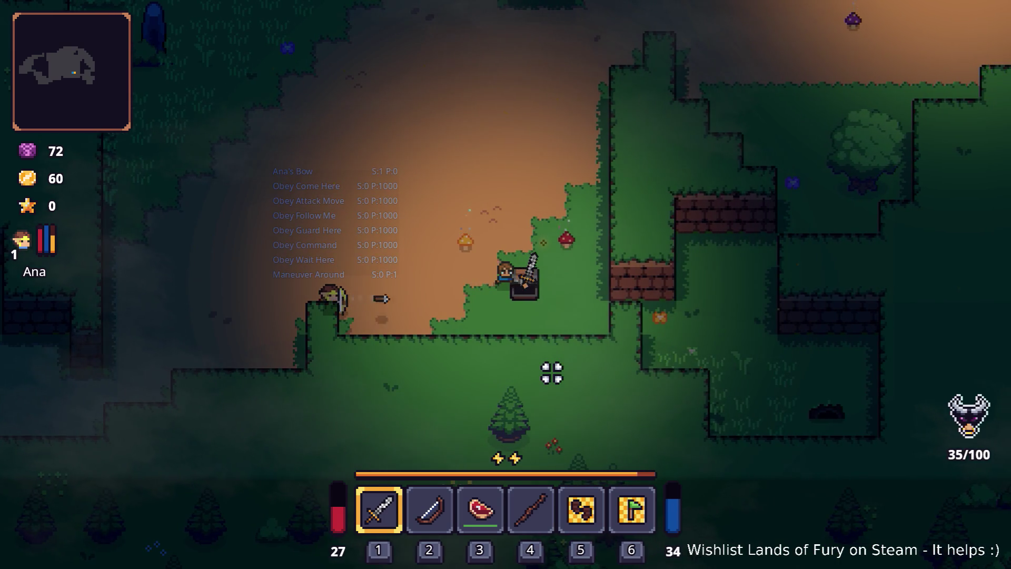
pyautogui.press('d')
pyautogui.press('s')
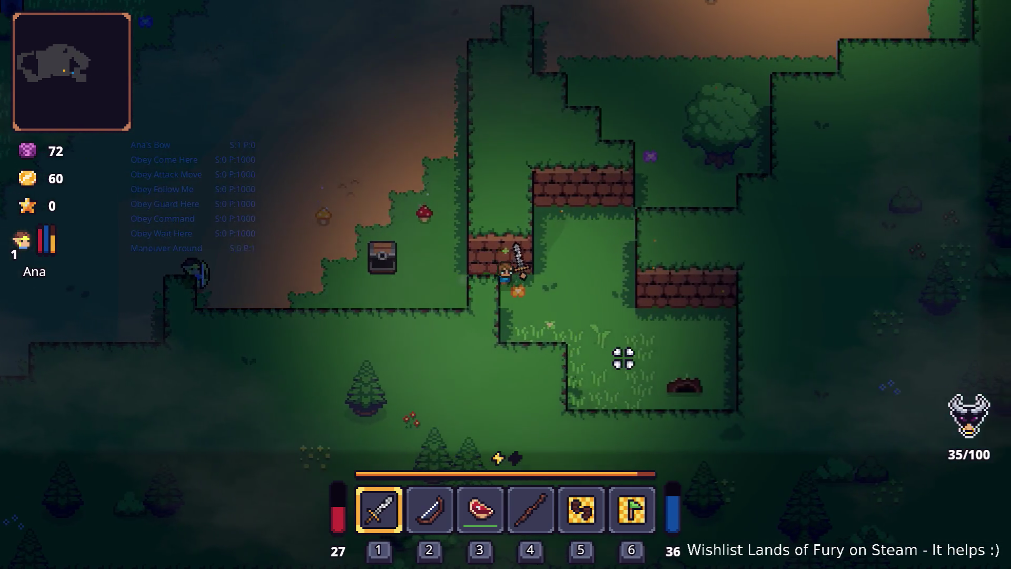
# Step: Explore right and left past the chest with Ana following, then attack a rabbit
pyautogui.press('d')
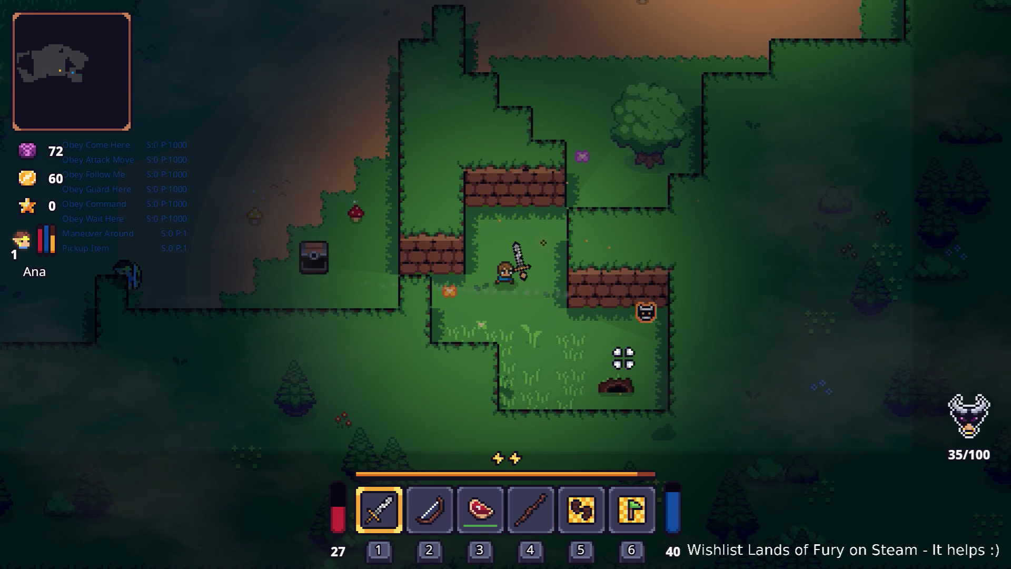
pyautogui.press('d')
pyautogui.press('d')
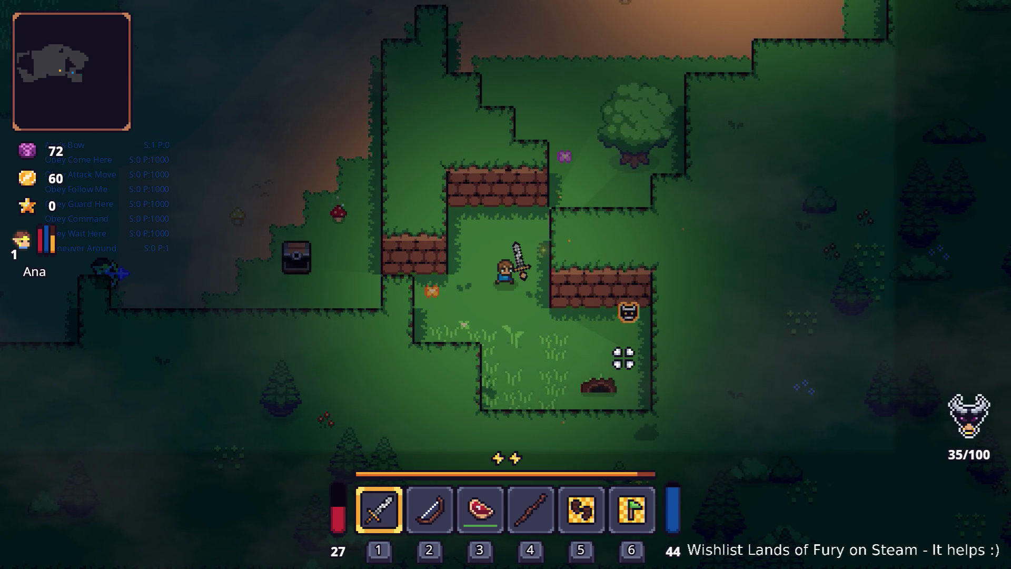
pyautogui.press('s')
pyautogui.press('a')
pyautogui.press('a')
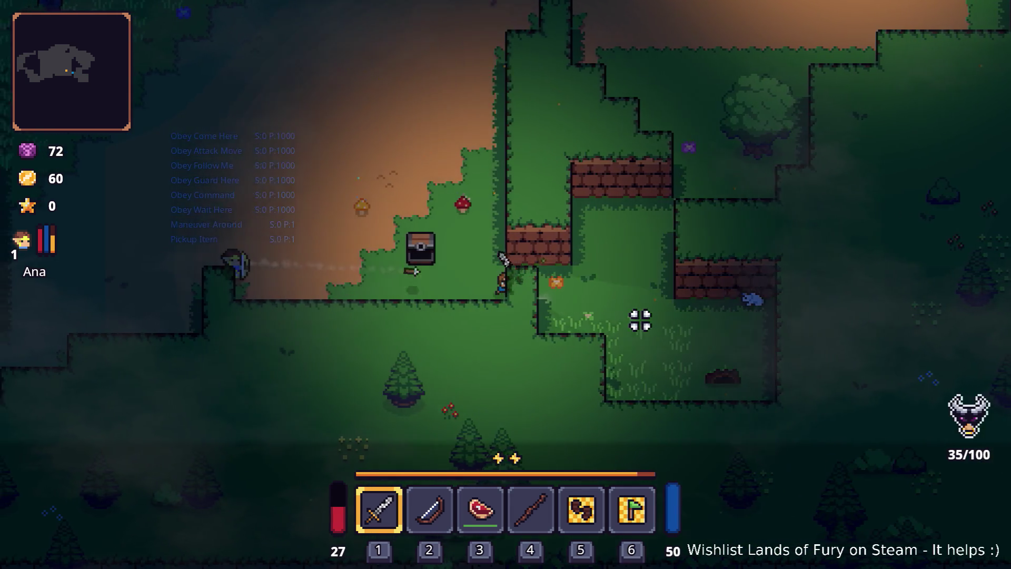
pyautogui.press('a')
pyautogui.press('a')
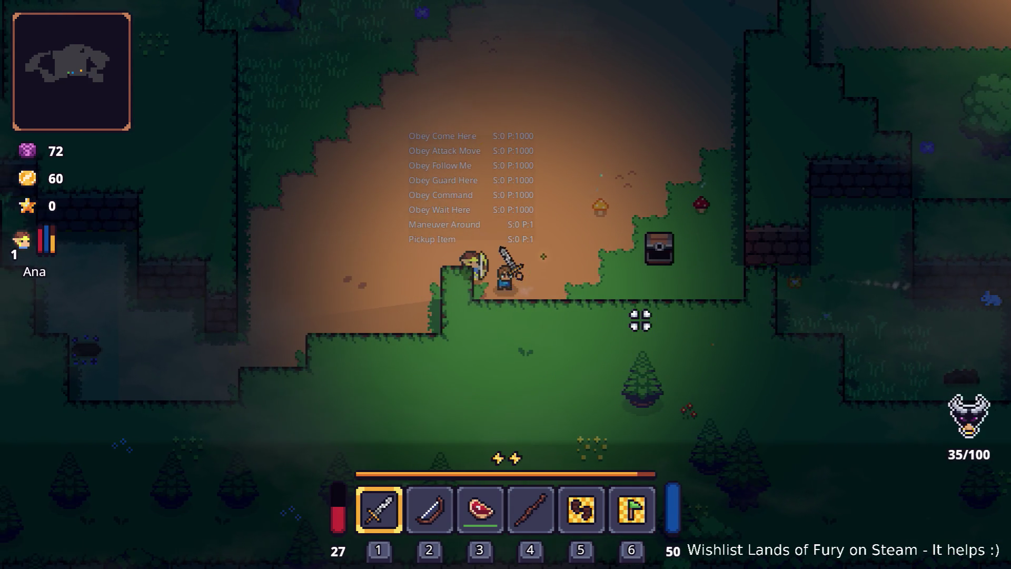
pyautogui.press('a')
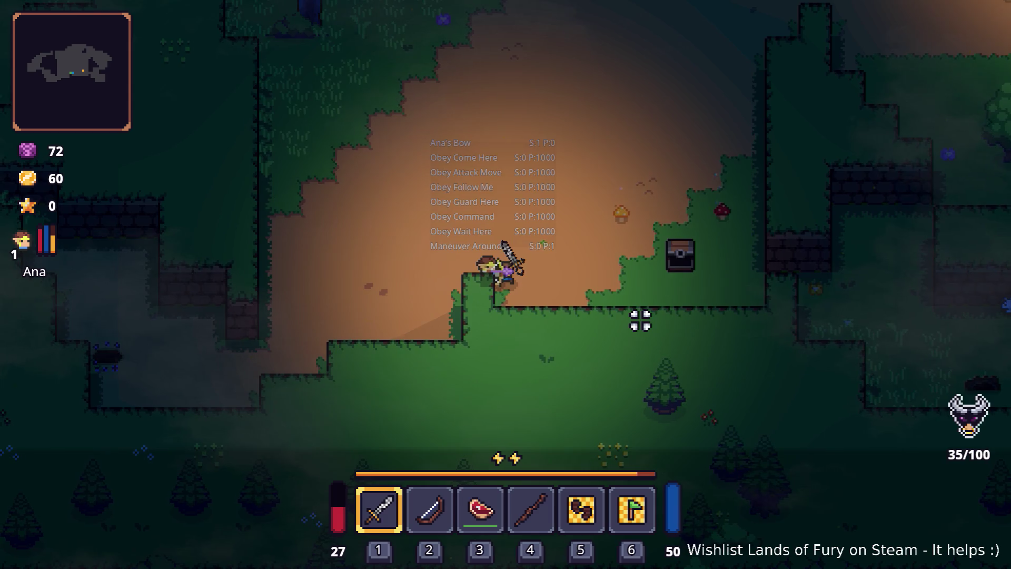
pyautogui.press('d')
pyautogui.press('d')
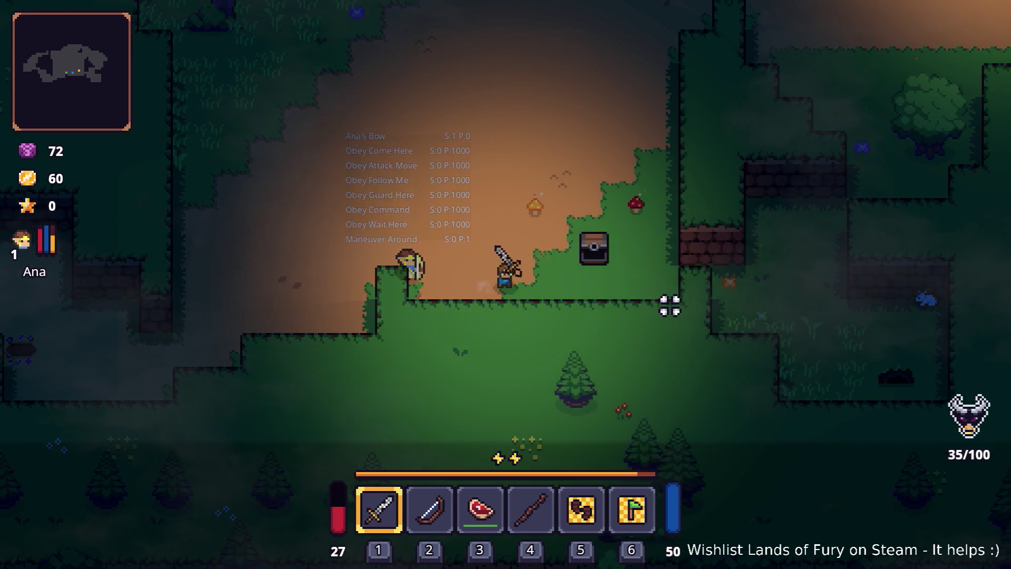
pyautogui.press('d')
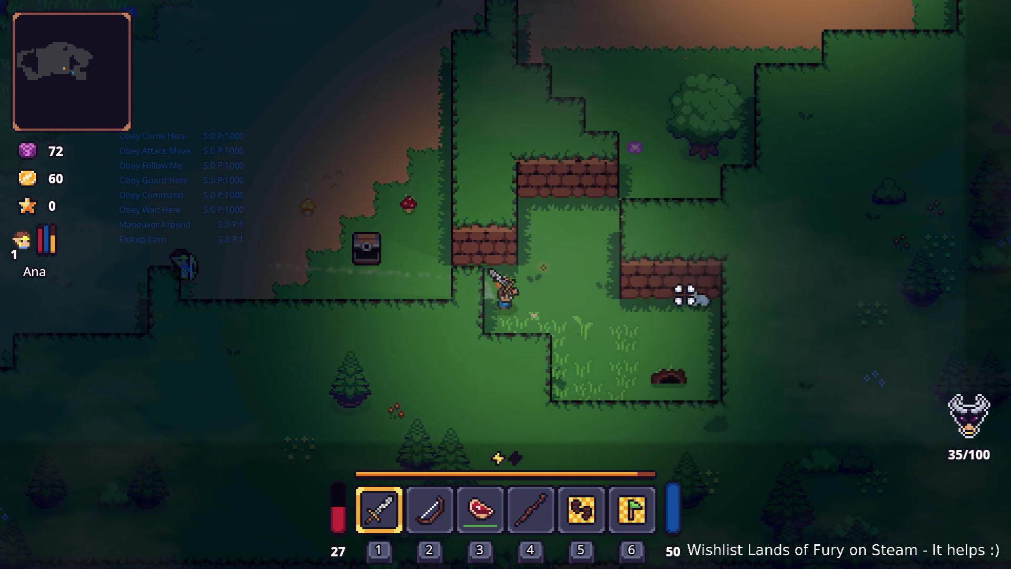
pyautogui.press('d')
pyautogui.click(594, 238)
# Step: Kill the rabbit and destroy the burrow with the sword
pyautogui.click(597, 235)
pyautogui.press('s')
pyautogui.click(632, 384)
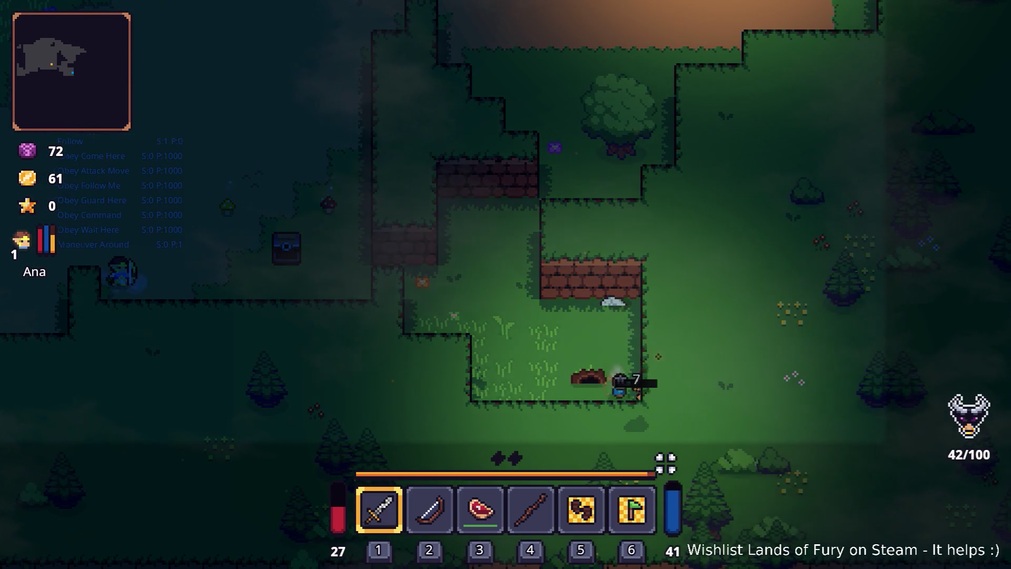
pyautogui.click(614, 397)
pyautogui.click(541, 317)
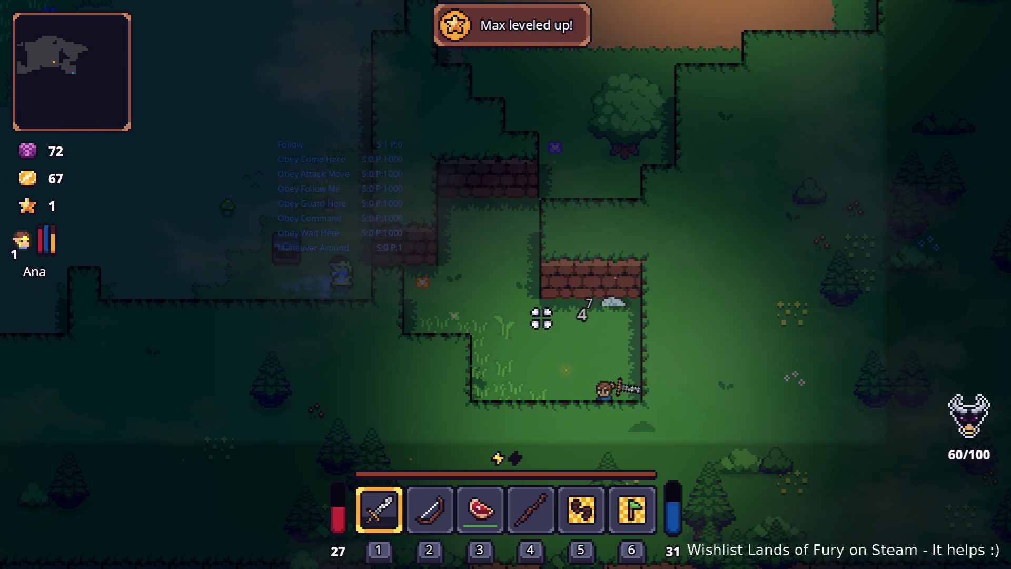
# Step: Walk toward Ana and the top wall, swinging the sword near the chest
pyautogui.press('w')
pyautogui.press('a')
pyautogui.click(497, 289)
pyautogui.press('w')
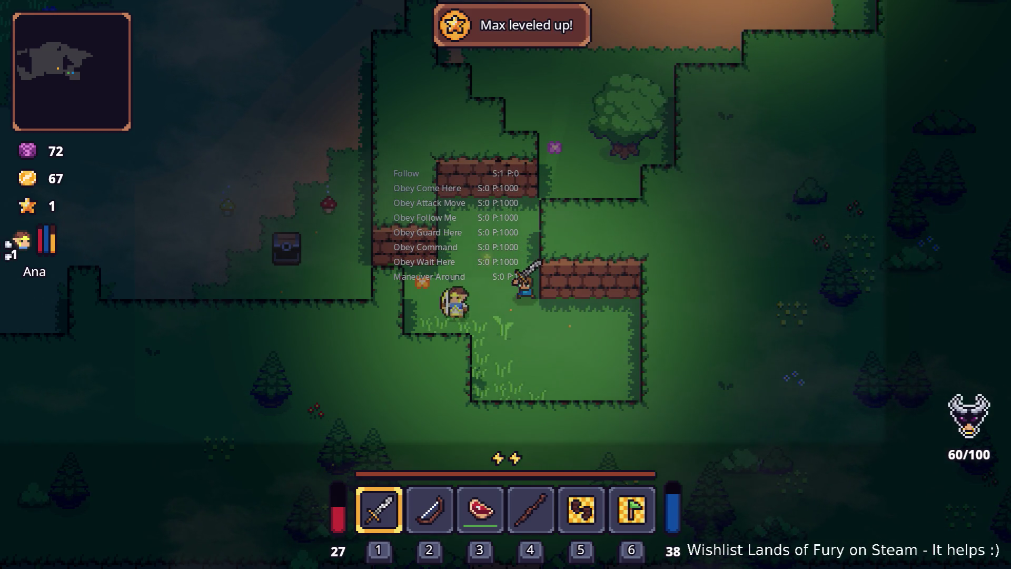
pyautogui.click(298, 252)
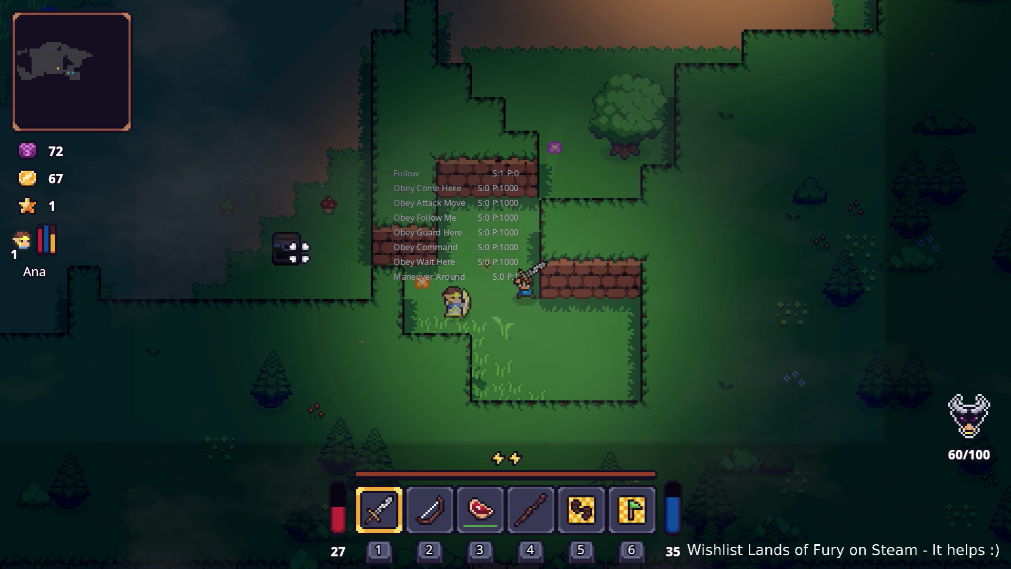
pyautogui.press('w')
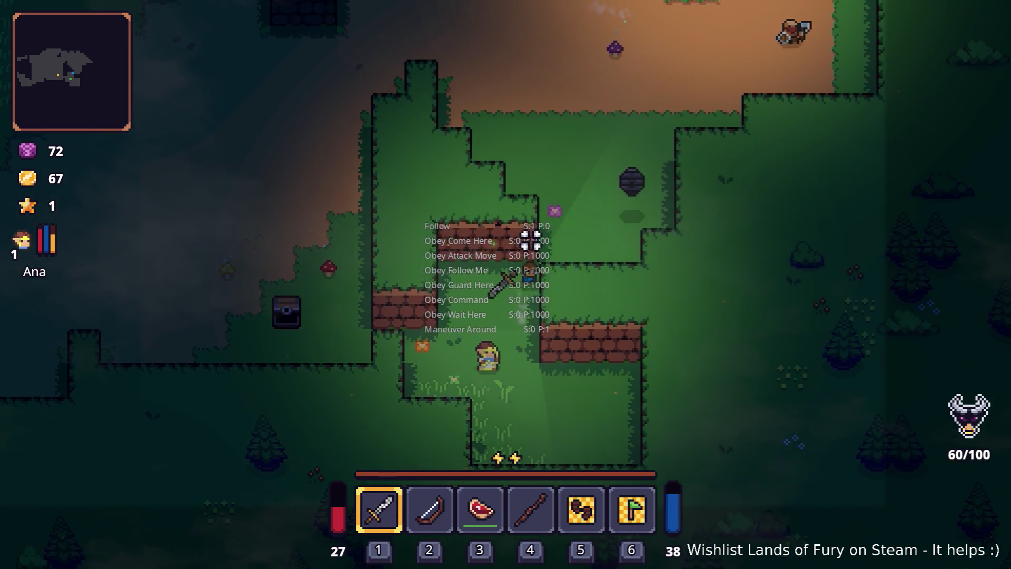
pyautogui.press('d')
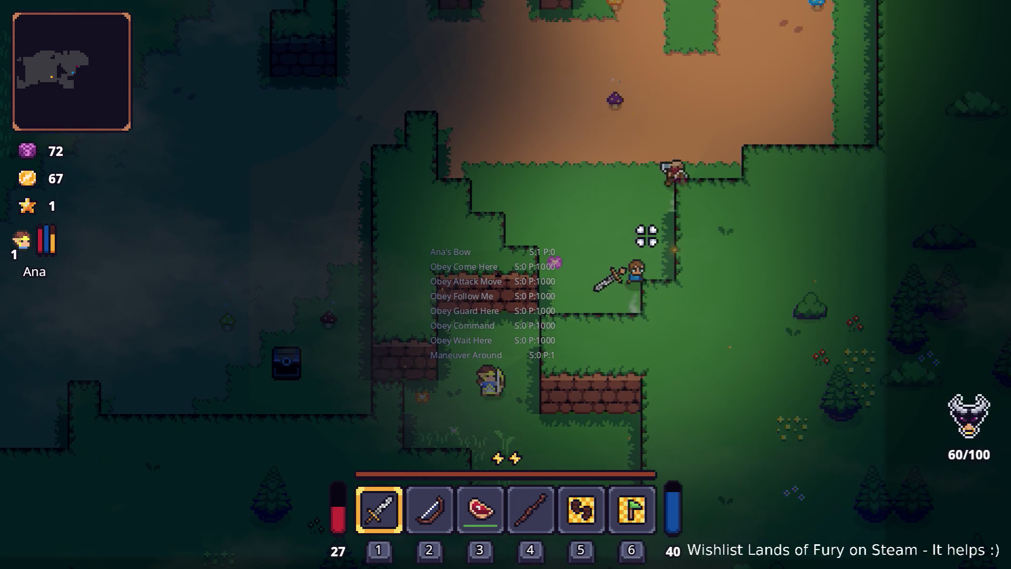
pyautogui.press('a')
pyautogui.press('s')
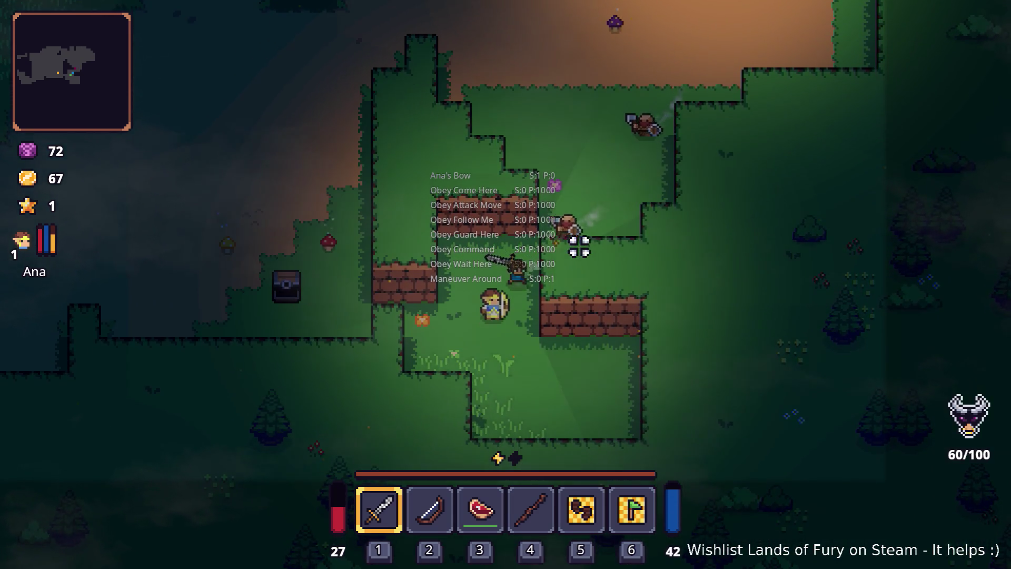
# Step: Defeat the nearby enemy and the newly appearing one with repeated sword strikes
pyautogui.click(605, 242)
pyautogui.click(619, 260)
pyautogui.click(634, 260)
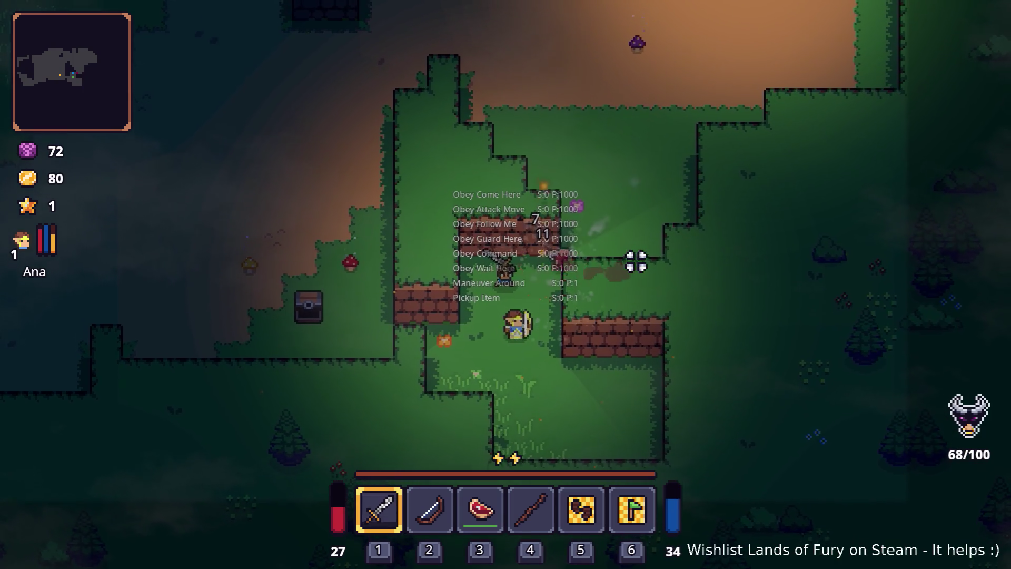
pyautogui.click(655, 271)
pyautogui.click(659, 267)
pyautogui.click(657, 268)
pyautogui.click(656, 268)
pyautogui.click(656, 267)
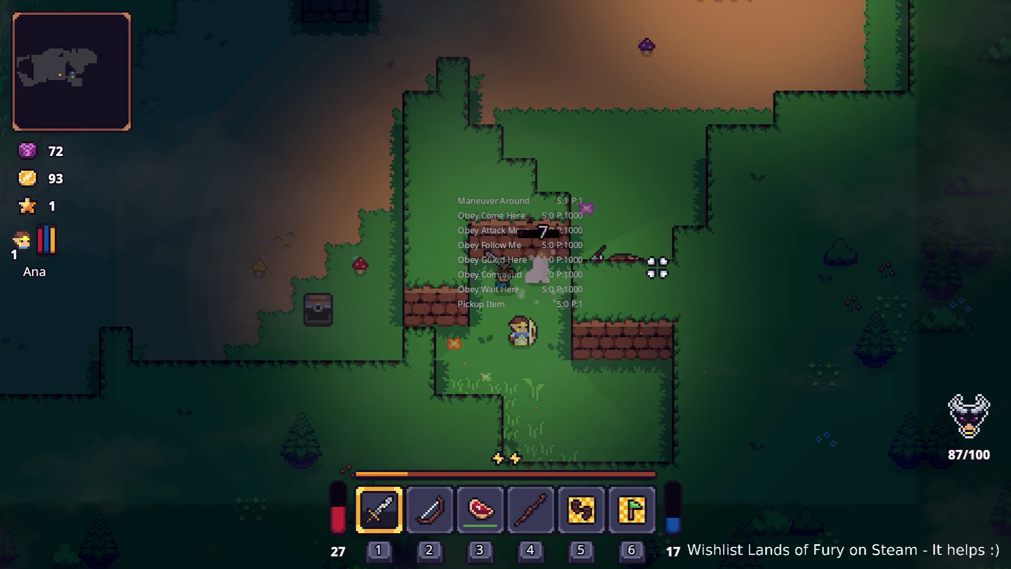
pyautogui.click(656, 268)
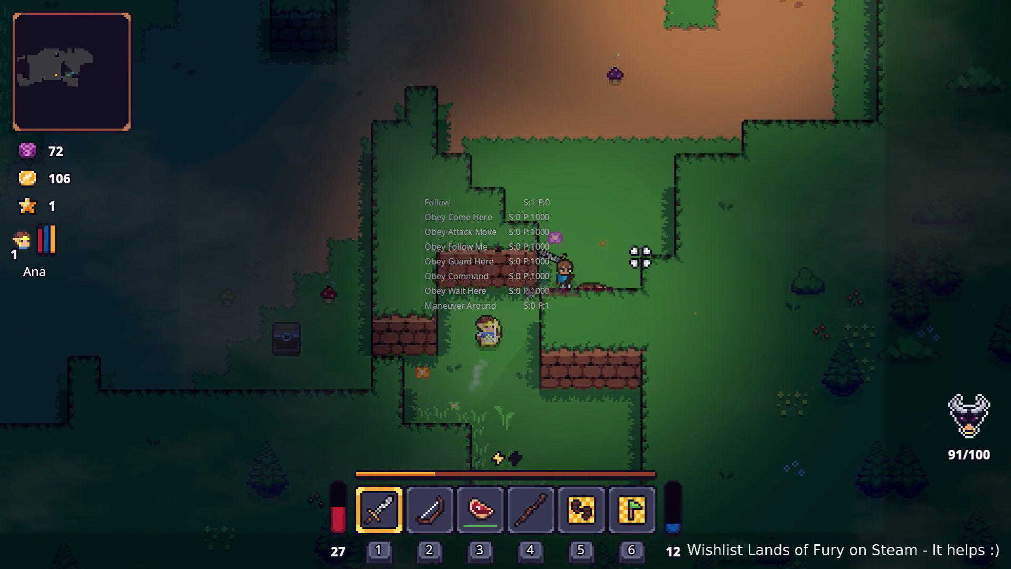
# Step: Walk north toward the campfire, then return to the Godot editor
pyautogui.press('w')
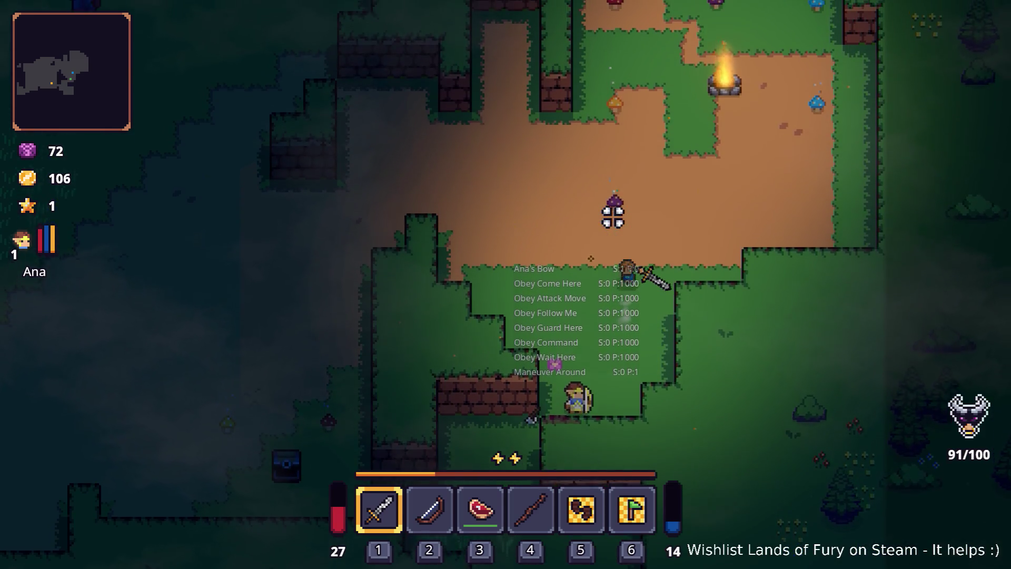
pyautogui.press('w')
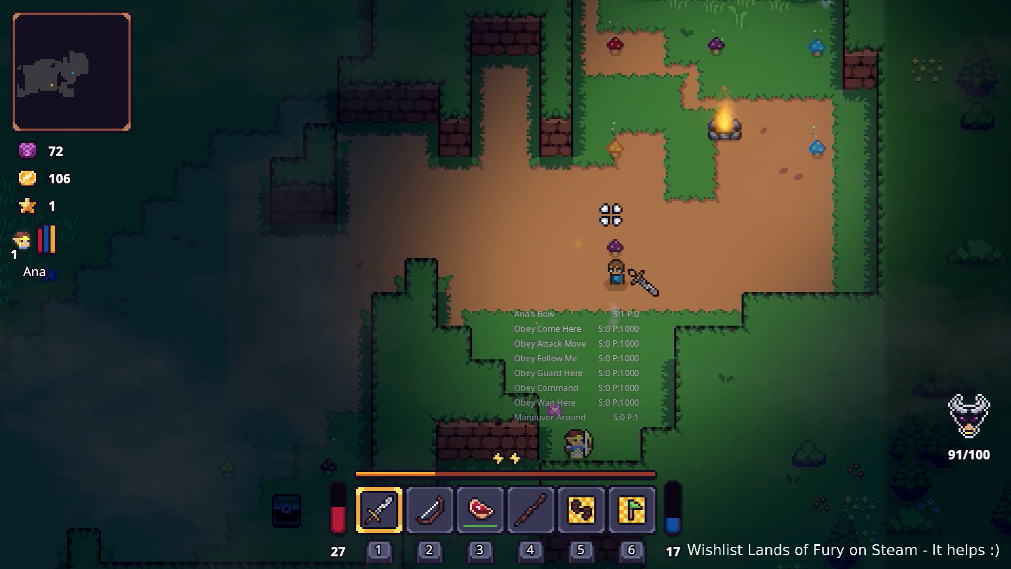
pyautogui.press('w')
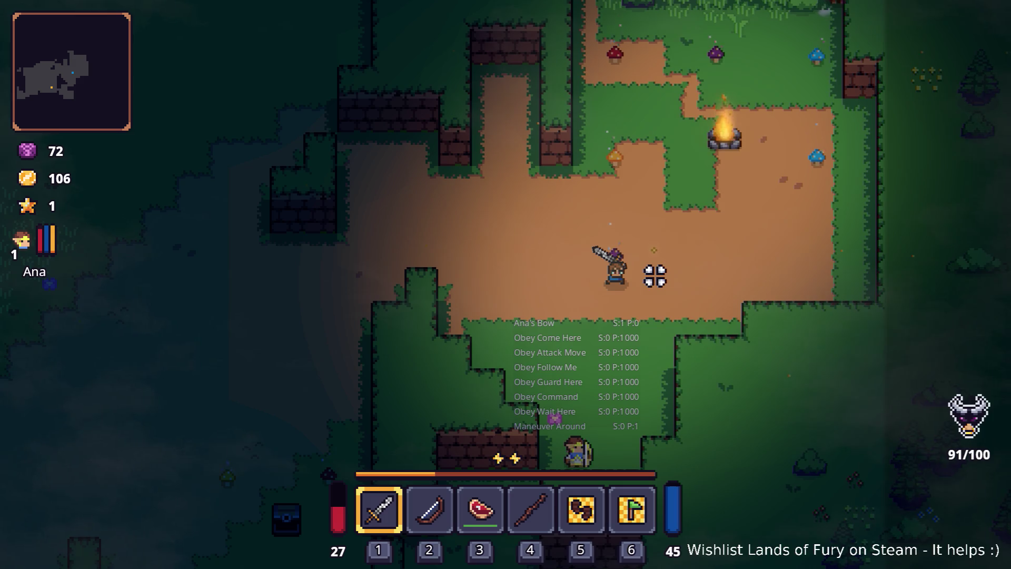
pyautogui.hotkey('alt', 'Tab')
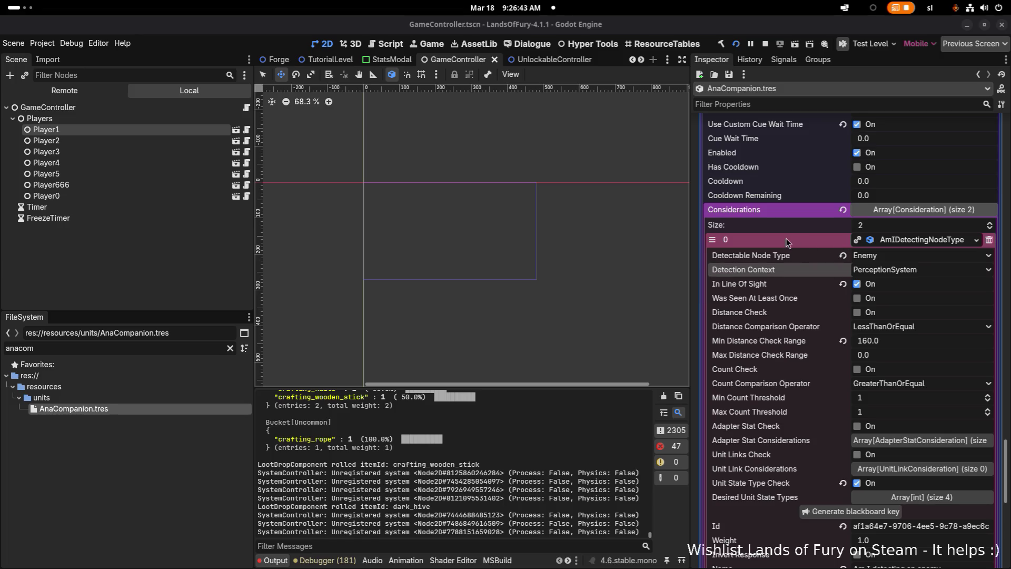
pyautogui.scroll(5, 786, 238)
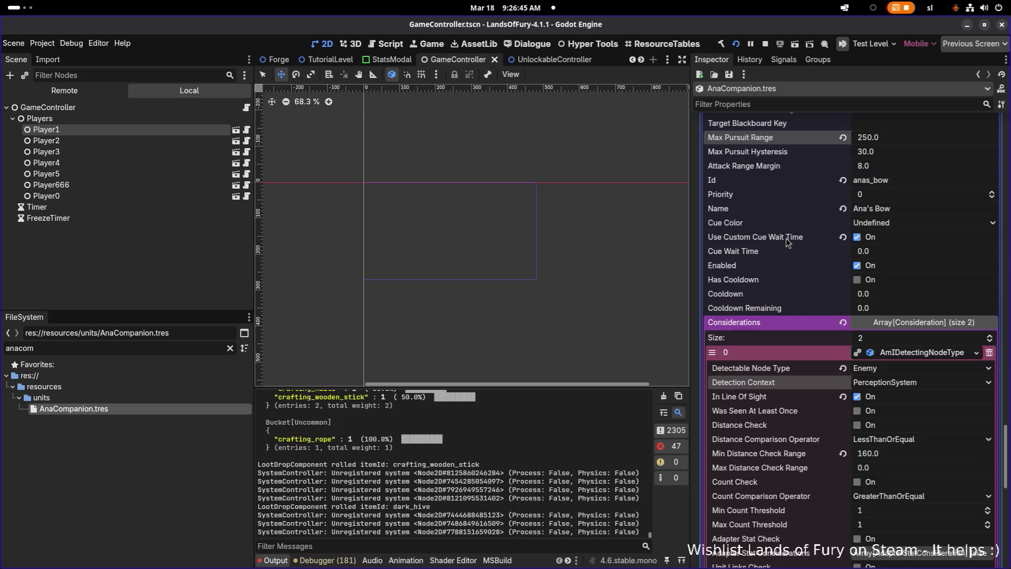
pyautogui.scroll(2, 786, 238)
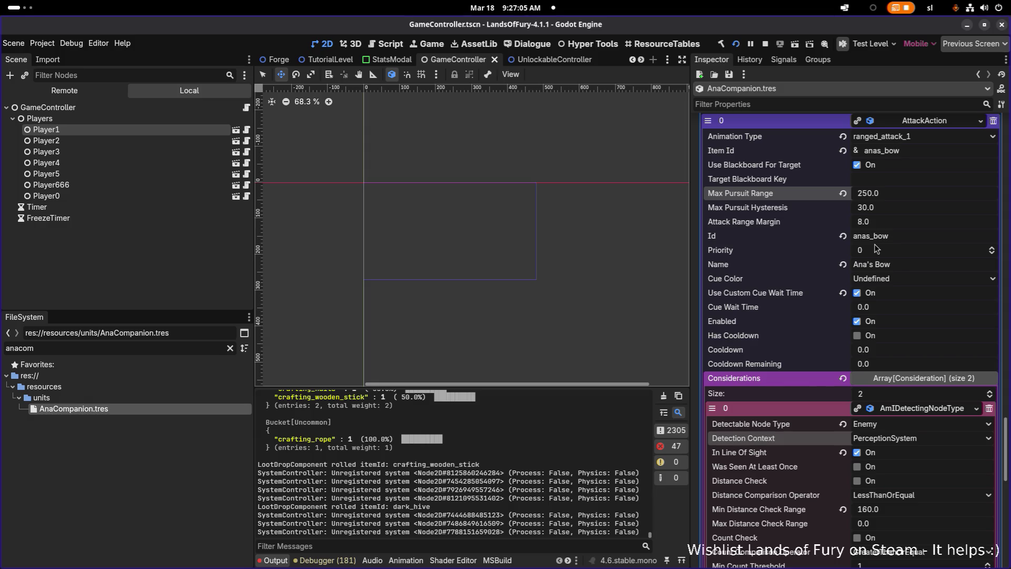
pyautogui.scroll(-5, 875, 249)
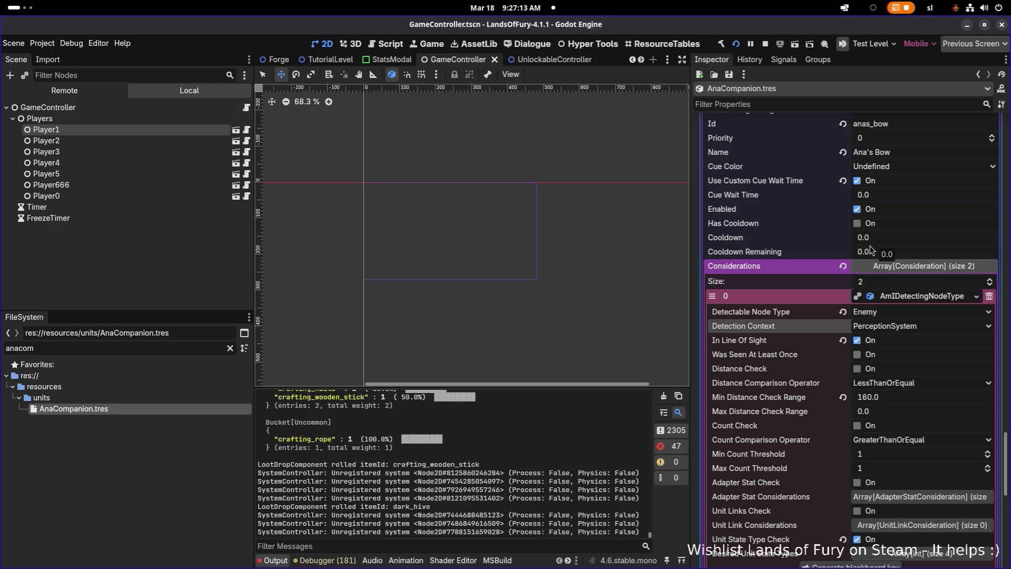
pyautogui.scroll(5, 870, 250)
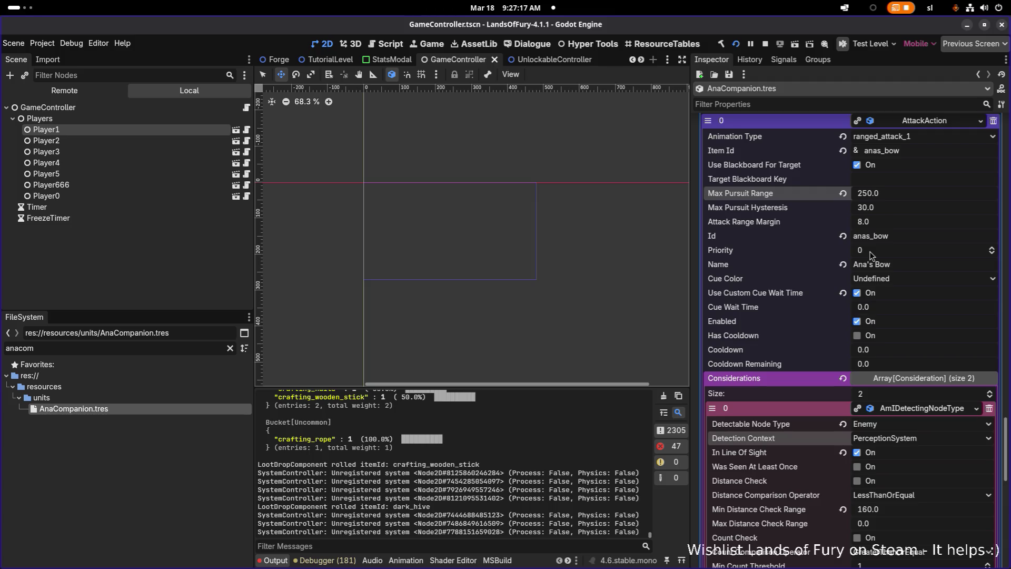
pyautogui.scroll(-2, 870, 255)
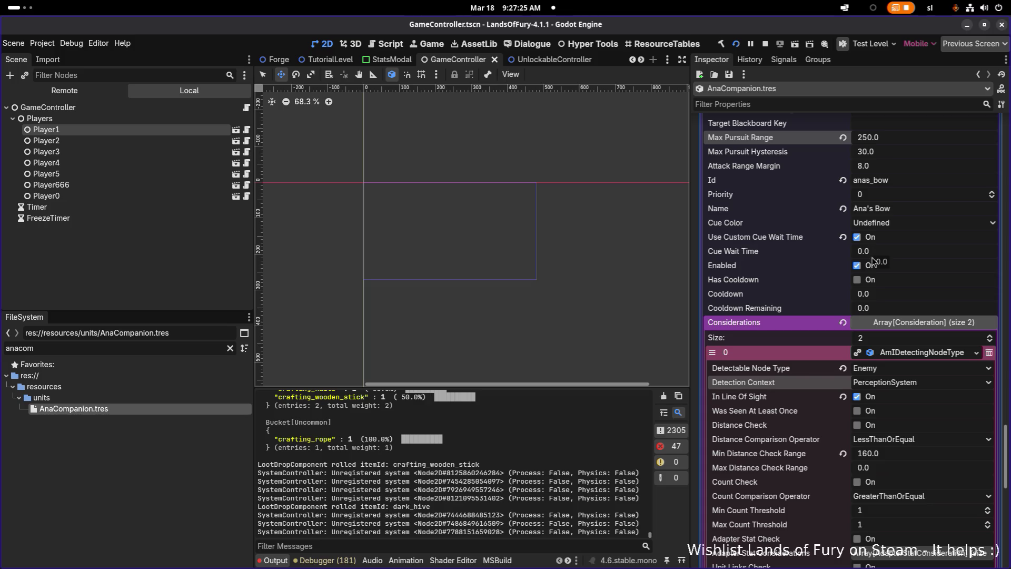
# Step: Set Min Distance Check Range to 230, toggling Distance Check on and back off
pyautogui.click(857, 425)
pyautogui.click(902, 456)
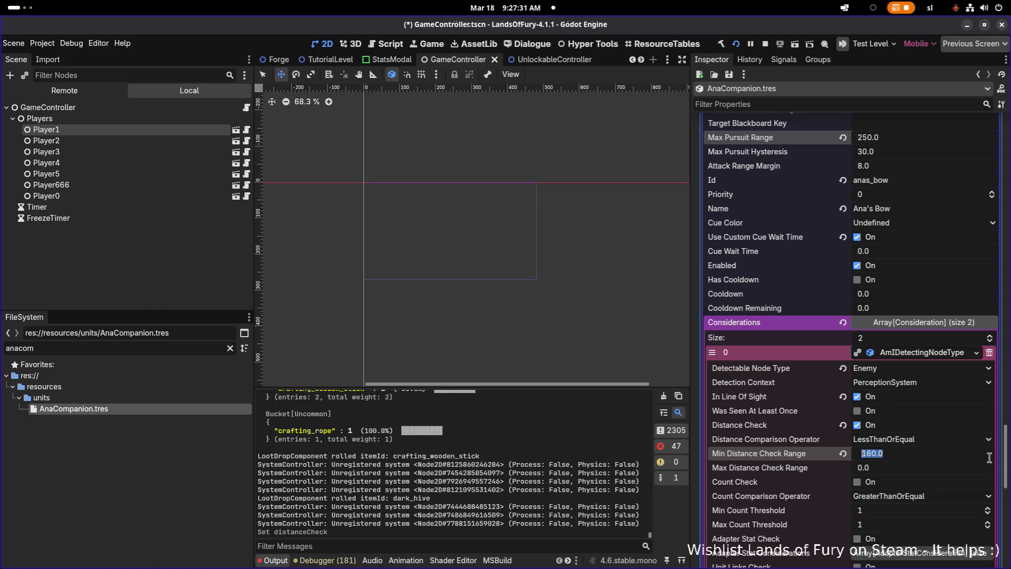
pyautogui.write('230')
pyautogui.press('Return')
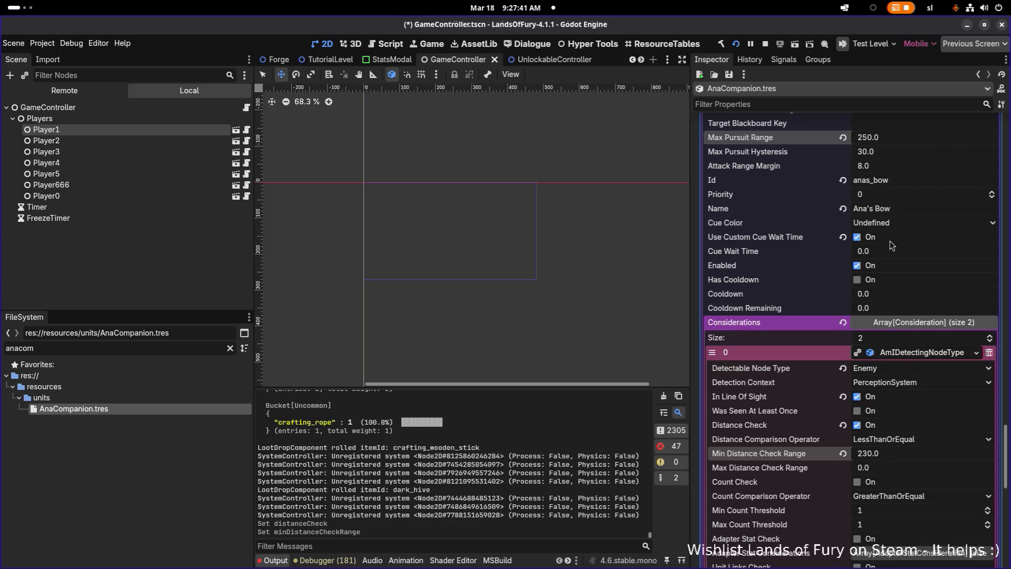
pyautogui.click(858, 427)
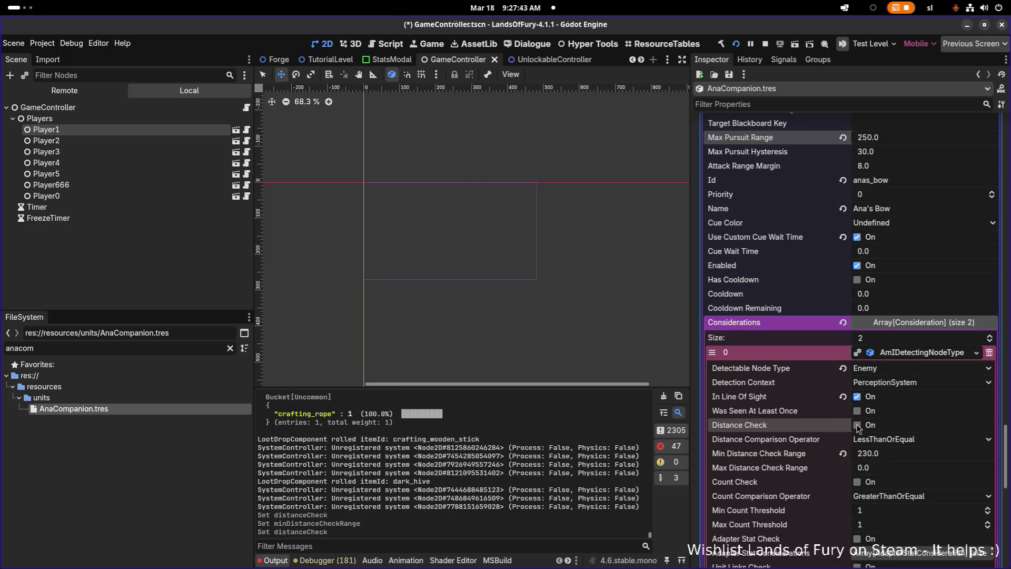
# Step: Set Attack Range Margin to 32, save the scene, and relaunch the game
pyautogui.click(886, 168)
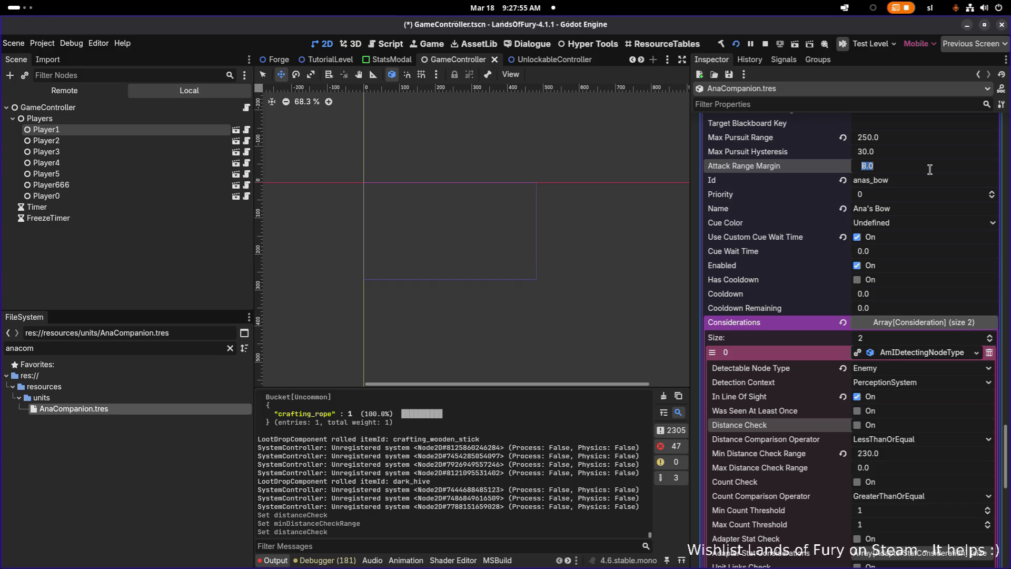
pyautogui.write('32')
pyautogui.press('Return')
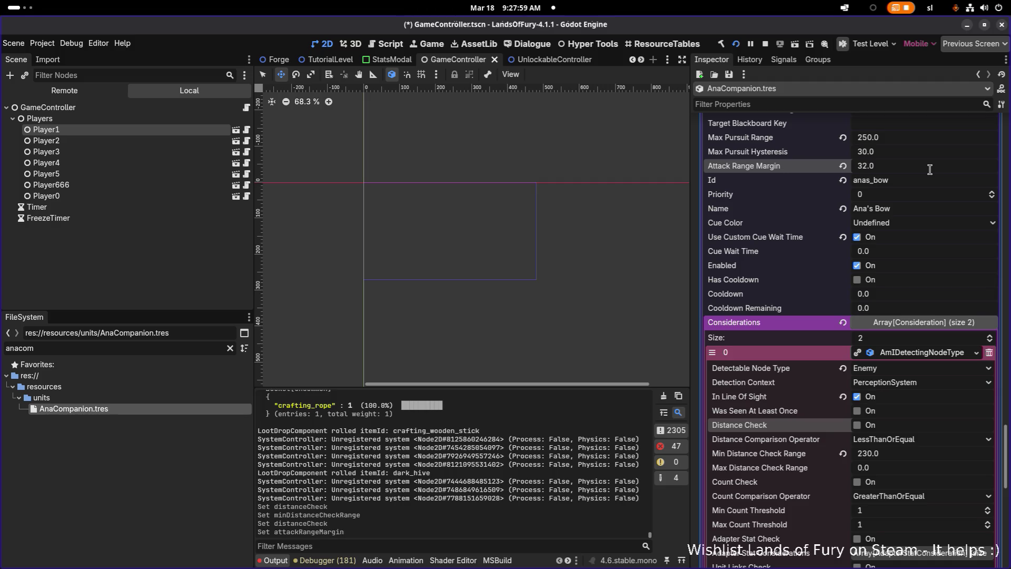
pyautogui.hotkey('ctrl', 's')
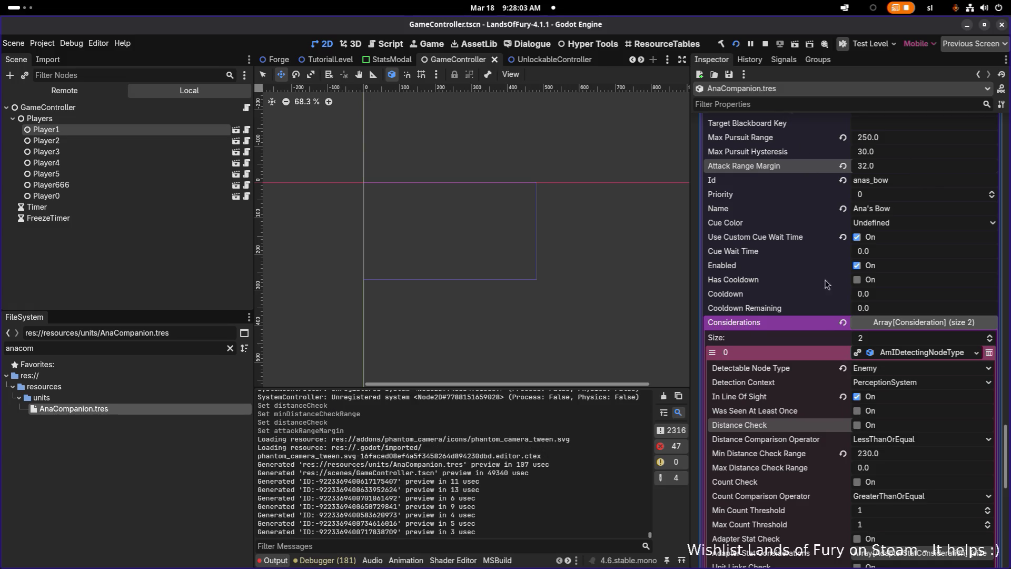
pyautogui.click(736, 43)
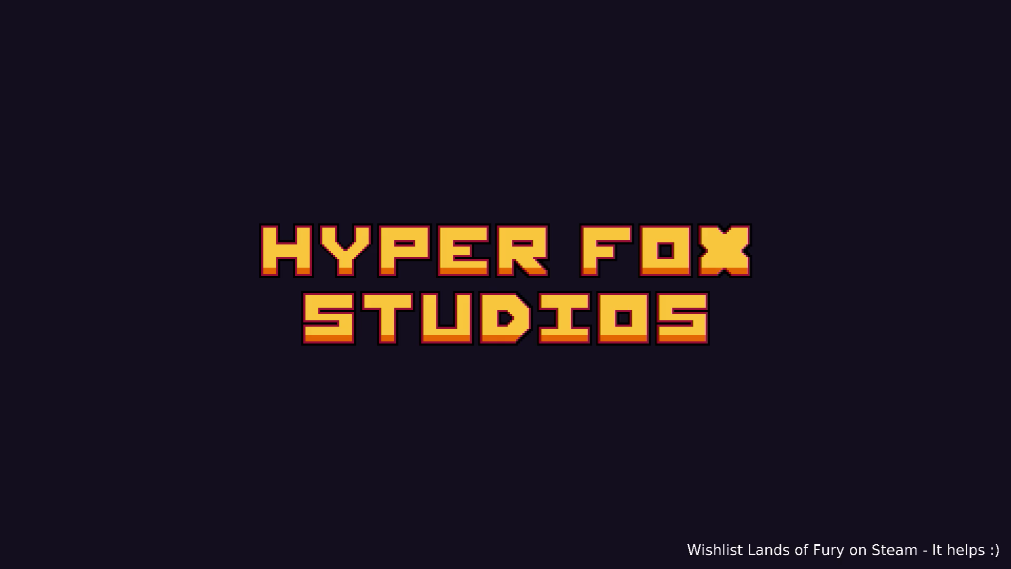
# Step: Skip the menus into The Glade and use the purple pillar to reach Elderglade Forest
pyautogui.press('Return')
pyautogui.press('Return')
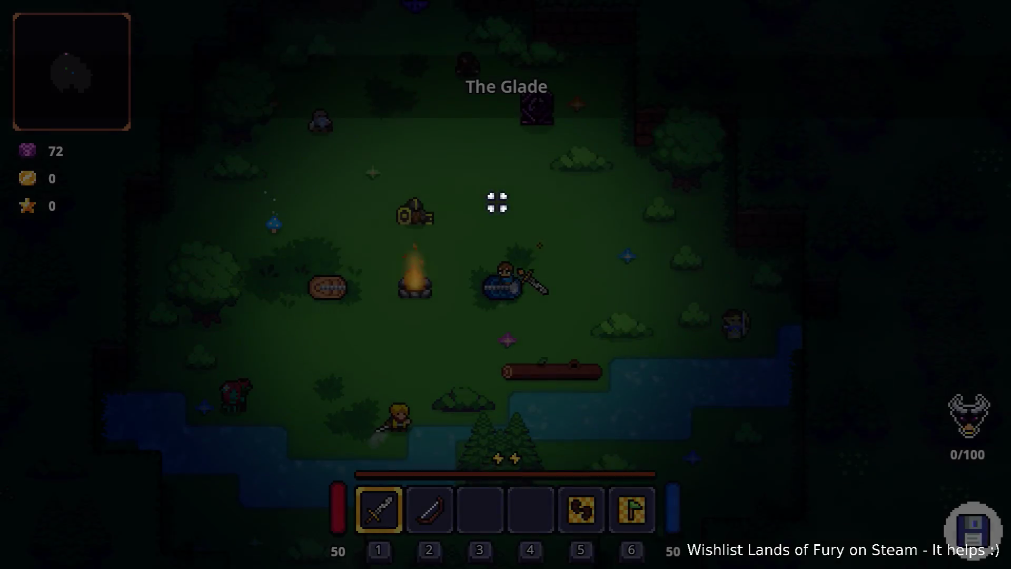
pyautogui.press('w')
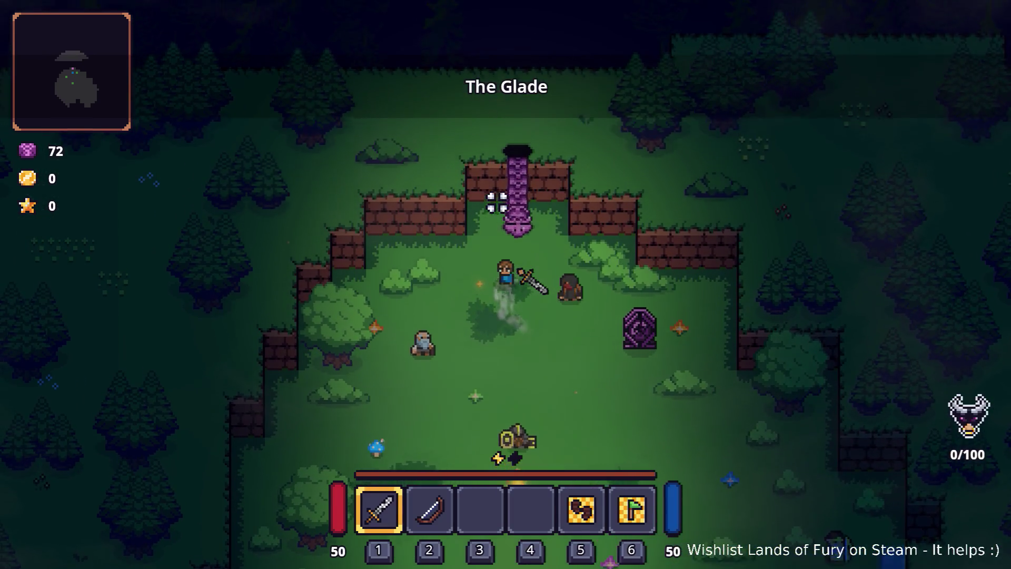
pyautogui.press('e')
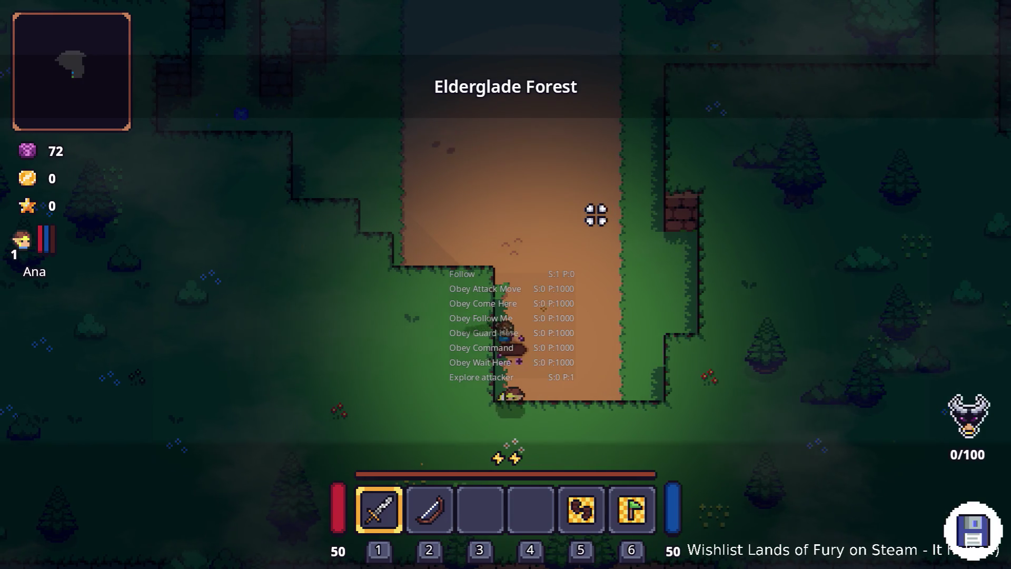
# Step: Walk the hero up the dirt path, onto the grass, and back down with Ana following
pyautogui.press('w')
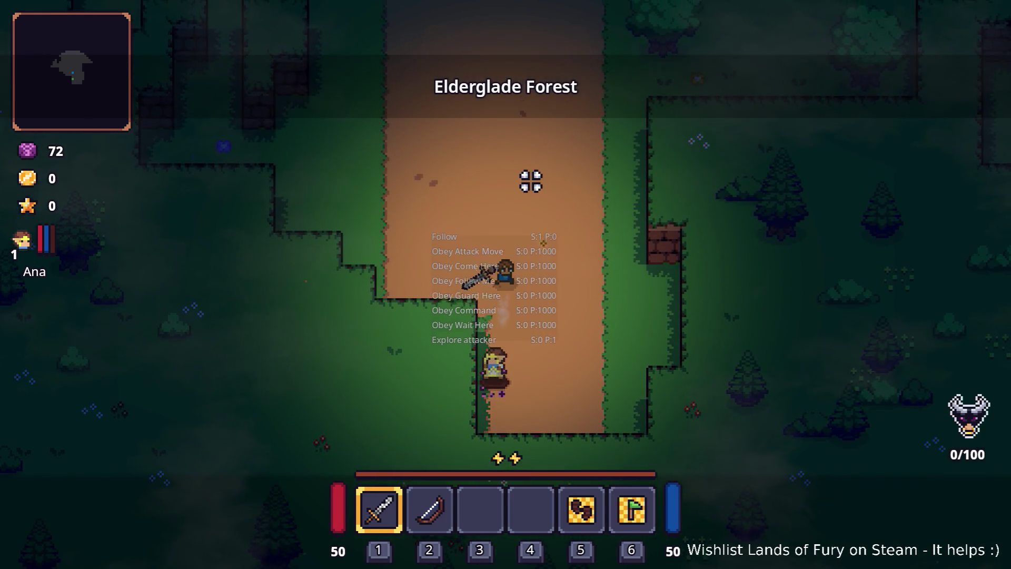
pyautogui.press('w')
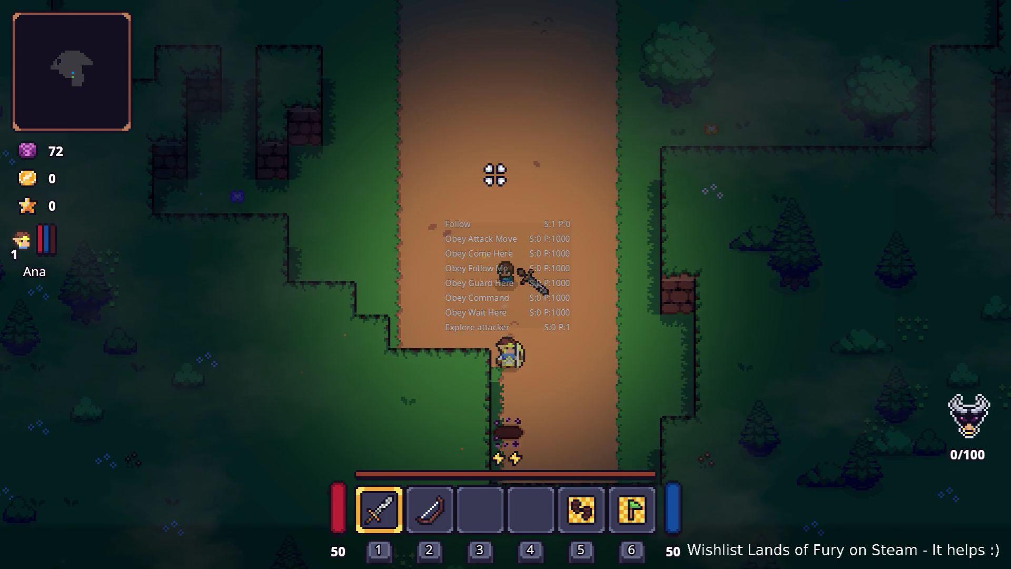
pyautogui.press('w')
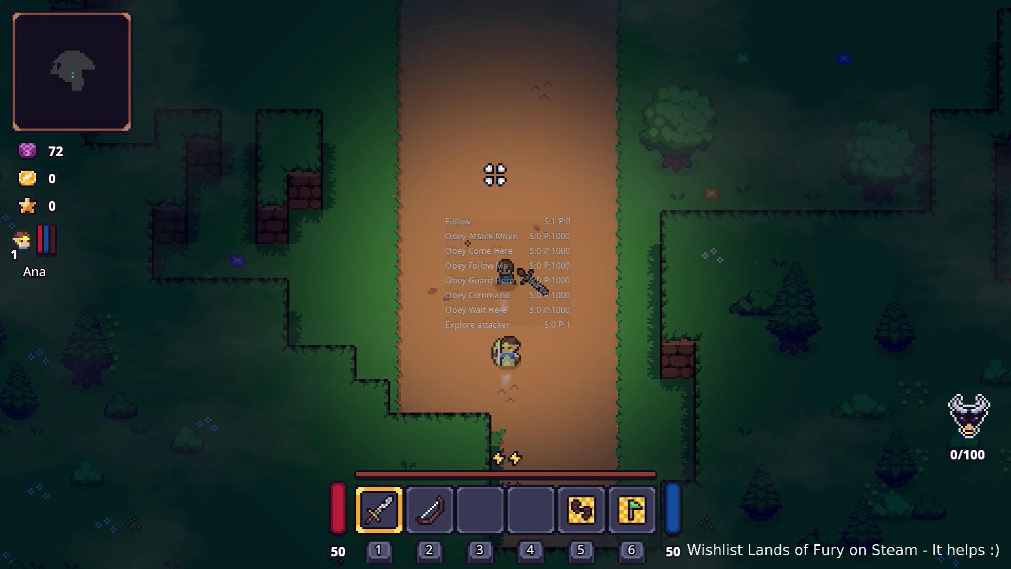
pyautogui.press('w')
pyautogui.press('w')
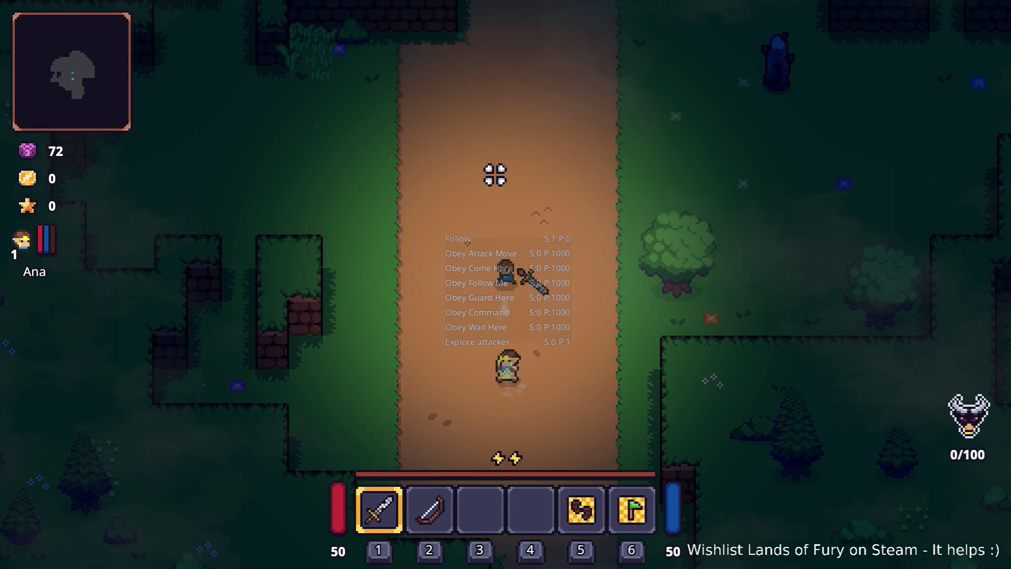
pyautogui.press('w')
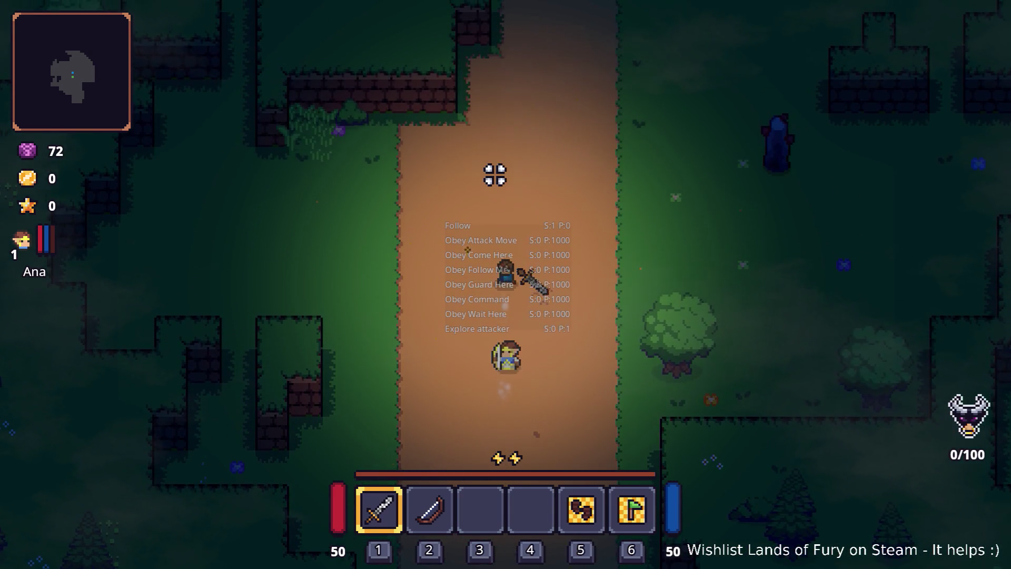
pyautogui.press('w')
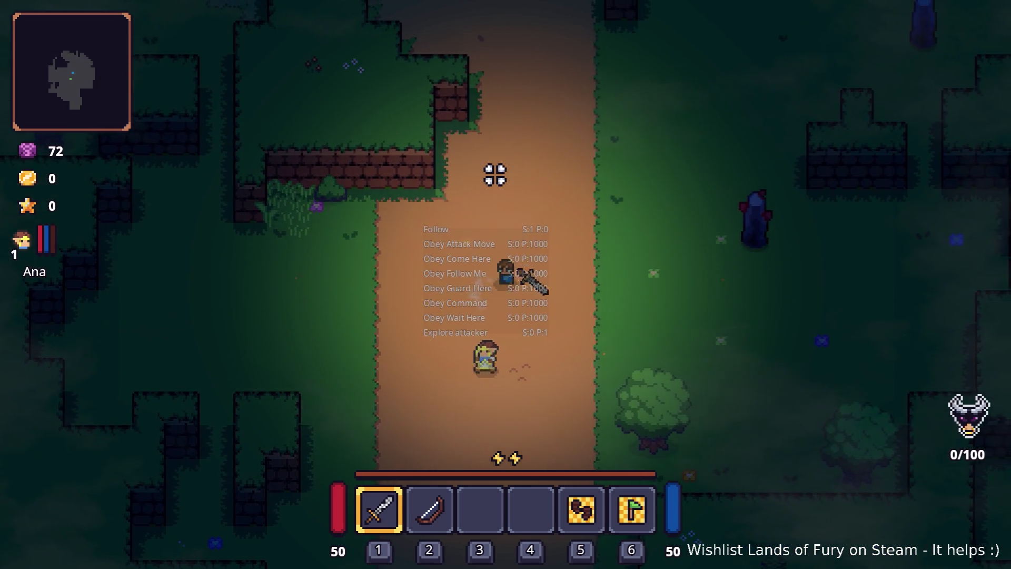
pyautogui.press('d')
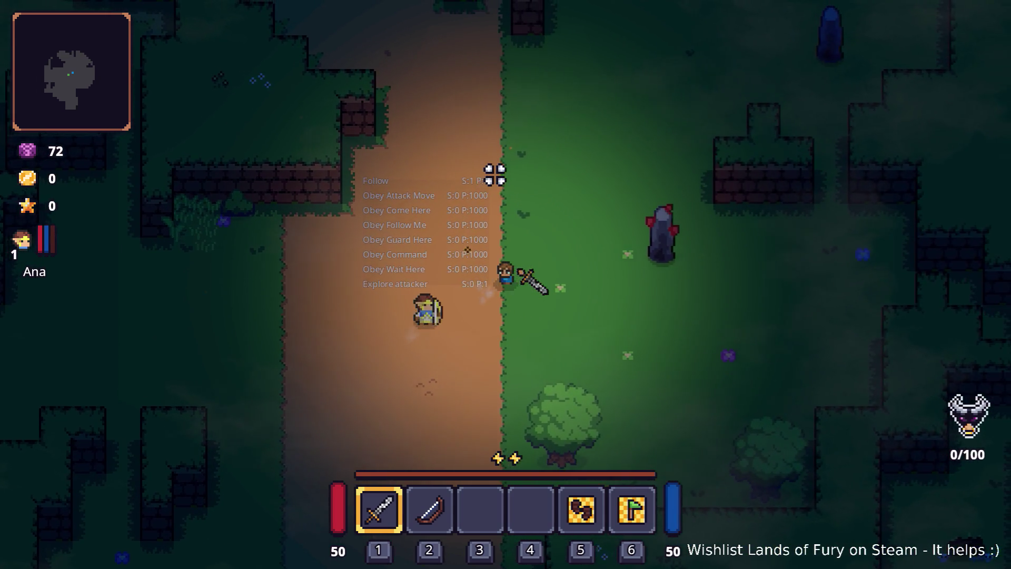
pyautogui.press('w')
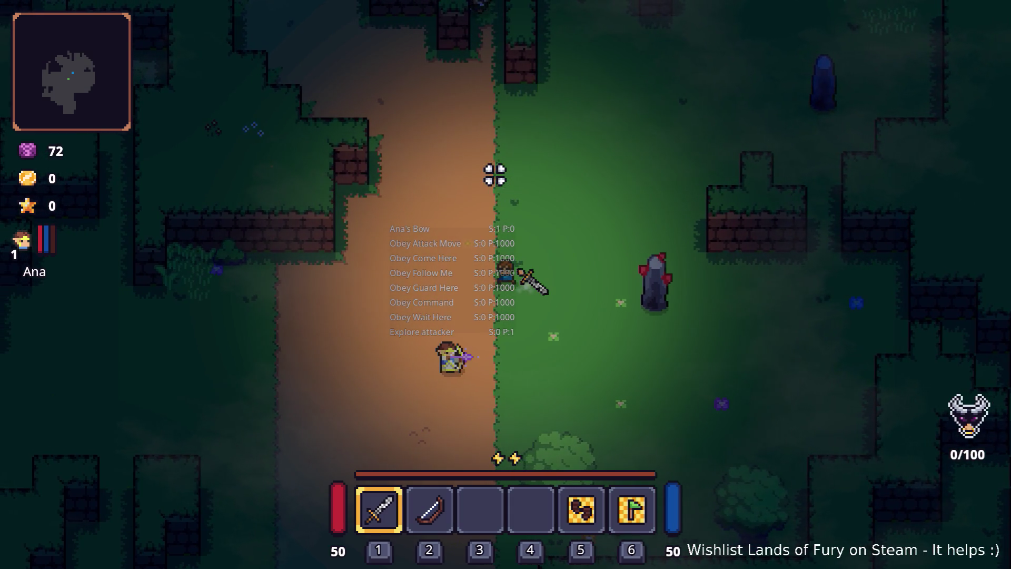
pyautogui.press('s')
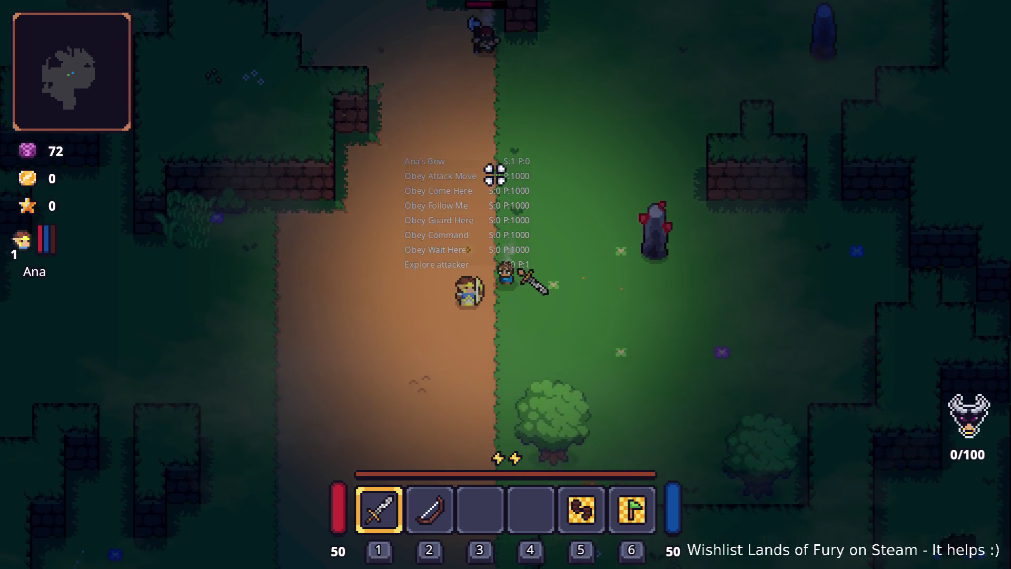
pyautogui.press('s')
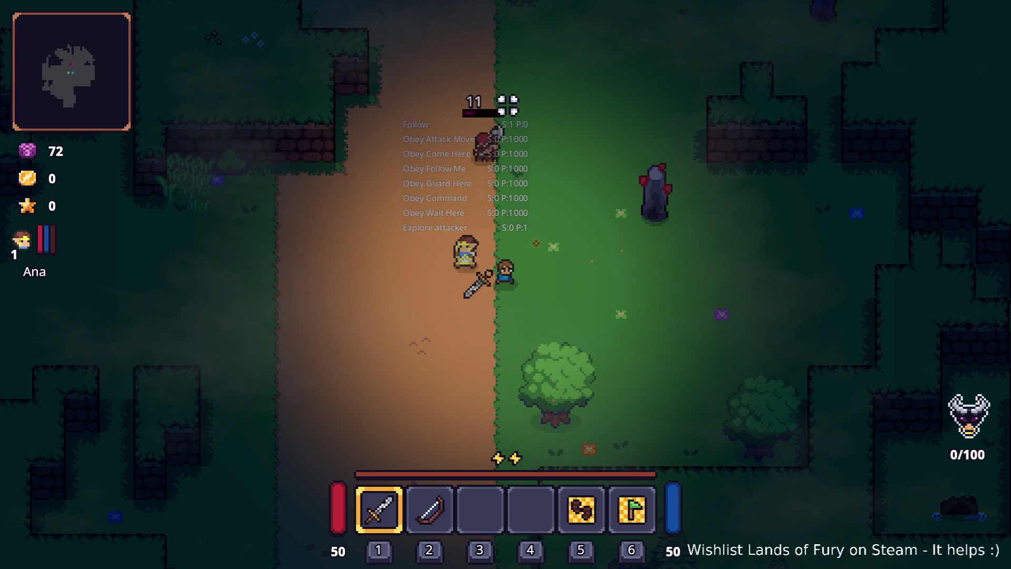
pyautogui.press('w')
# Step: Attack a nearby enemy, then roam the grass up-right and down-left while Ana fights
pyautogui.click(472, 108)
pyautogui.hotkey('w', 'd')
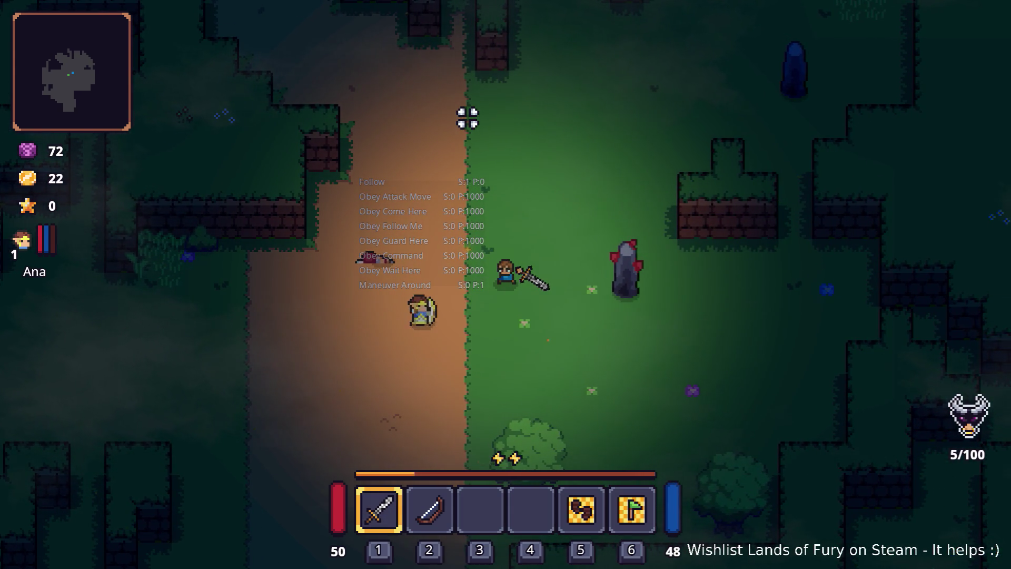
pyautogui.hotkey('w', 'd')
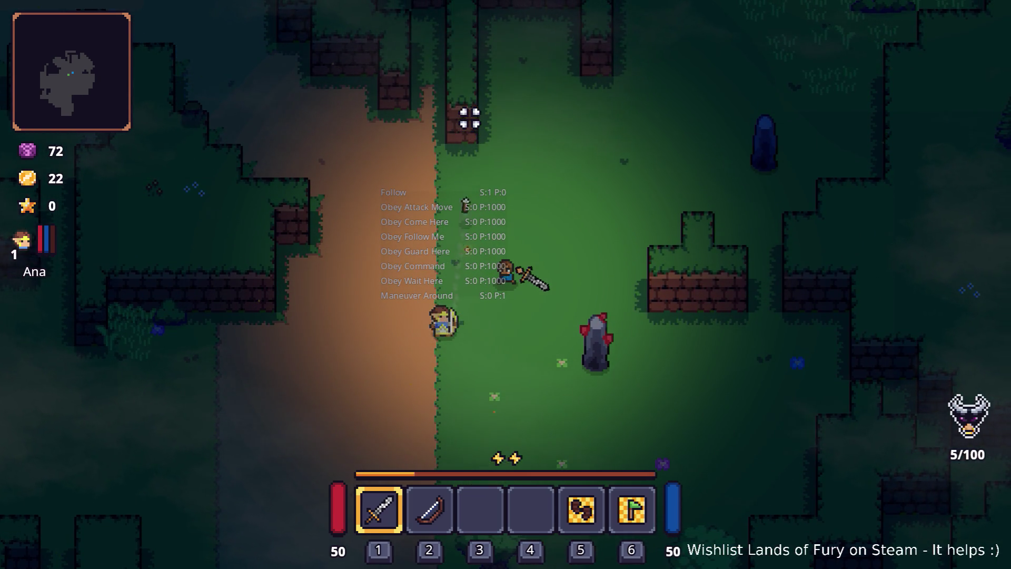
pyautogui.hotkey('w', 'd')
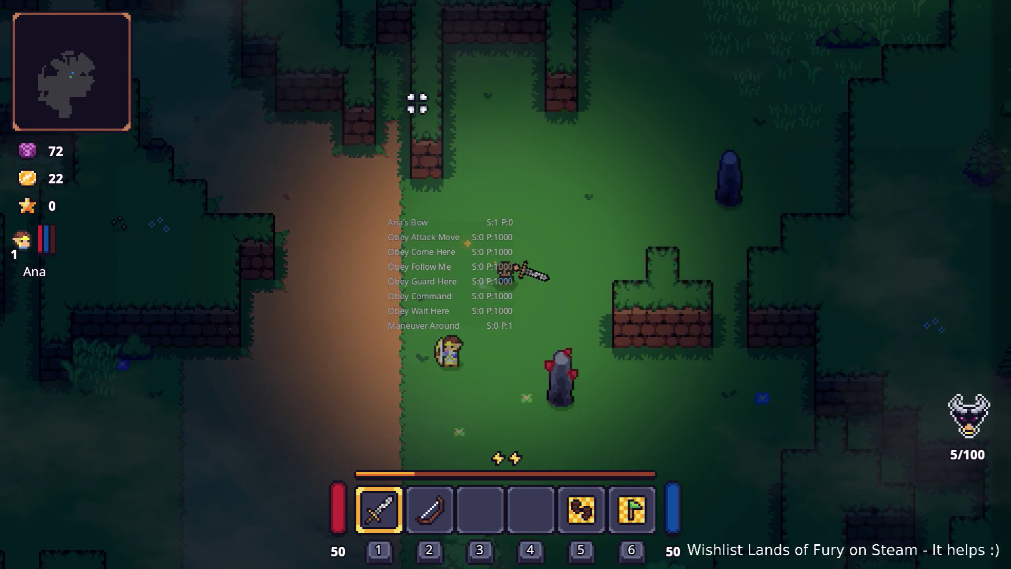
pyautogui.hotkey('s', 'a')
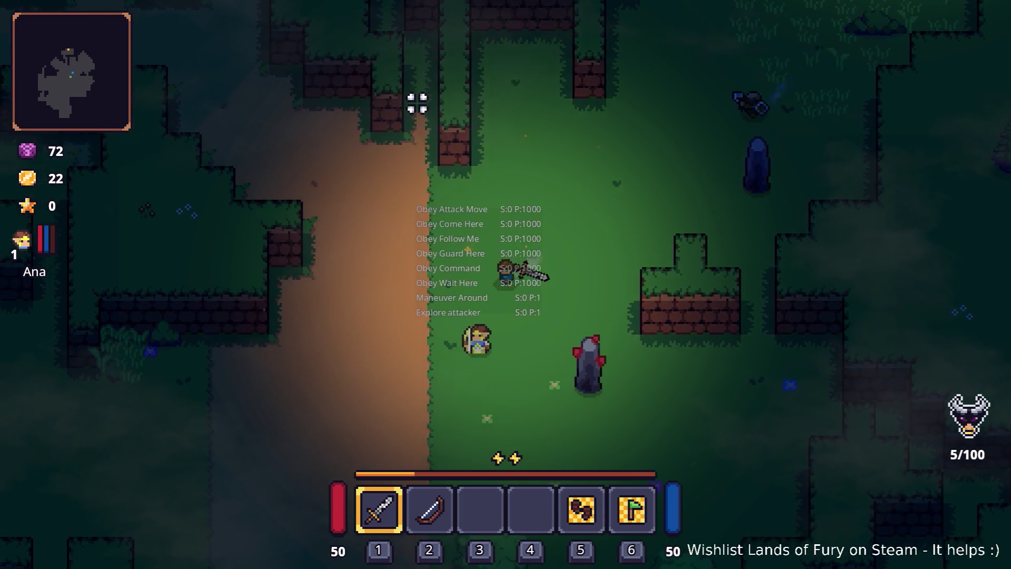
pyautogui.hotkey('s', 'a')
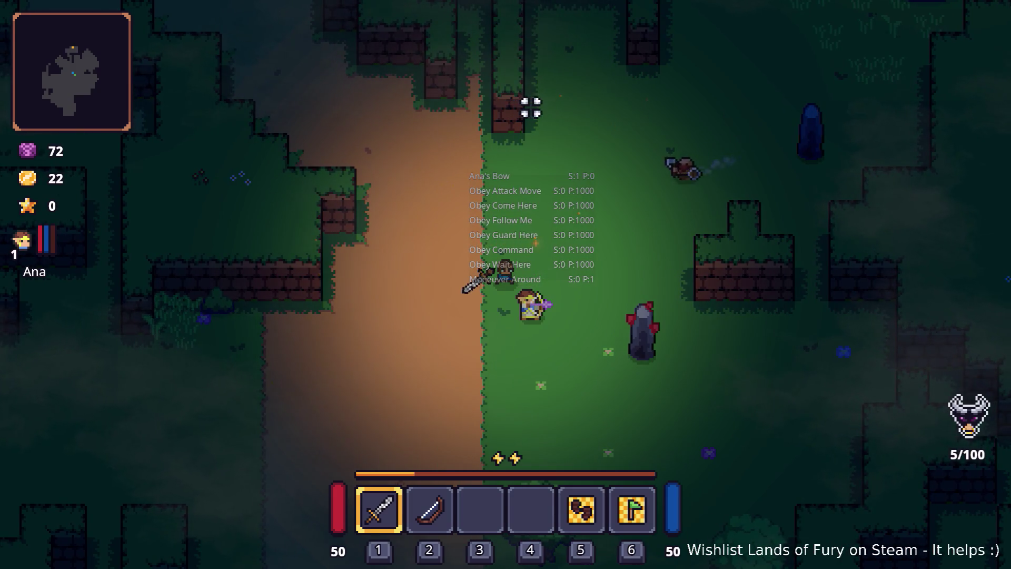
pyautogui.hotkey('w', 'a')
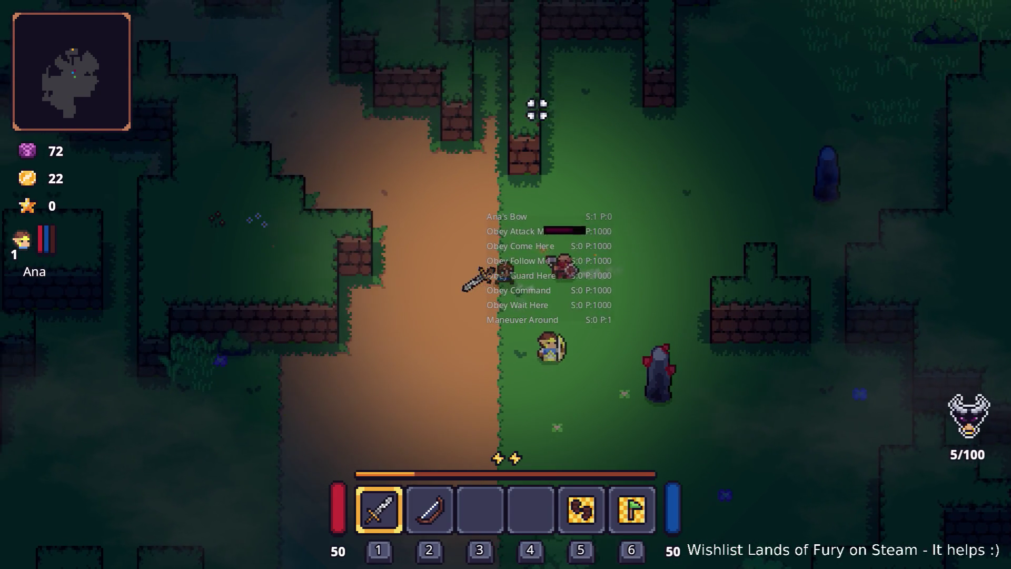
pyautogui.press('s')
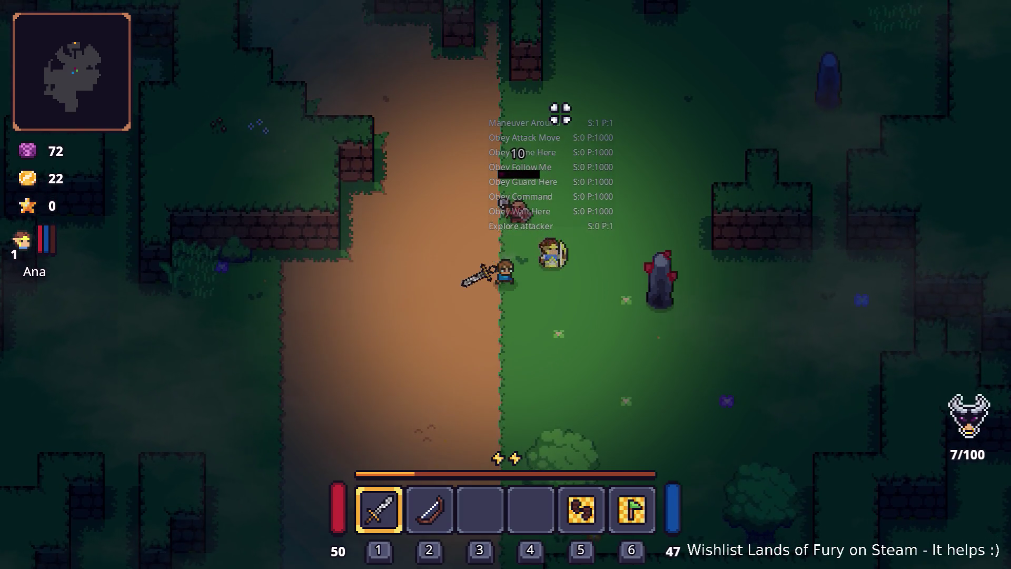
pyautogui.hotkey('w', 'd')
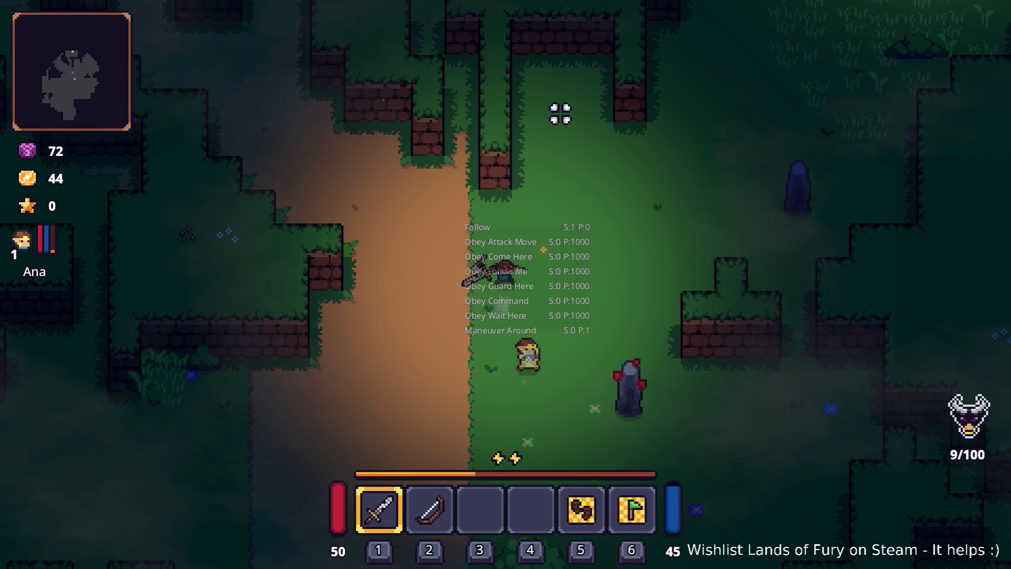
pyautogui.hotkey('w', 'd')
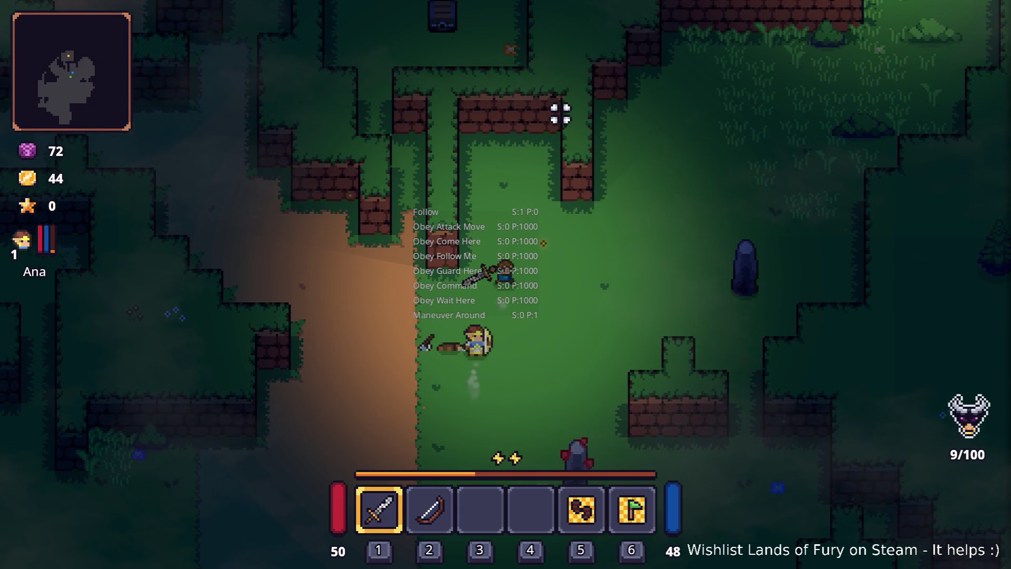
pyautogui.press('w')
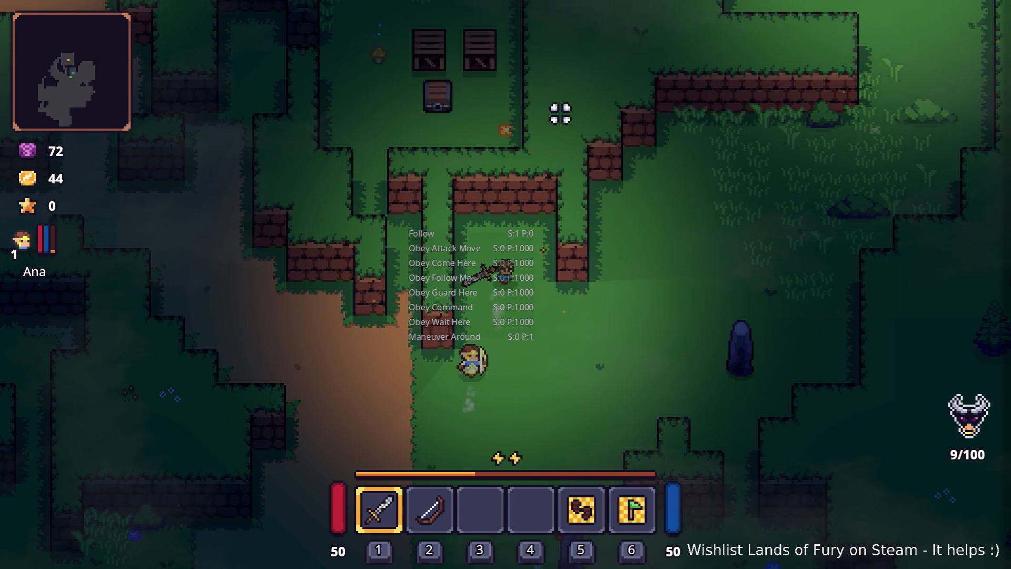
pyautogui.hotkey('d', 's')
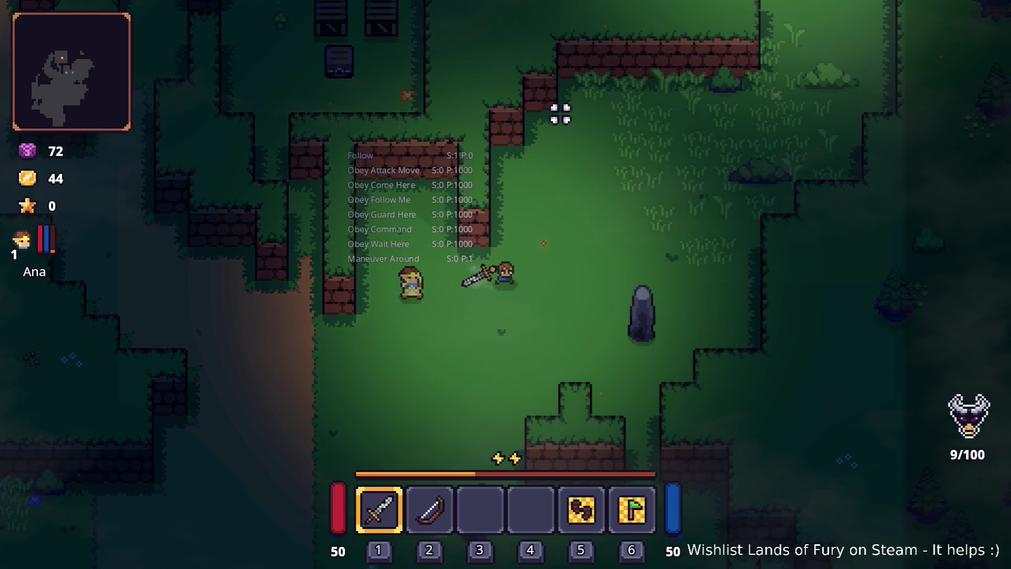
# Step: Walk the hero past the stone and break it with sword strikes
pyautogui.hotkey('d', 's')
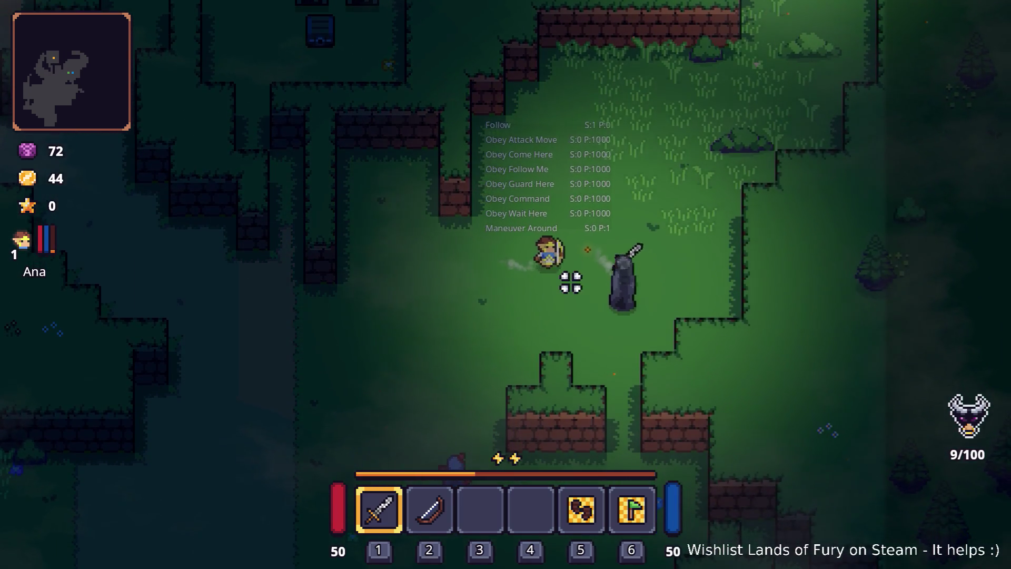
pyautogui.click(571, 292)
pyautogui.click(572, 292)
pyautogui.click(573, 293)
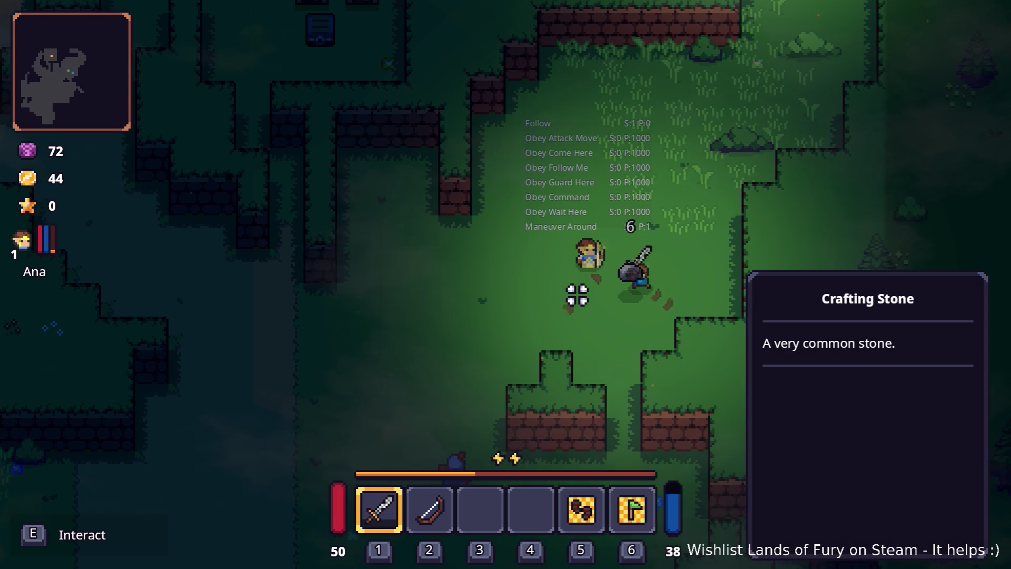
# Step: Walk the hero up and to the right across the clearing
pyautogui.hotkey('w', 'd')
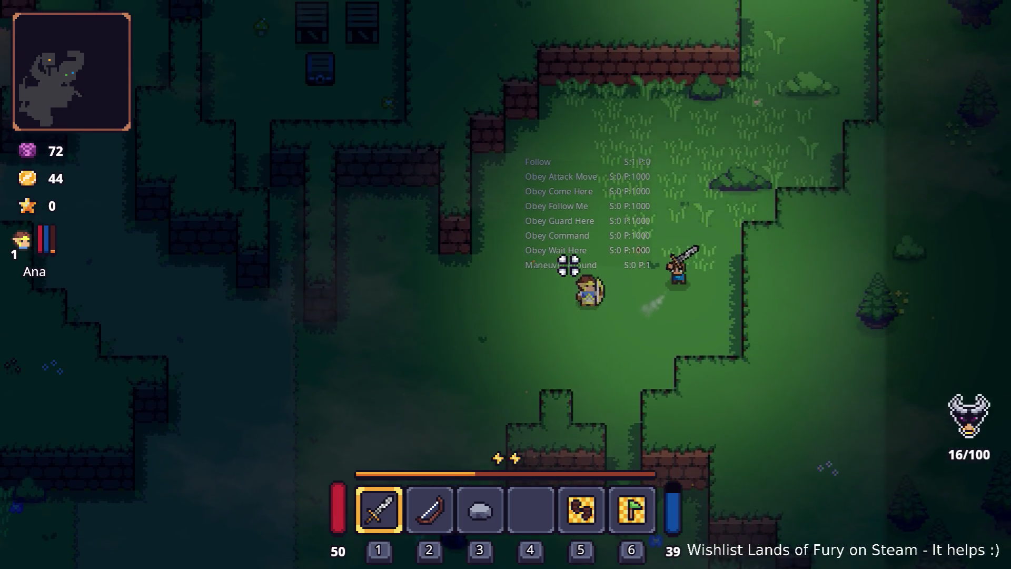
pyautogui.press('w')
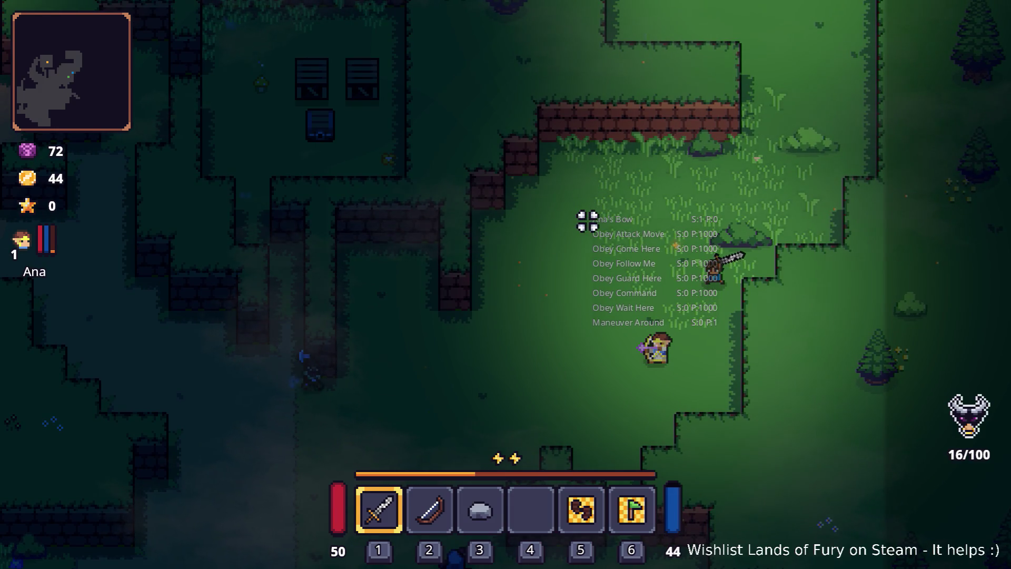
pyautogui.press('w')
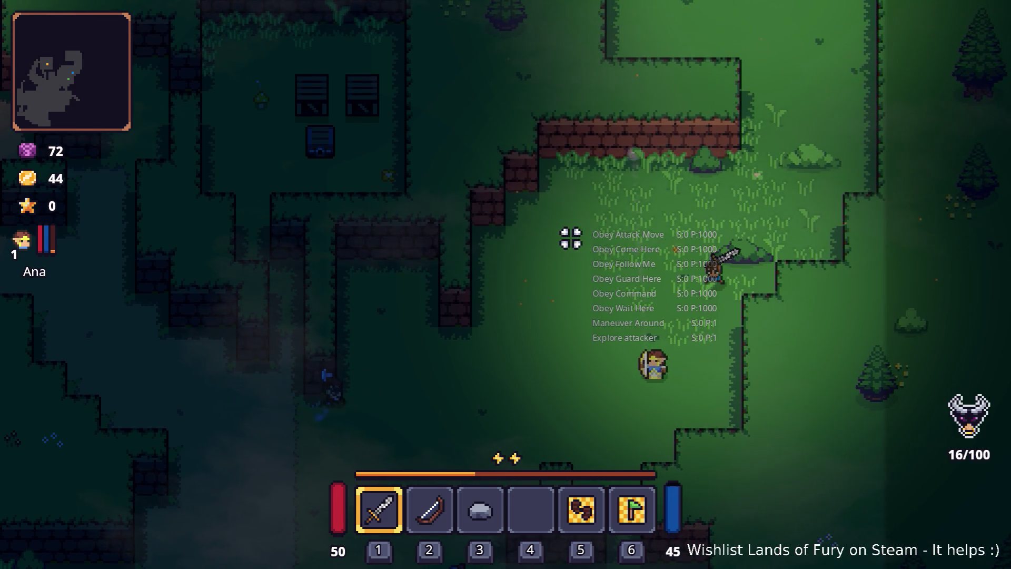
pyautogui.press('w')
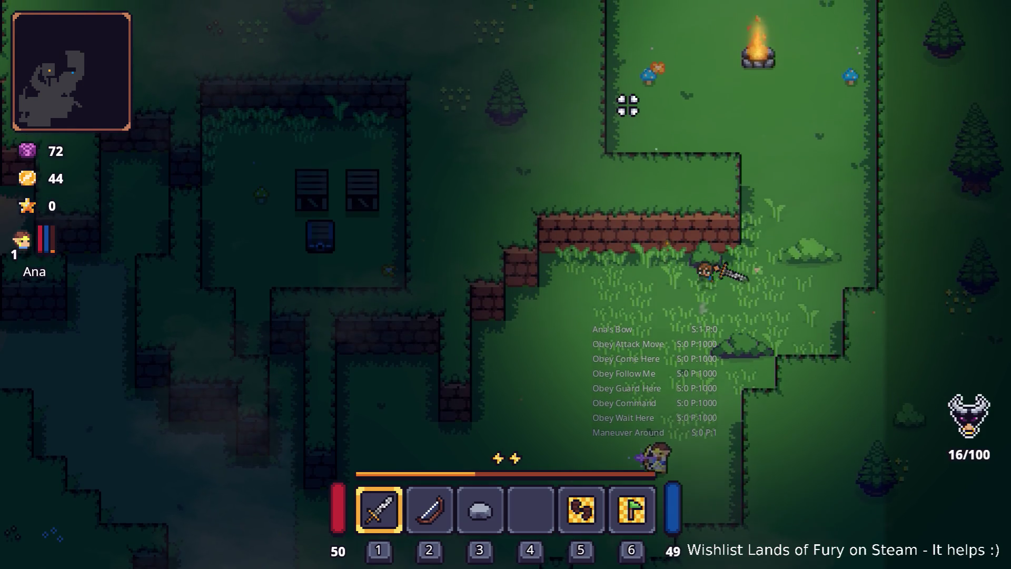
pyautogui.press('w')
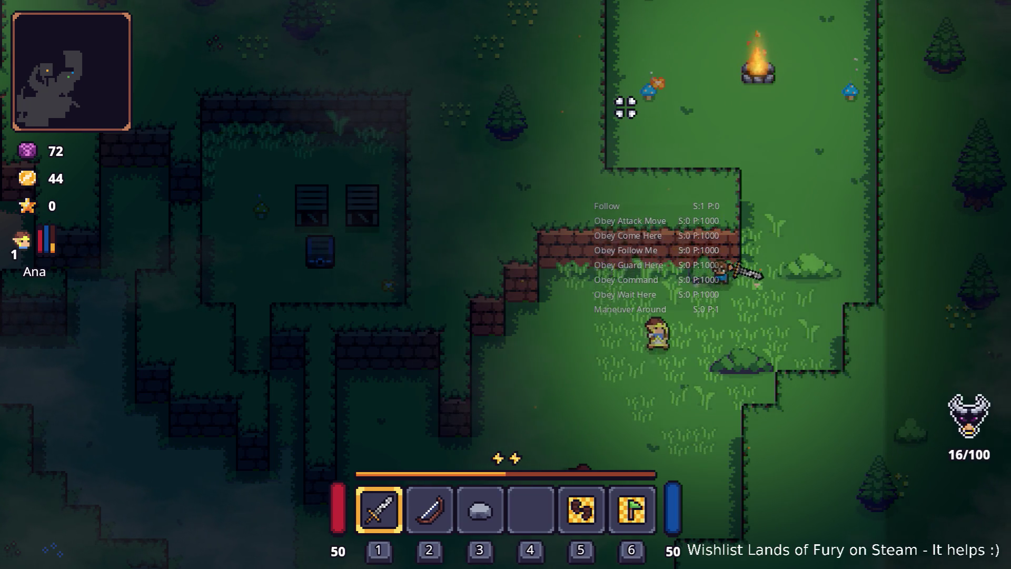
pyautogui.press('d')
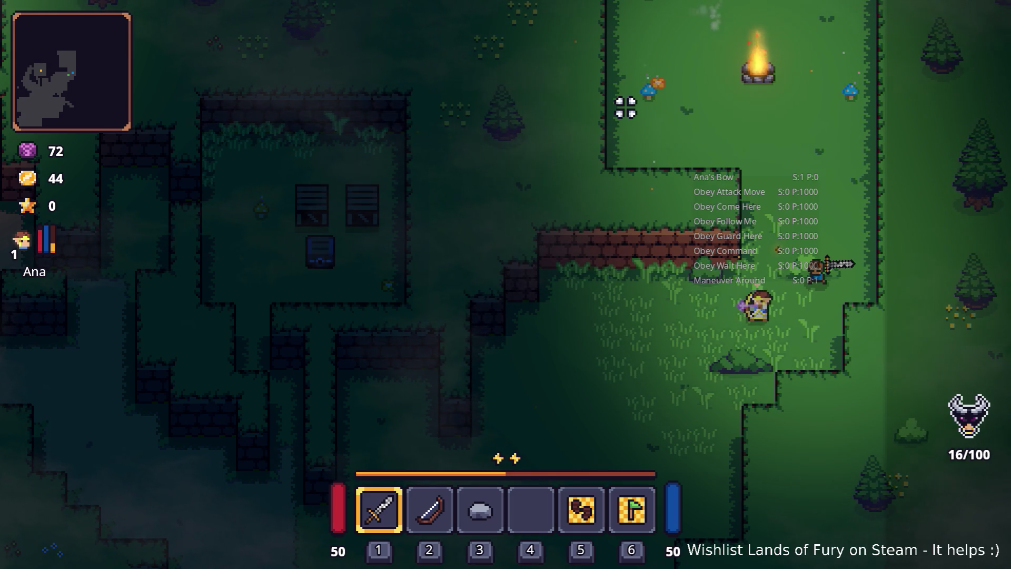
# Step: Move and dash around Ana near the campfire and swing the sword at the enemy
pyautogui.press('w')
pyautogui.press('s')
pyautogui.press('a')
pyautogui.press('s')
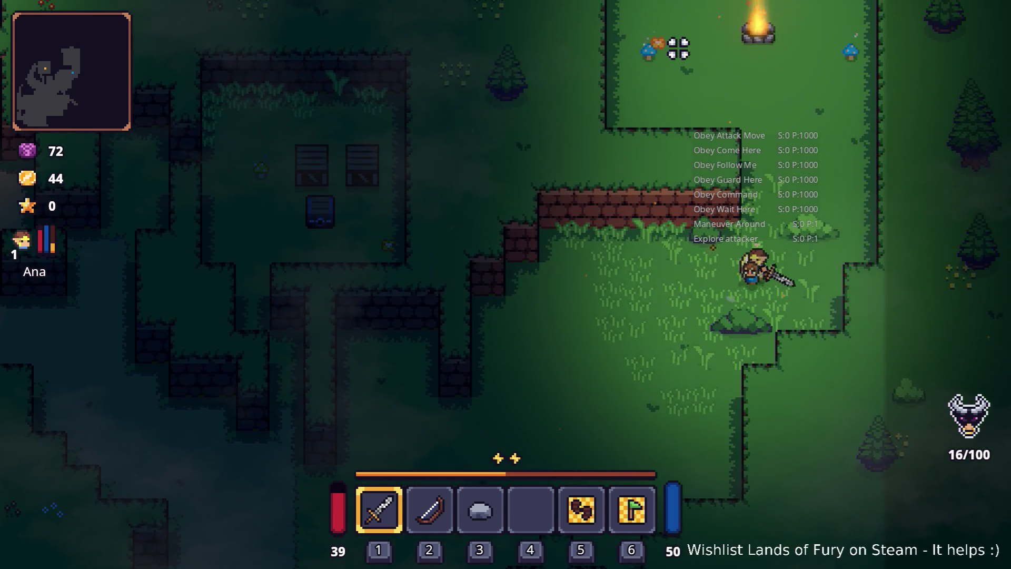
pyautogui.press('w')
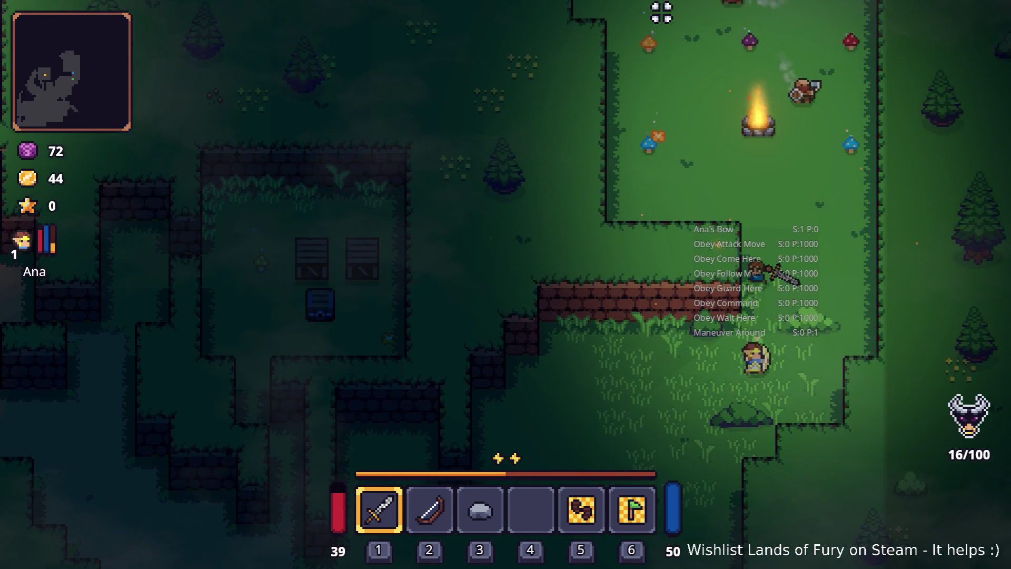
pyautogui.press('s')
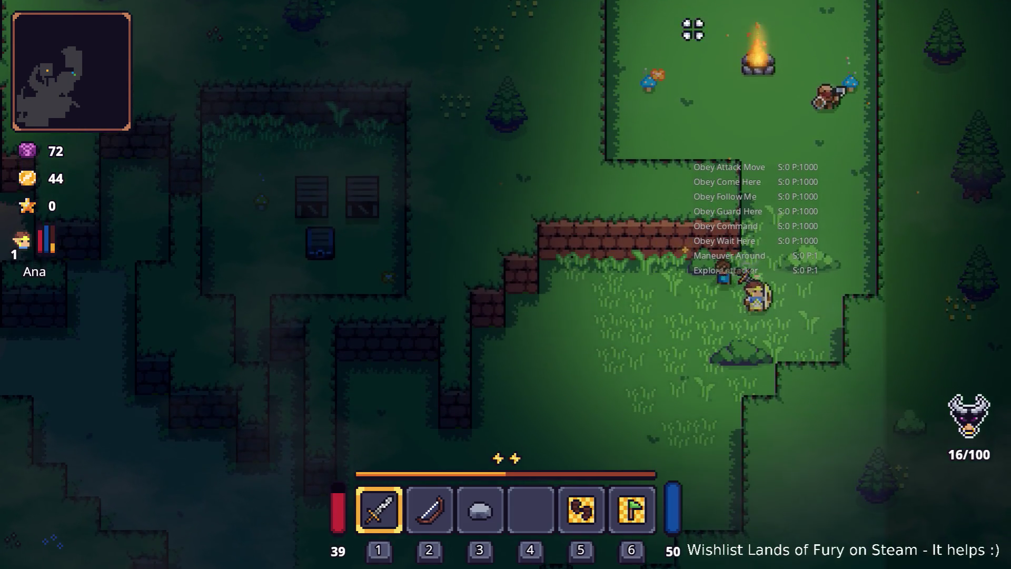
pyautogui.press('d')
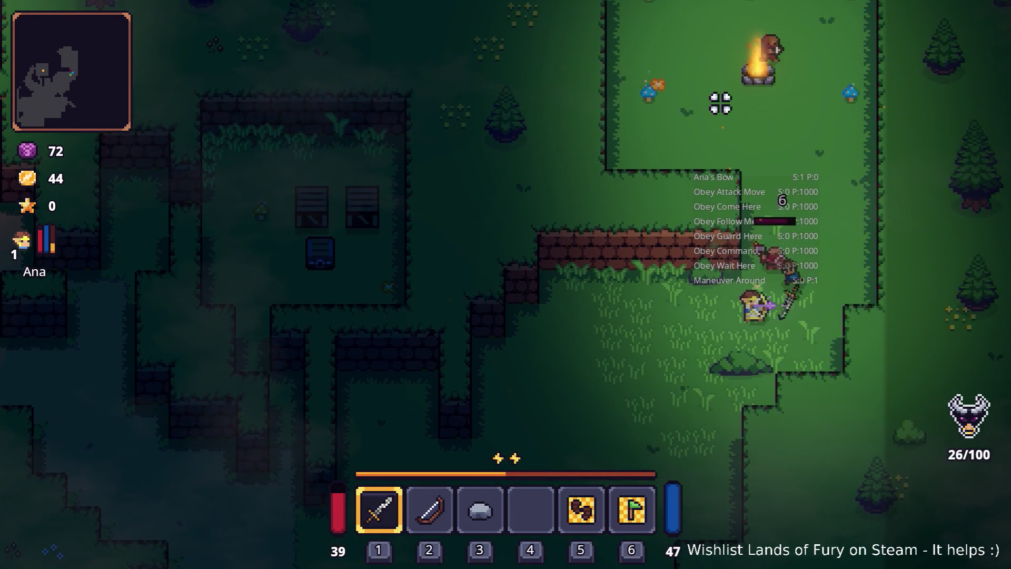
pyautogui.press('w')
pyautogui.press('d')
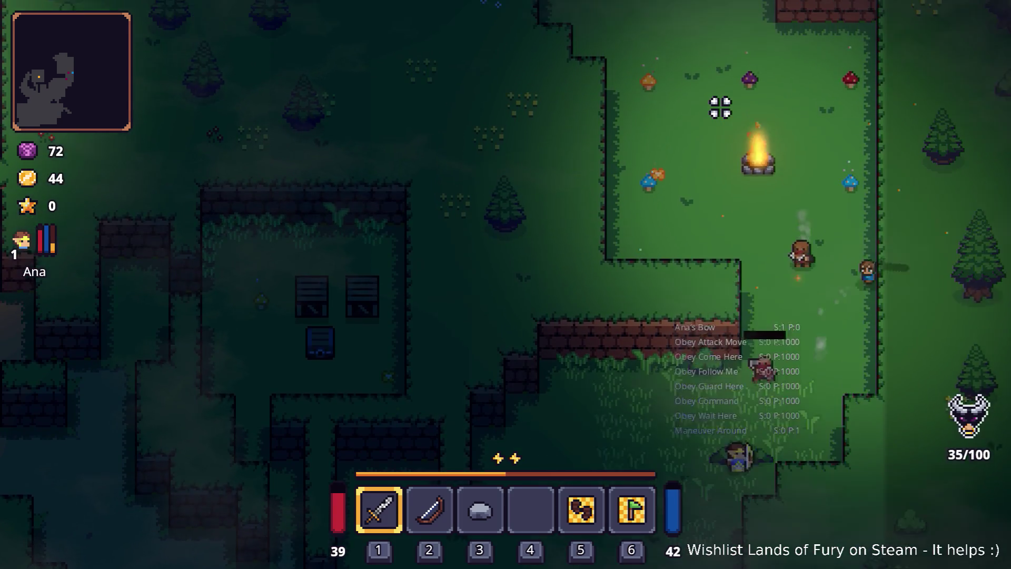
pyautogui.press('s')
pyautogui.press('a')
pyautogui.press('space')
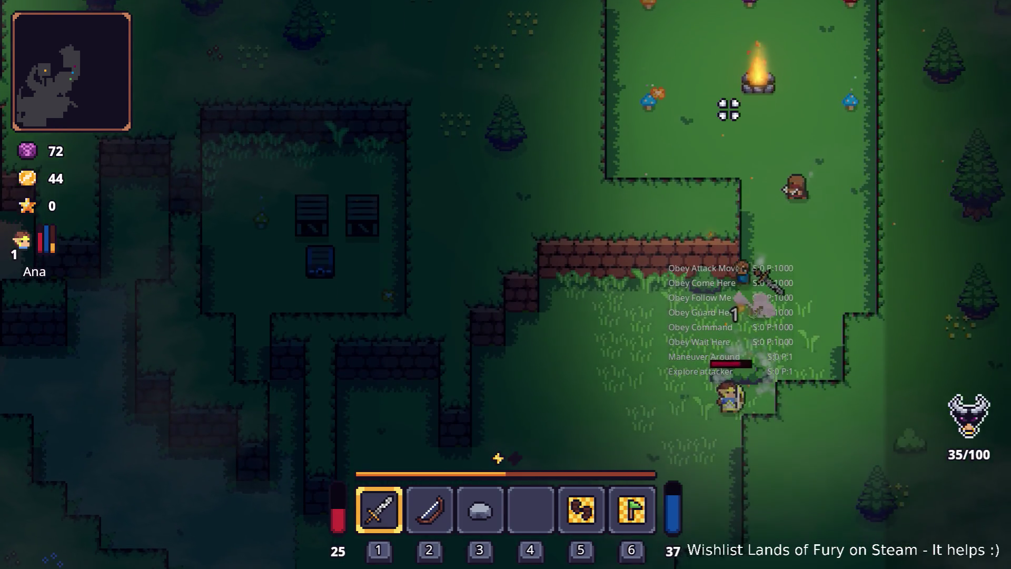
pyautogui.press('s')
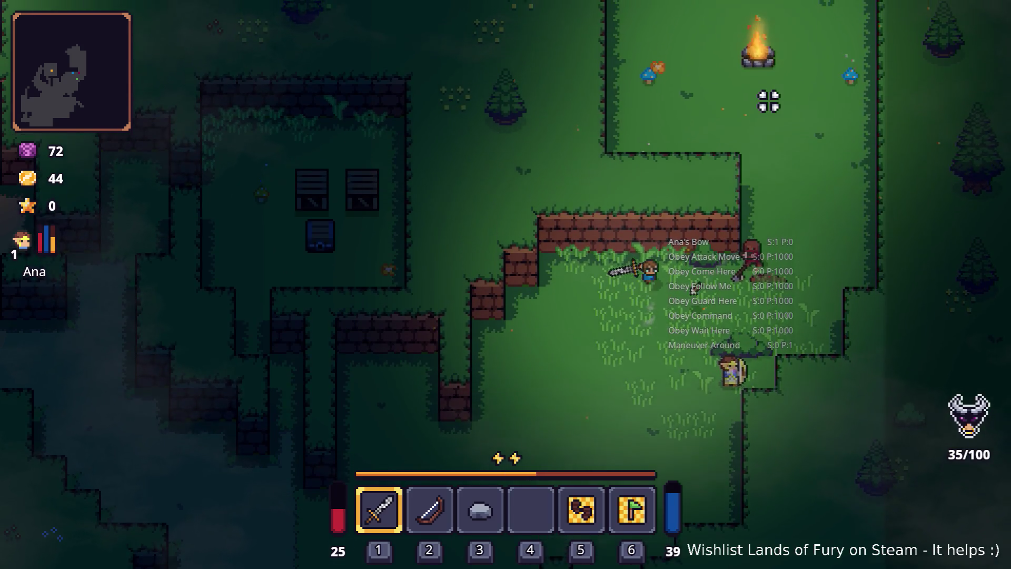
pyautogui.press('d')
pyautogui.press('space')
pyautogui.click(769, 101)
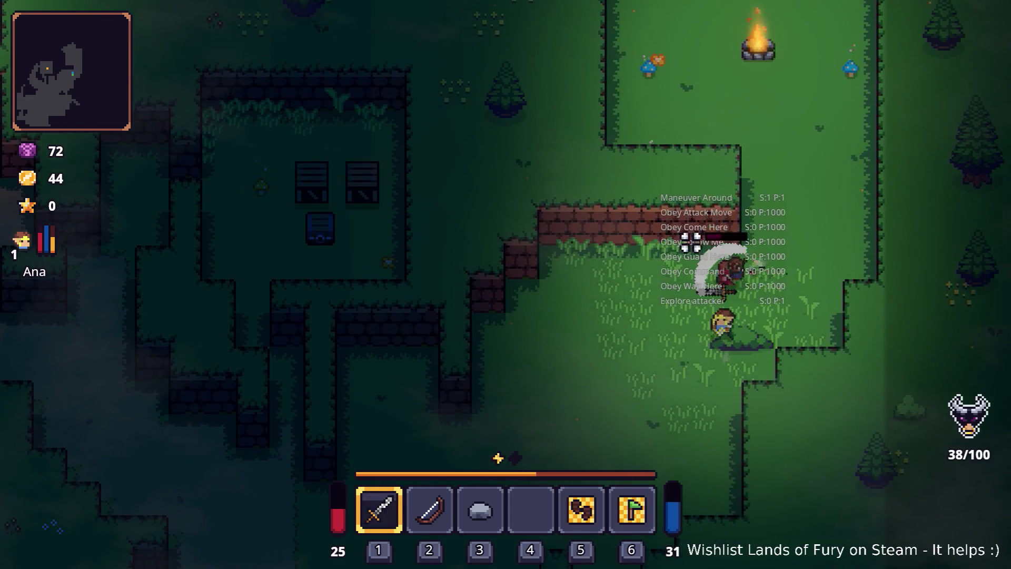
# Step: Walk the hero north up the clearing, then back down-right past the campfire
pyautogui.press('w')
pyautogui.press('d')
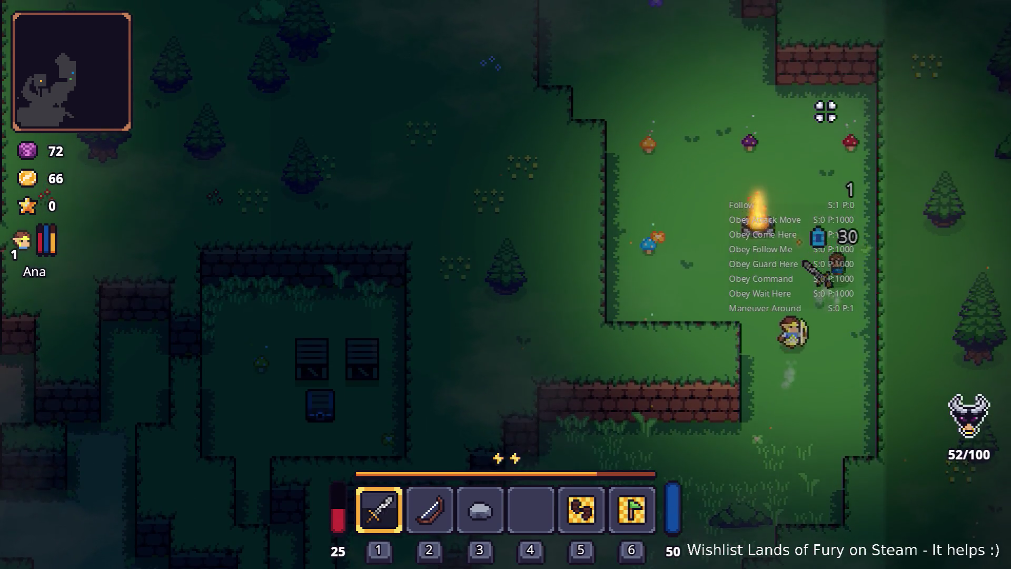
pyautogui.press('w')
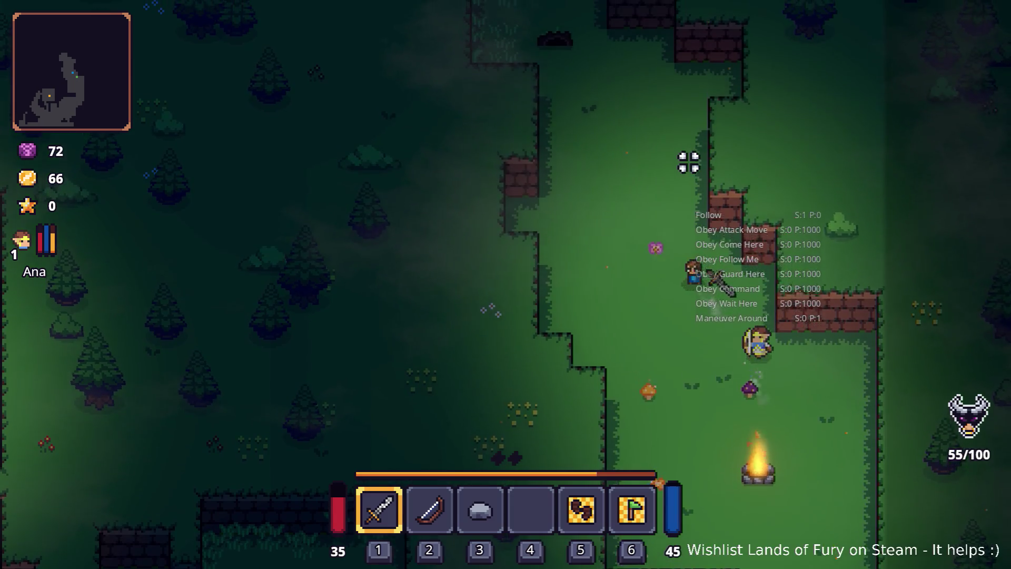
pyautogui.press('w')
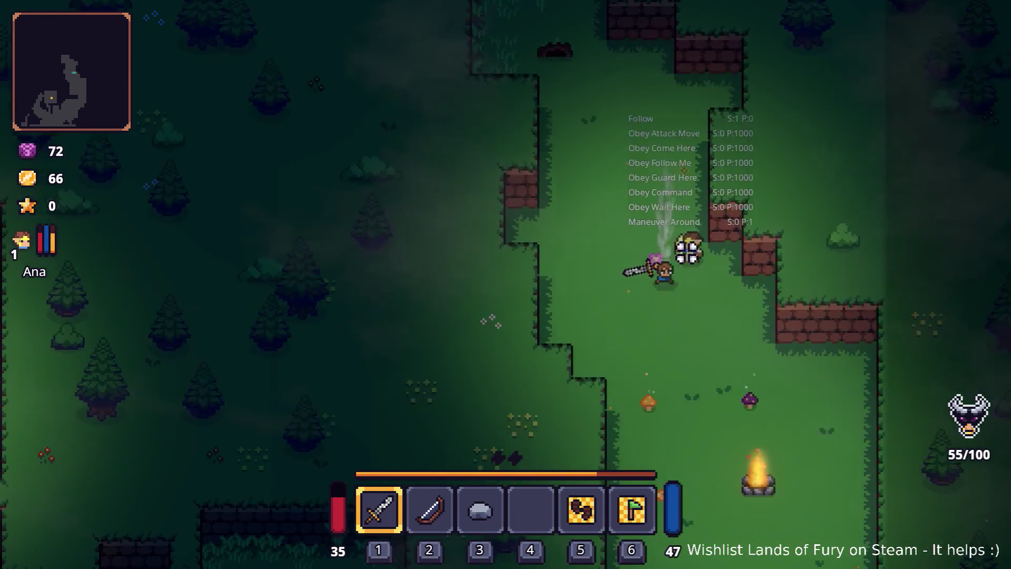
pyautogui.press('s')
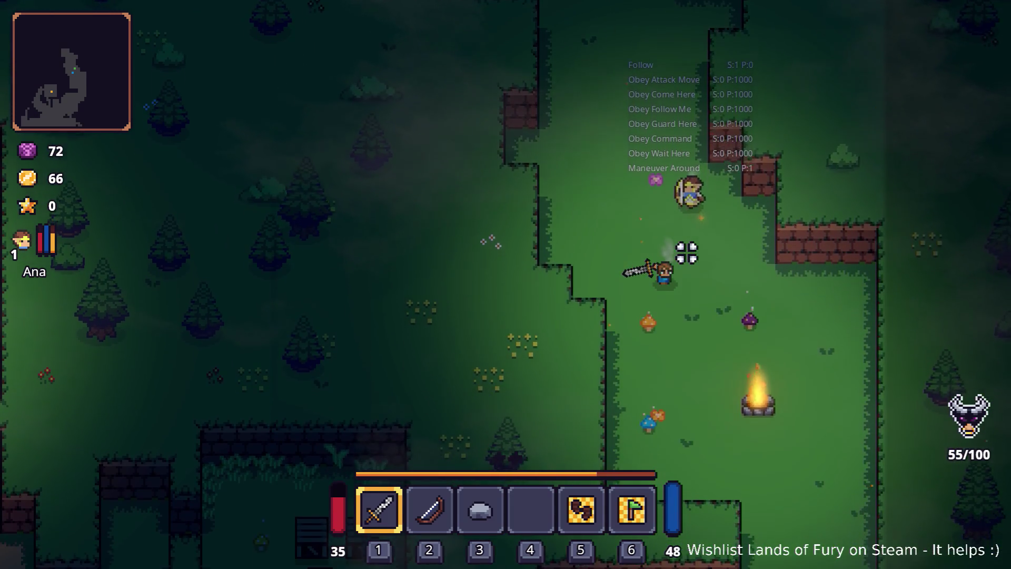
pyautogui.press('s')
pyautogui.press('d')
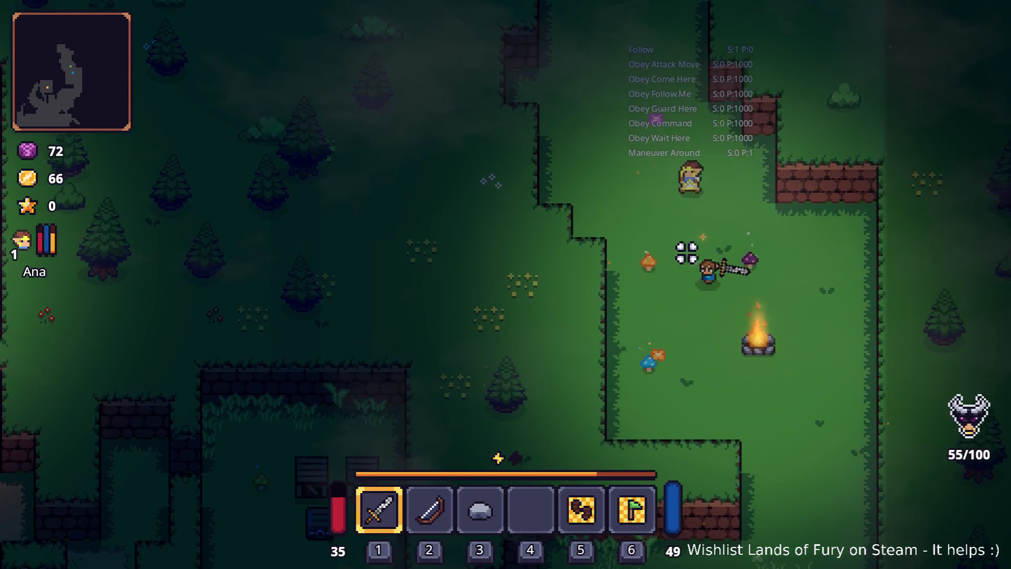
pyautogui.press('s')
pyautogui.press('d')
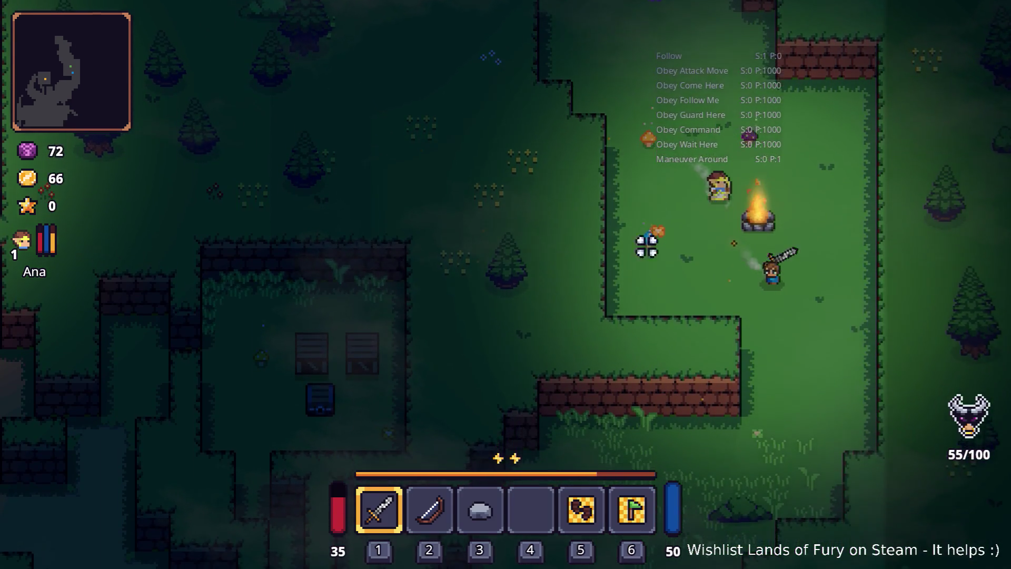
# Step: Dash downward and follow the dirt path up-left toward the walled yard
pyautogui.press('s')
pyautogui.press('space')
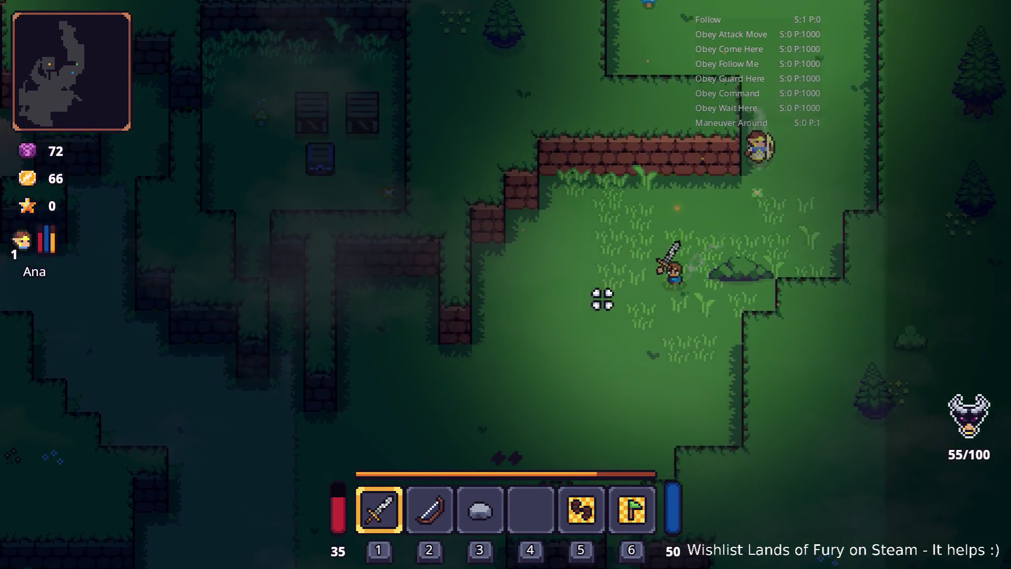
pyautogui.press('s')
pyautogui.press('a')
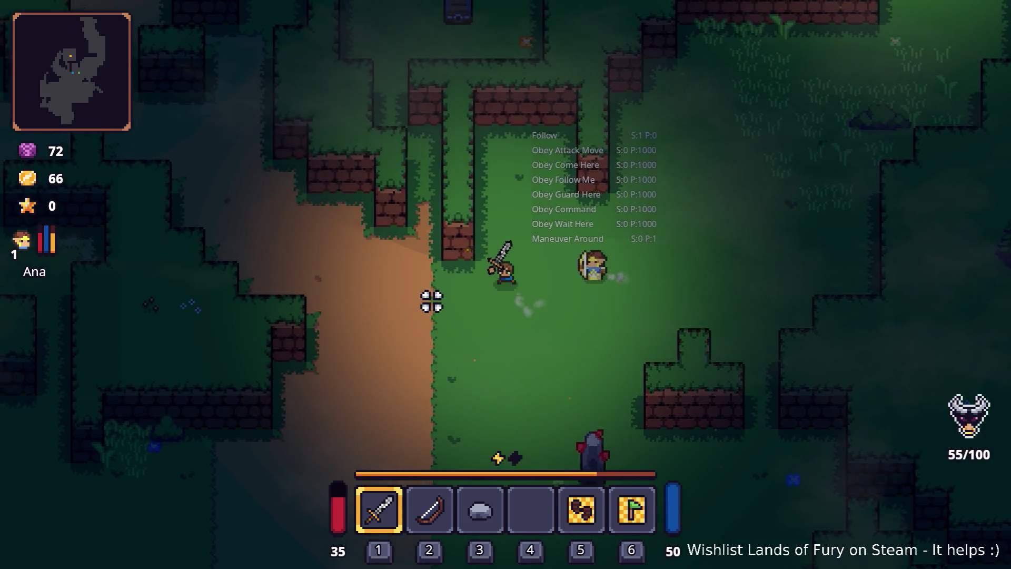
pyautogui.press('w')
pyautogui.press('a')
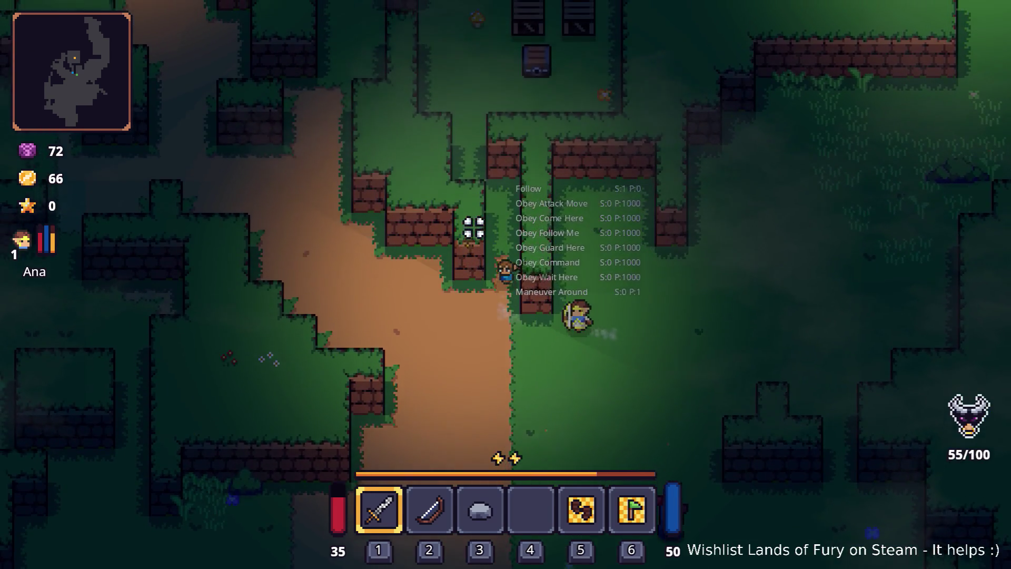
pyautogui.press('w')
pyautogui.press('a')
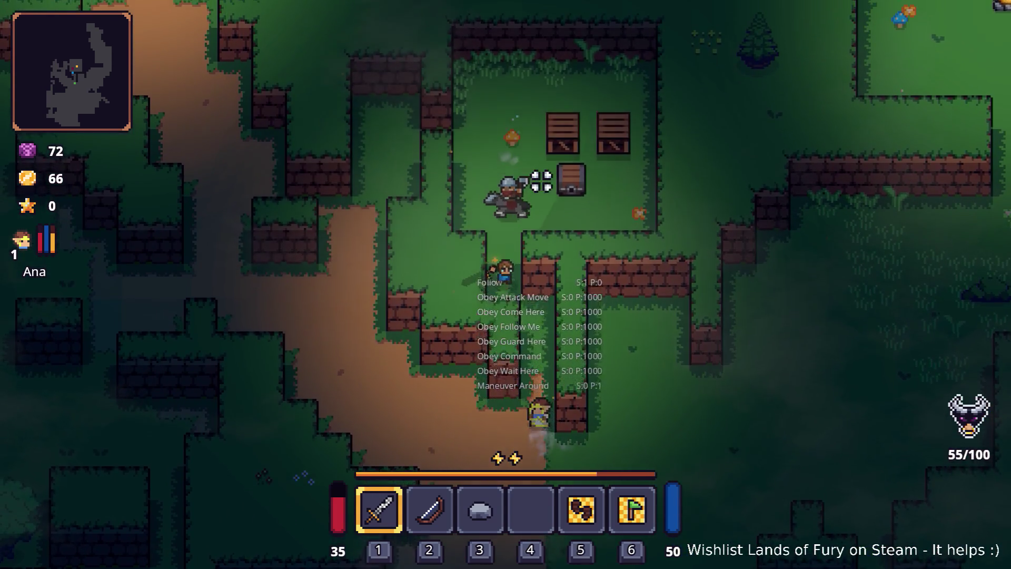
# Step: Attack the mounted knight, smash the yard's crates to grab the staff, and walk back south
pyautogui.press('w')
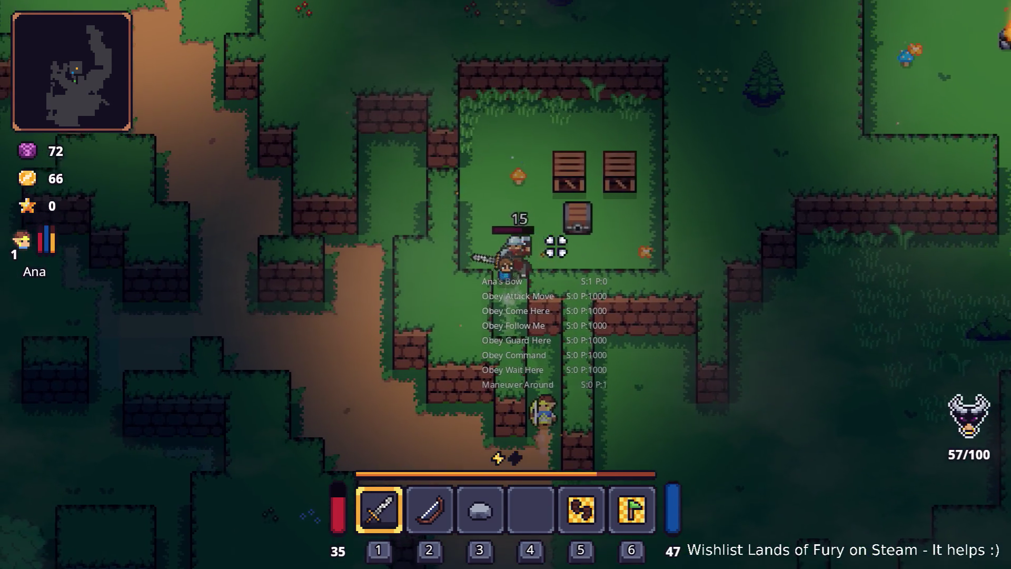
pyautogui.press('w')
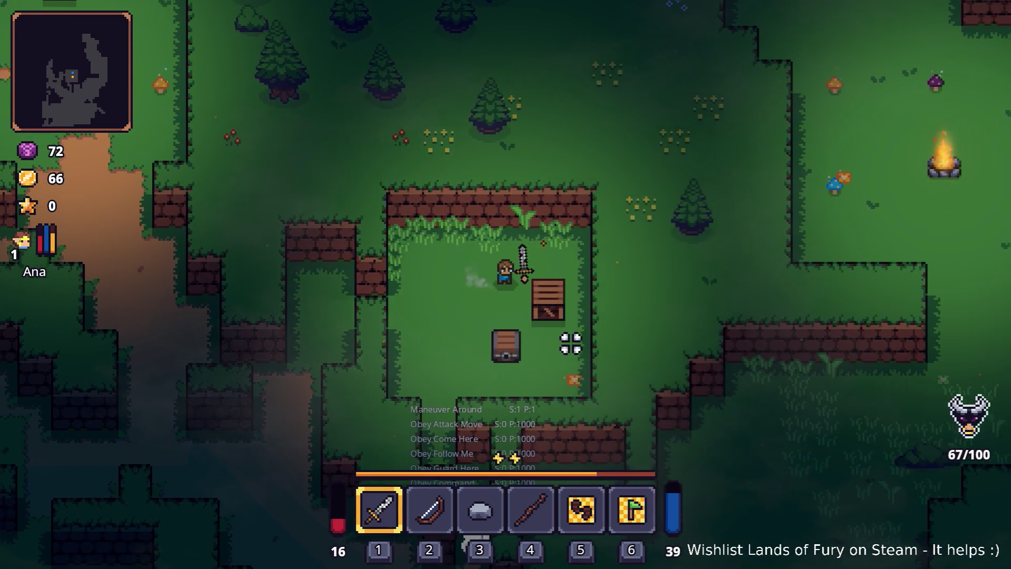
pyautogui.click(570, 344)
pyautogui.press('d')
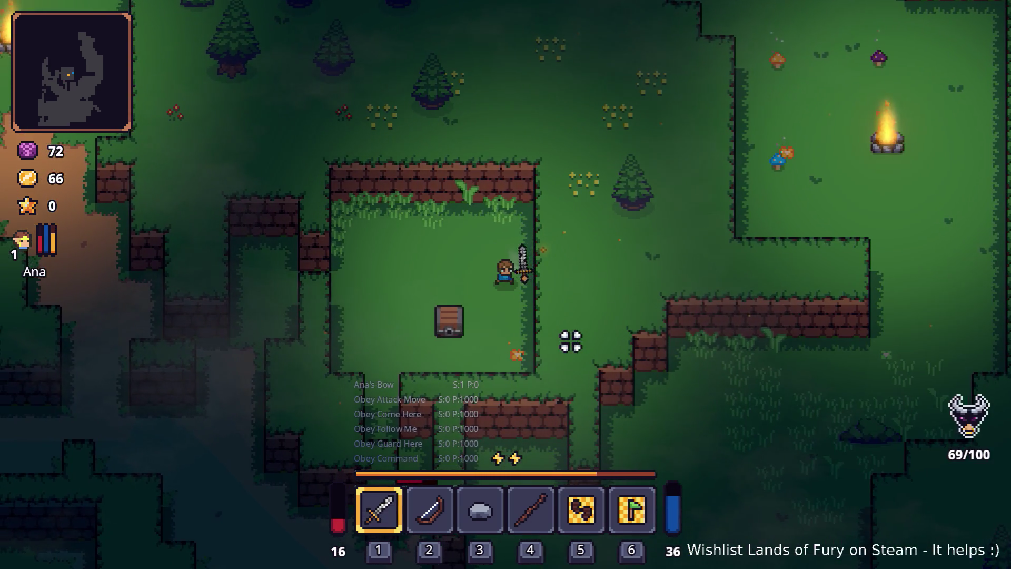
pyautogui.press('a')
pyautogui.press('s')
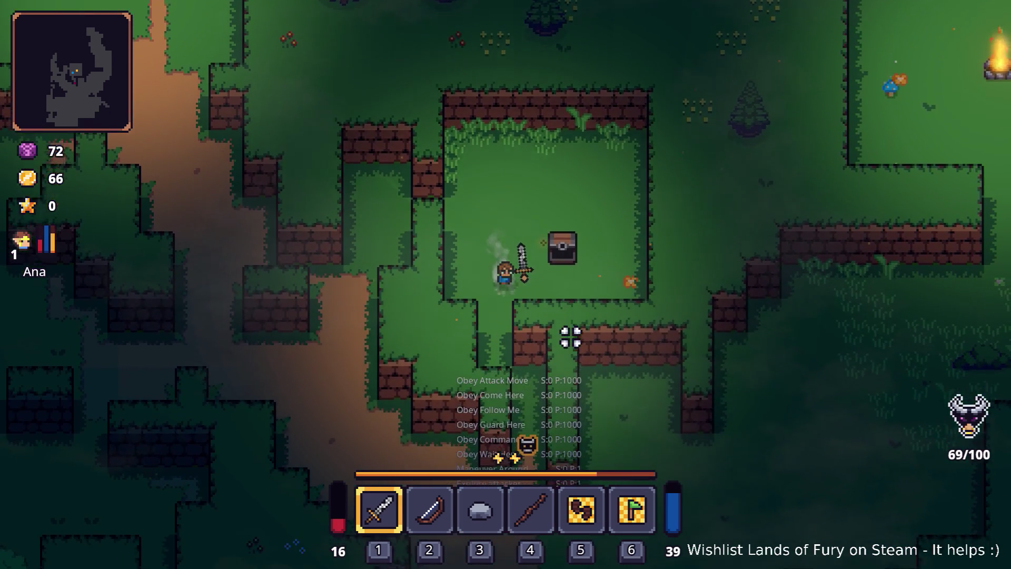
pyautogui.press('s')
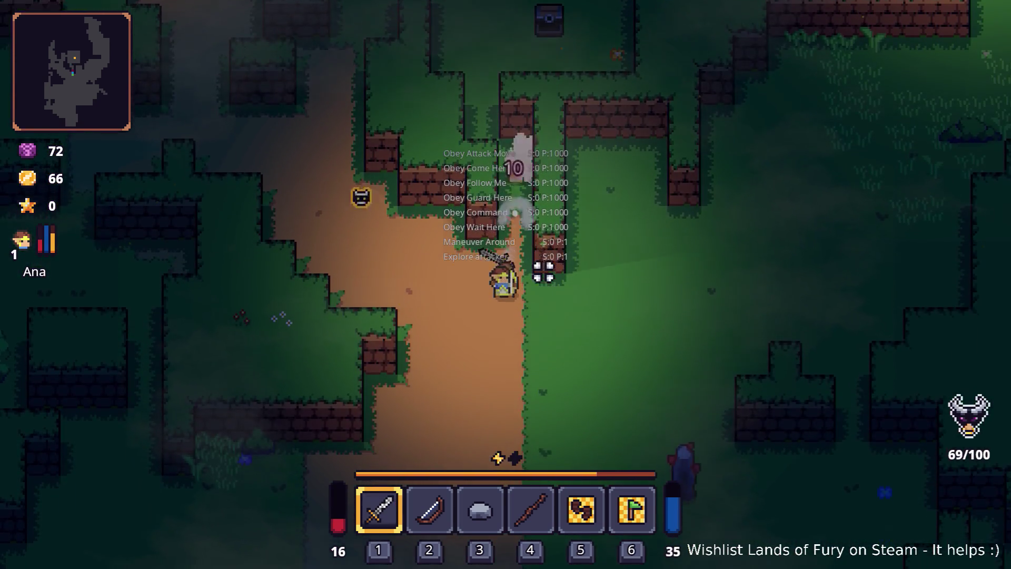
# Step: Spend a skill point on Ana's Multishot and save her skills
pyautogui.press('i')
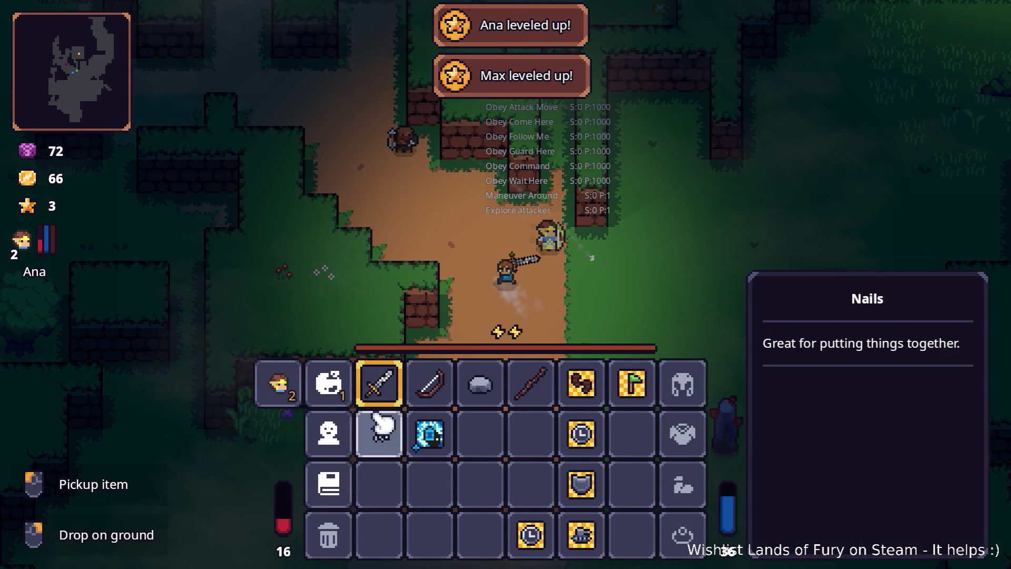
pyautogui.click(336, 390)
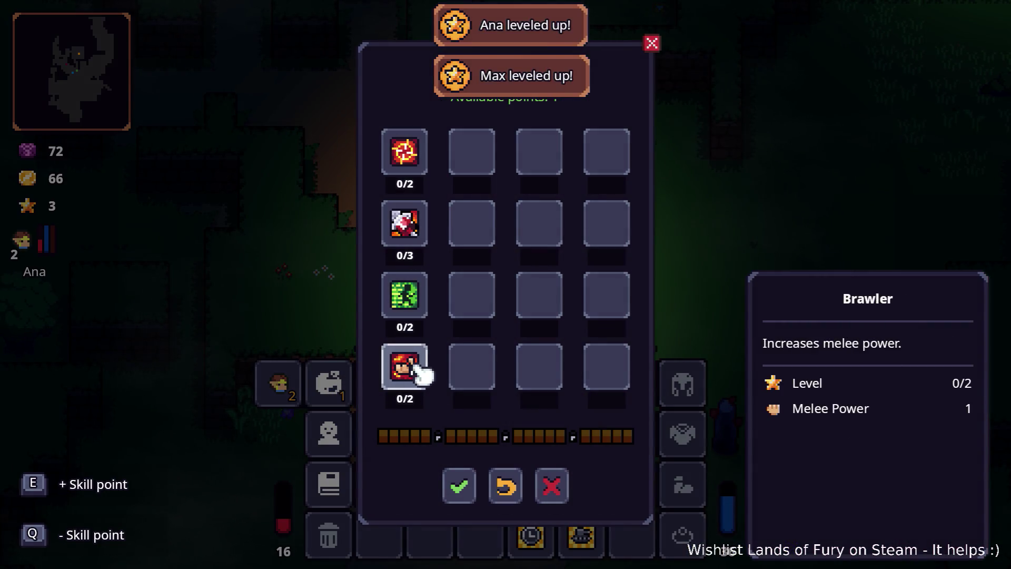
pyautogui.click(459, 485)
pyautogui.click(279, 383)
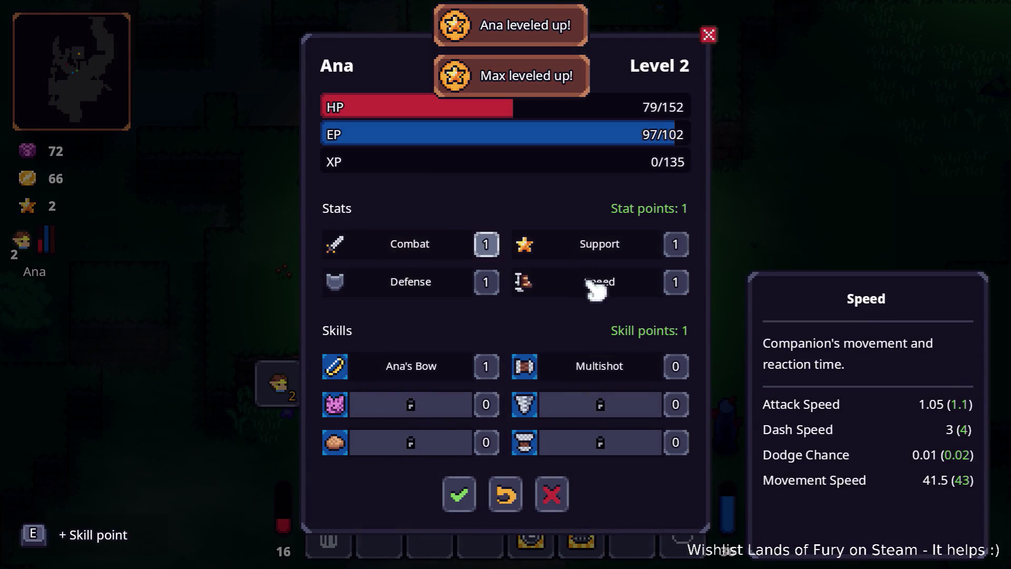
pyautogui.click(677, 367)
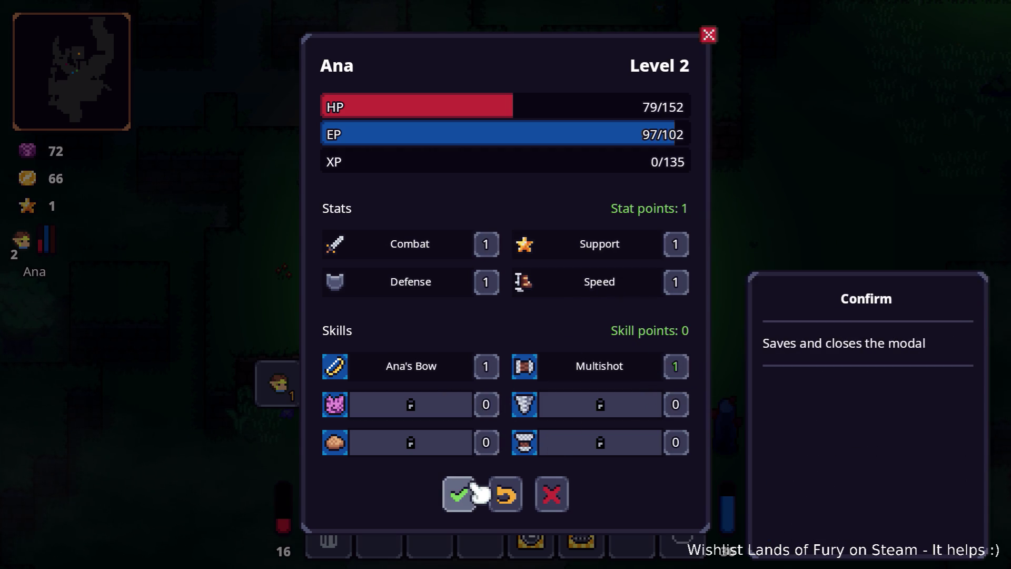
pyautogui.click(459, 505)
pyautogui.press('Escape')
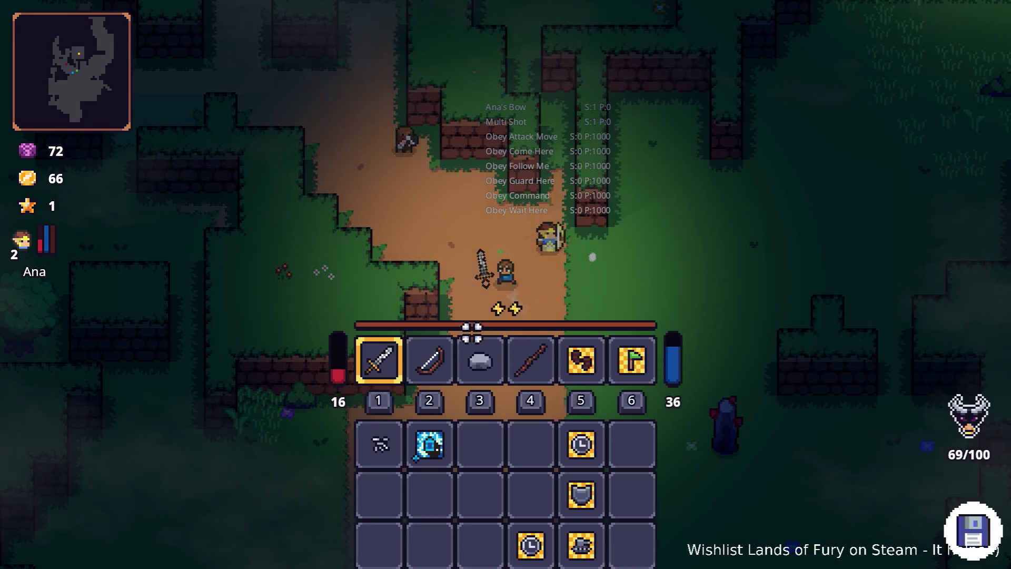
# Step: Run Companion.CompanionAddLevels(5) in the developer console to give Ana five levels
pyautogui.press('w')
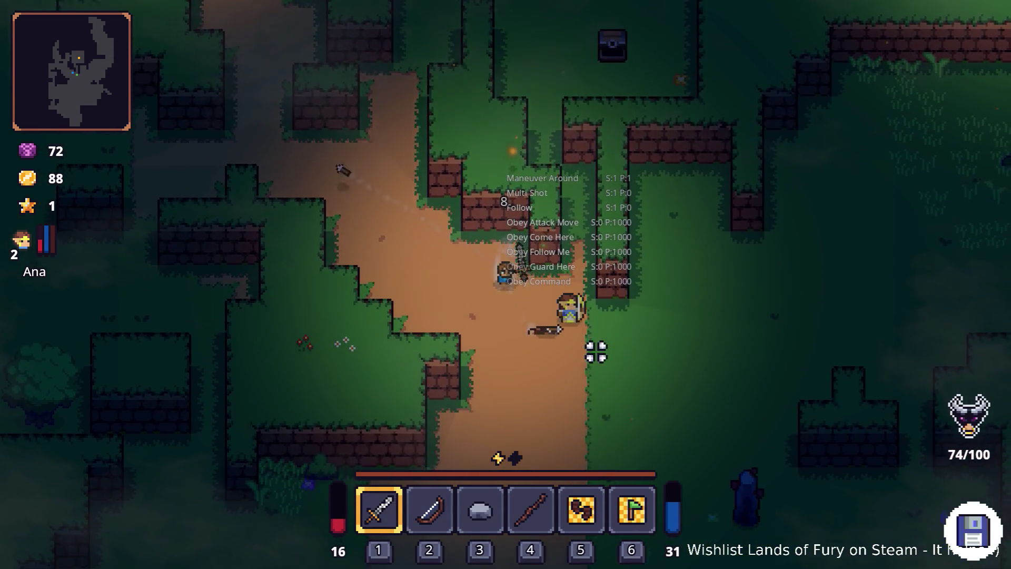
pyautogui.press('`')
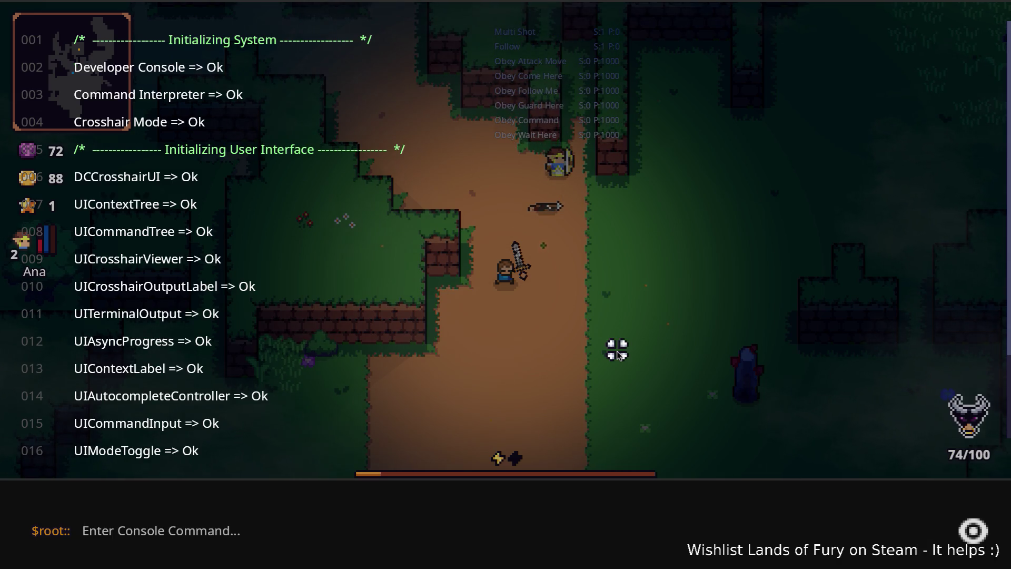
pyautogui.write('Comp')
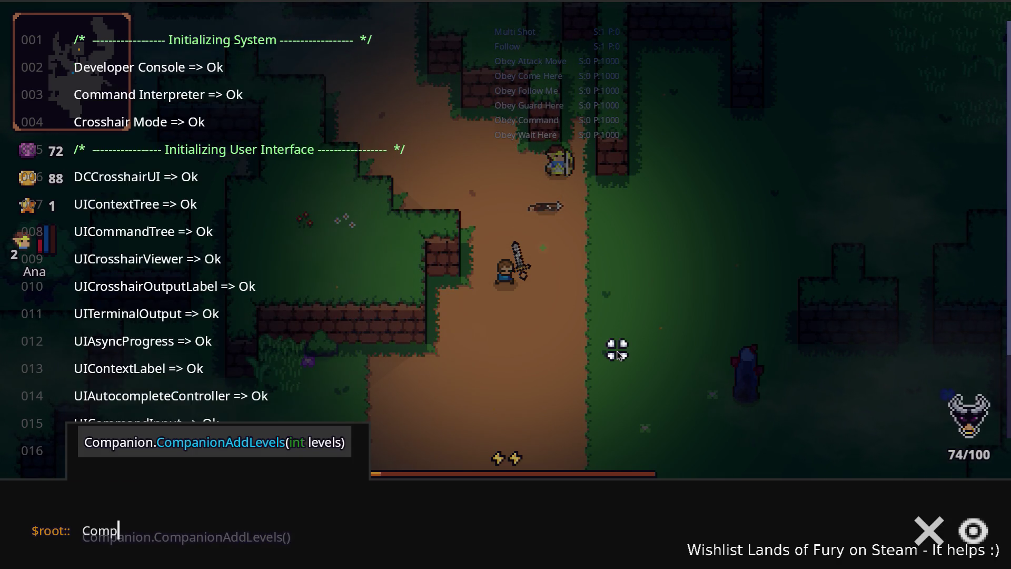
pyautogui.press('Tab')
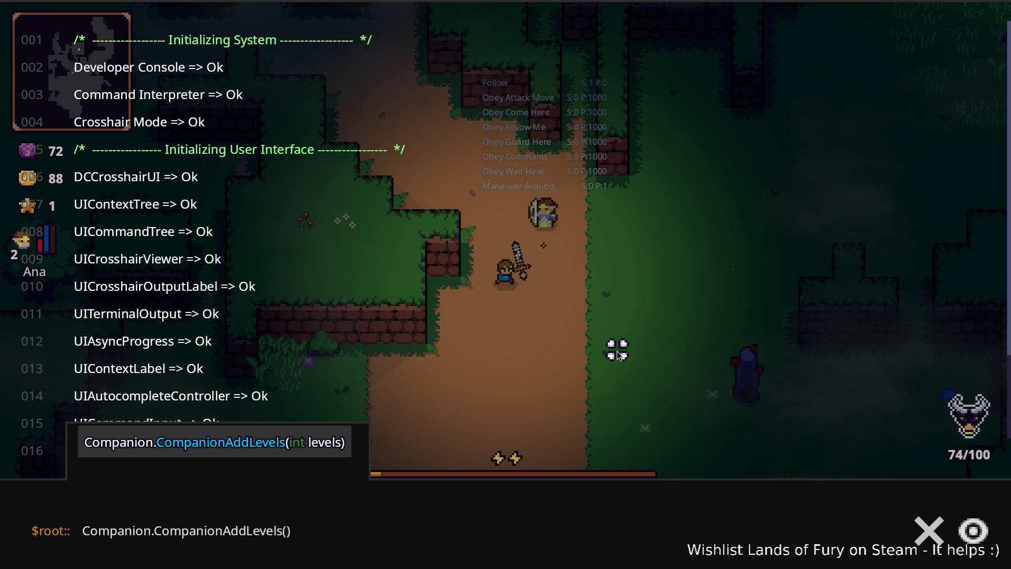
pyautogui.write('5')
pyautogui.press('Return')
pyautogui.press('`')
# Step: Raise Pouch of Fury, Arrow Cyclone, Elven Bread and Rain of Arrows to level 1 and confirm
pyautogui.press('i')
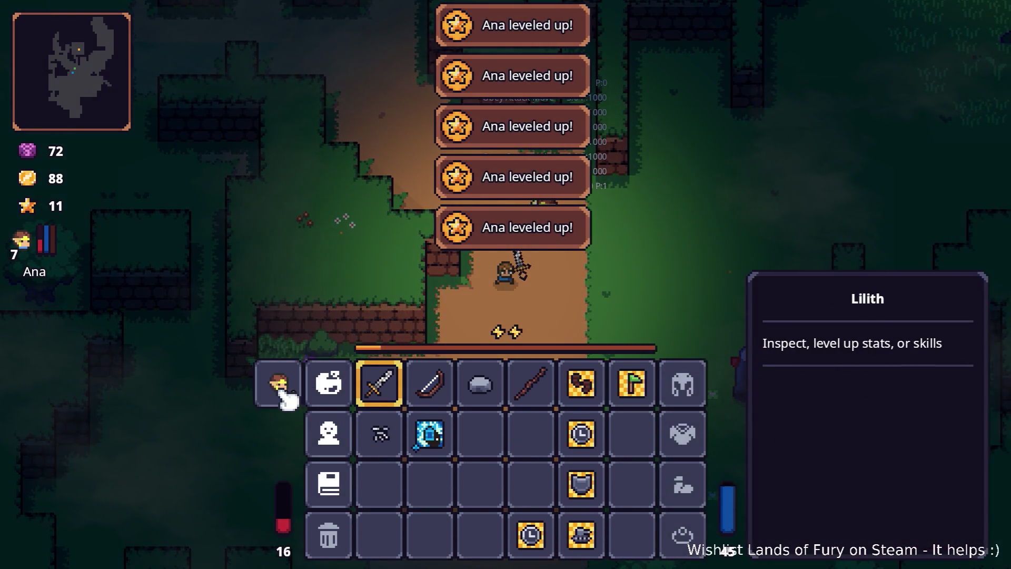
pyautogui.click(285, 394)
pyautogui.click(485, 404)
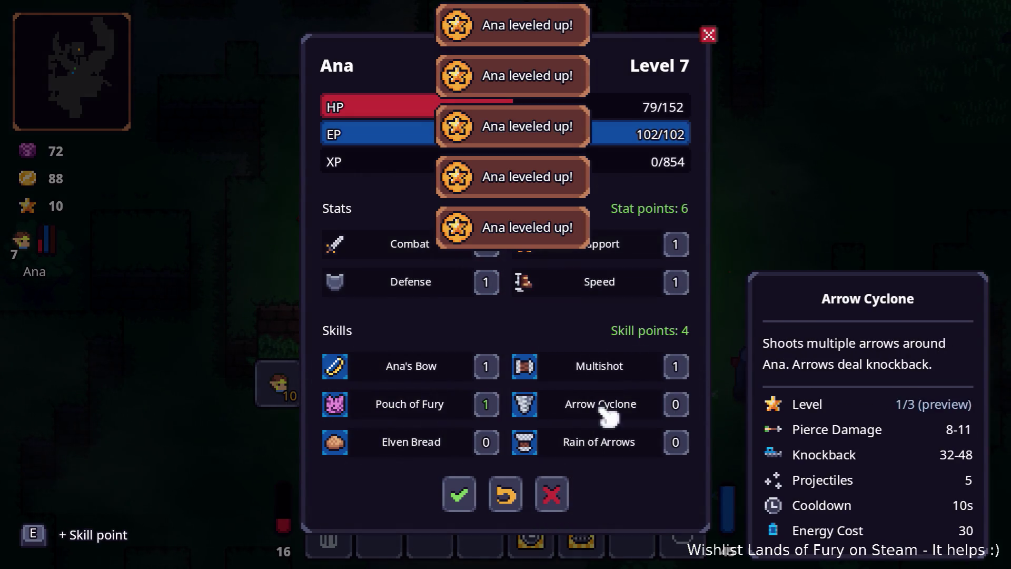
pyautogui.click(678, 410)
pyautogui.click(487, 445)
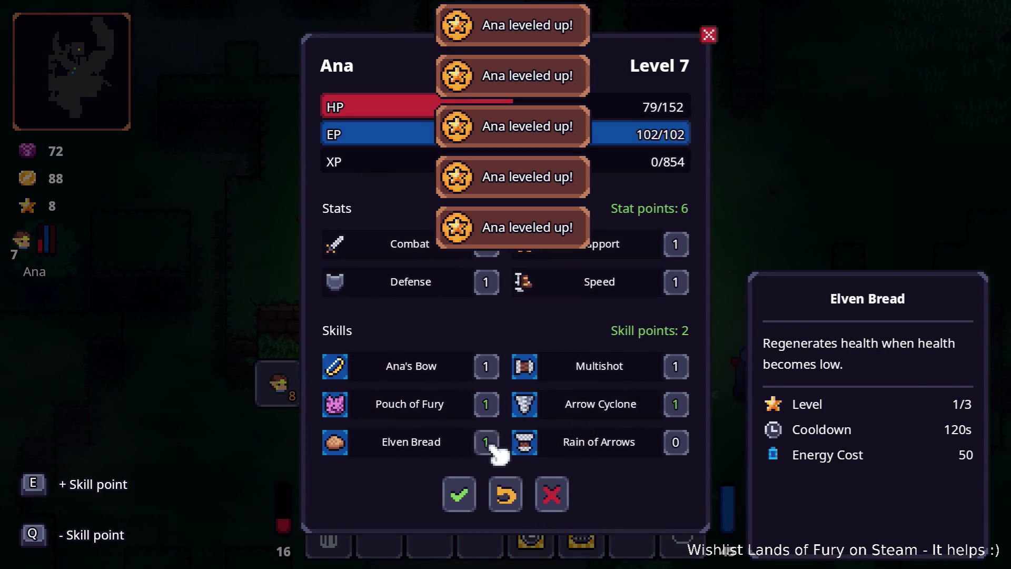
pyautogui.click(677, 445)
pyautogui.click(459, 493)
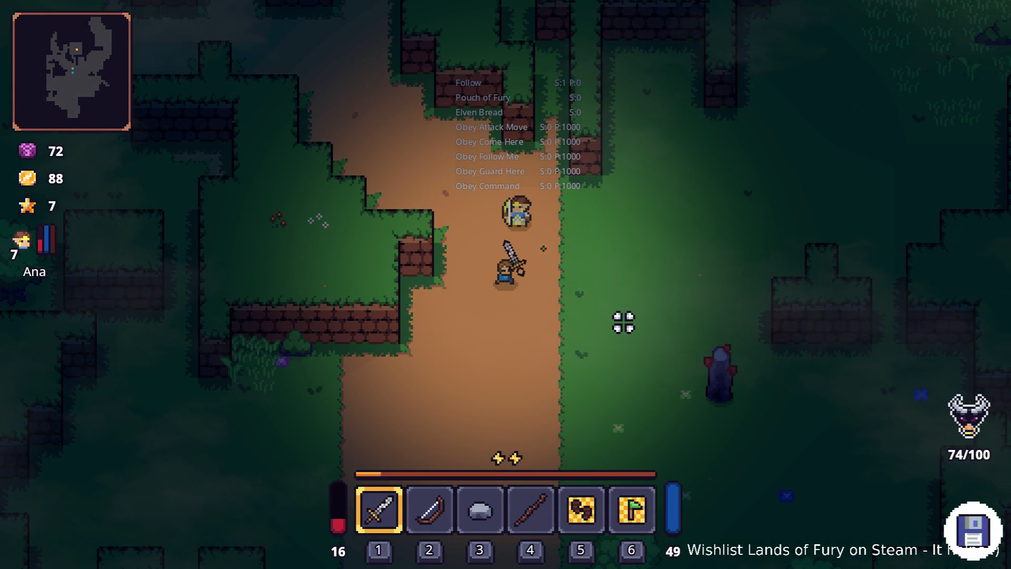
pyautogui.press('w')
pyautogui.press('d')
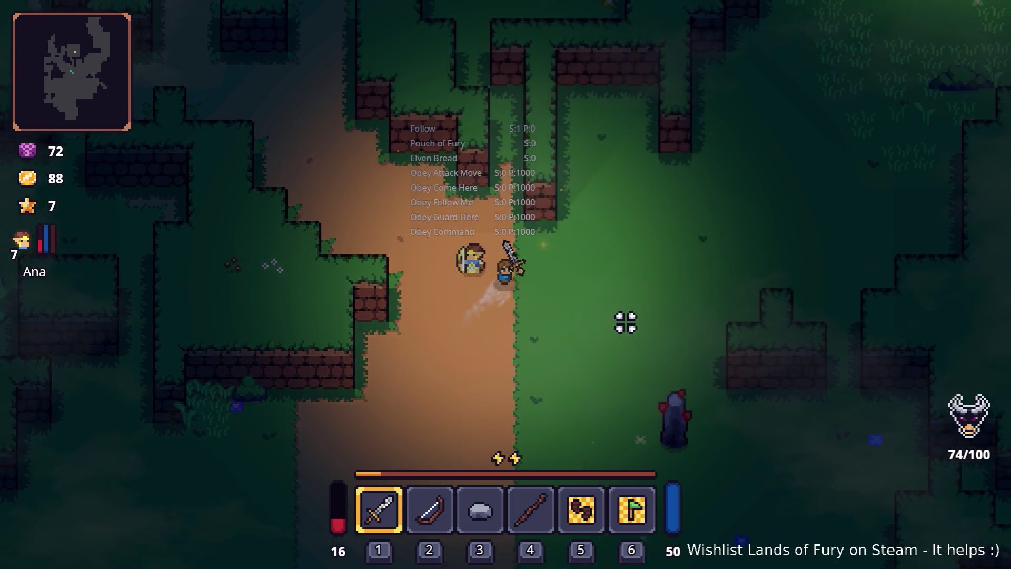
# Step: Enter Level.SpawnUnit(giant_slime,3,2,1) in the developer console to spawn giant slimes
pyautogui.press('`')
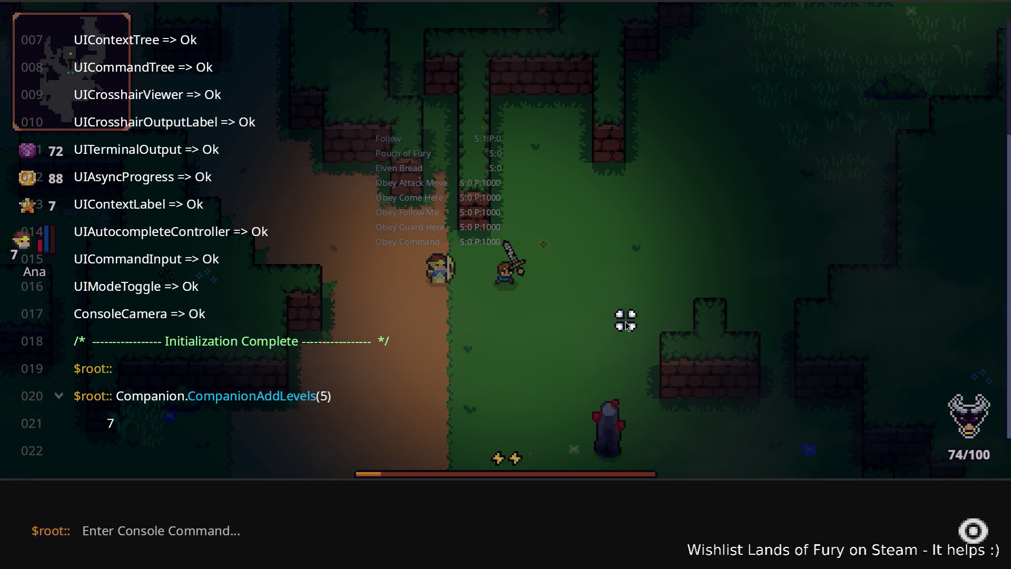
pyautogui.write('Lervel')
pyautogui.press('BackSpace')
pyautogui.press('BackSpace')
pyautogui.write('vel.')
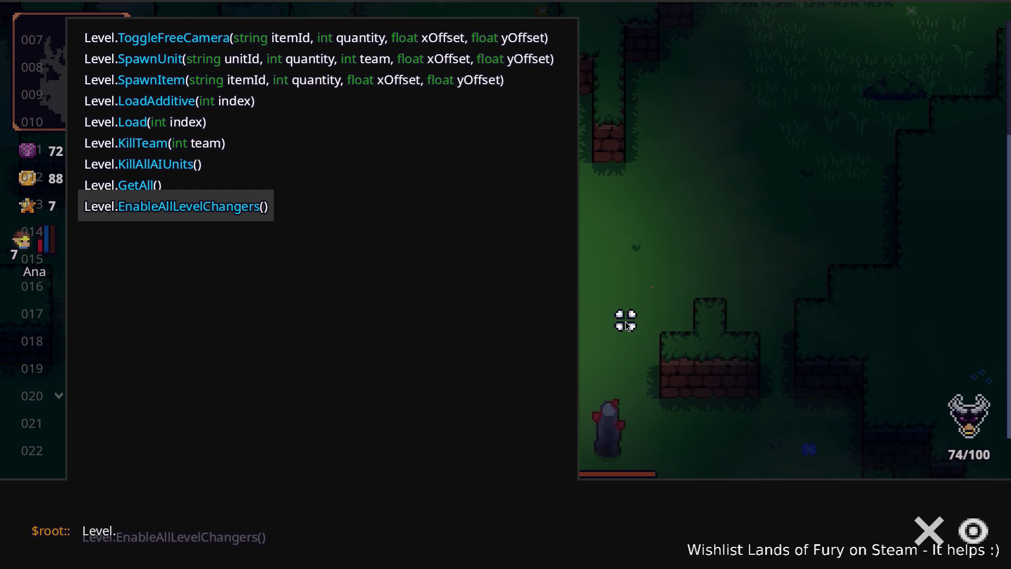
pyautogui.write('Sp')
pyautogui.press('Down')
pyautogui.press('Tab')
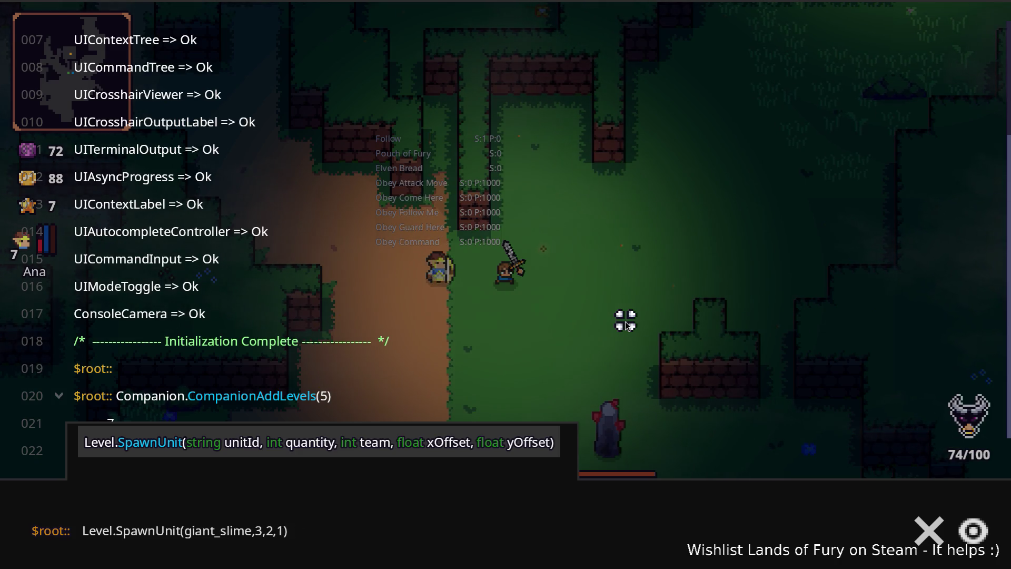
pyautogui.press('Return')
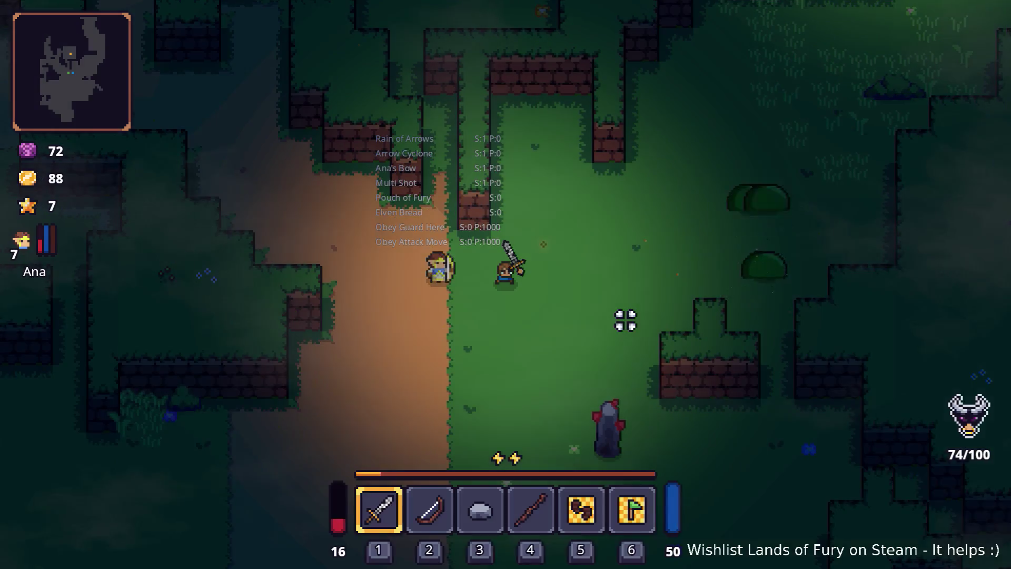
# Step: Walk the hero left across the clearing and up the dirt path
pyautogui.hotkey('s', 'd')
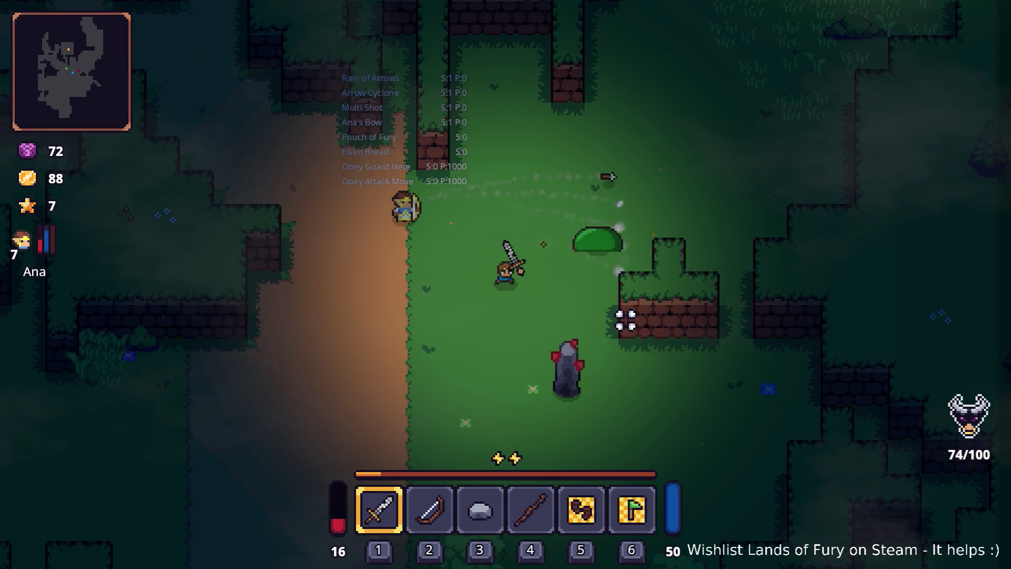
pyautogui.press('a')
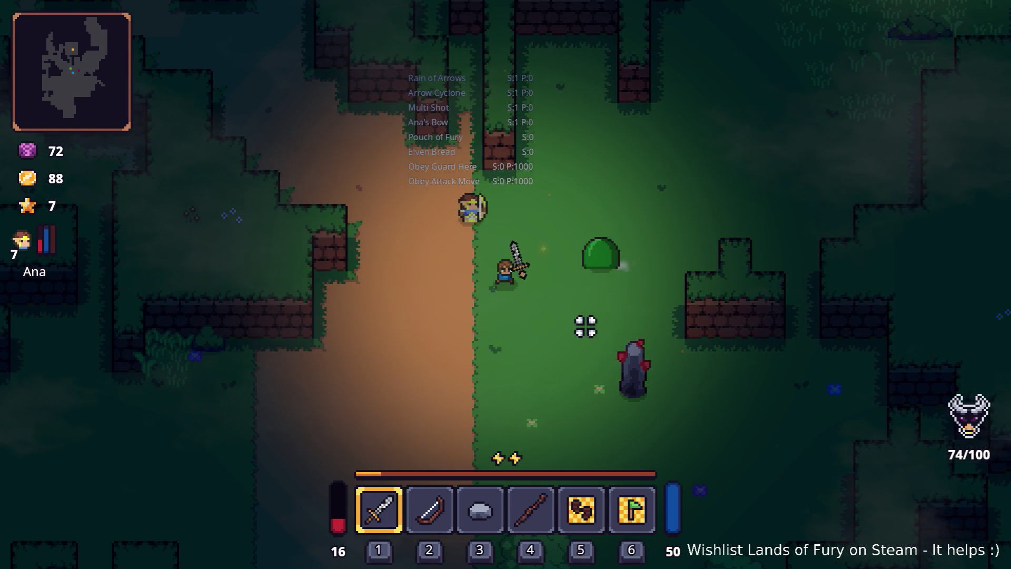
pyautogui.press('s')
pyautogui.press('a')
pyautogui.press('s')
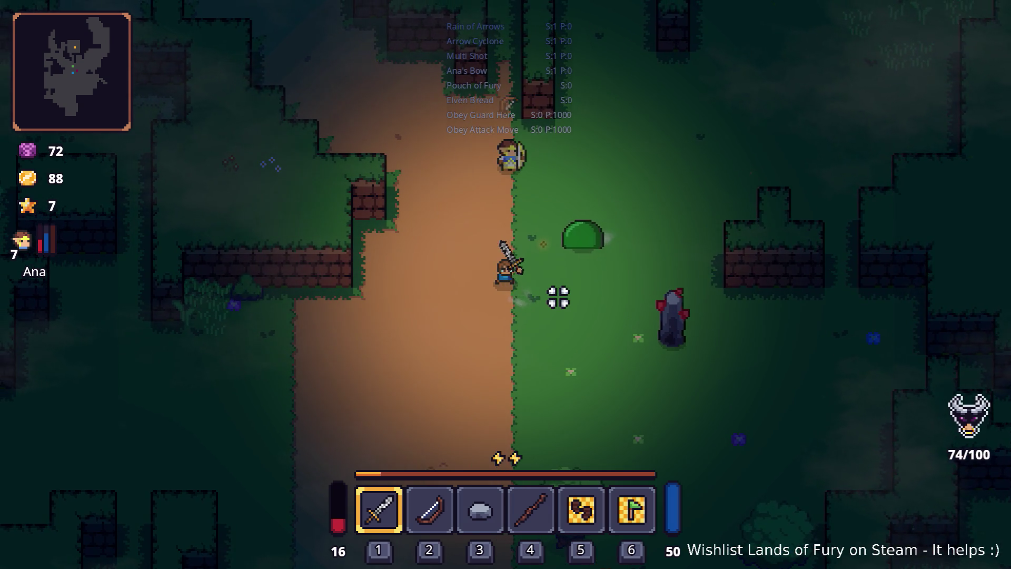
pyautogui.press('a')
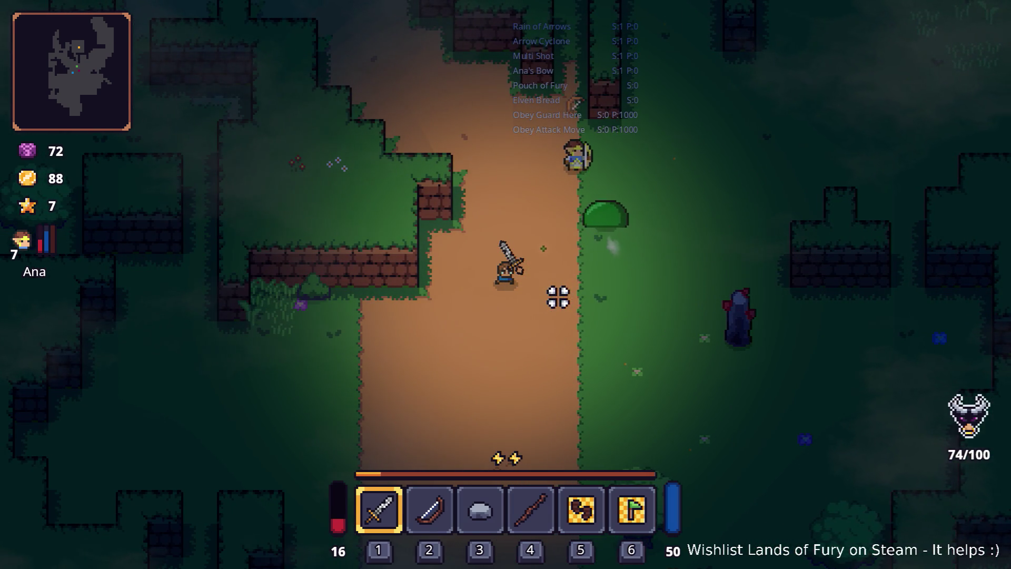
pyautogui.press('w')
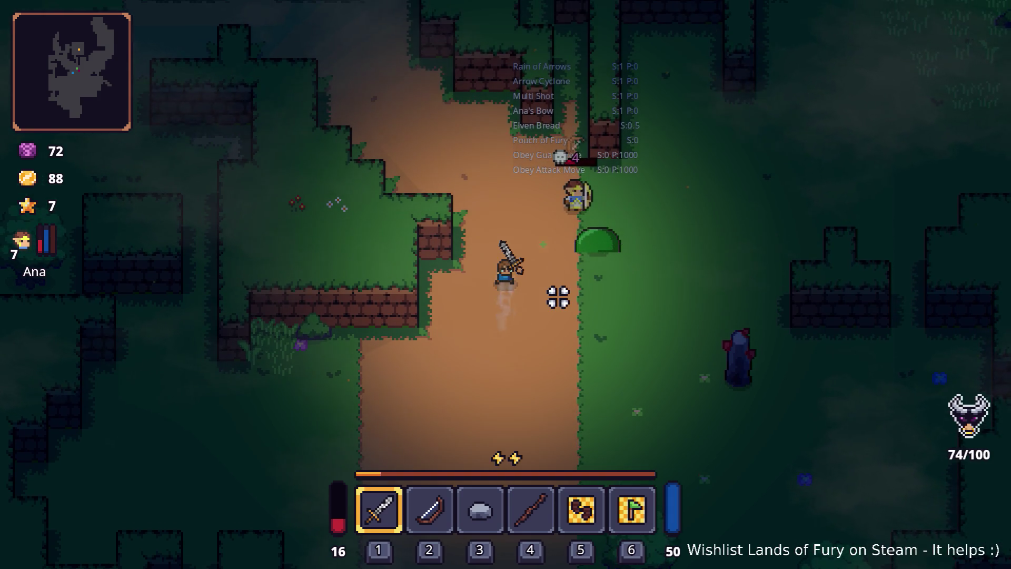
# Step: Toggle the inventory open and closed, then return to the Godot editor's file search
pyautogui.press('i')
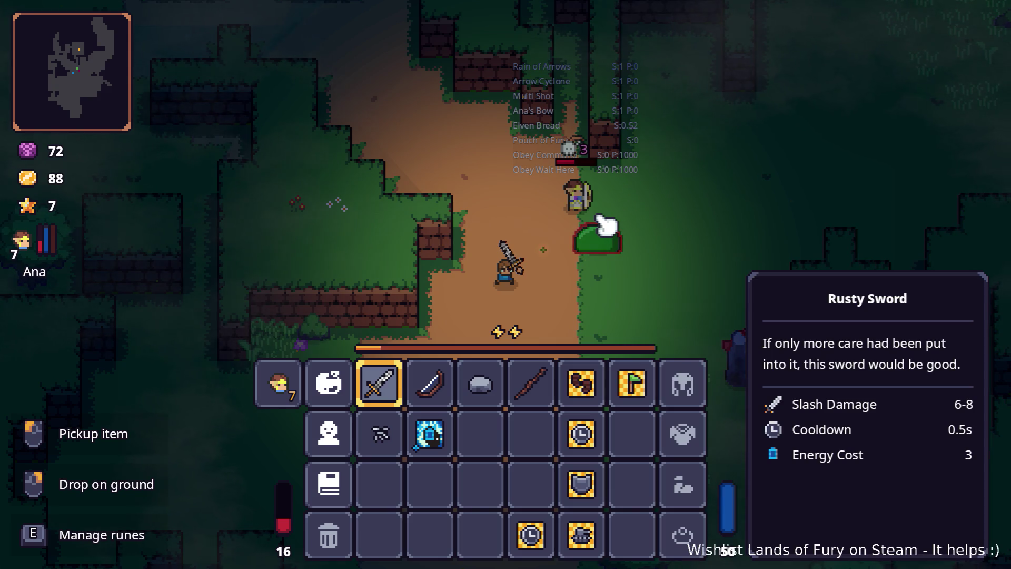
pyautogui.press('i')
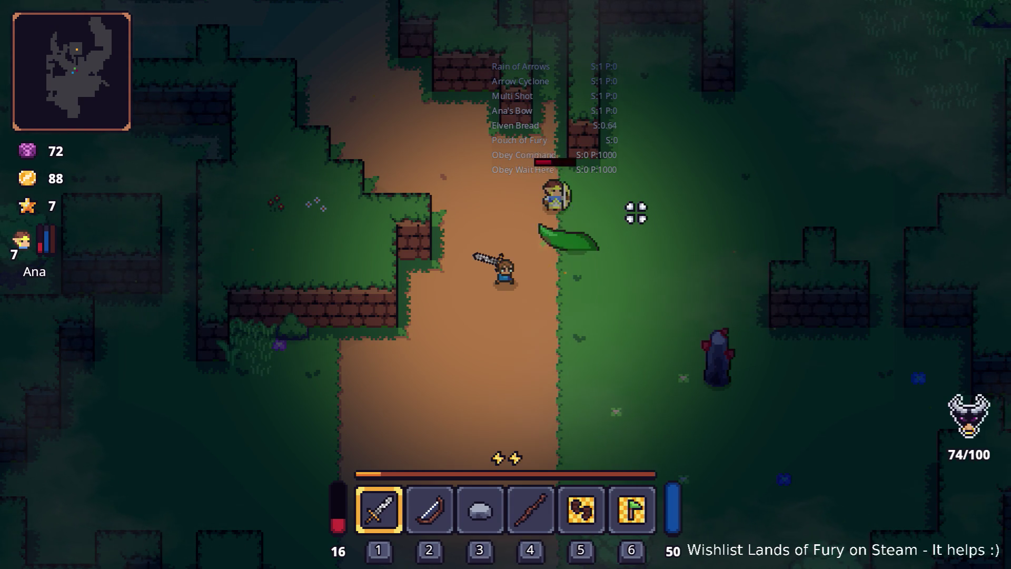
pyautogui.press('i')
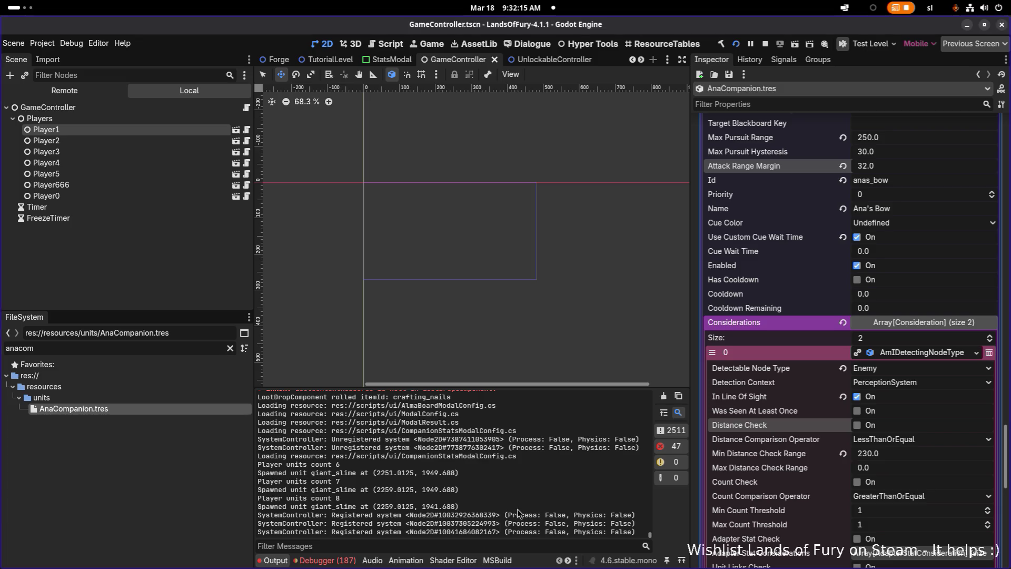
pyautogui.click(115, 349)
# Step: Find 'rainof' in FileSystem, open AnasRainOfArrows.tres and expand AttackAction's first consideration
pyautogui.write('rainof')
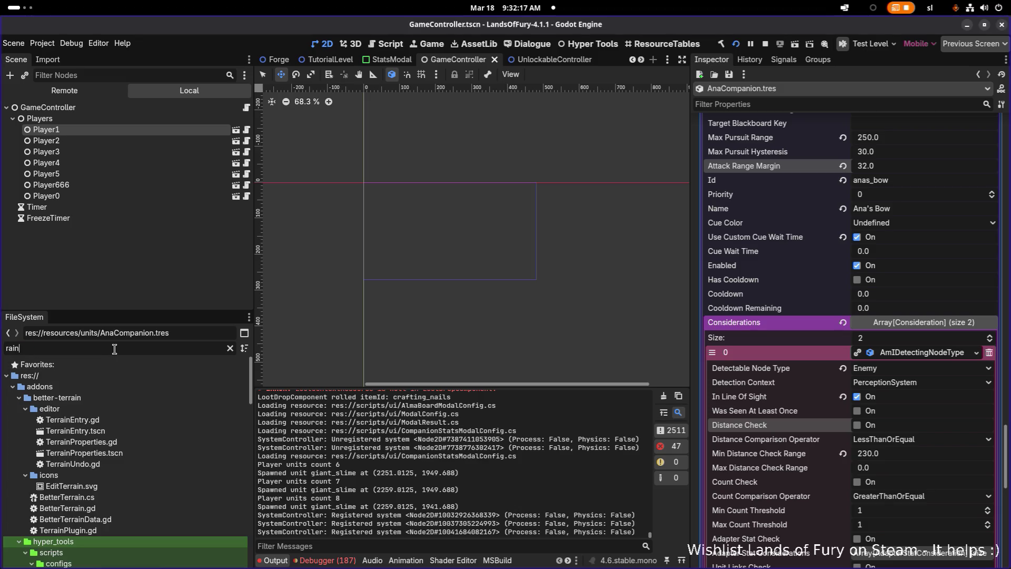
pyautogui.click(168, 409)
pyautogui.click(936, 322)
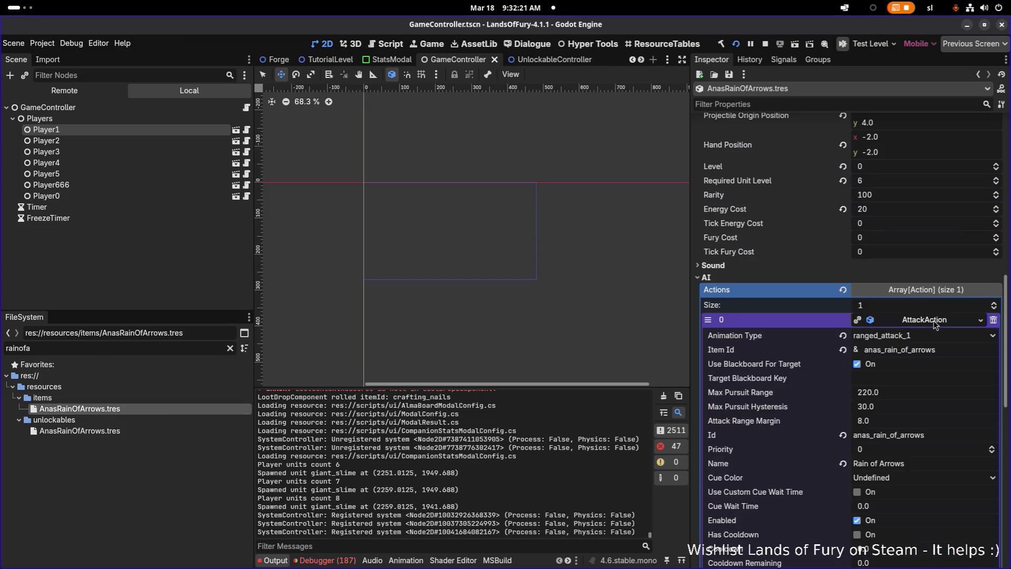
pyautogui.scroll(-5, 932, 337)
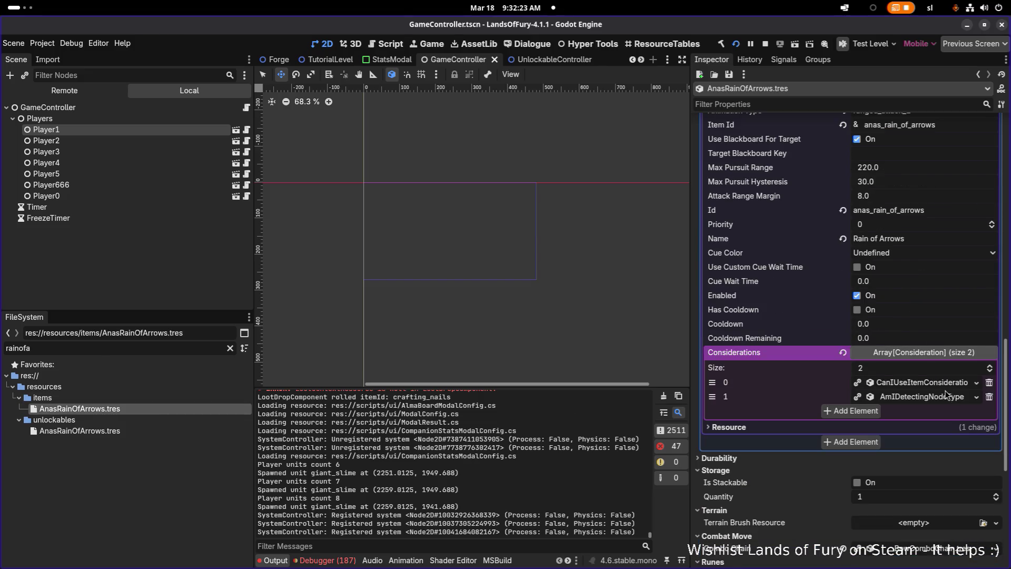
pyautogui.click(925, 384)
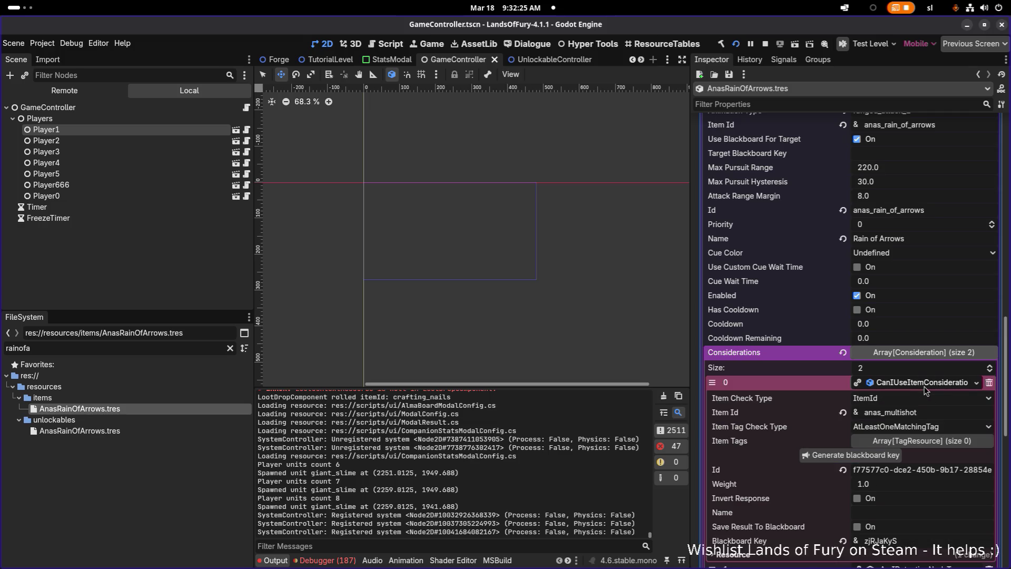
pyautogui.scroll(4, 915, 293)
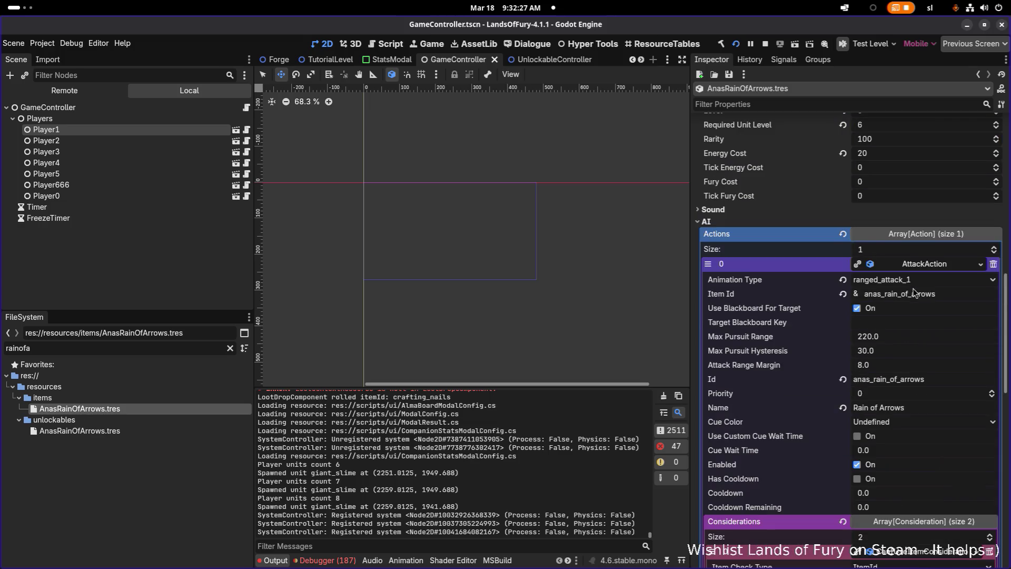
pyautogui.click(953, 293)
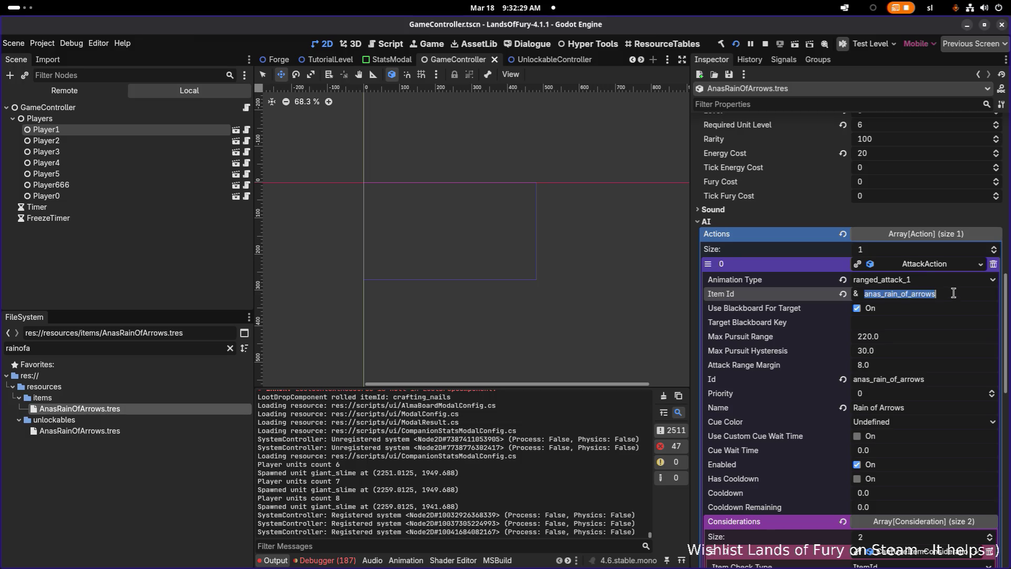
pyautogui.scroll(-5, 936, 421)
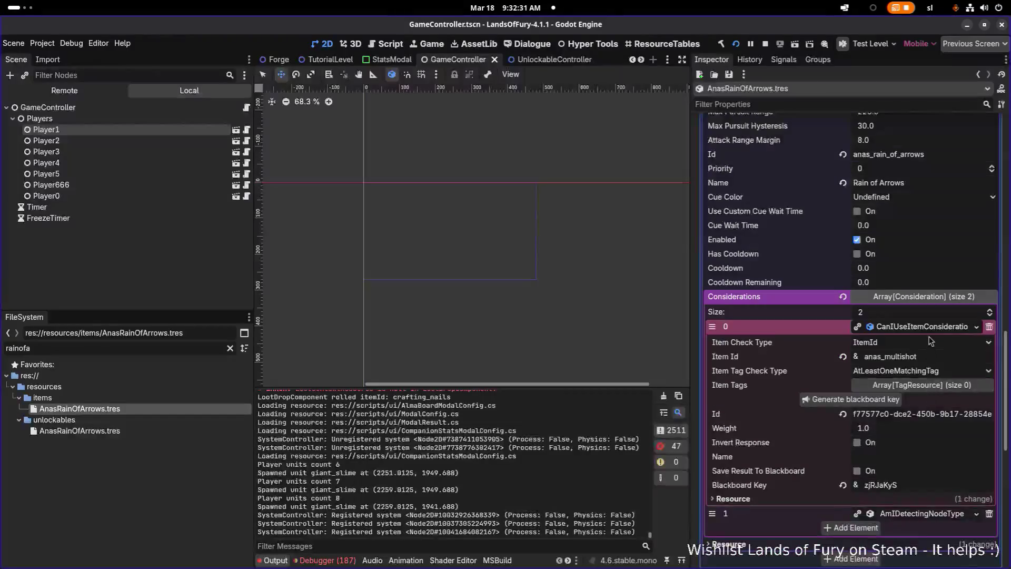
# Step: Replace Item Id anas_multishot with anas_rain_of_arrows, save, and clear the file filter
pyautogui.rightClick(935, 331)
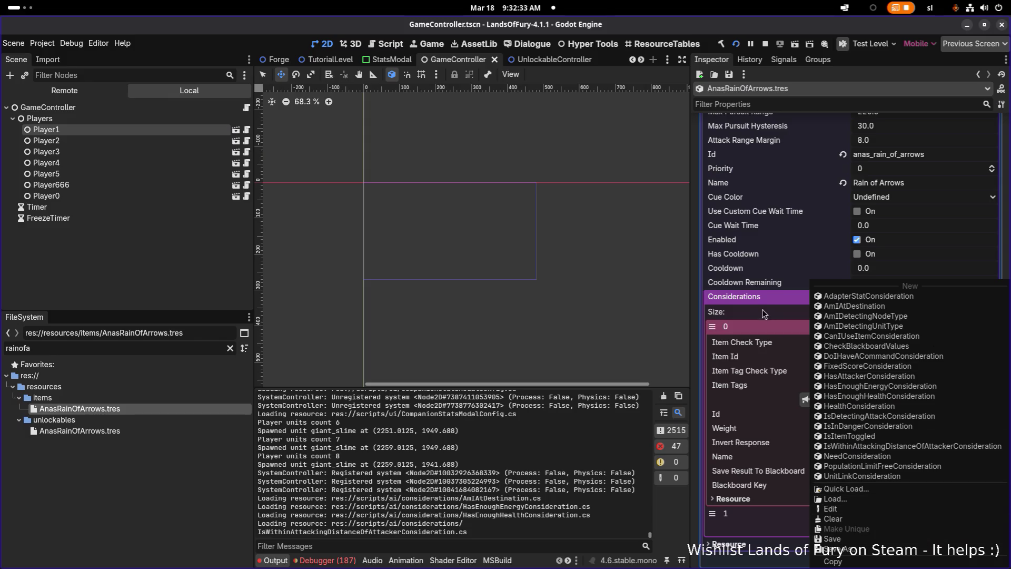
pyautogui.click(768, 343)
pyautogui.doubleClick(950, 358)
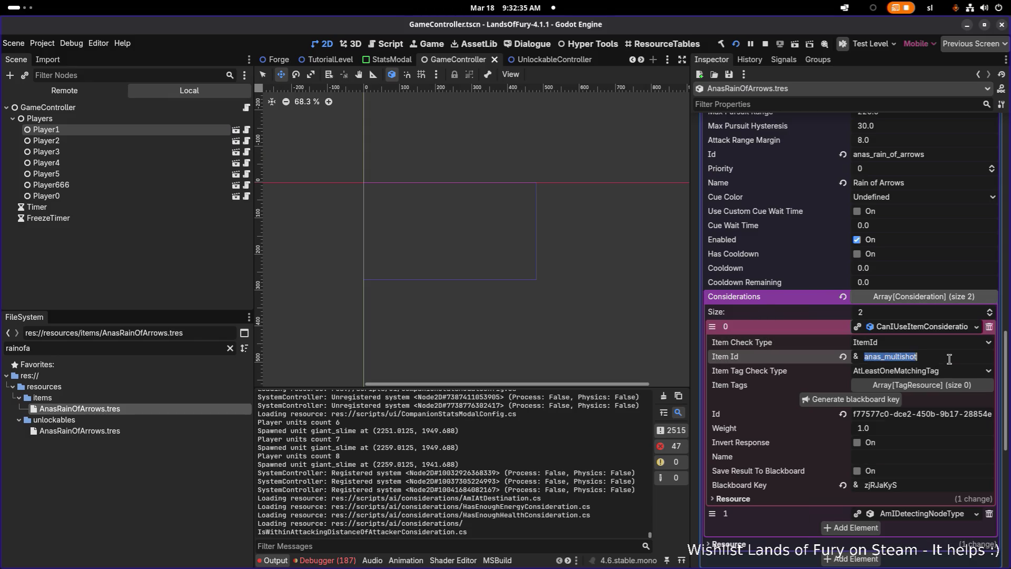
pyautogui.write('anas_rain_of_arrows')
pyautogui.hotkey('ctrl', 's')
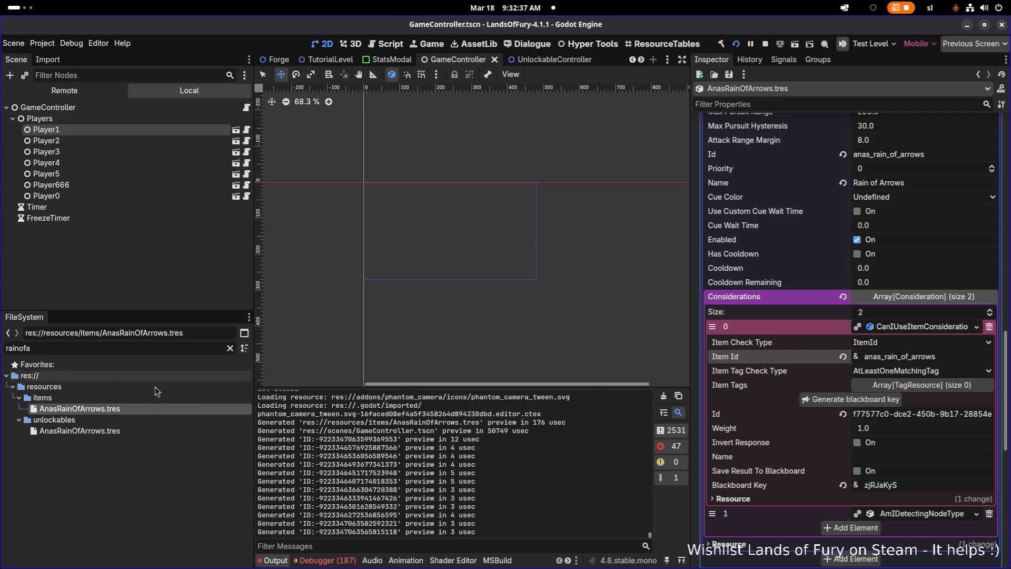
pyautogui.click(231, 348)
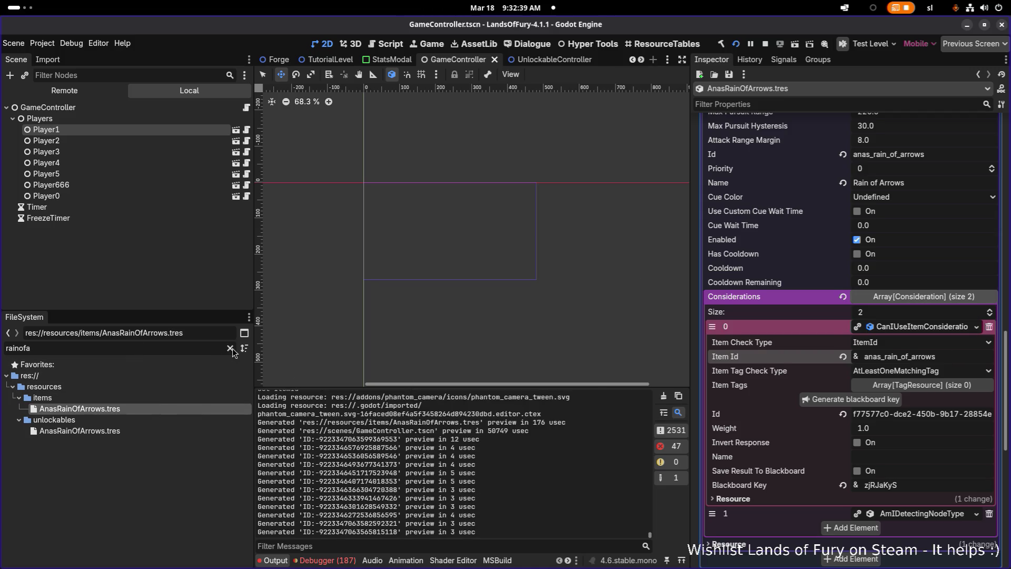
pyautogui.scroll(-3, 182, 437)
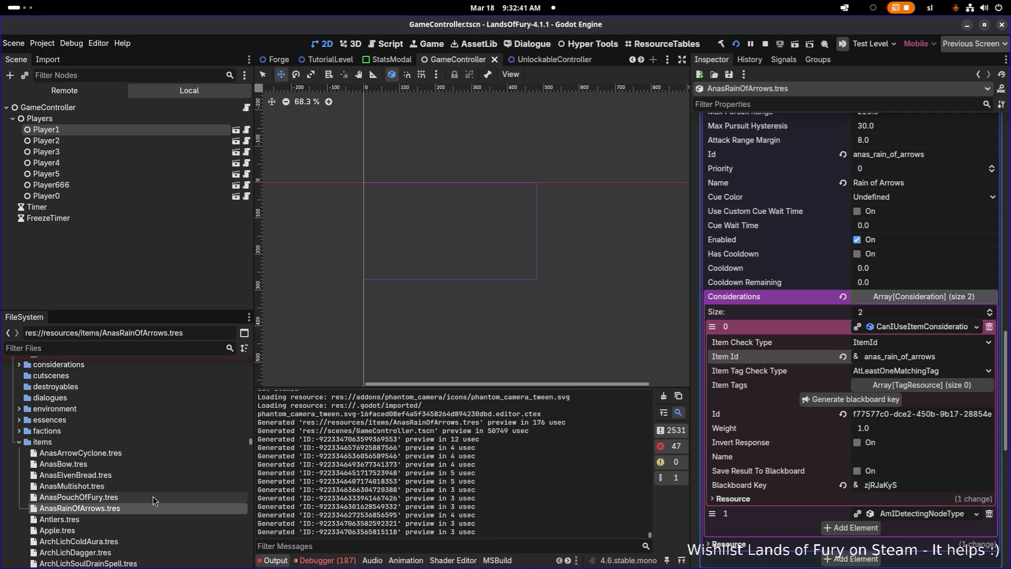
pyautogui.click(153, 497)
pyautogui.click(925, 262)
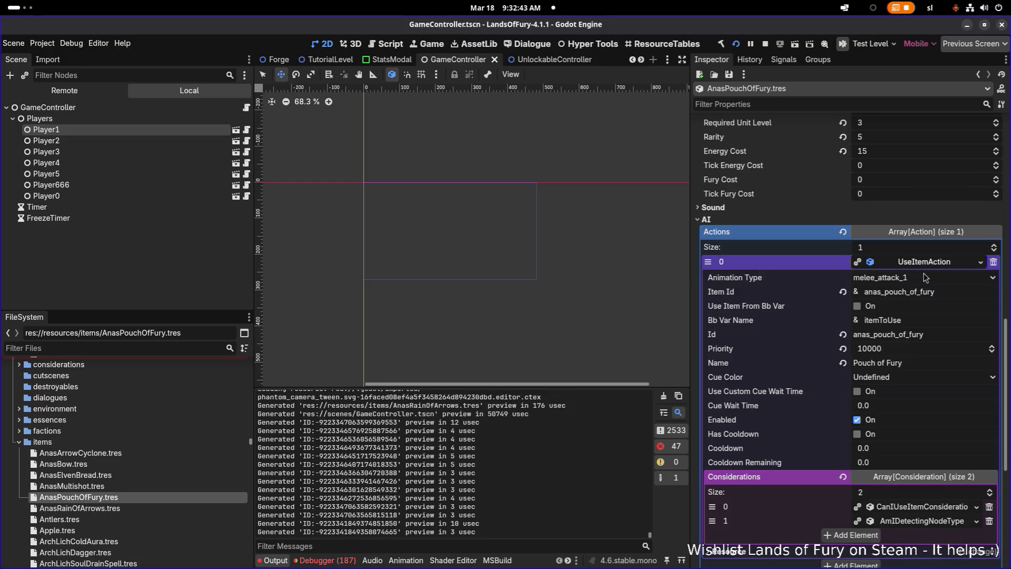
pyautogui.click(910, 506)
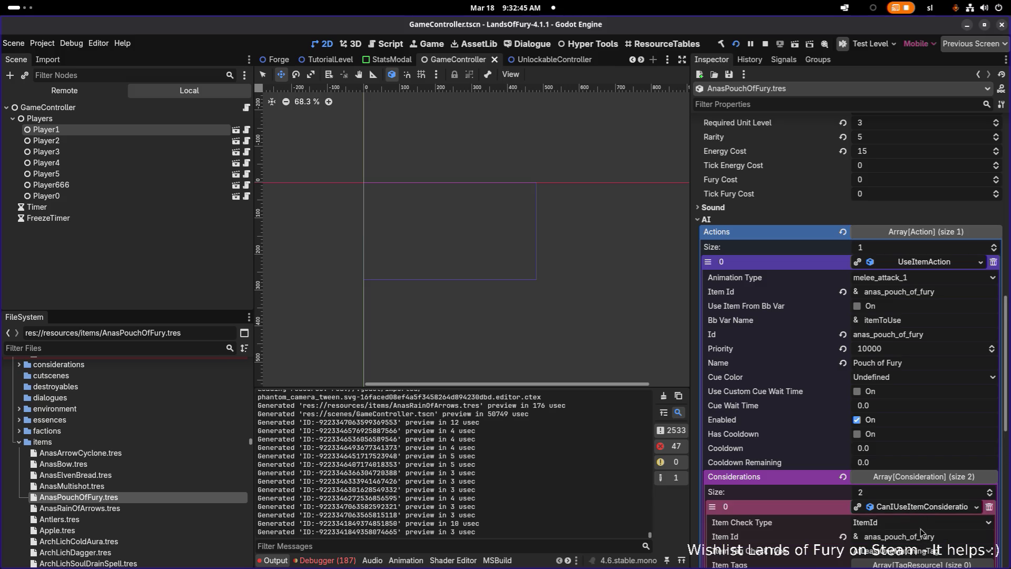
pyautogui.click(111, 454)
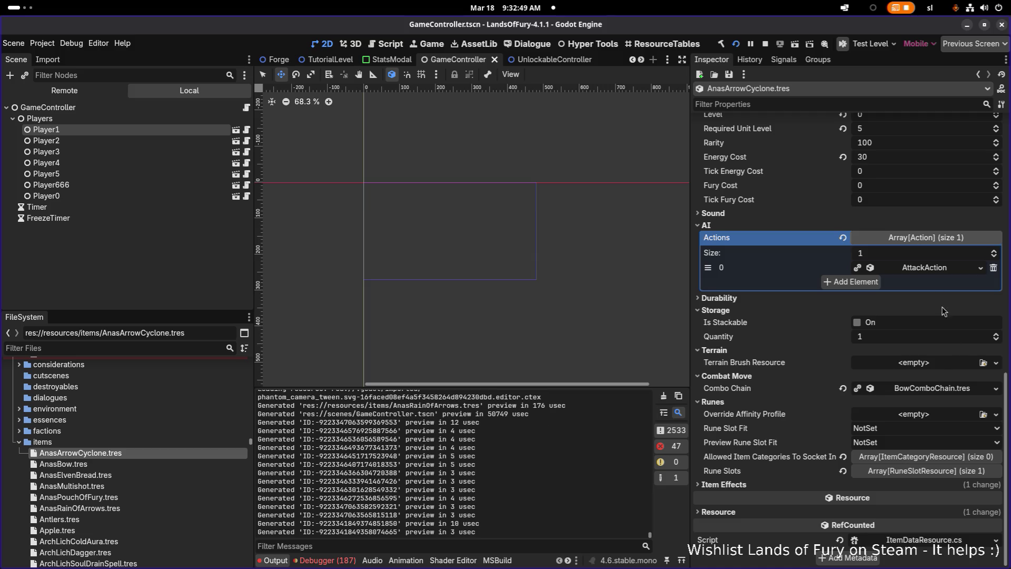
pyautogui.click(936, 268)
pyautogui.doubleClick(949, 297)
pyautogui.scroll(-3, 926, 437)
pyautogui.click(927, 443)
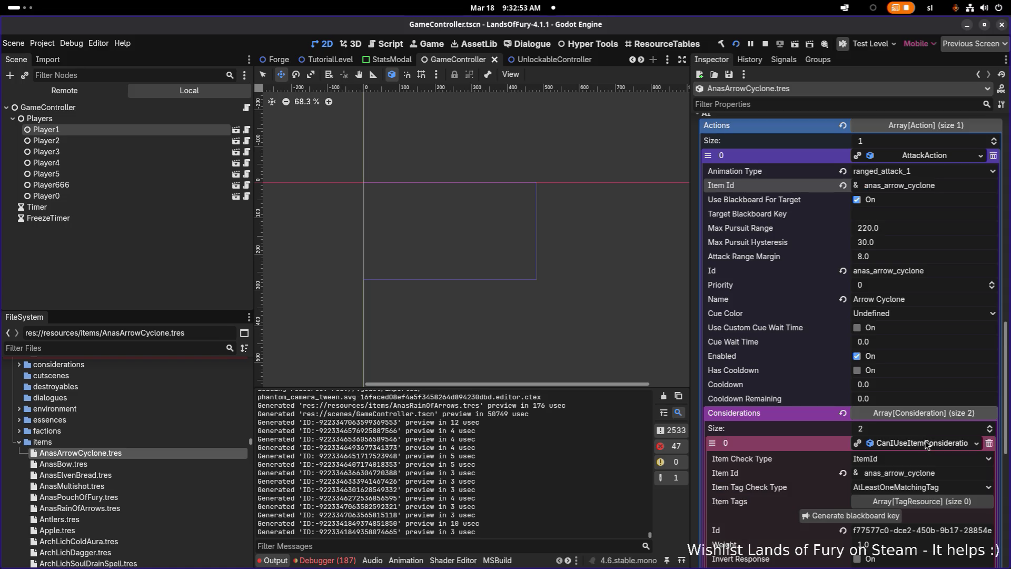
pyautogui.scroll(-4, 957, 477)
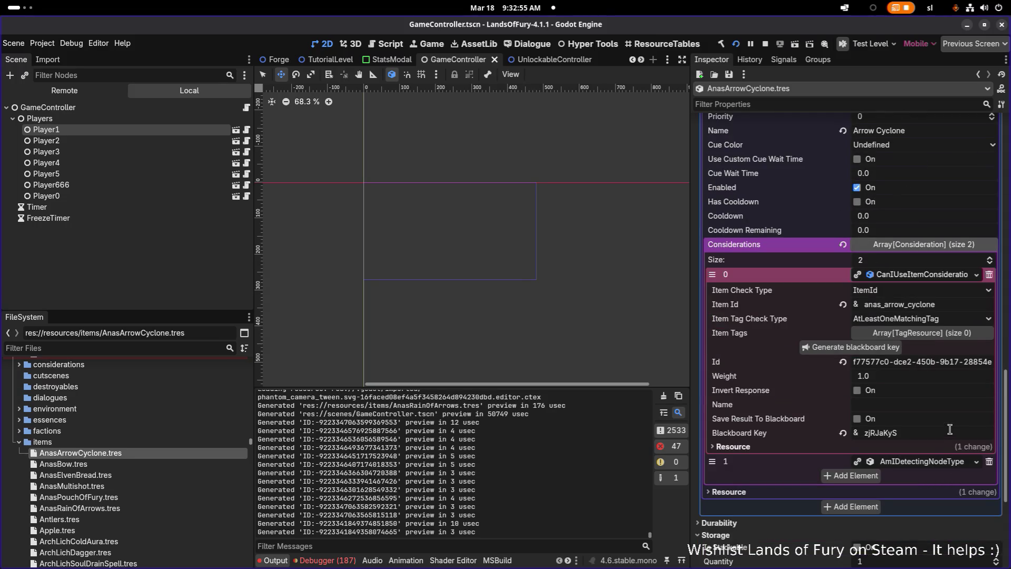
pyautogui.click(170, 461)
pyautogui.scroll(-6, 874, 400)
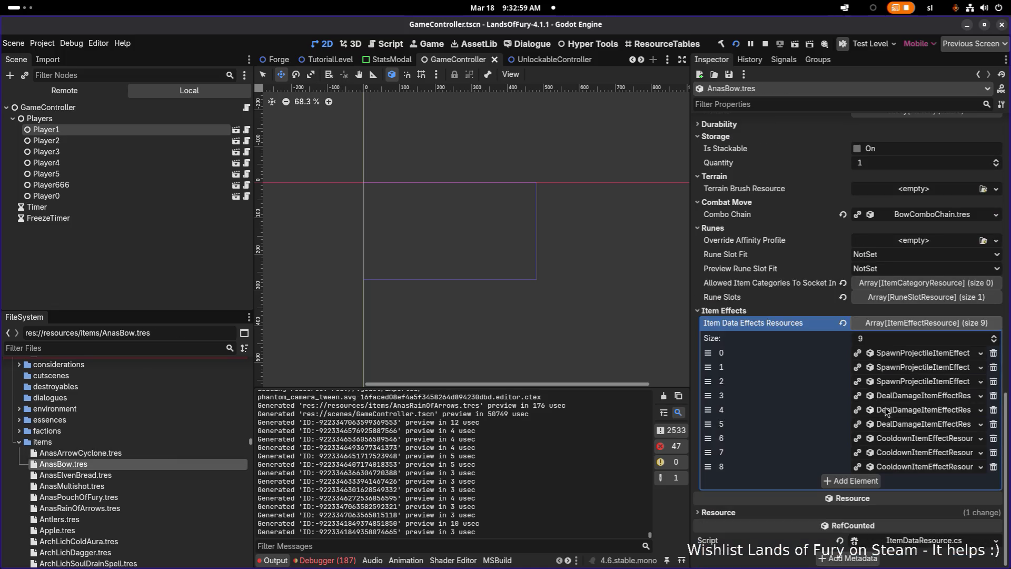
pyautogui.scroll(8, 912, 375)
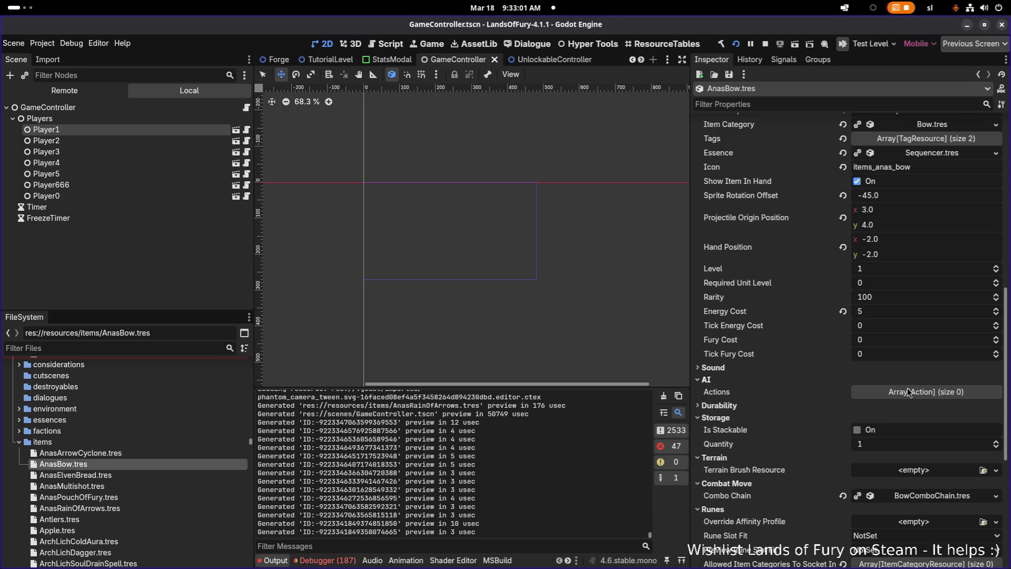
pyautogui.click(126, 472)
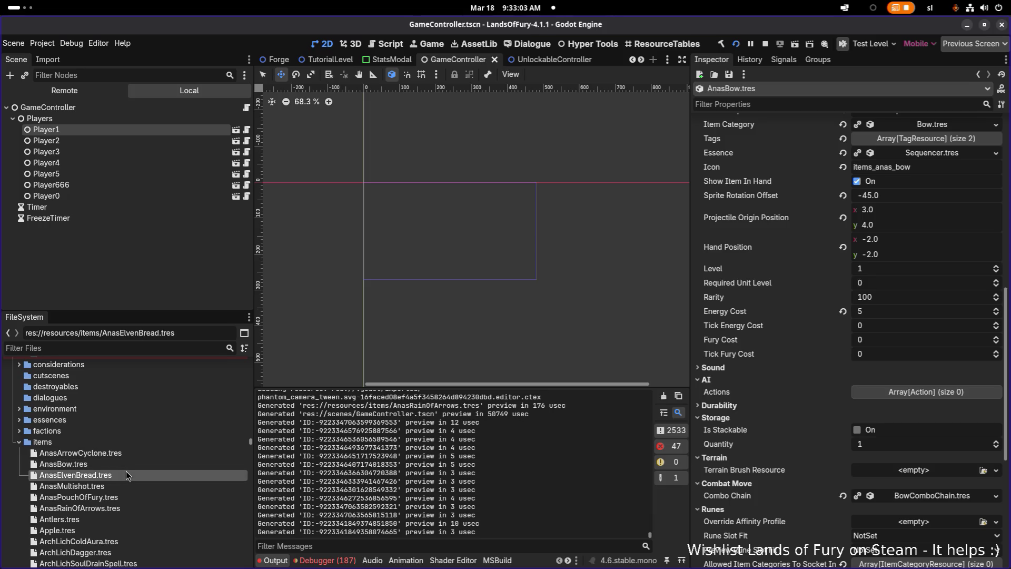
pyautogui.click(133, 485)
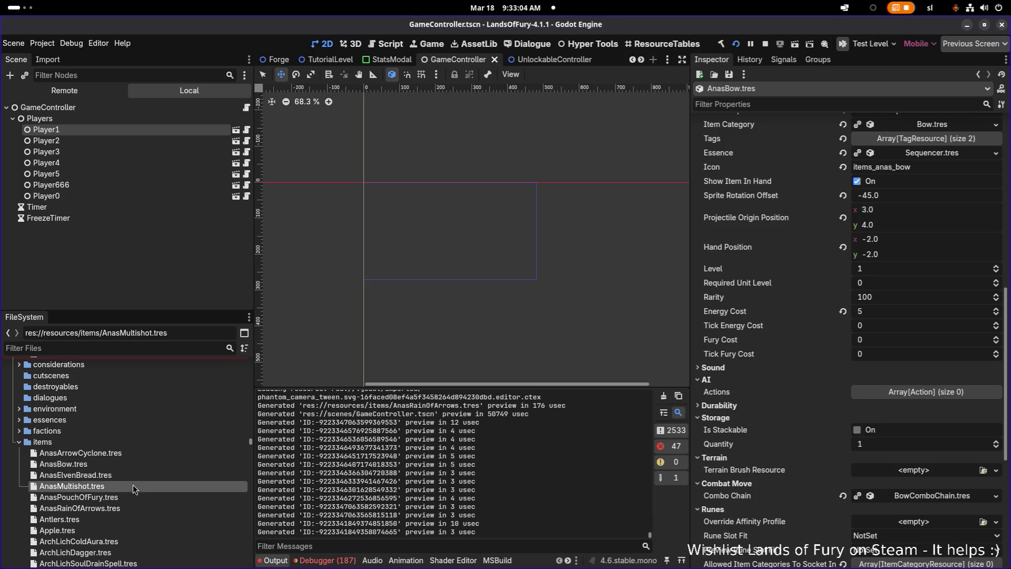
pyautogui.click(110, 509)
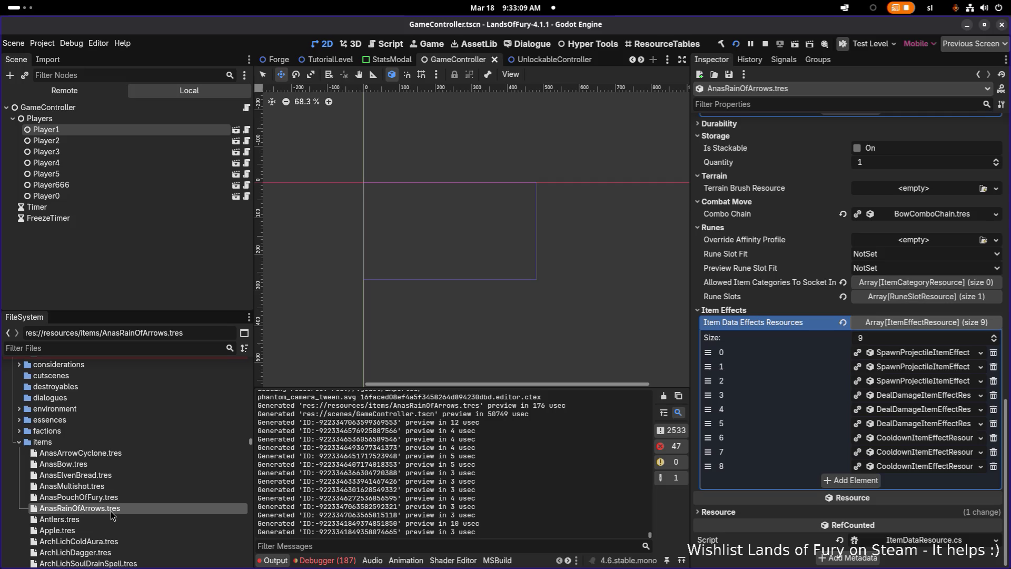
# Step: Re-save AnasRainOfArrows.tres from the Inspector, stop the running game, and save GameController
pyautogui.scroll(5, 781, 387)
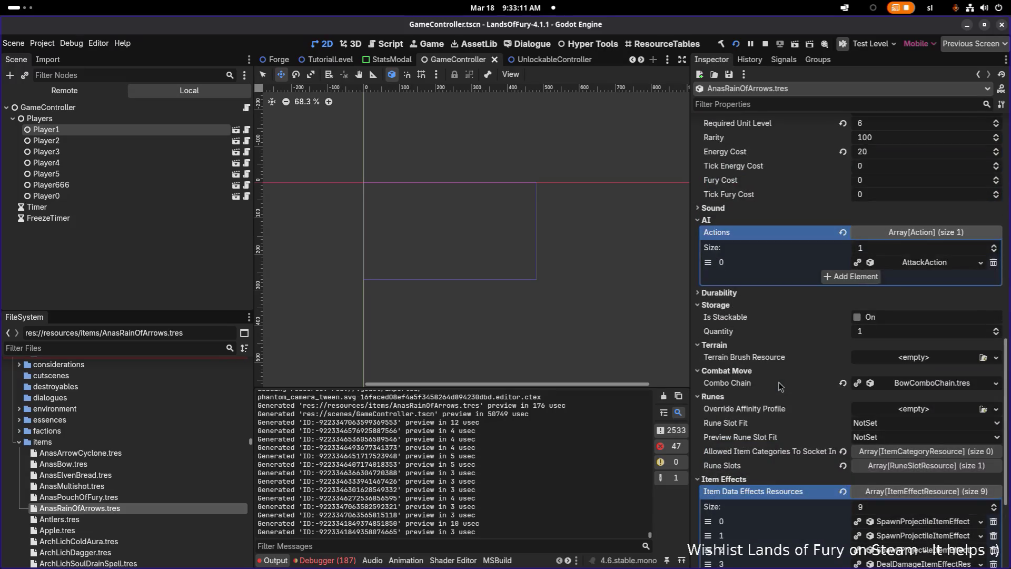
pyautogui.click(916, 263)
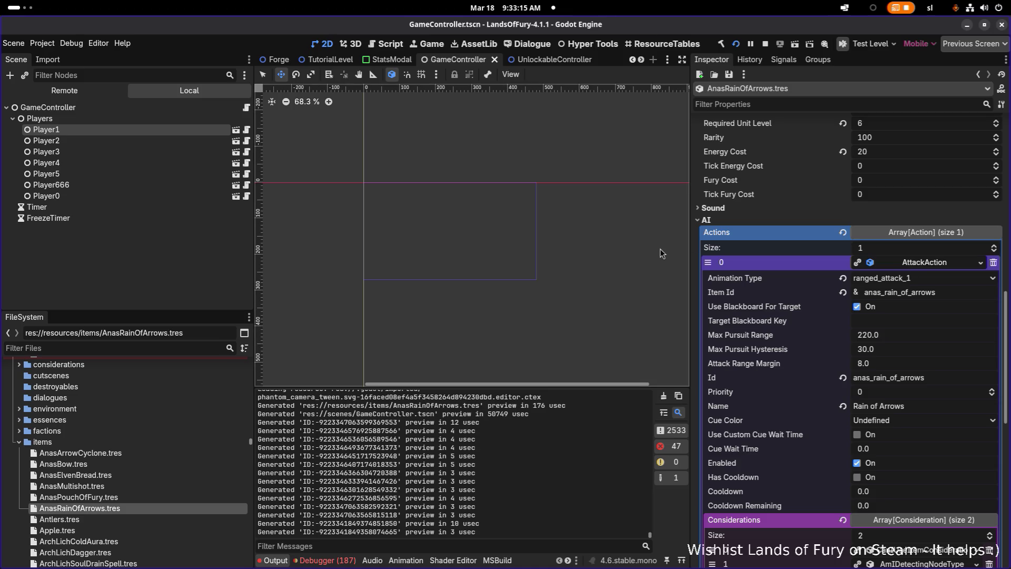
pyautogui.scroll(1, 280, 263)
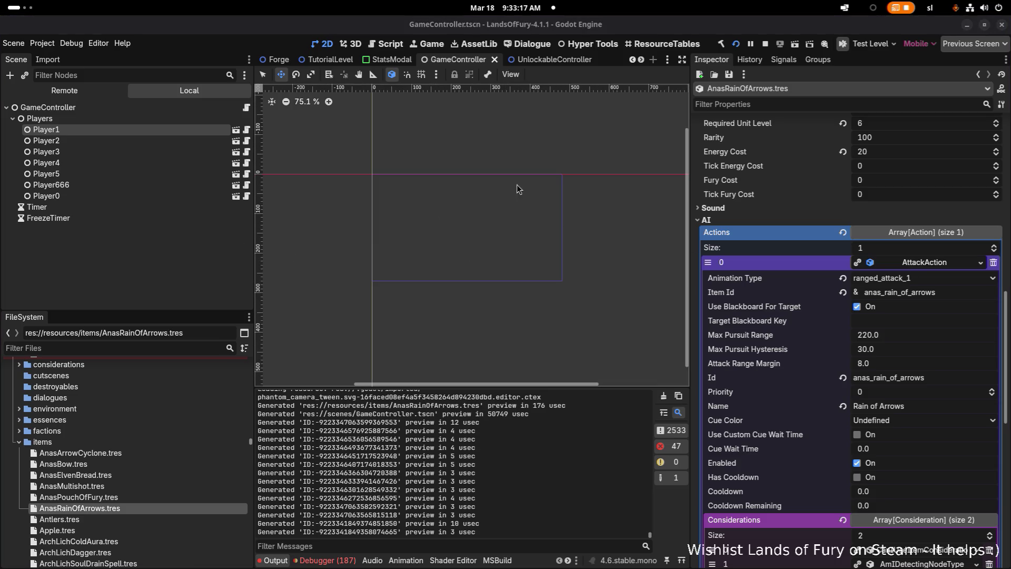
pyautogui.click(728, 74)
pyautogui.click(742, 88)
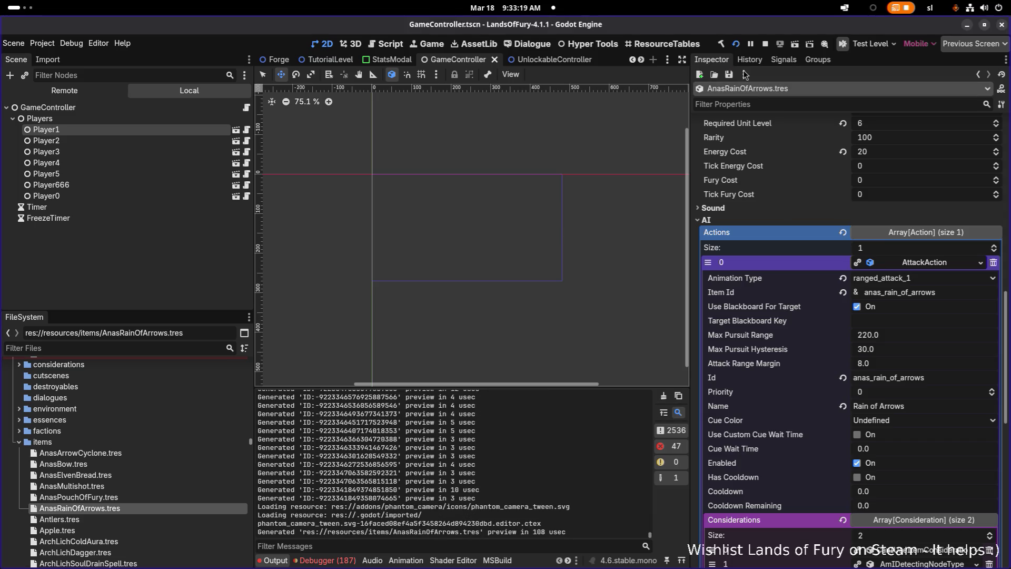
pyautogui.click(765, 43)
pyautogui.click(721, 45)
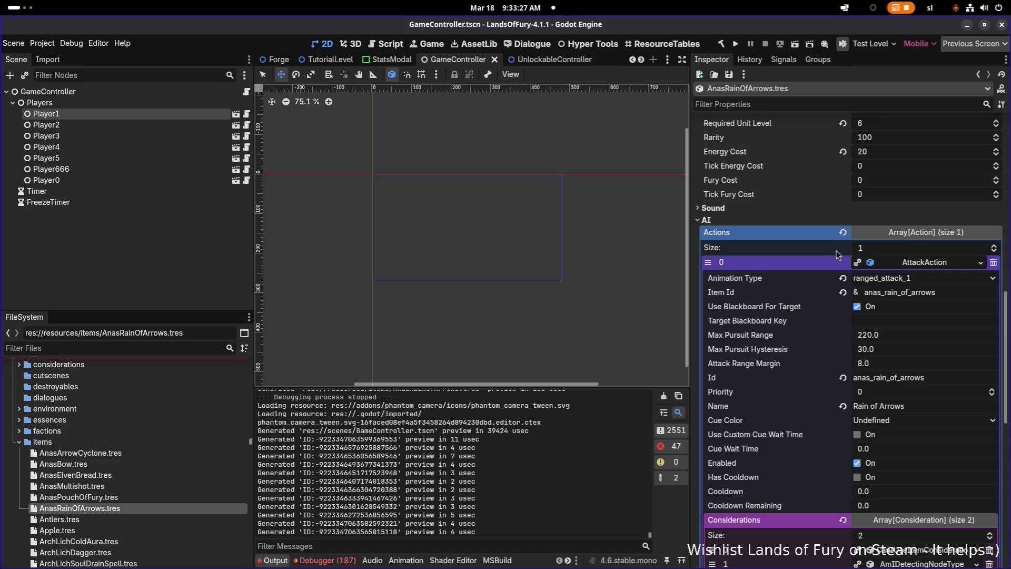
# Step: Give the first projectile-spawning effect Speed 200 and Arc Height 150
pyautogui.scroll(-4, 861, 345)
pyautogui.scroll(1, 885, 325)
pyautogui.scroll(3, 886, 325)
pyautogui.scroll(-3, 886, 324)
pyautogui.scroll(7, 886, 325)
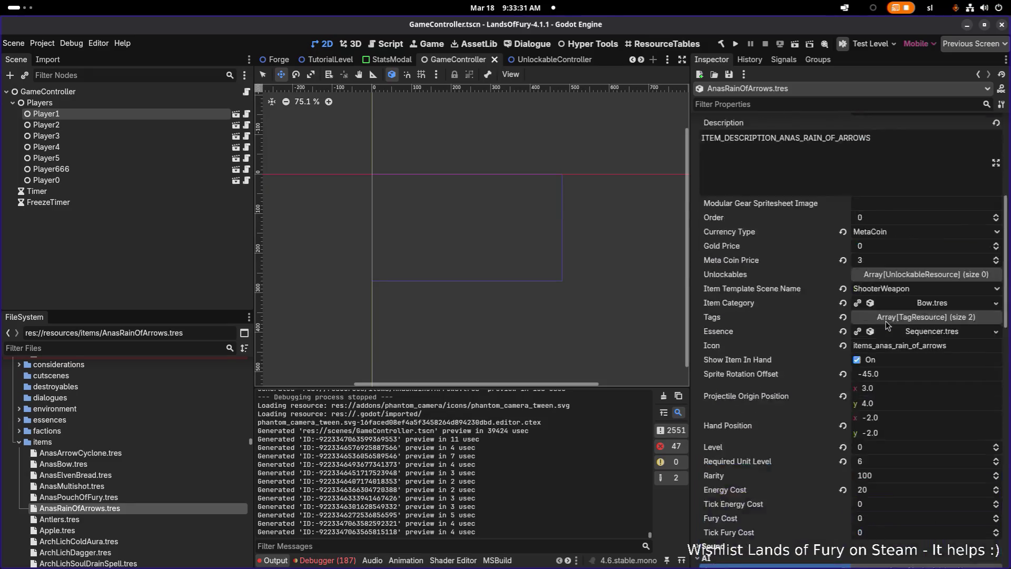
pyautogui.scroll(-6, 888, 324)
pyautogui.click(922, 352)
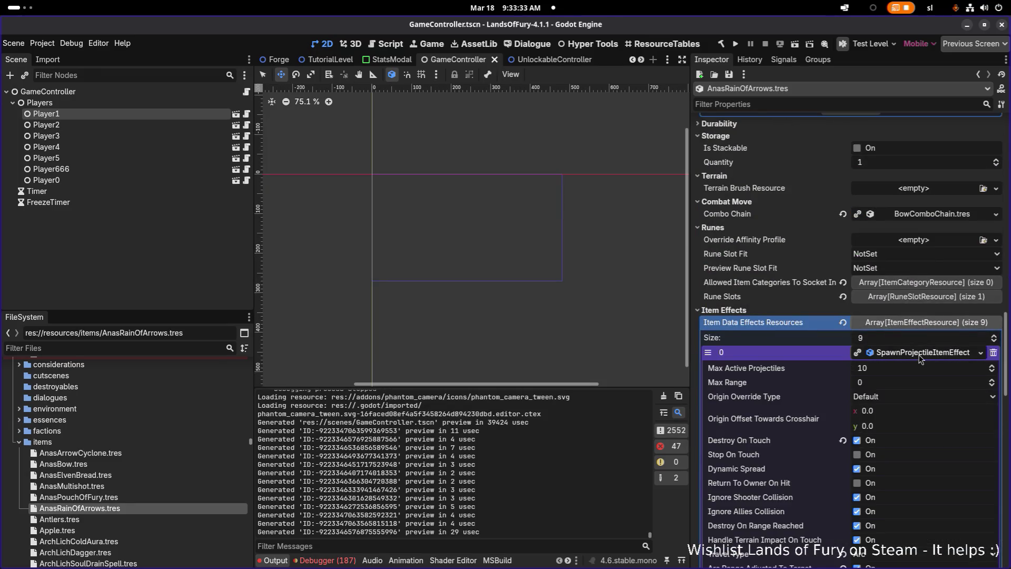
pyautogui.scroll(-4, 921, 358)
pyautogui.scroll(-5, 920, 358)
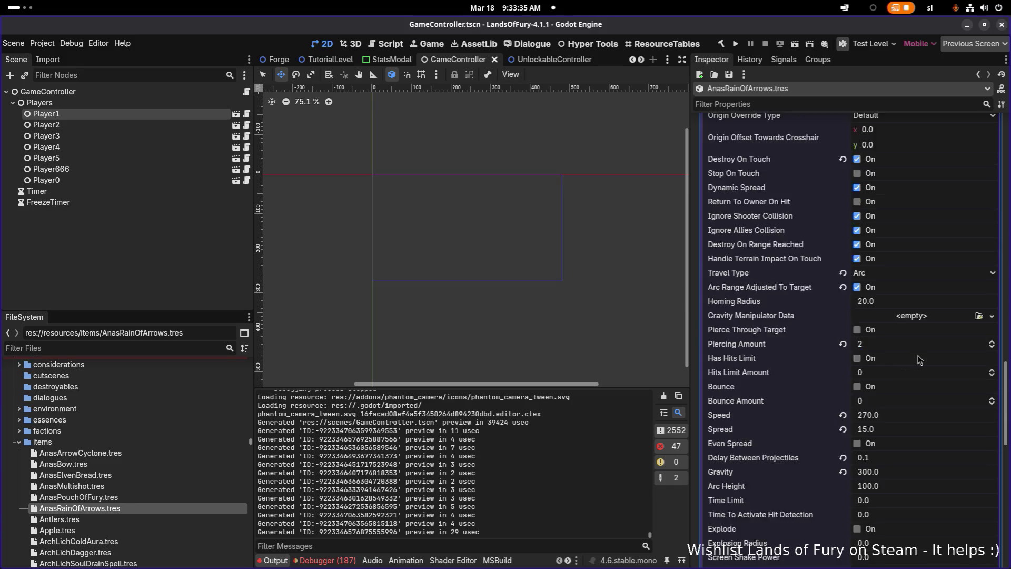
pyautogui.click(941, 248)
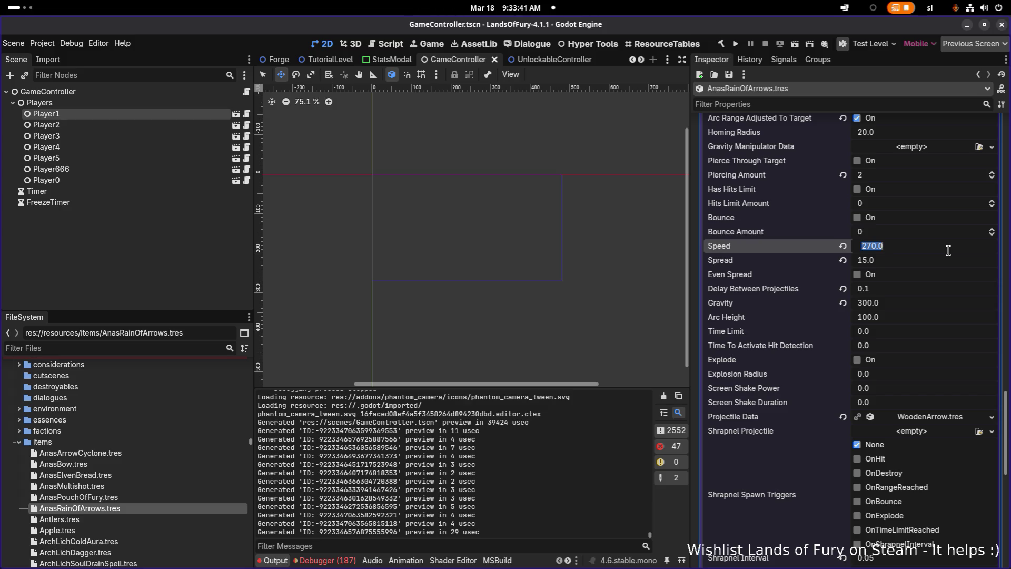
pyautogui.write('2')
pyautogui.press('Return')
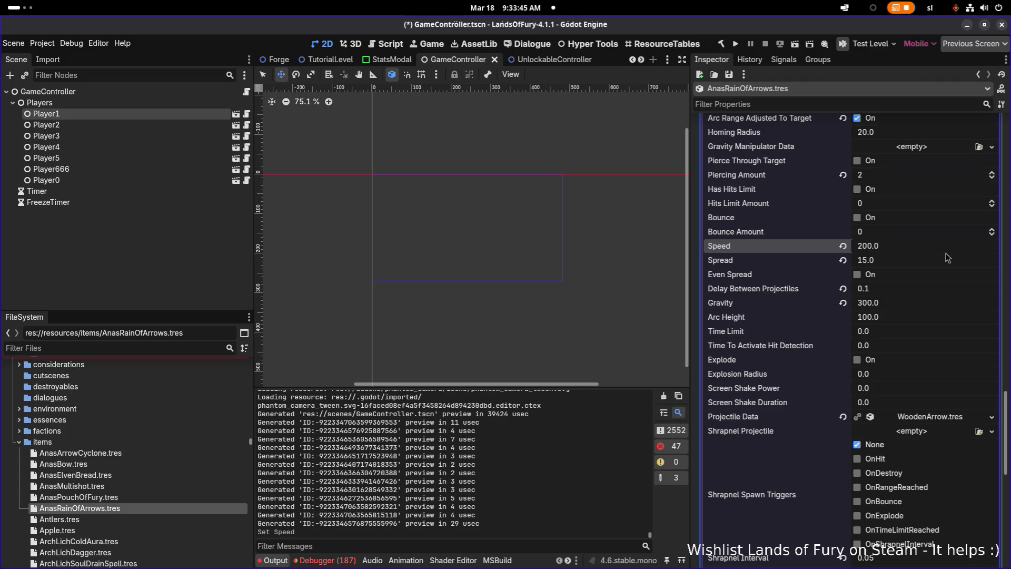
pyautogui.scroll(-4, 922, 288)
pyautogui.scroll(2, 913, 271)
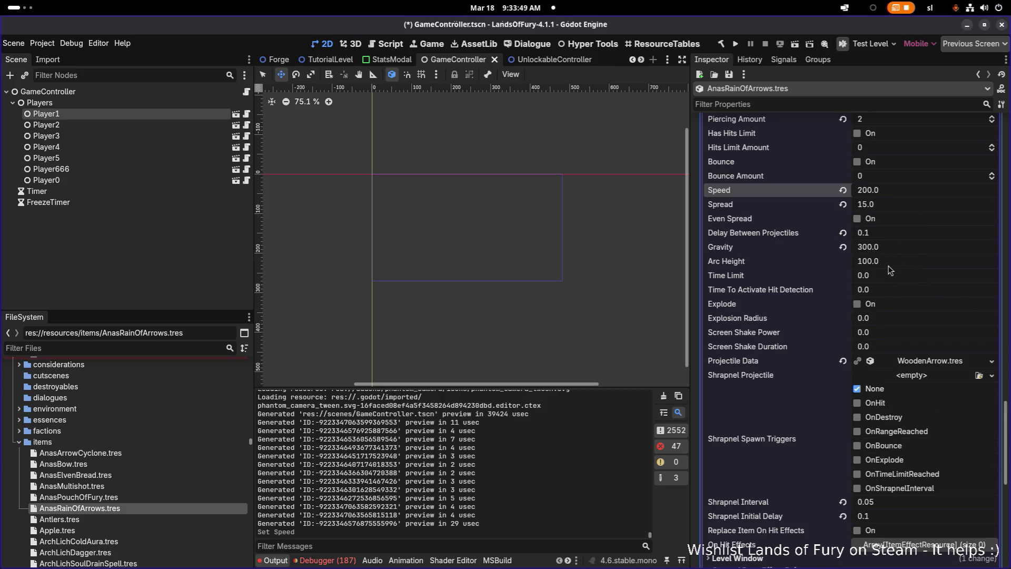
pyautogui.click(926, 261)
pyautogui.write('150')
pyautogui.press('Return')
# Step: Give the second projectile-spawning effect Speed 250 and Arc Height 150
pyautogui.scroll(-2, 899, 258)
pyautogui.scroll(-15, 899, 258)
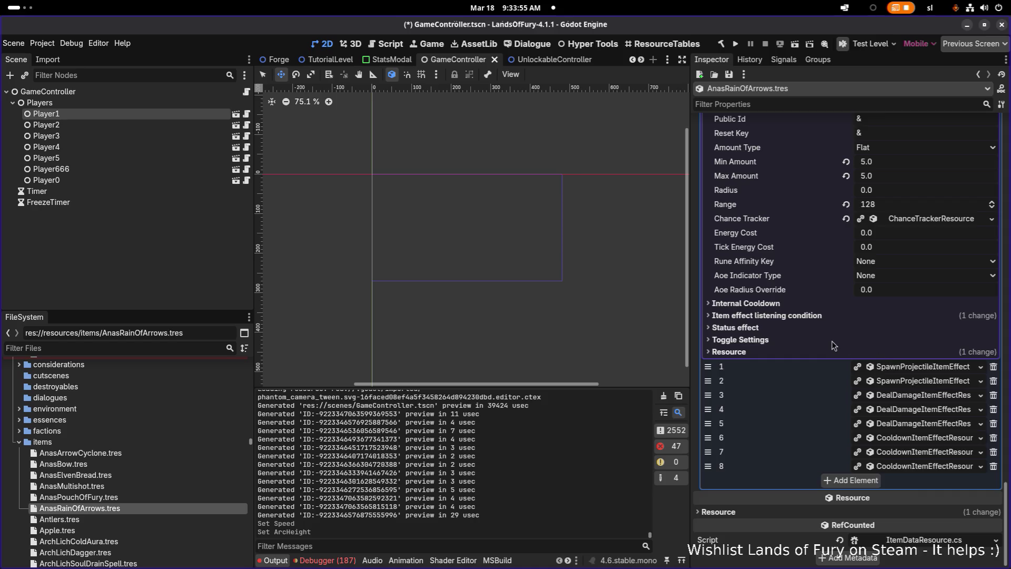
pyautogui.scroll(20, 834, 344)
pyautogui.click(906, 341)
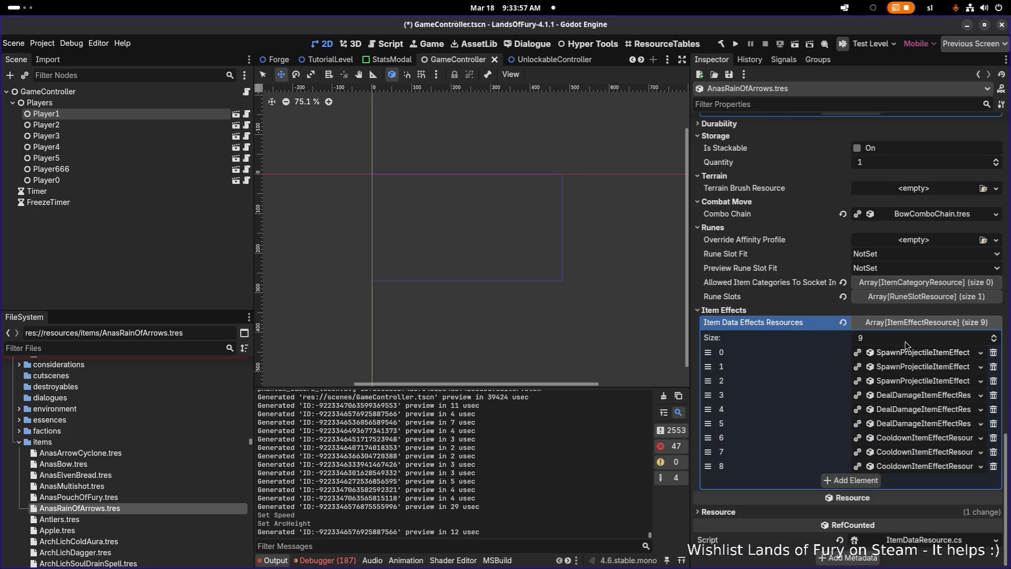
pyautogui.click(922, 367)
pyautogui.scroll(-12, 923, 358)
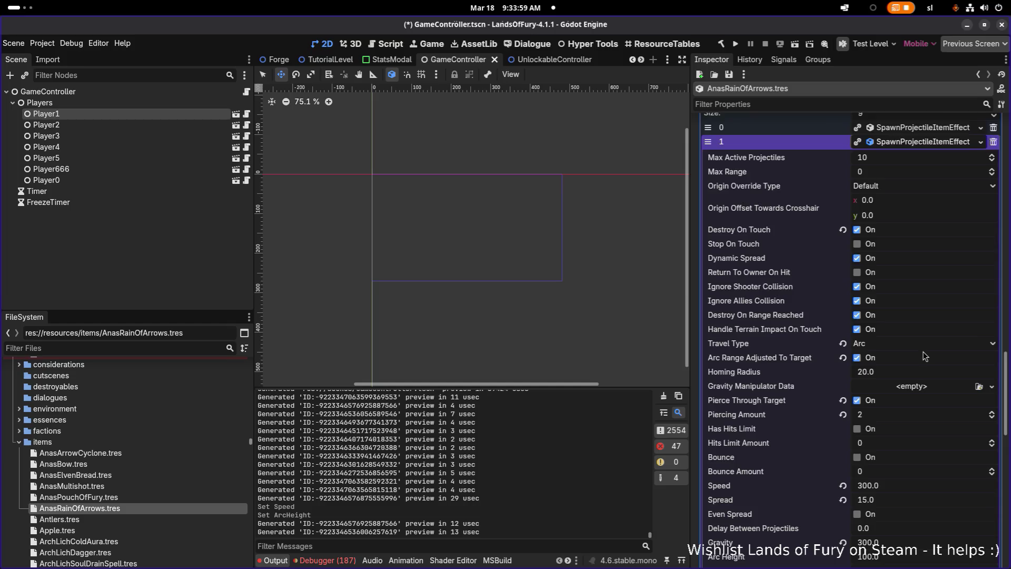
pyautogui.click(929, 372)
pyautogui.write('25')
pyautogui.scroll(-1, 927, 381)
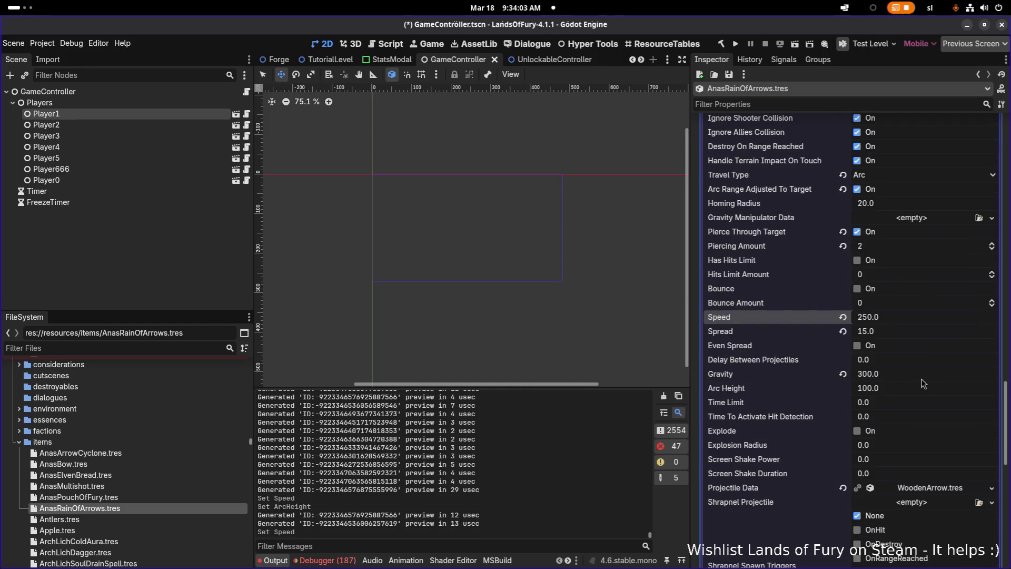
pyautogui.click(904, 394)
pyautogui.write('150')
pyautogui.press('Return')
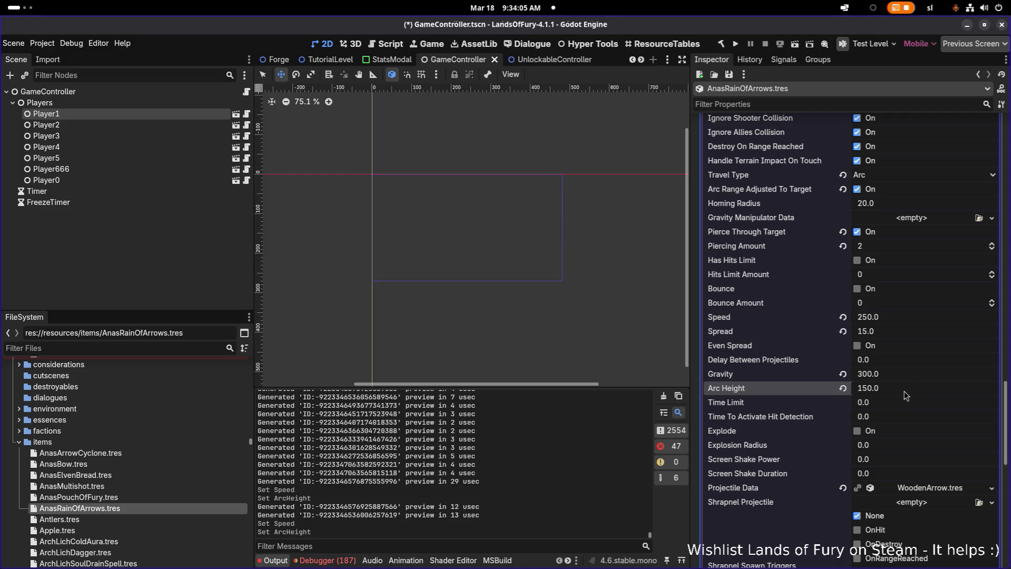
# Step: Give the third projectile-spawning effect Speed 300 and Arc Height 150, then save the scene
pyautogui.scroll(-7, 901, 395)
pyautogui.scroll(-3, 899, 395)
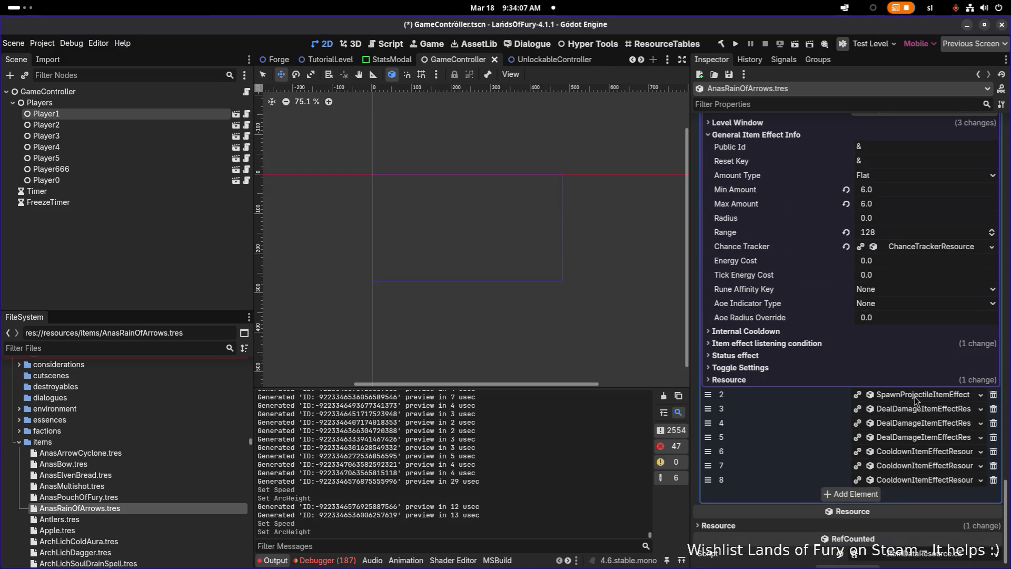
pyautogui.click(917, 398)
pyautogui.scroll(-5, 917, 398)
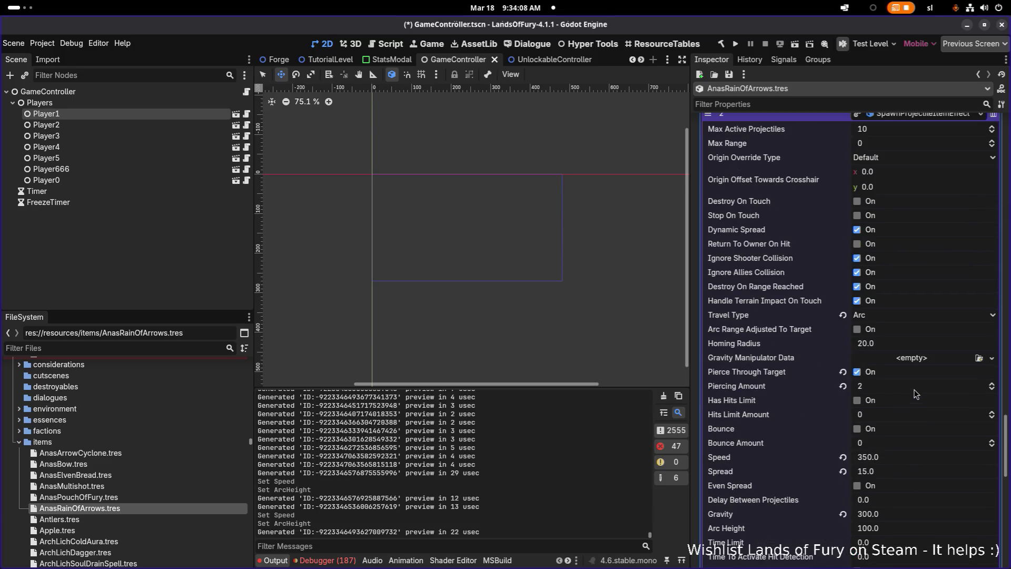
pyautogui.scroll(-2, 905, 352)
pyautogui.click(904, 345)
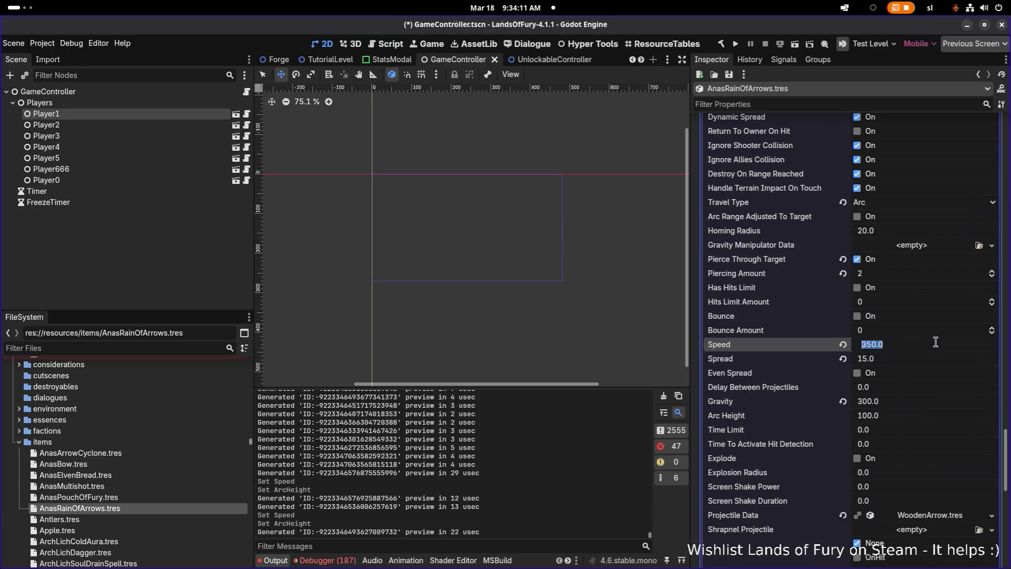
pyautogui.write('300')
pyautogui.click(906, 418)
pyautogui.write('150')
pyautogui.press('Return')
pyautogui.hotkey('ctrl', 's')
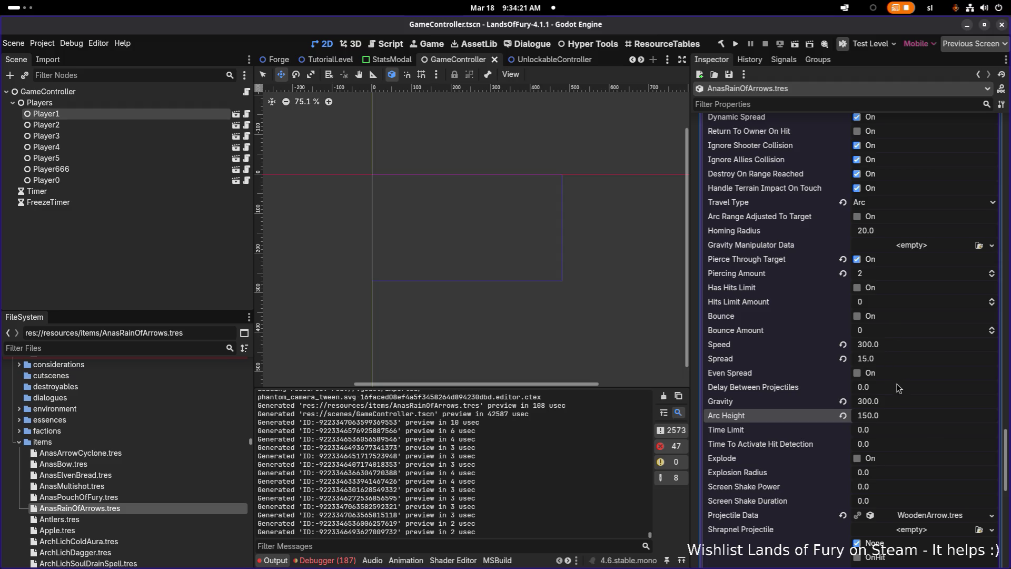
# Step: Set the second projectile effect's Delay Between Projectiles to 0.1
pyautogui.scroll(-5, 890, 365)
pyautogui.scroll(8, 906, 316)
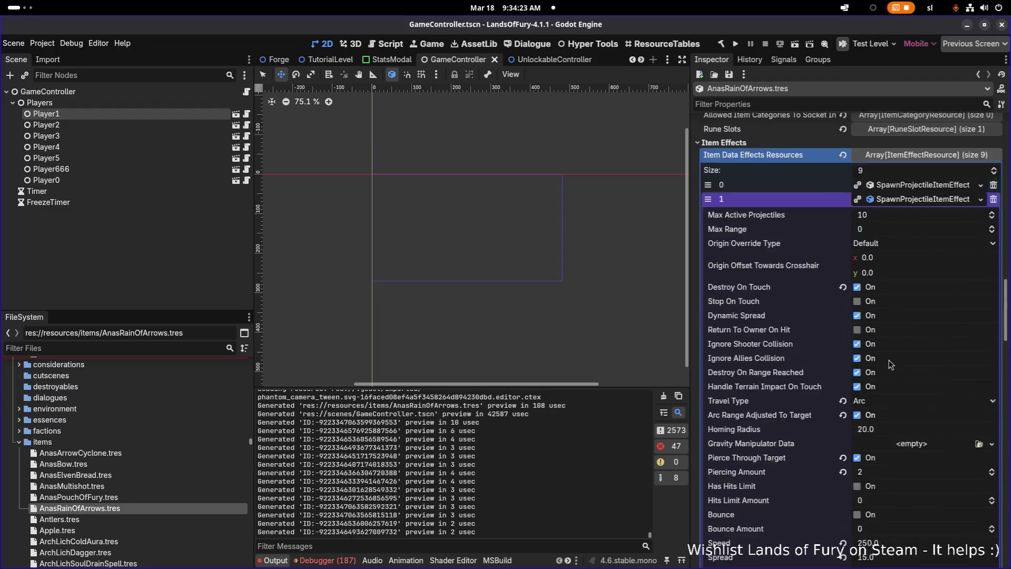
pyautogui.click(921, 255)
pyautogui.click(917, 380)
pyautogui.scroll(-4, 917, 384)
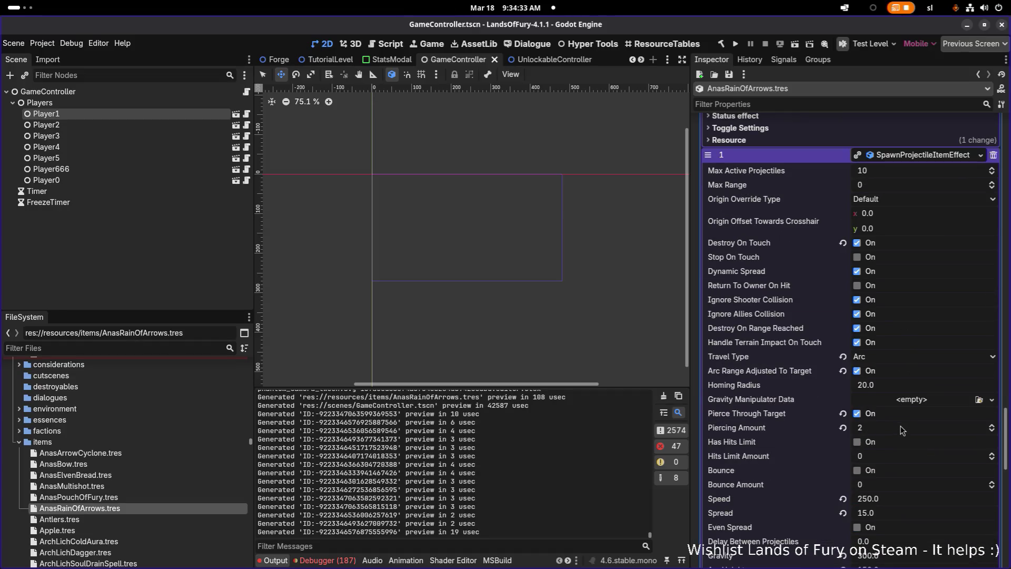
pyautogui.scroll(-2, 901, 426)
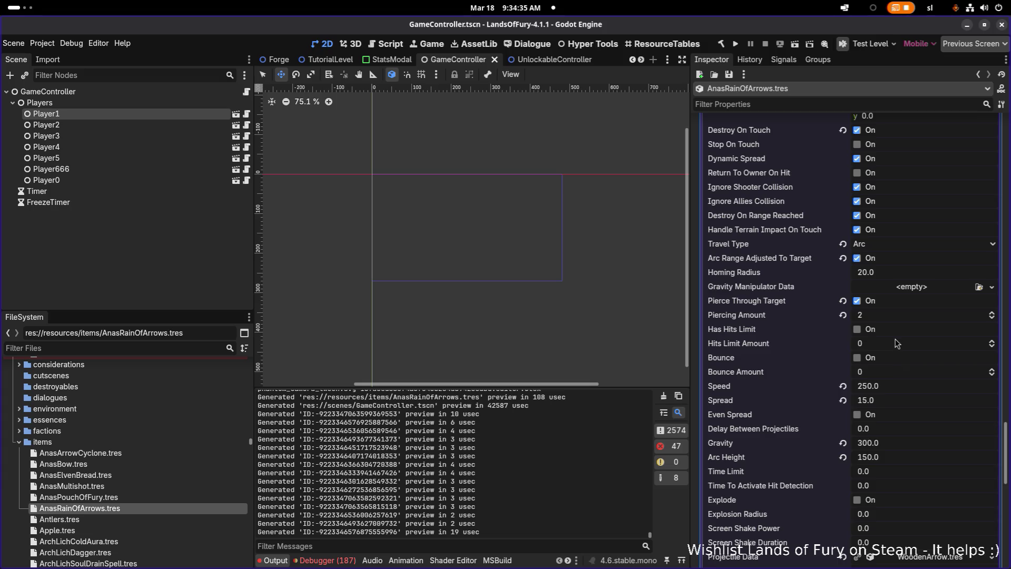
pyautogui.click(897, 429)
pyautogui.write('0.1')
pyautogui.press('Return')
# Step: Set the third projectile effect's Delay Between Projectiles to 0.1, save, and run the game
pyautogui.scroll(-10, 897, 433)
pyautogui.scroll(-2, 897, 433)
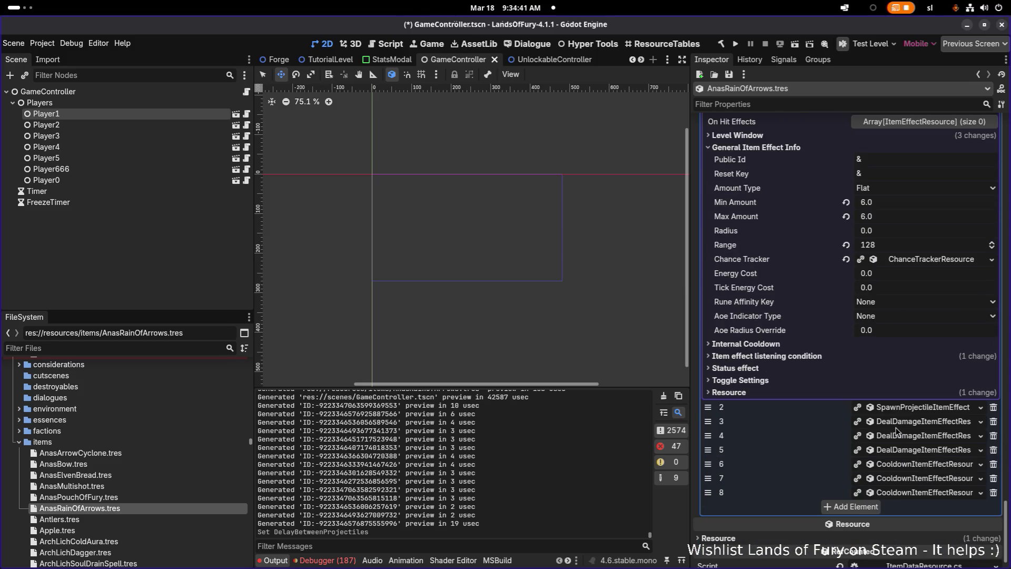
pyautogui.click(889, 408)
pyautogui.scroll(-2, 888, 411)
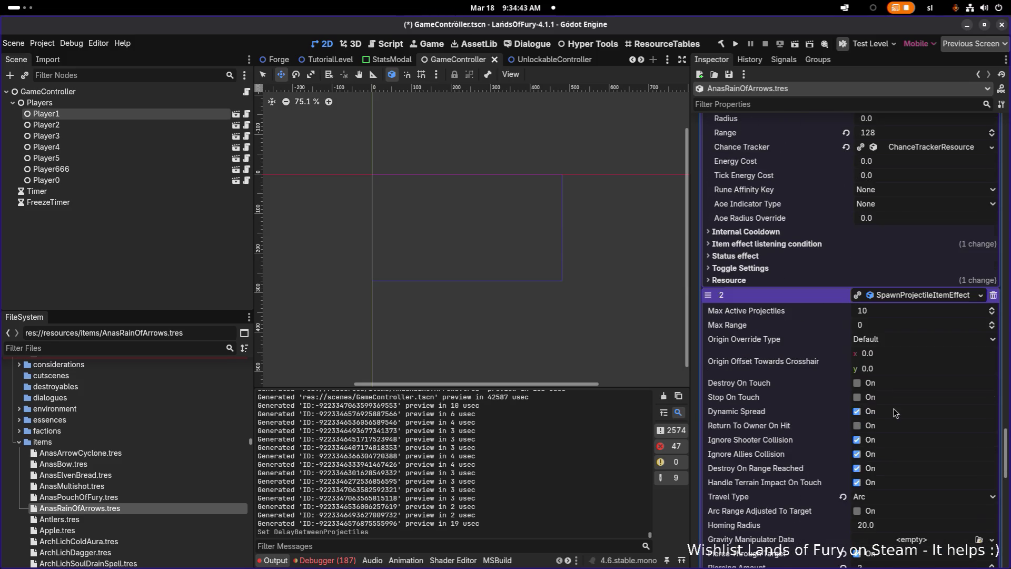
pyautogui.scroll(-3, 888, 411)
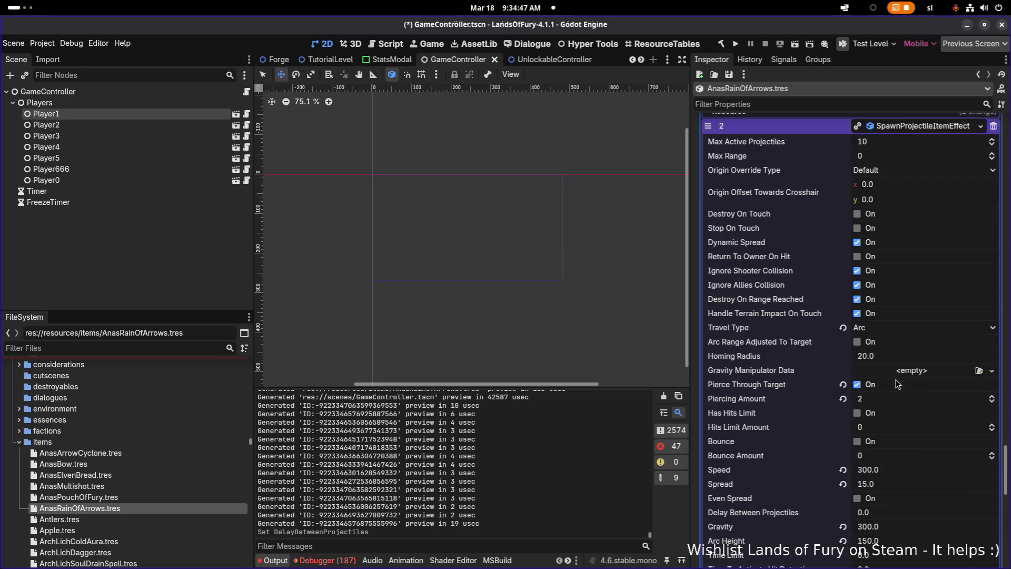
pyautogui.scroll(-2, 900, 462)
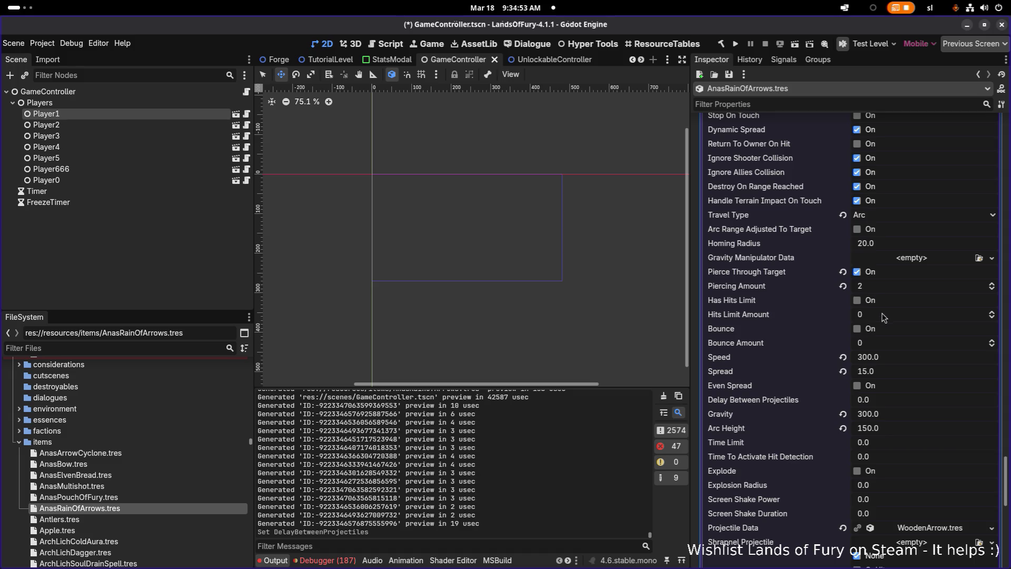
pyautogui.click(899, 401)
pyautogui.write('0.1')
pyautogui.press('Return')
pyautogui.hotkey('ctrl', 's')
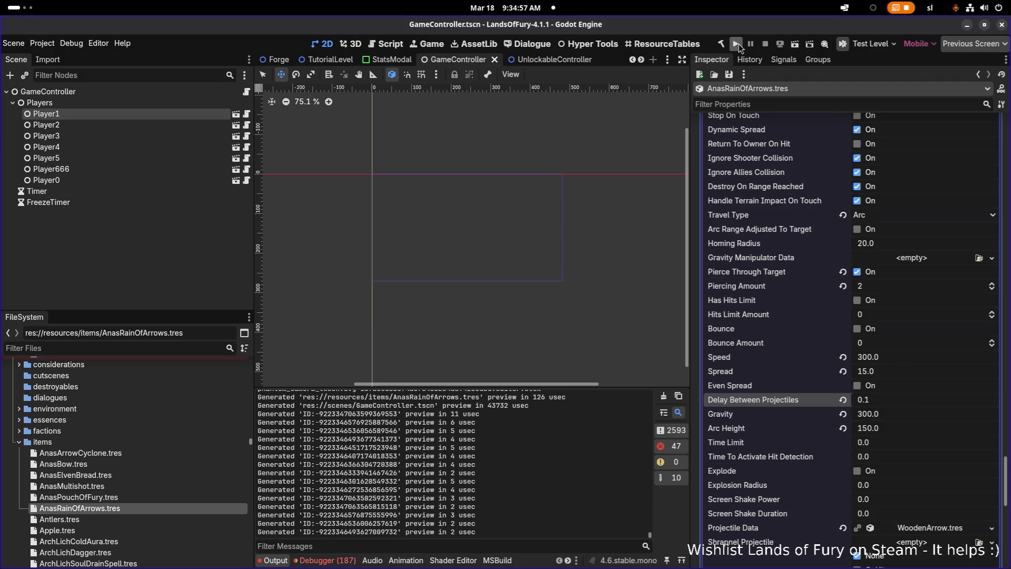
pyautogui.click(737, 45)
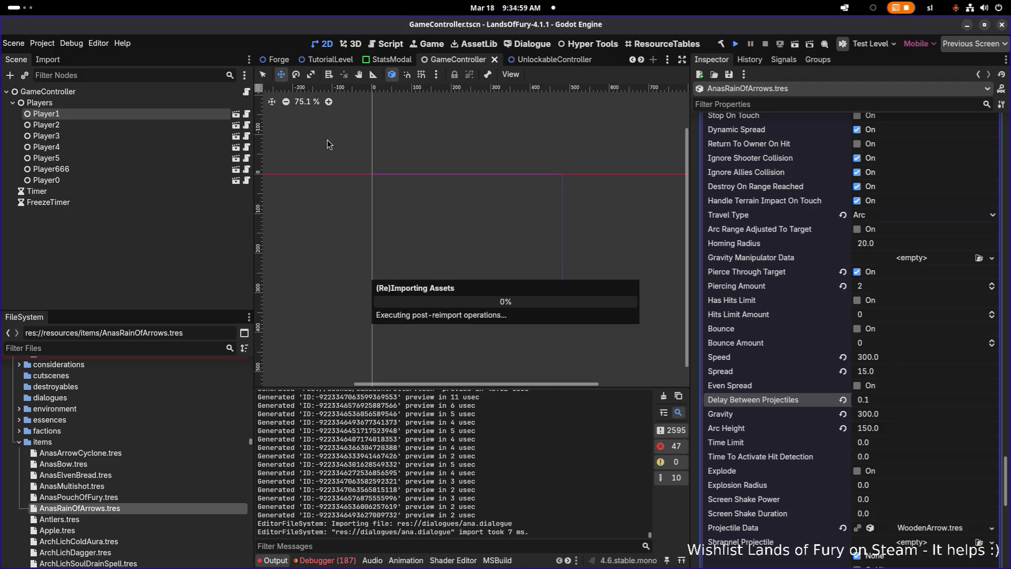
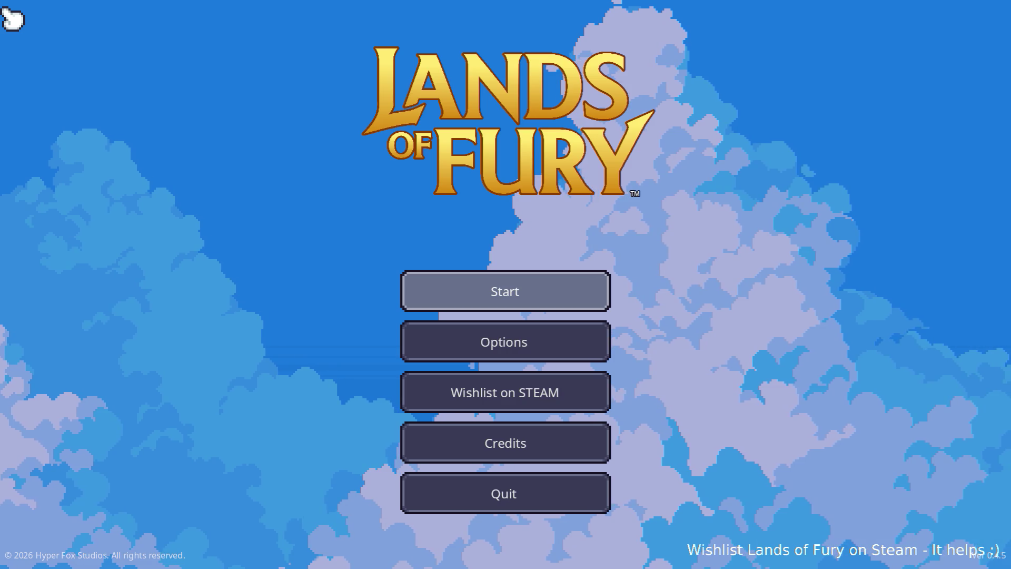
# Step: Load the first saved profile and walk north past the campfire into the hole out of The Glade
pyautogui.press('Return')
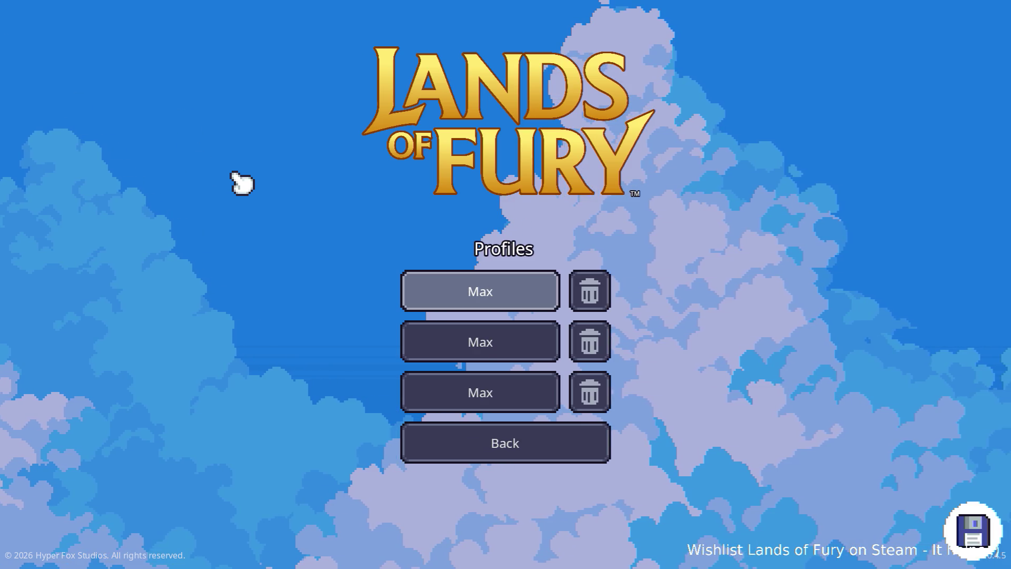
pyautogui.press('Return')
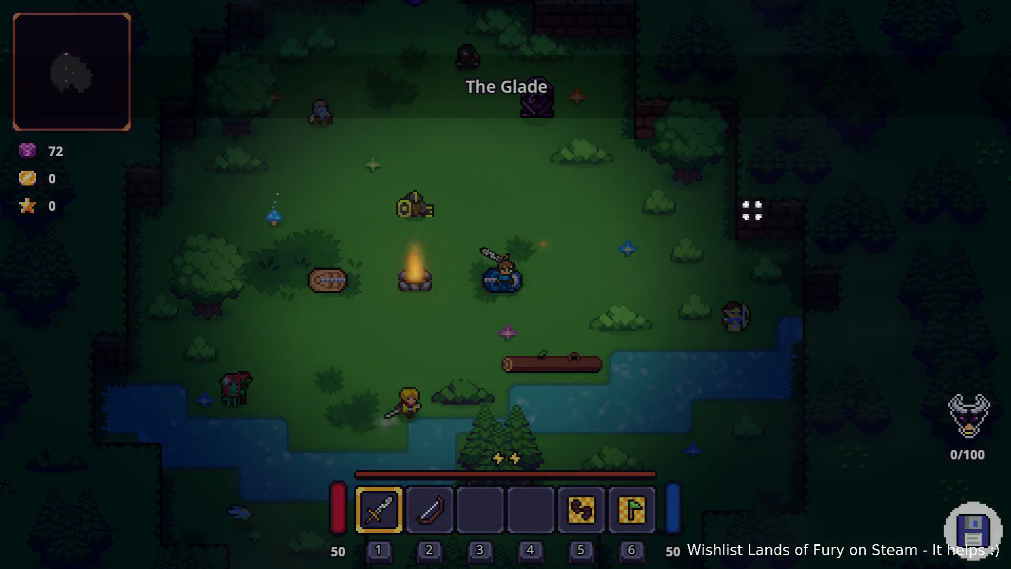
pyautogui.click(618, 234)
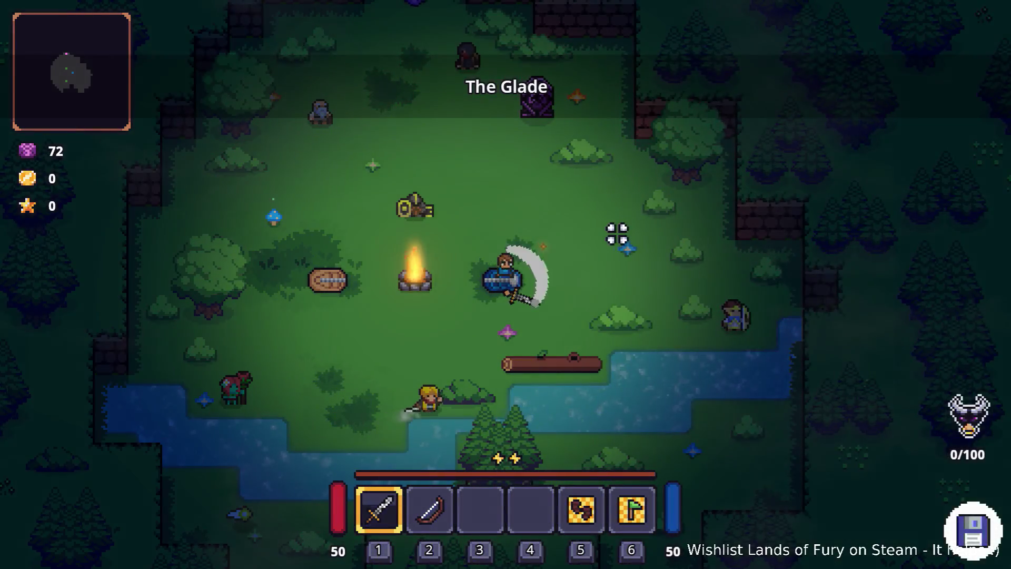
pyautogui.press('w')
pyautogui.press('a')
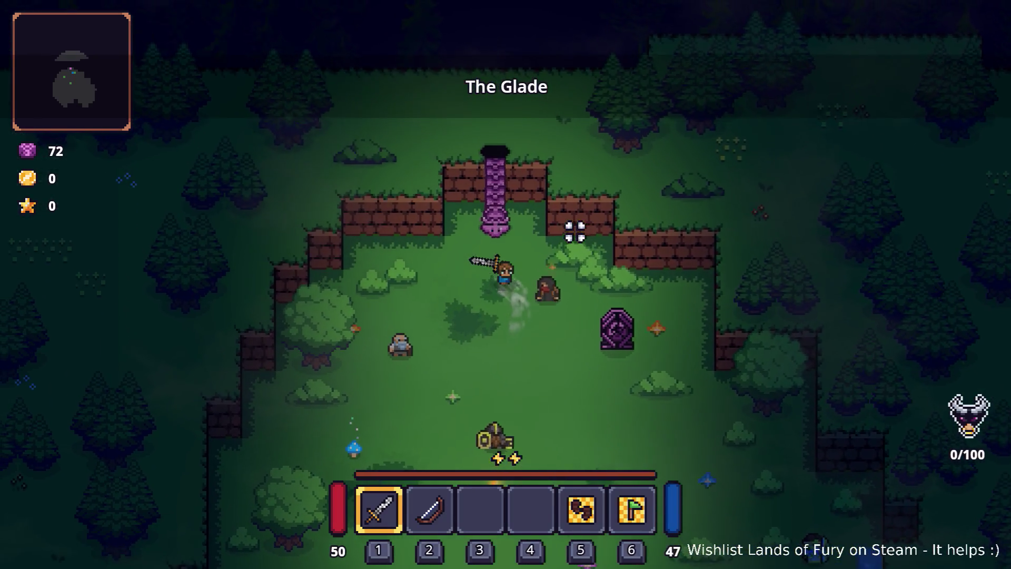
pyautogui.press('e')
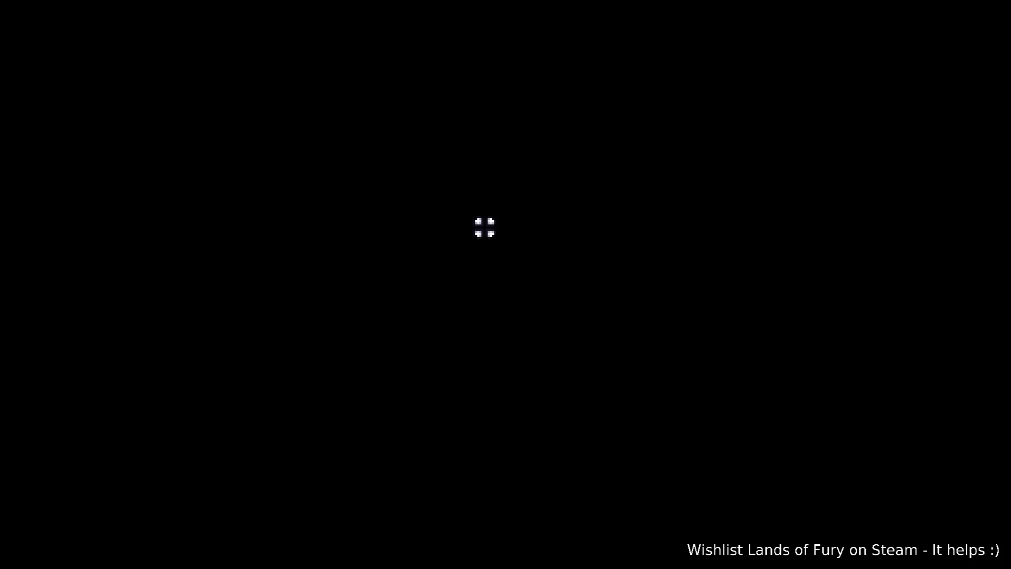
# Step: Walk the hero and Ana up and right along the Elderglade Forest dirt path
pyautogui.press('s')
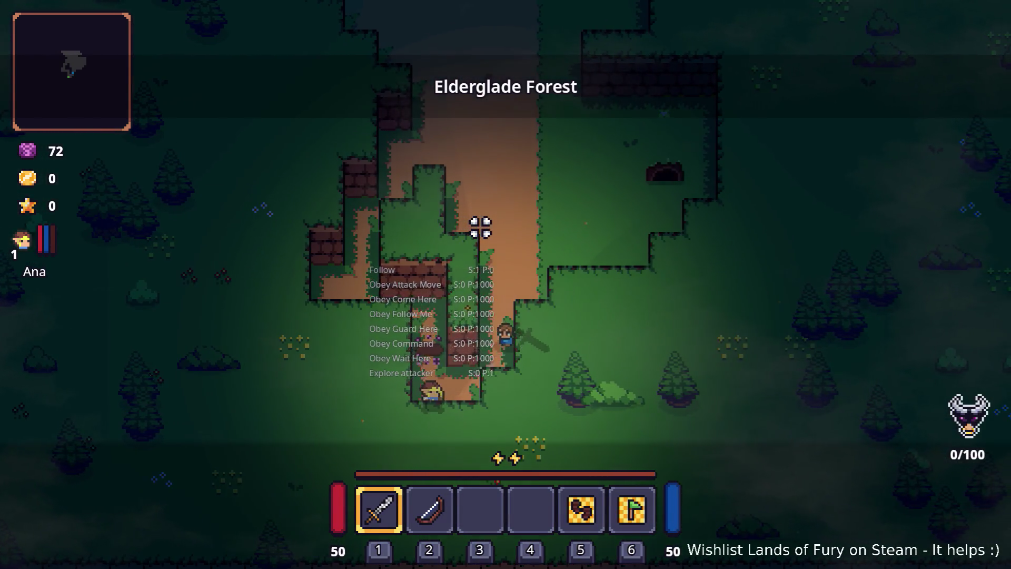
pyautogui.press('w')
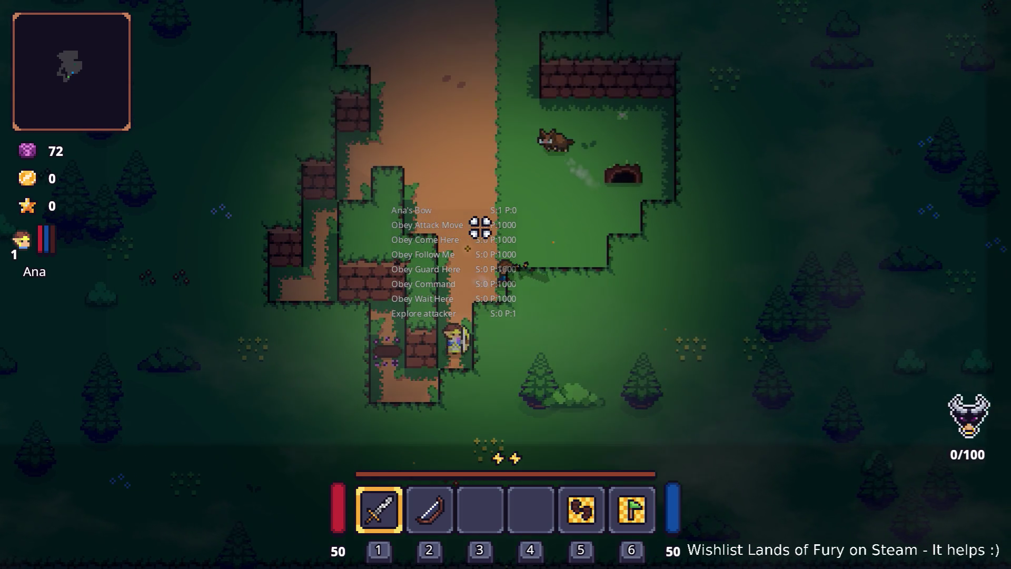
pyautogui.press('w')
pyautogui.press('d')
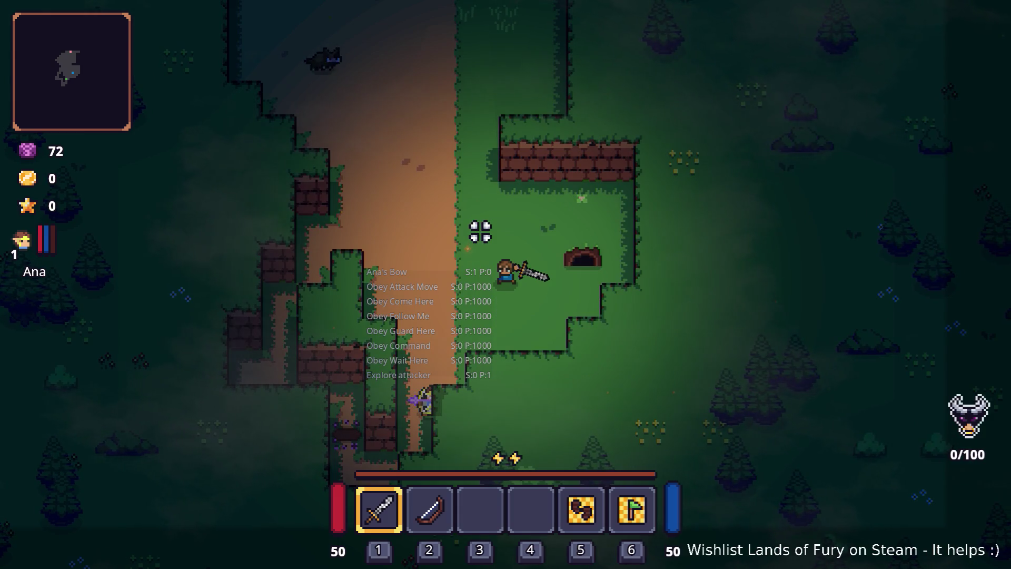
pyautogui.press('a')
pyautogui.press('a')
pyautogui.press('s')
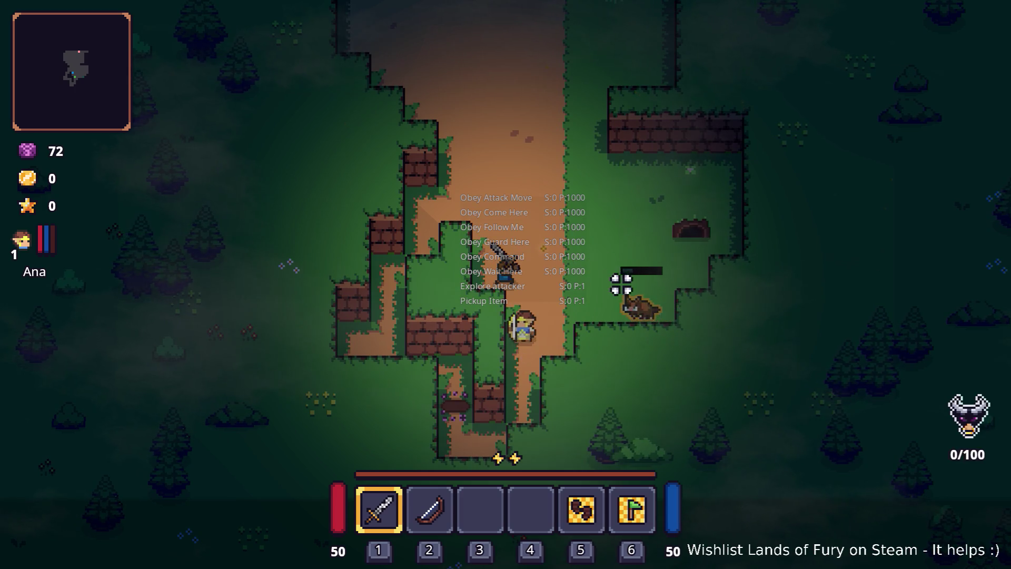
# Step: Continue north along the path to an interactable spot and open the developer console
pyautogui.press('d')
pyautogui.press('space')
pyautogui.press('d')
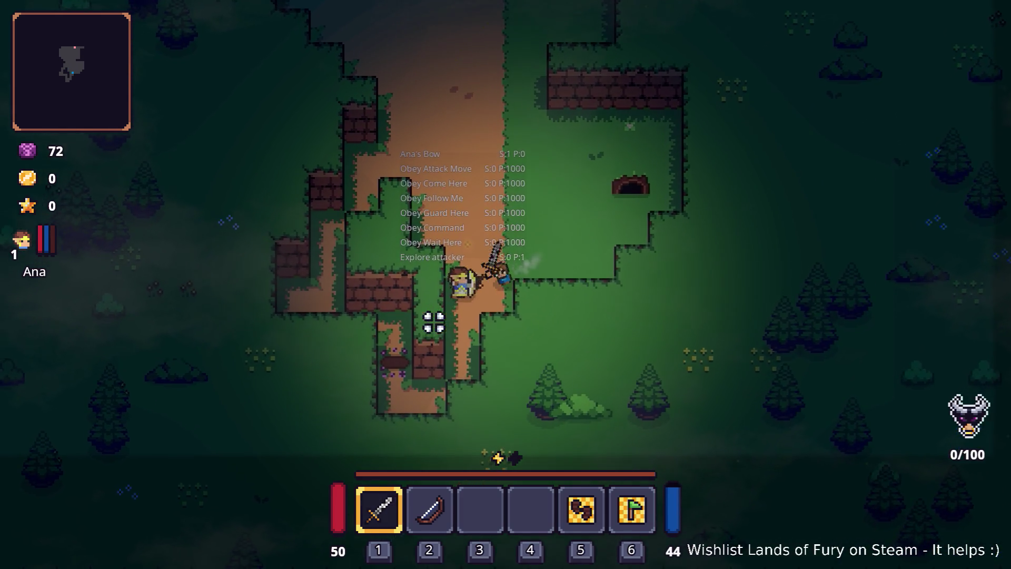
pyautogui.press('w')
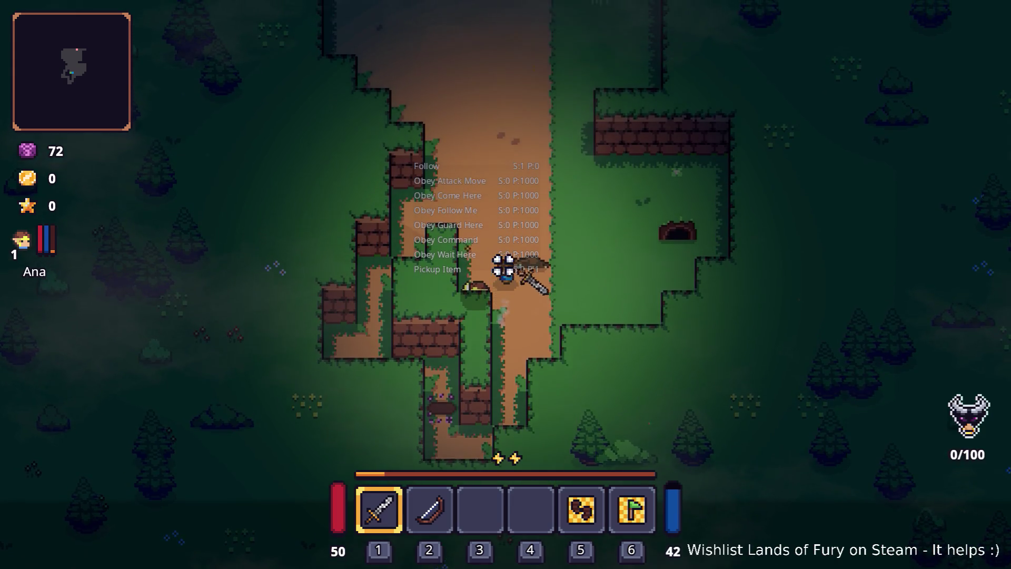
pyautogui.press('space')
pyautogui.press('w')
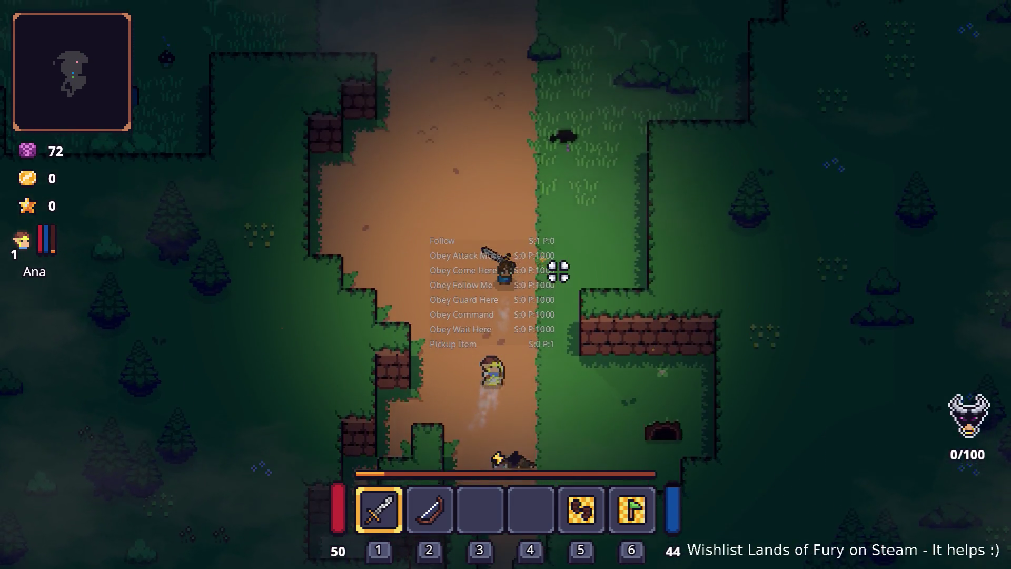
pyautogui.press('w')
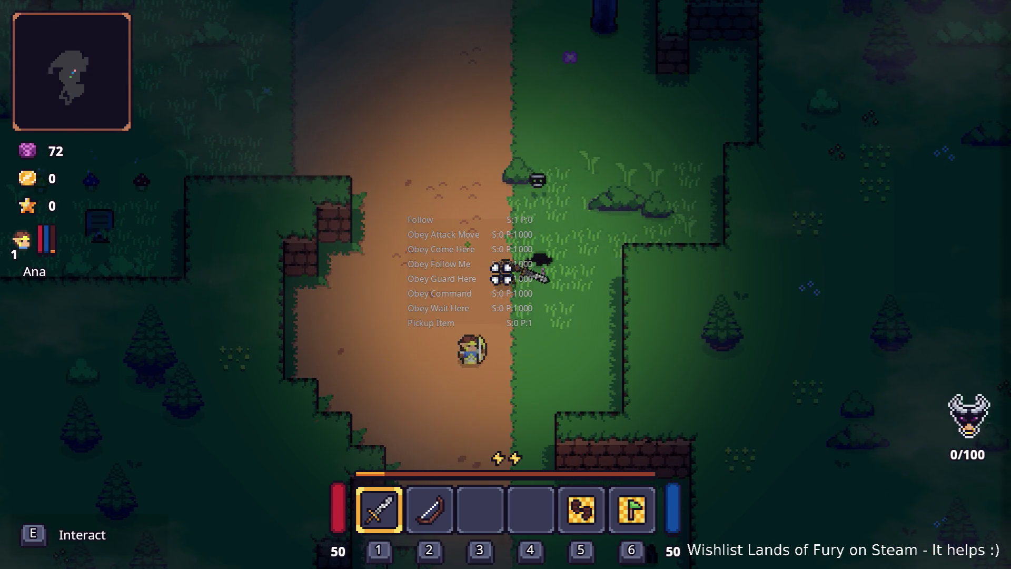
pyautogui.press('`')
# Step: Run Companion.CompanionAddLevels(6) in the console to raise Ana to level 7
pyautogui.write('Com')
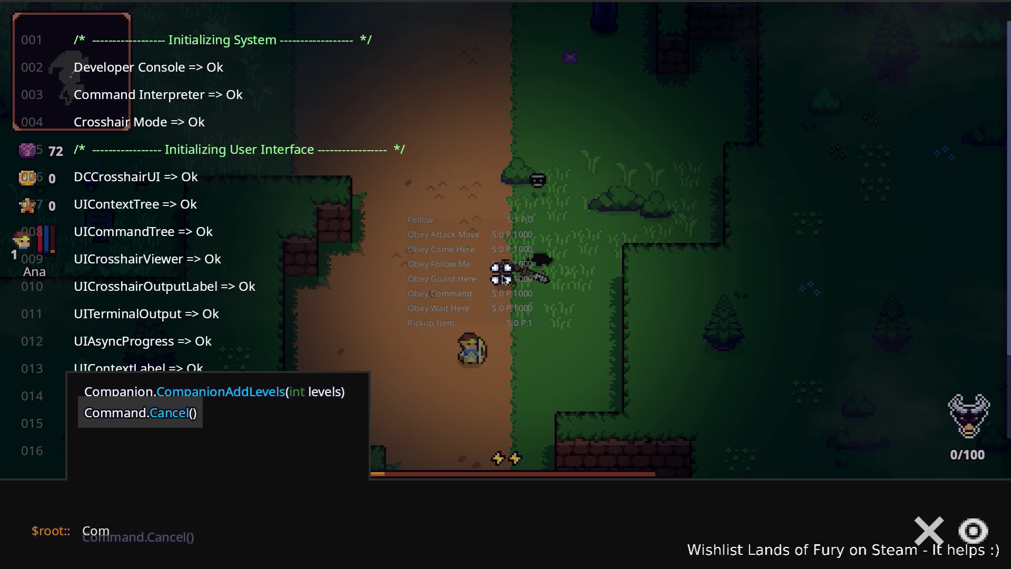
pyautogui.press('Up')
pyautogui.press('Tab')
pyautogui.write(')')
pyautogui.press('Return')
pyautogui.press('`')
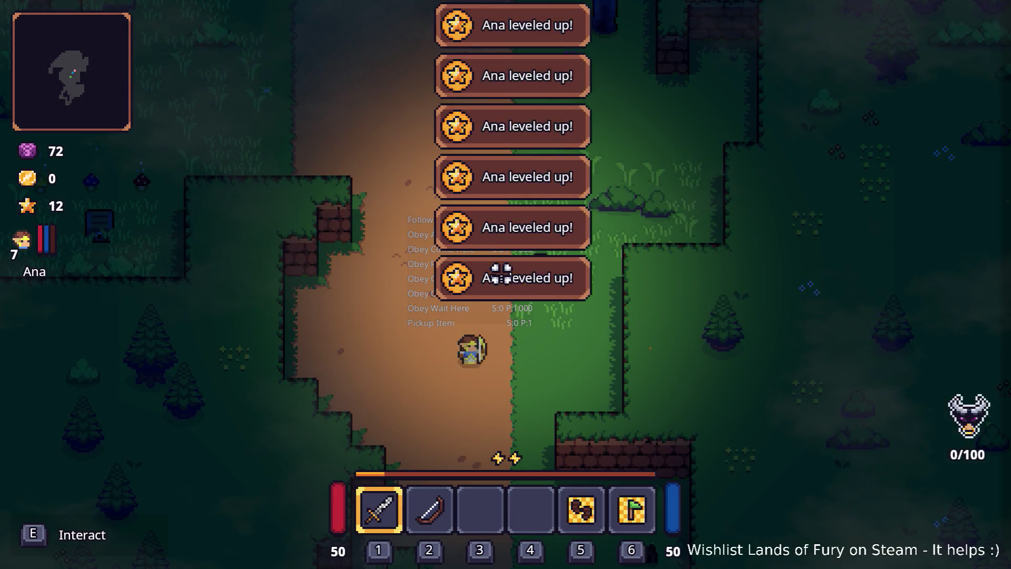
pyautogui.press('i')
# Step: Put one point into each of Ana's six skills, including Multishot and Arrow Cyclone, and confirm
pyautogui.click(291, 388)
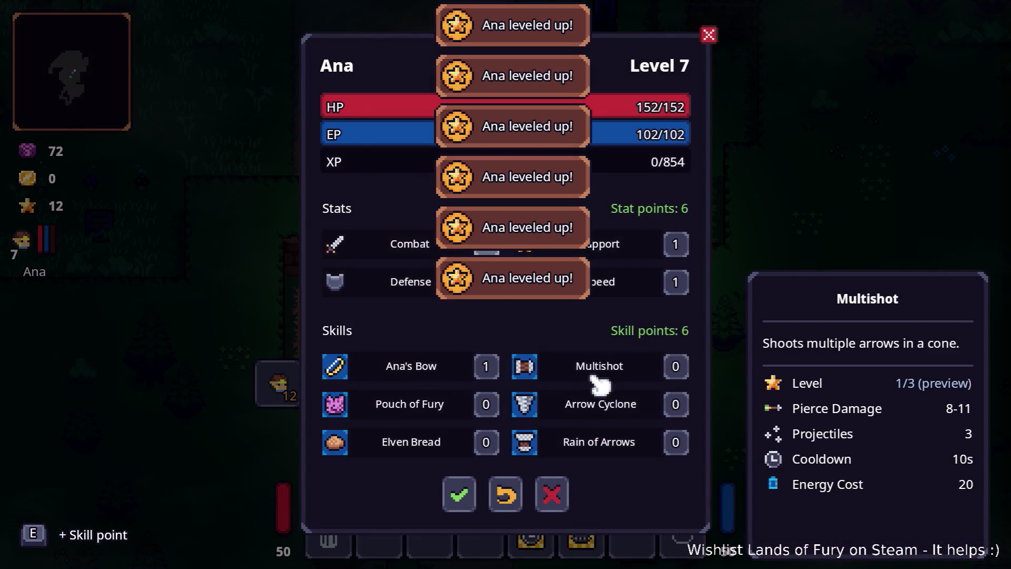
pyautogui.press('e')
pyautogui.press('e')
pyautogui.press('e')
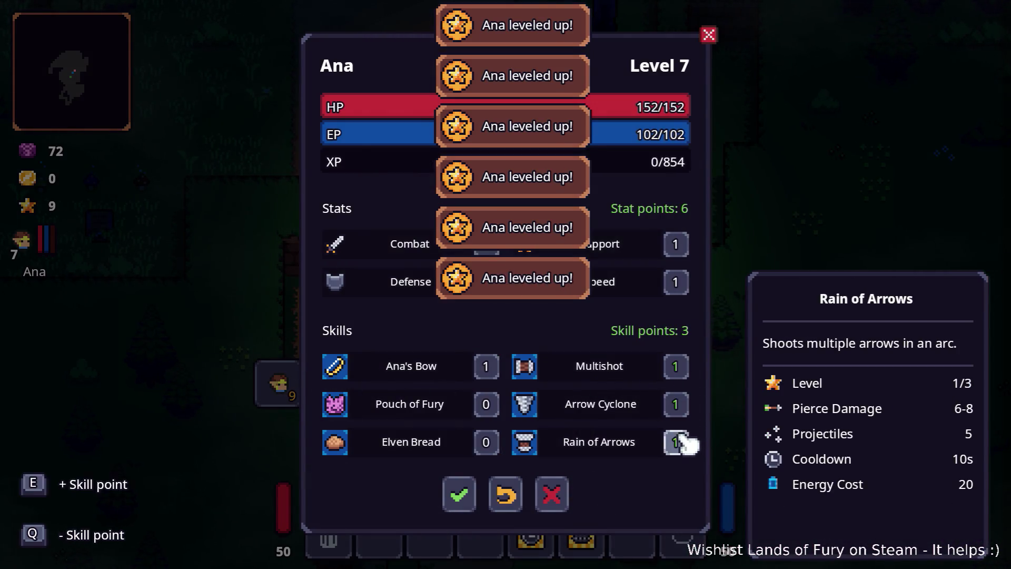
pyautogui.press('e')
pyautogui.press('e')
pyautogui.click(458, 495)
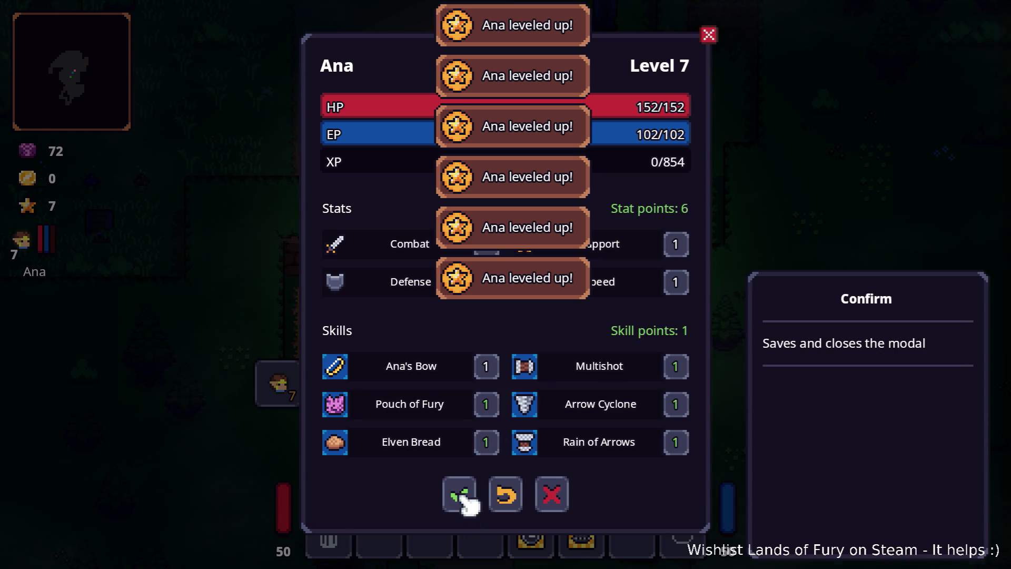
pyautogui.press('w')
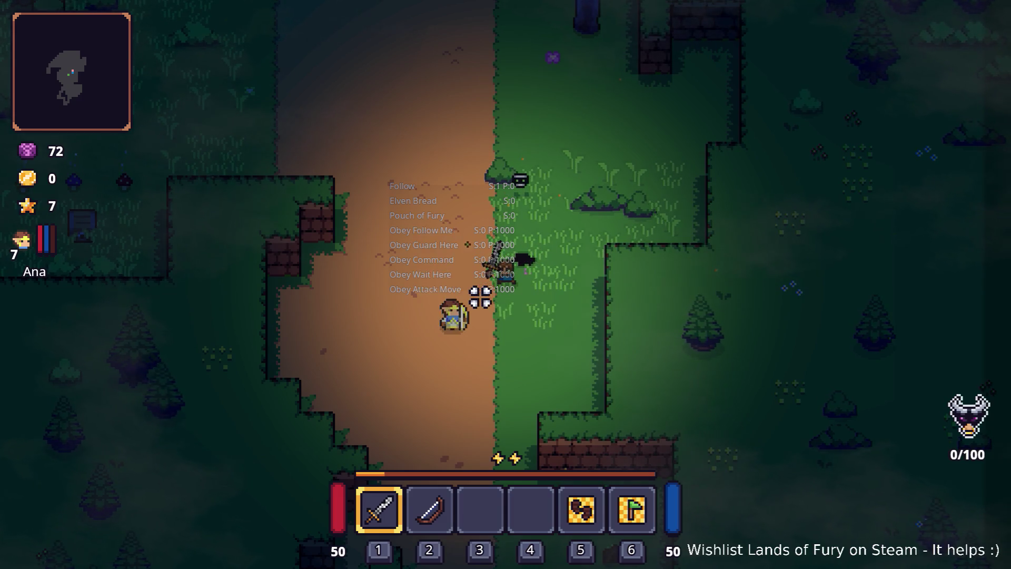
# Step: Walk Ana north and up-left along the dirt road
pyautogui.press('w')
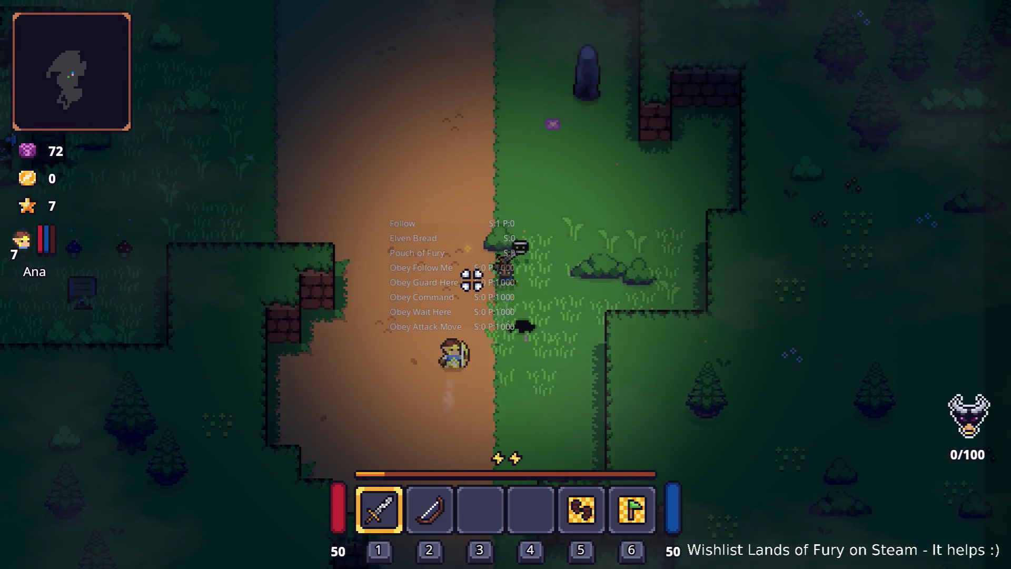
pyautogui.press('w')
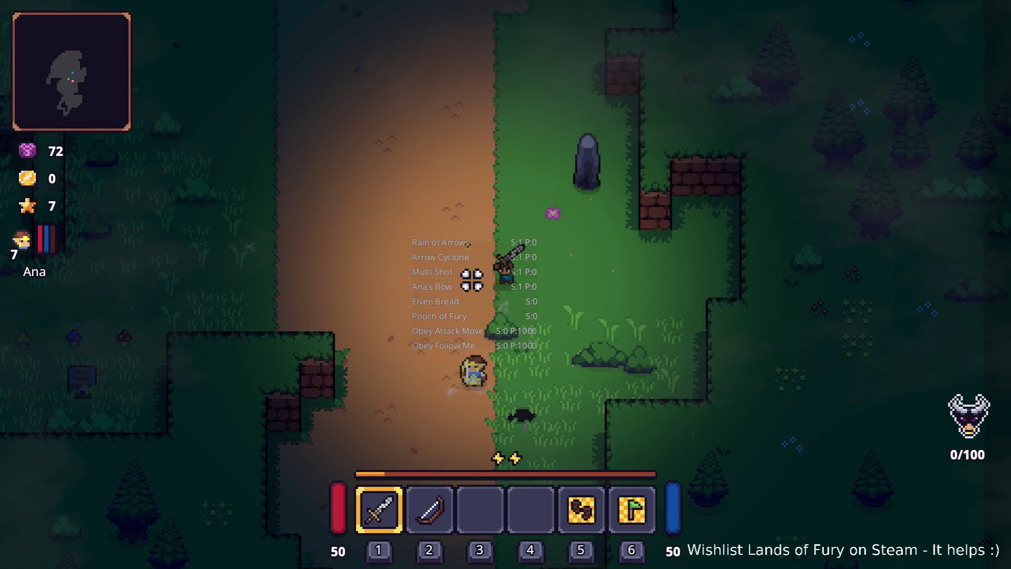
pyautogui.press('a')
pyautogui.press('d')
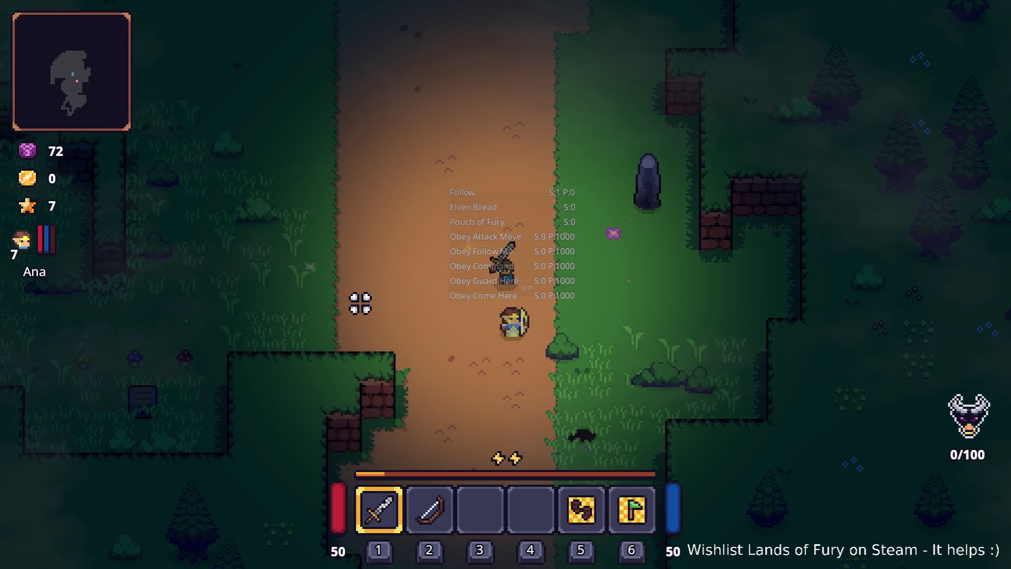
pyautogui.press('a')
pyautogui.press('w')
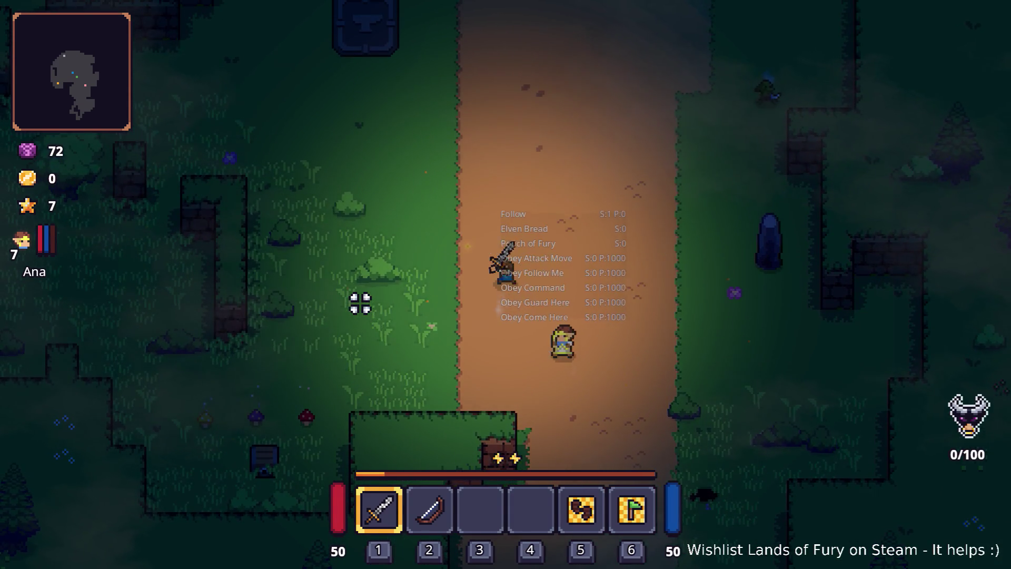
pyautogui.press('w')
pyautogui.press('a')
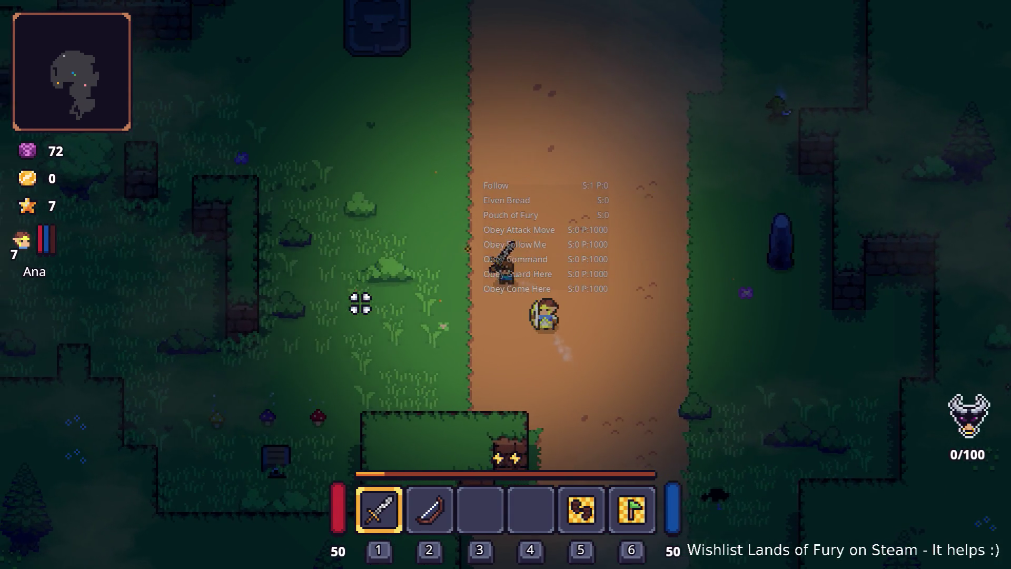
# Step: Move right beside the companion below the anvil stone and fight the attacking enemy
pyautogui.press('w')
pyautogui.press('d')
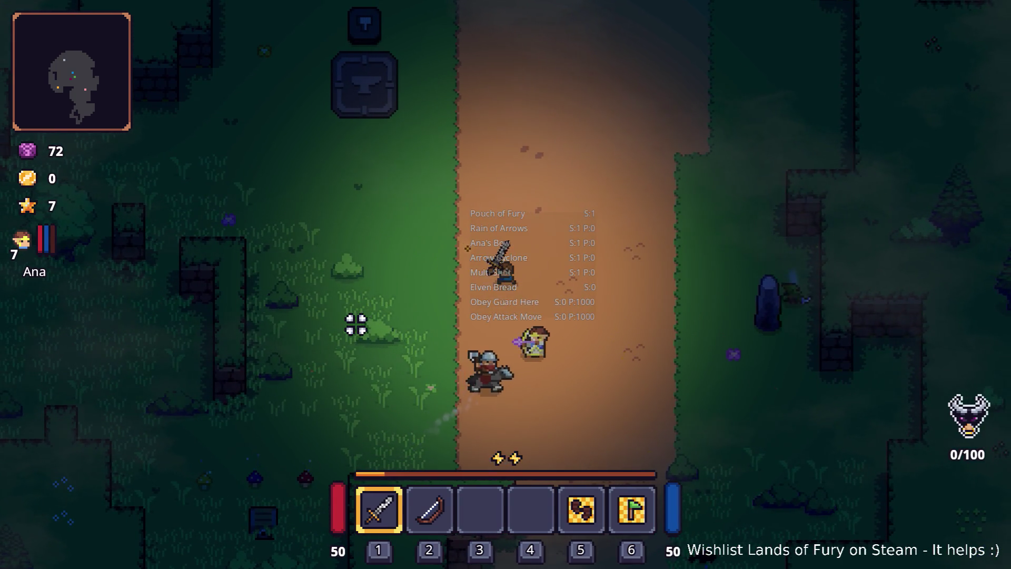
pyautogui.press('d')
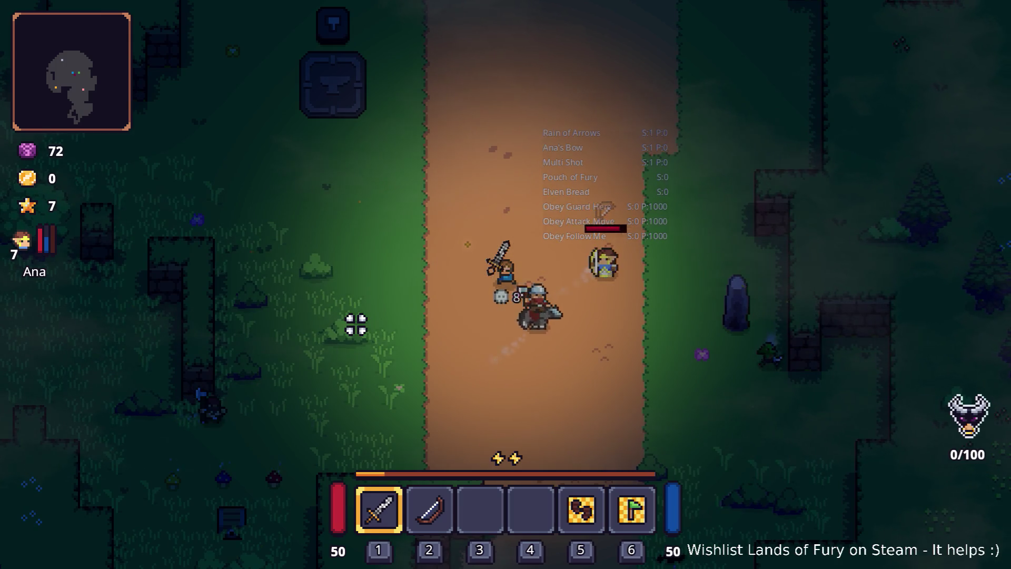
pyautogui.press('d')
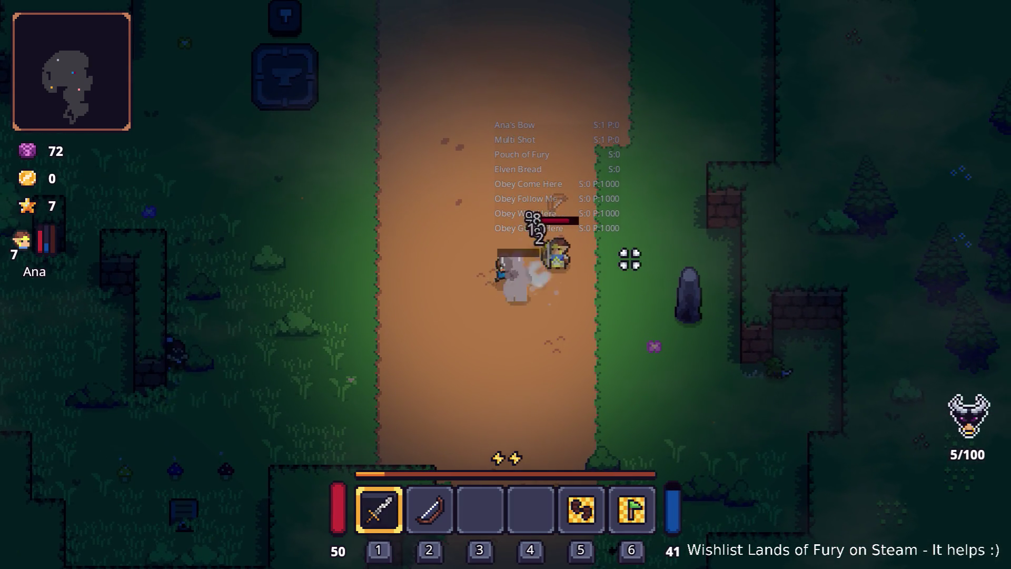
pyautogui.press('a')
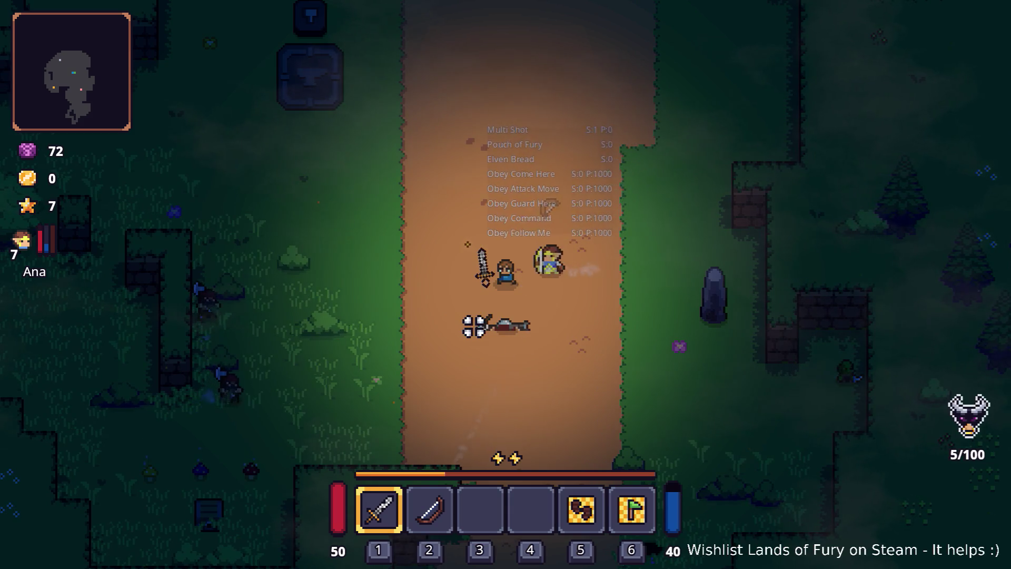
# Step: Fight the nearby enemies, repositioning left and right around Ana
pyautogui.press('a')
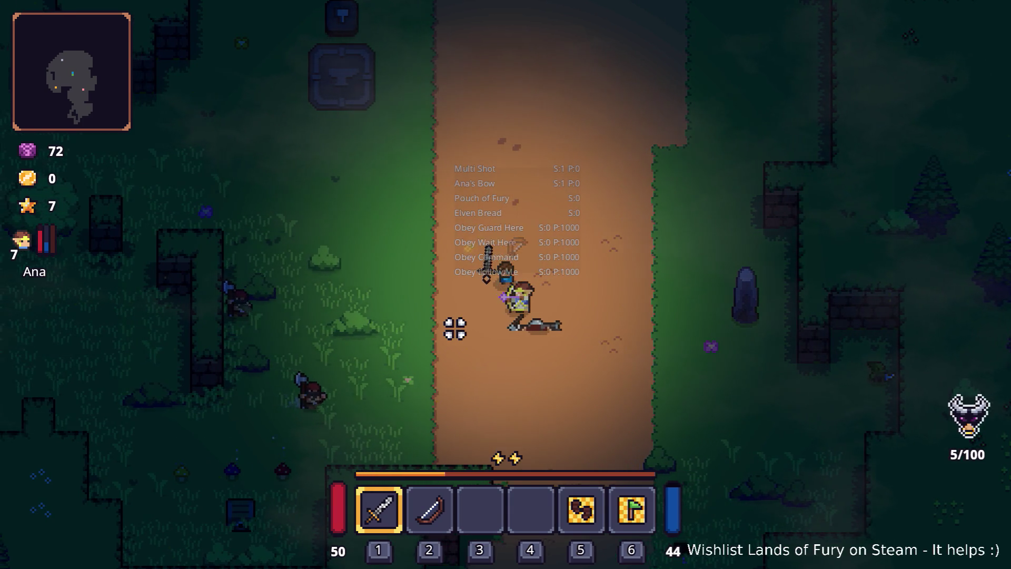
pyautogui.press('a')
pyautogui.press('d')
pyautogui.press('w')
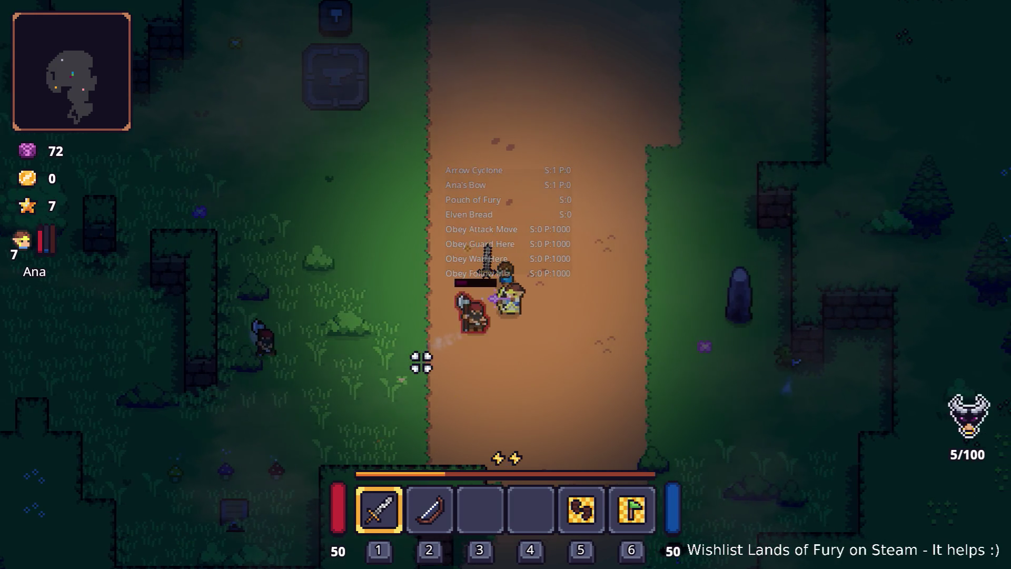
pyautogui.press('d')
pyautogui.press('a')
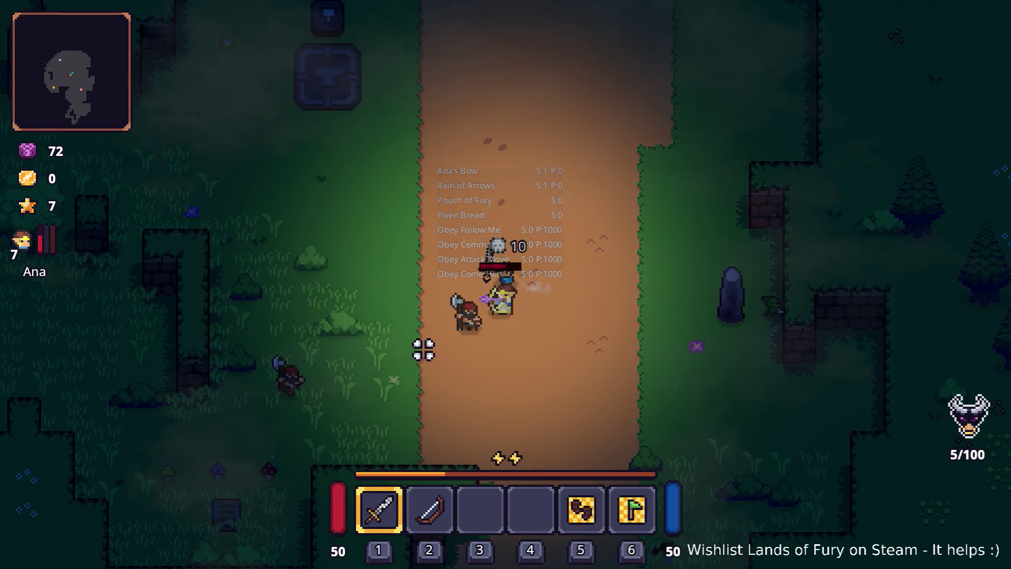
pyautogui.press('a')
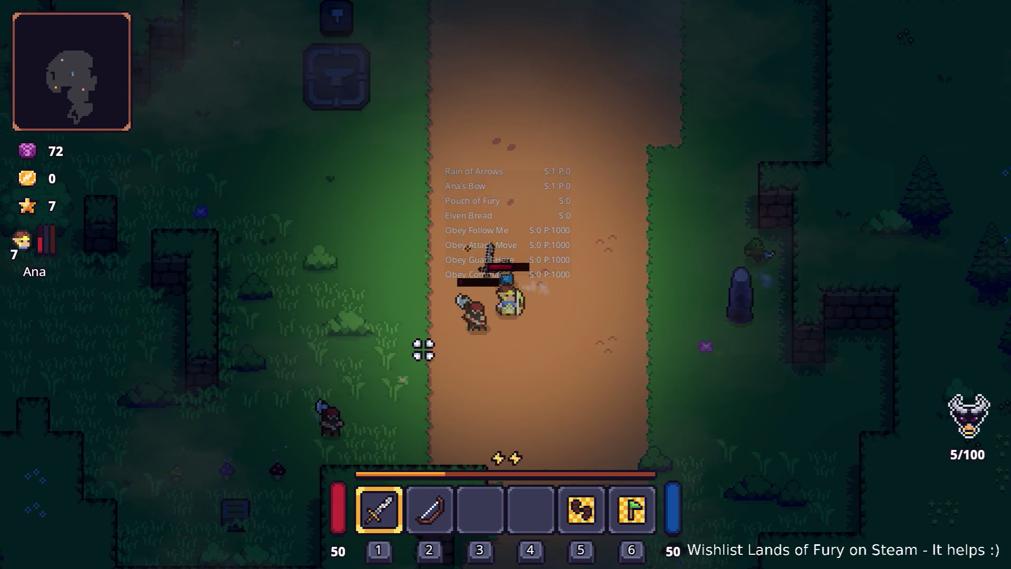
# Step: Spend the skill point to raise Arrow Cyclone to level 2 and confirm
pyautogui.press('i')
pyautogui.click(278, 384)
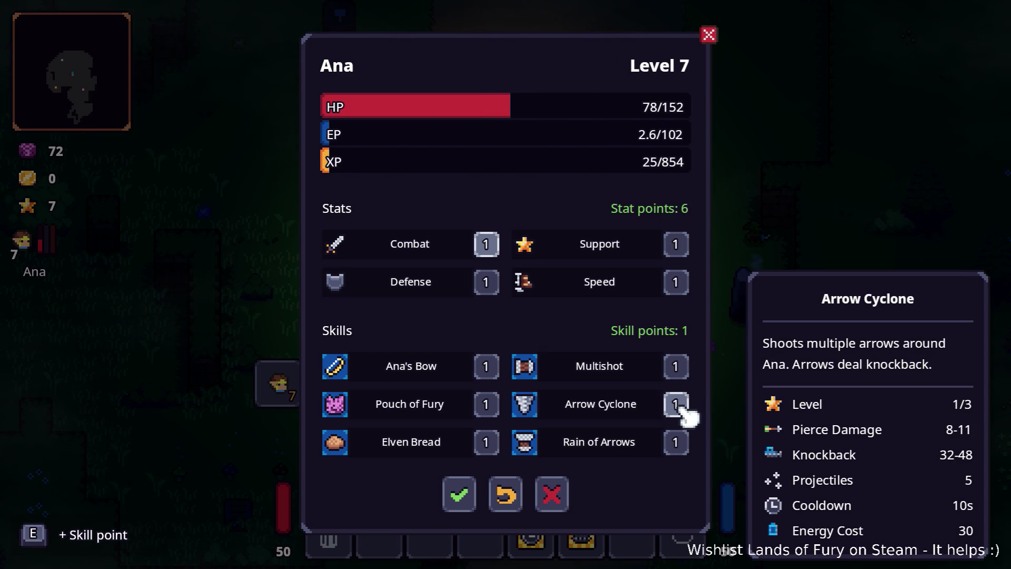
pyautogui.click(678, 405)
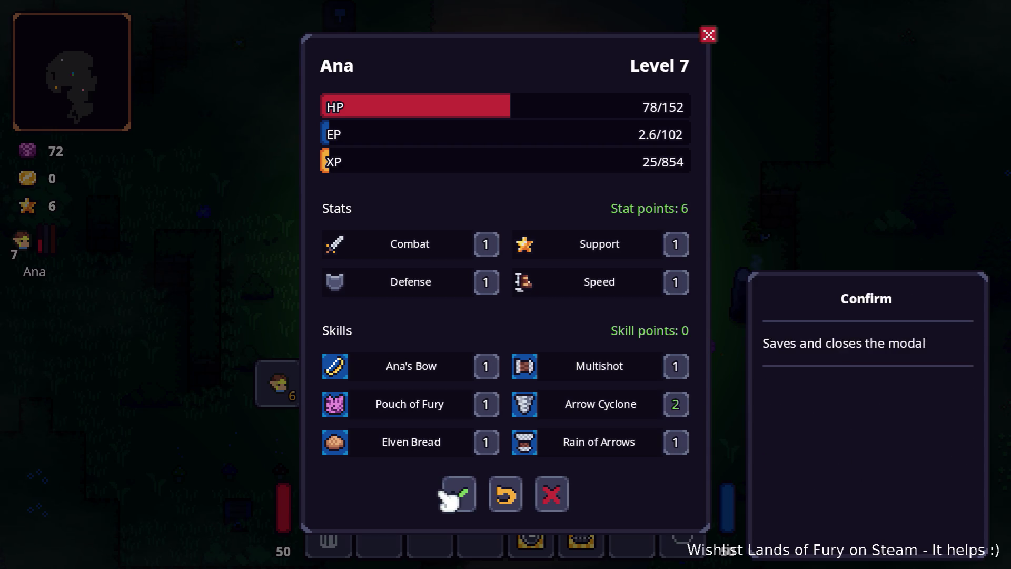
pyautogui.click(459, 498)
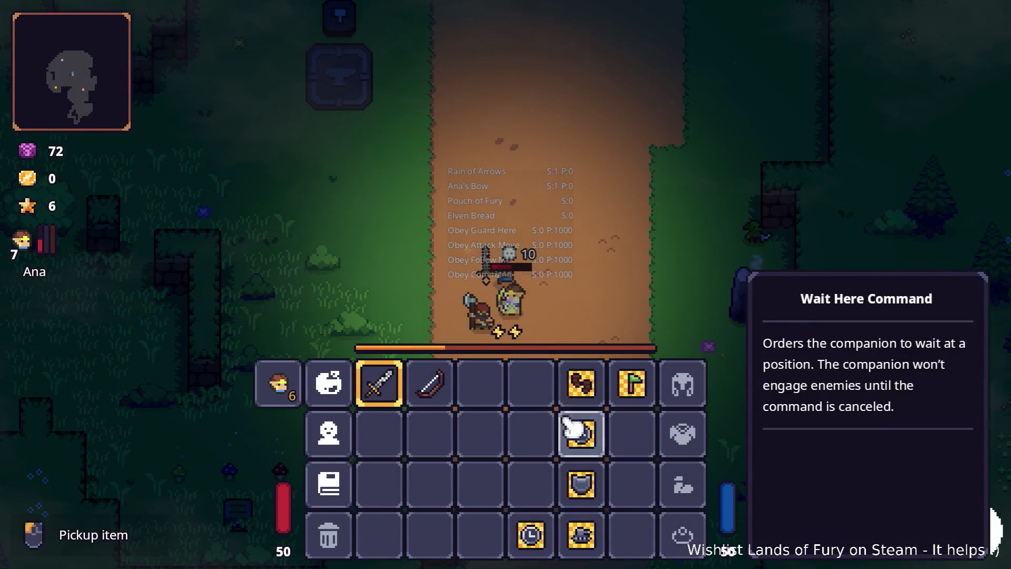
pyautogui.press('Escape')
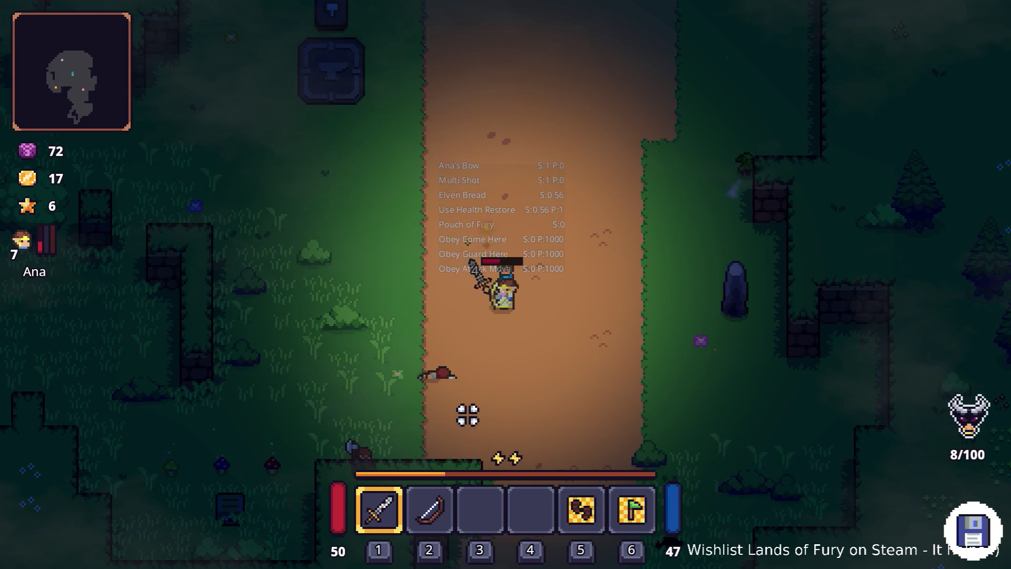
# Step: Fight more enemies toward the road, reaching 17 gold, then open the inventory and switch to Godot
pyautogui.press('a')
pyautogui.press('a')
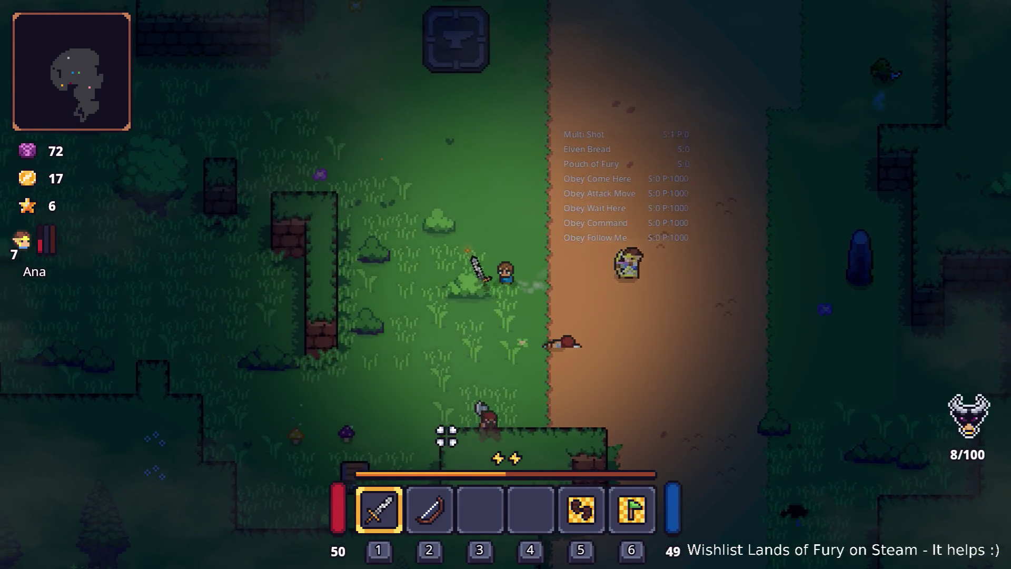
pyautogui.press('s')
pyautogui.press('a')
pyautogui.press('s')
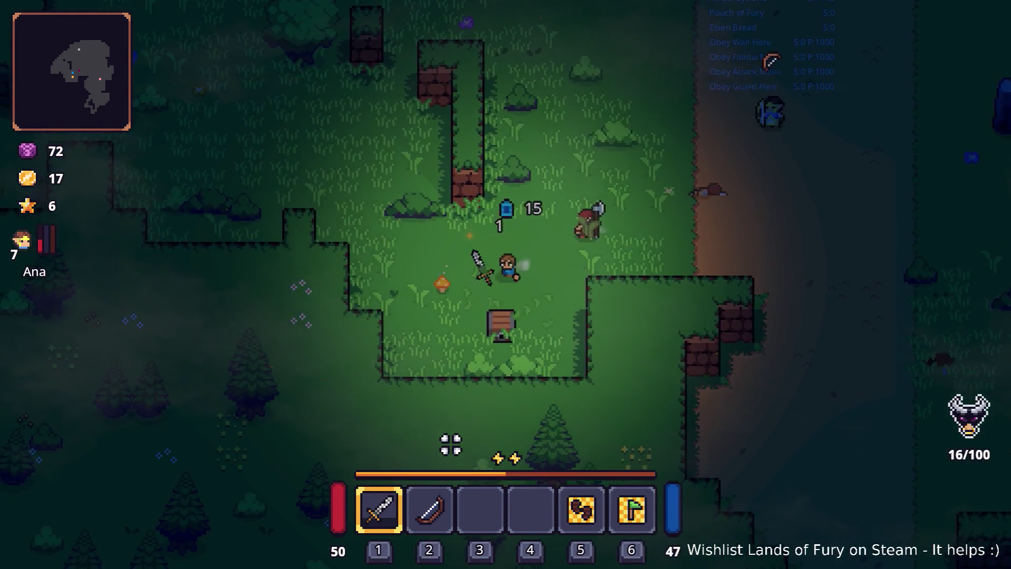
pyautogui.press('d')
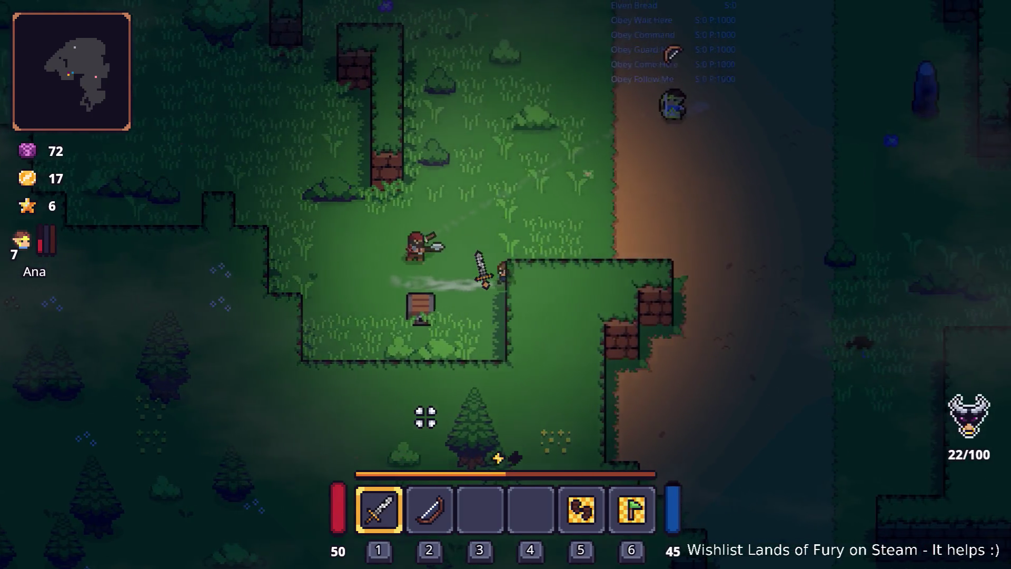
pyautogui.press('w')
pyautogui.press('d')
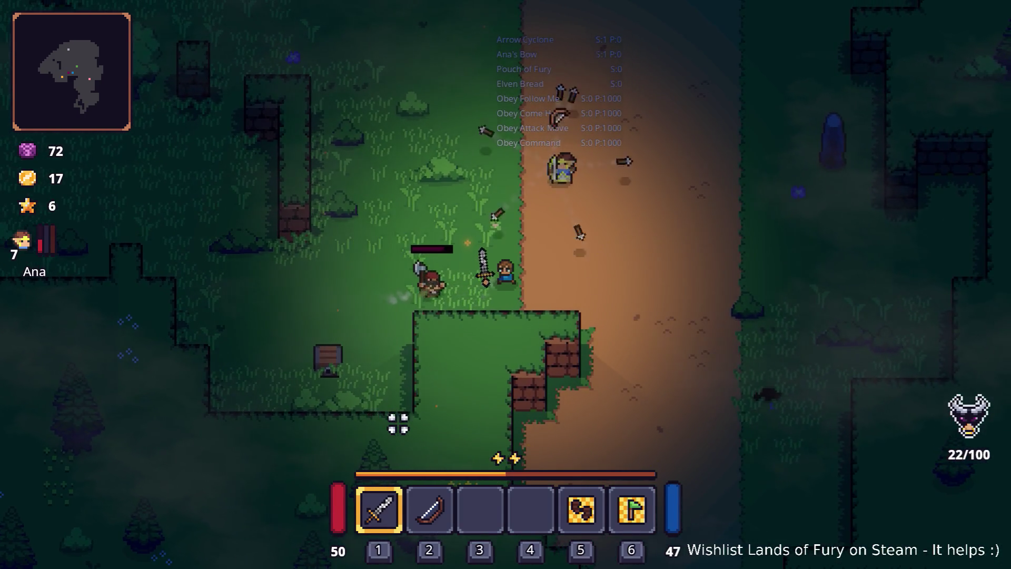
pyautogui.press('i')
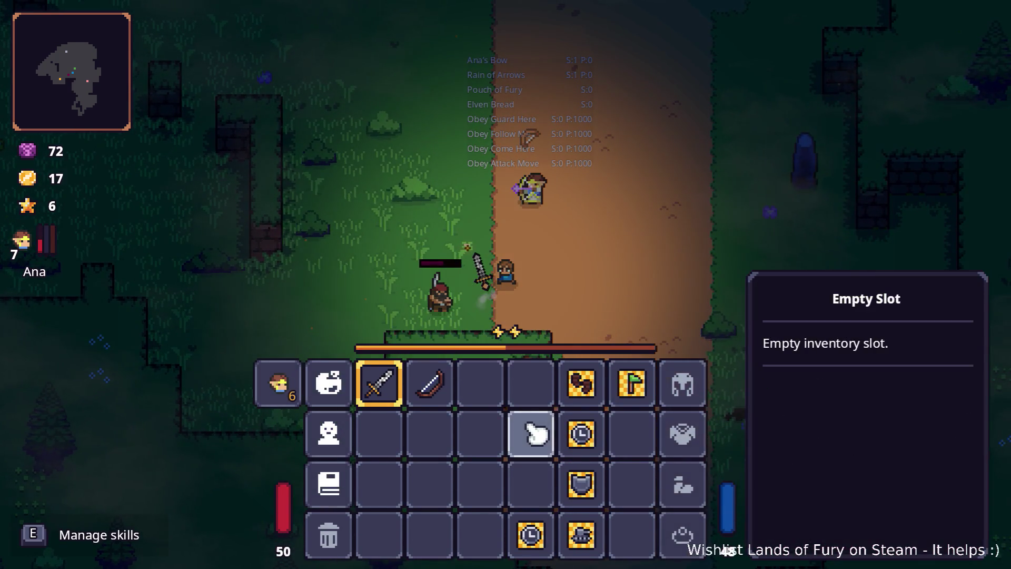
pyautogui.hotkey('alt', 'Tab')
pyautogui.hotkey('alt', 'Tab')
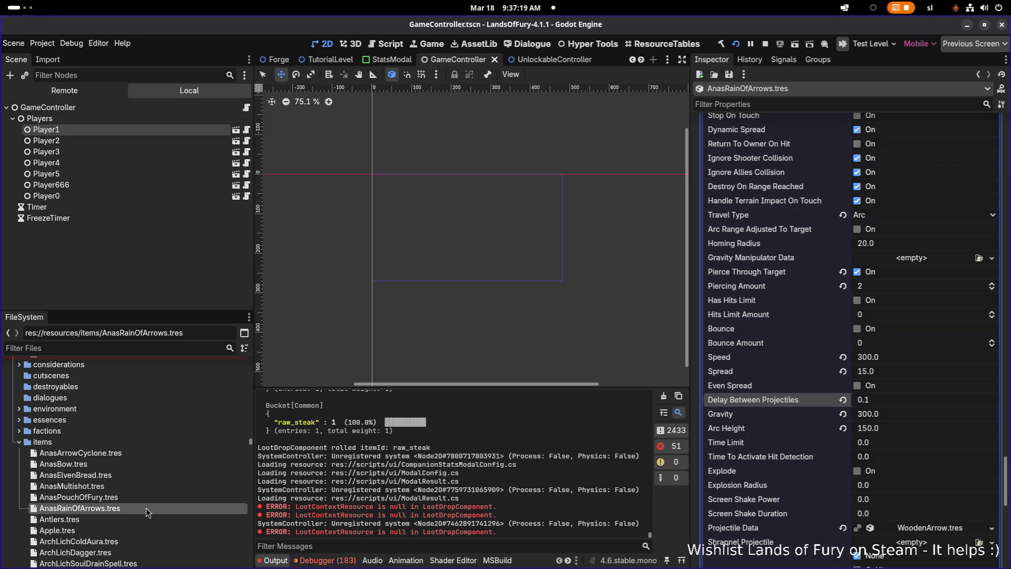
# Step: Open AnasArrowCyclone.tres and expand Item Effects down to the knockback effect, element 9
pyautogui.scroll(-3, 146, 508)
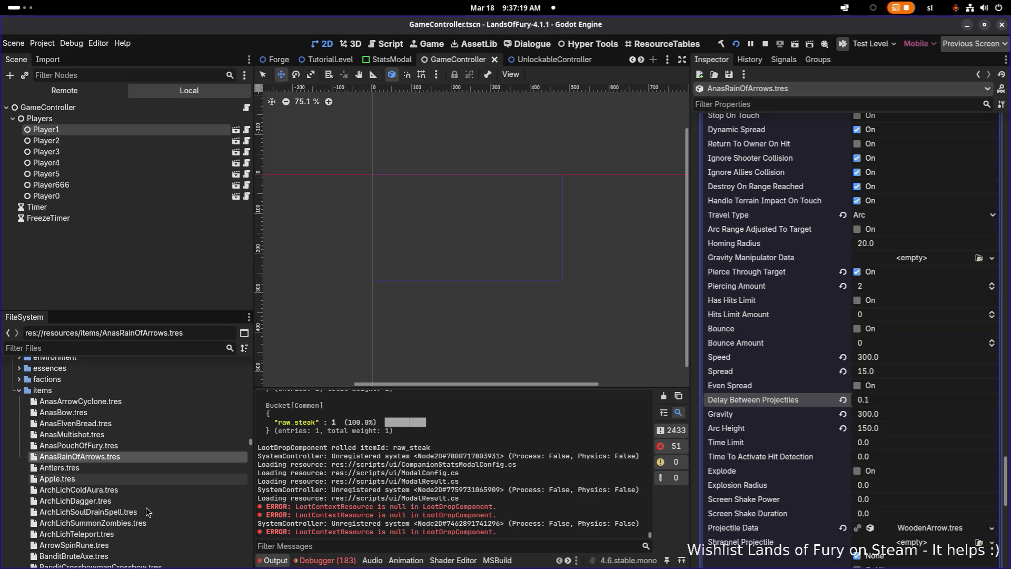
pyautogui.click(133, 406)
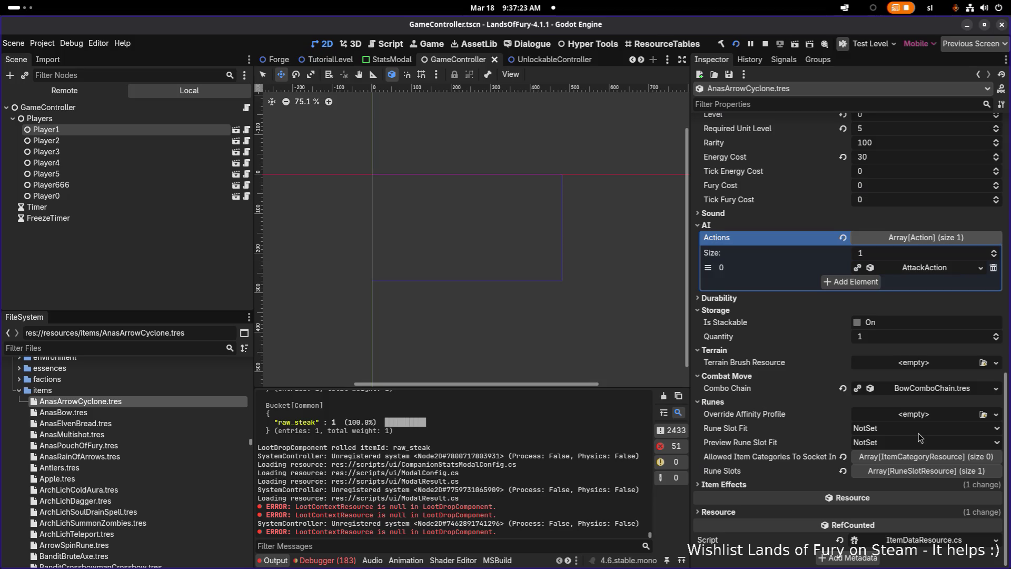
pyautogui.click(894, 485)
pyautogui.click(898, 492)
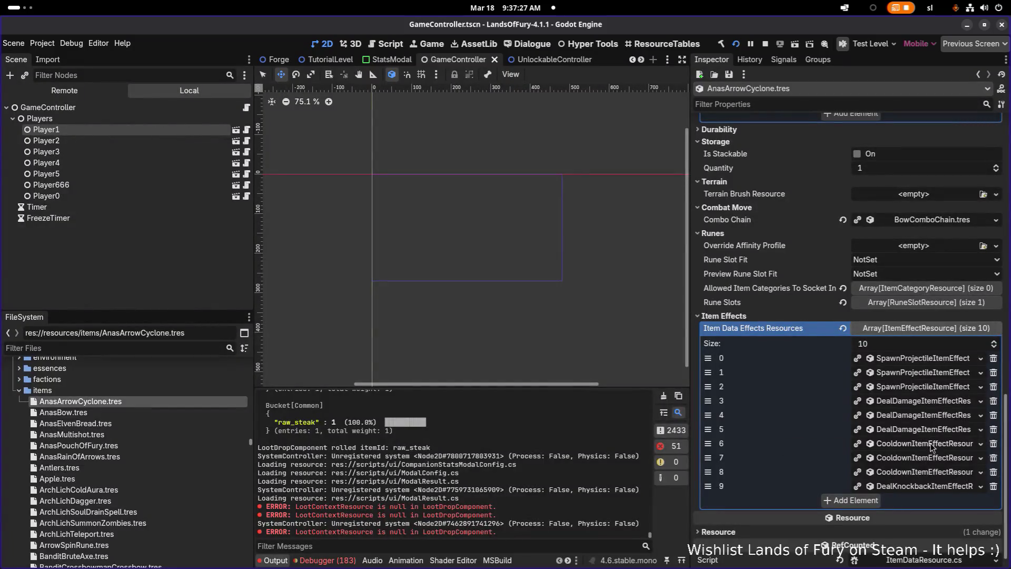
pyautogui.click(924, 485)
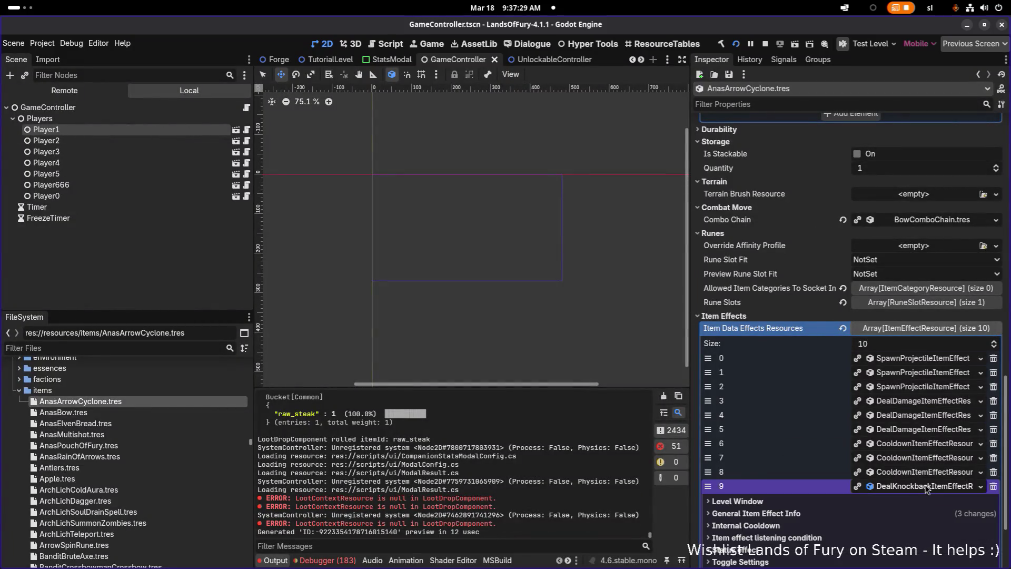
# Step: Expand the knockback's General Item Effect Info, Level Window and listening condition settings
pyautogui.scroll(-3, 895, 448)
pyautogui.click(873, 409)
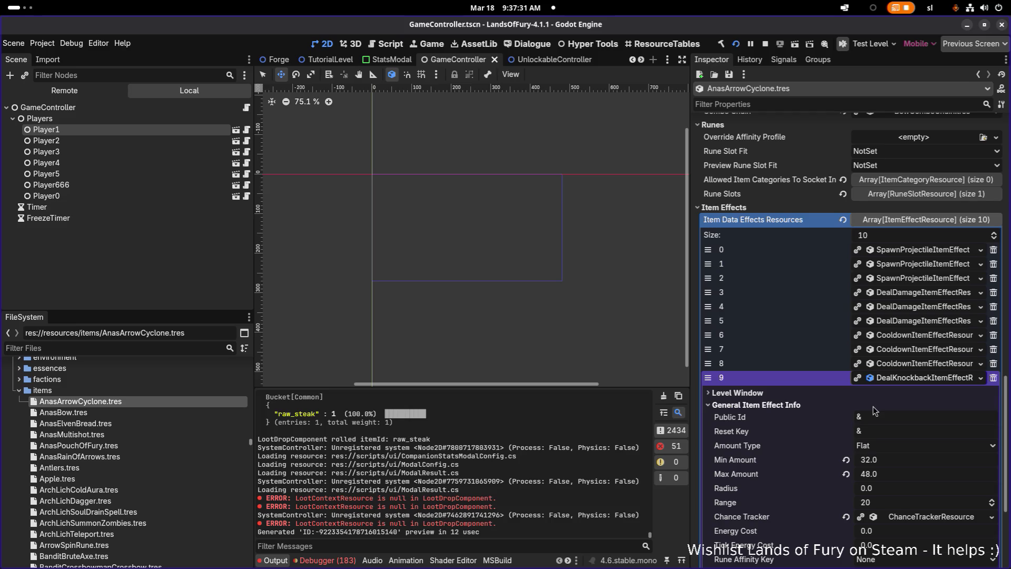
pyautogui.scroll(-4, 874, 410)
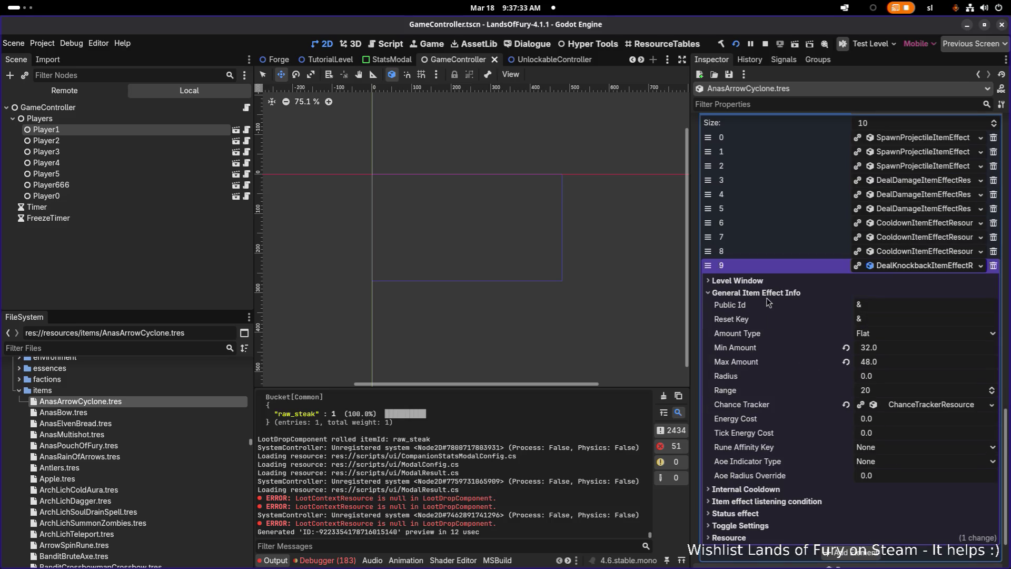
pyautogui.click(770, 283)
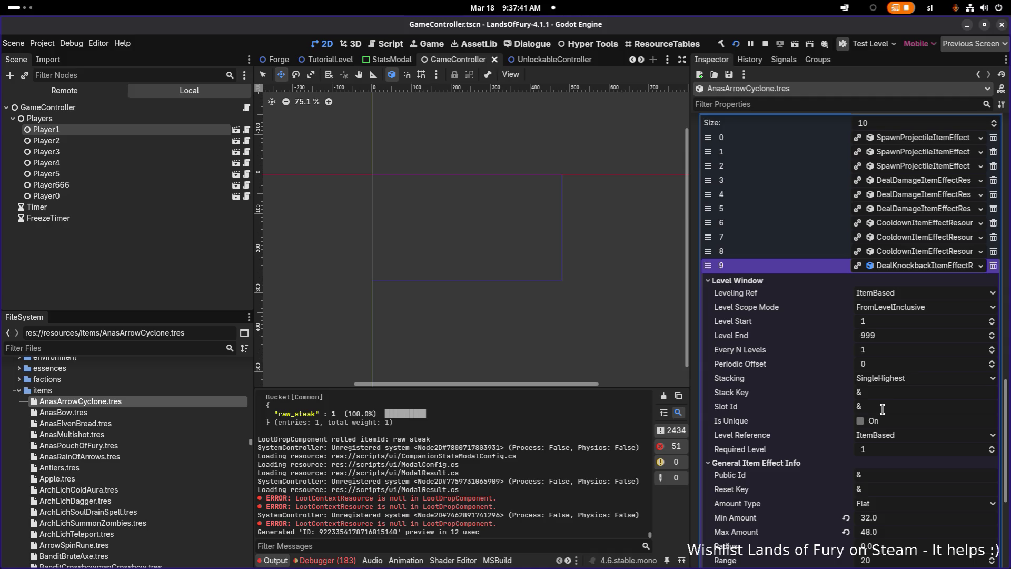
pyautogui.scroll(-3, 882, 410)
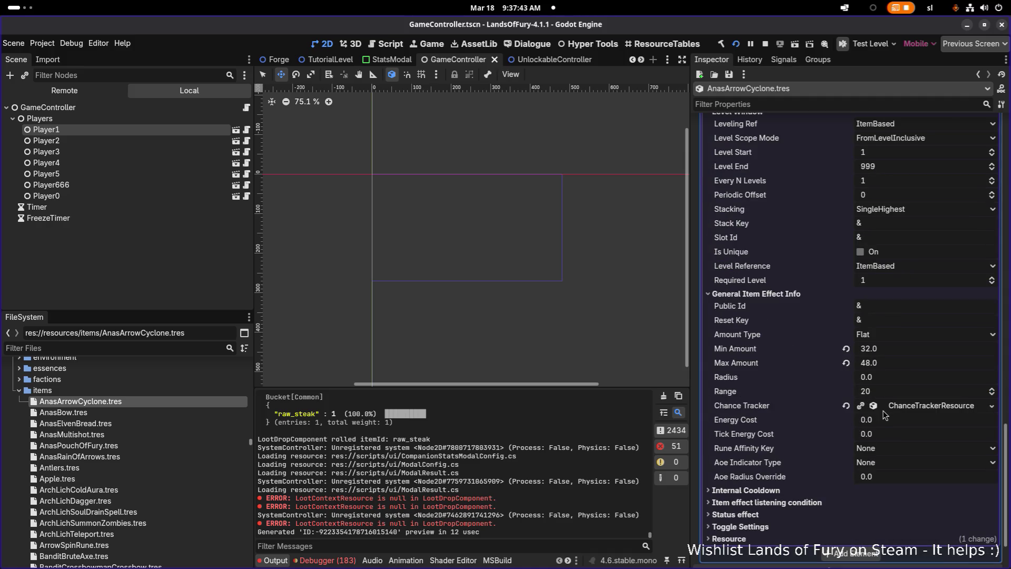
pyautogui.scroll(-2, 886, 432)
pyautogui.click(913, 335)
pyautogui.click(913, 334)
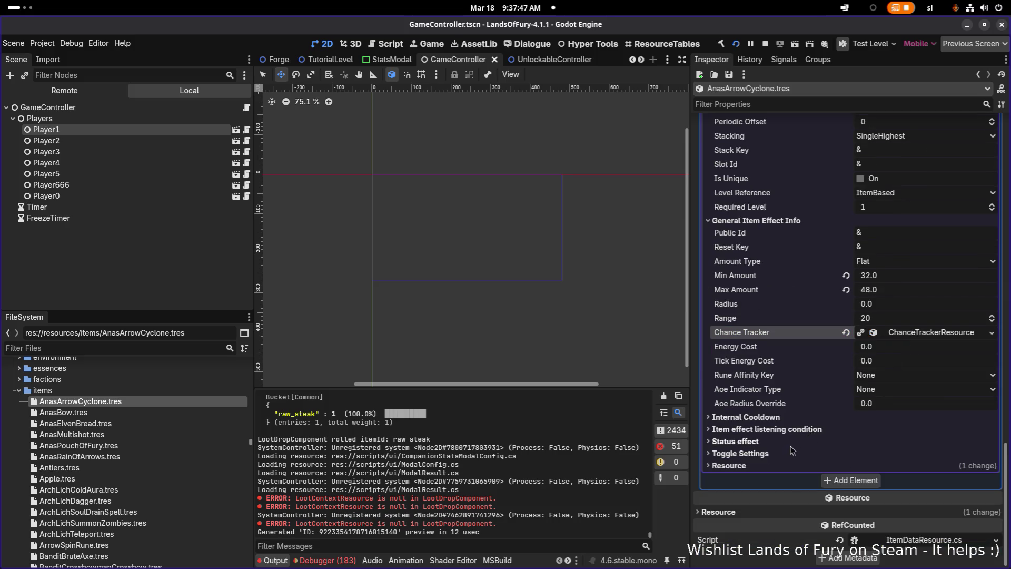
pyautogui.click(801, 430)
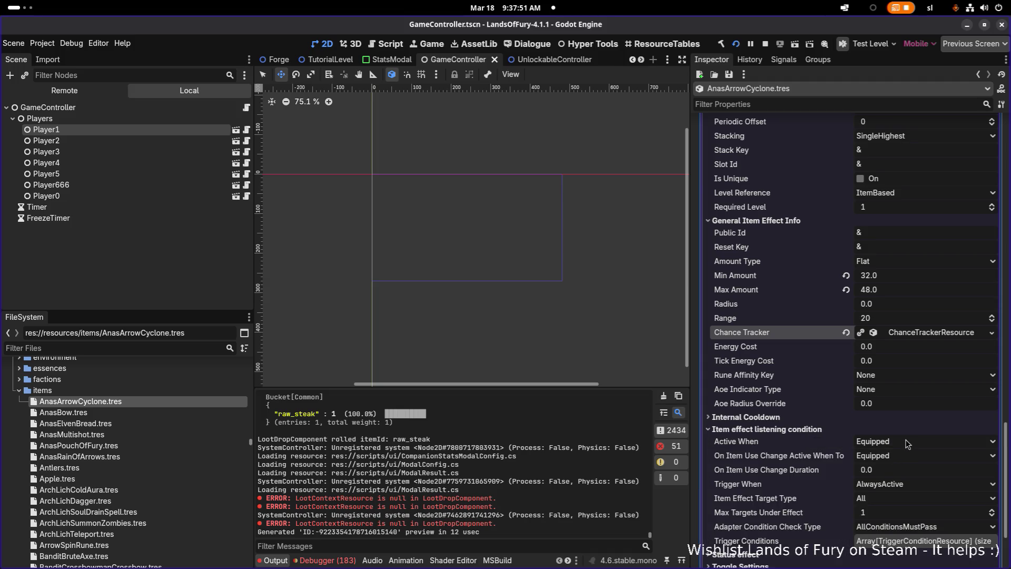
# Step: Keep the knockback active when Equipped and set Trigger When to OnProjectileHit
pyautogui.click(906, 444)
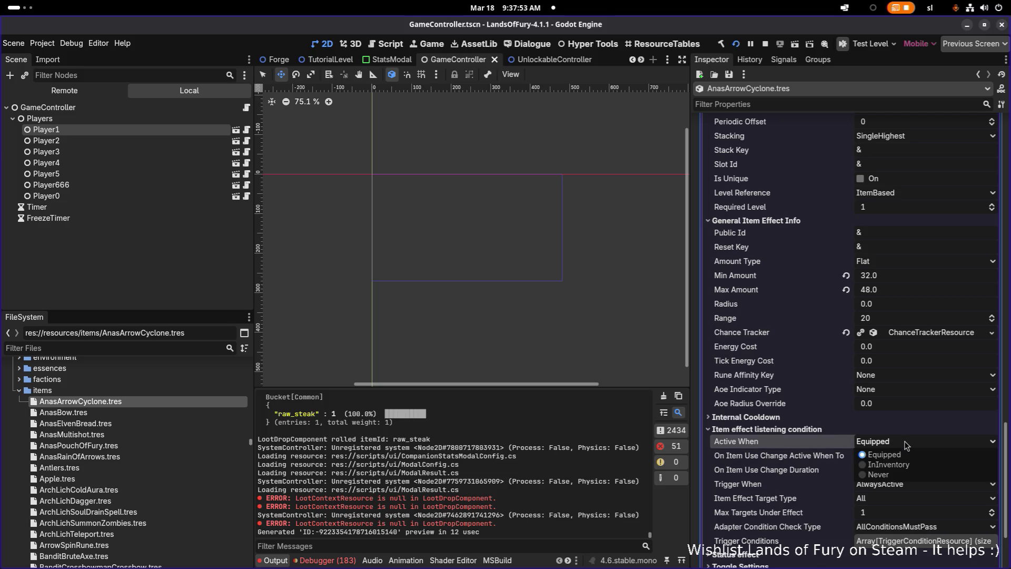
pyautogui.click(906, 445)
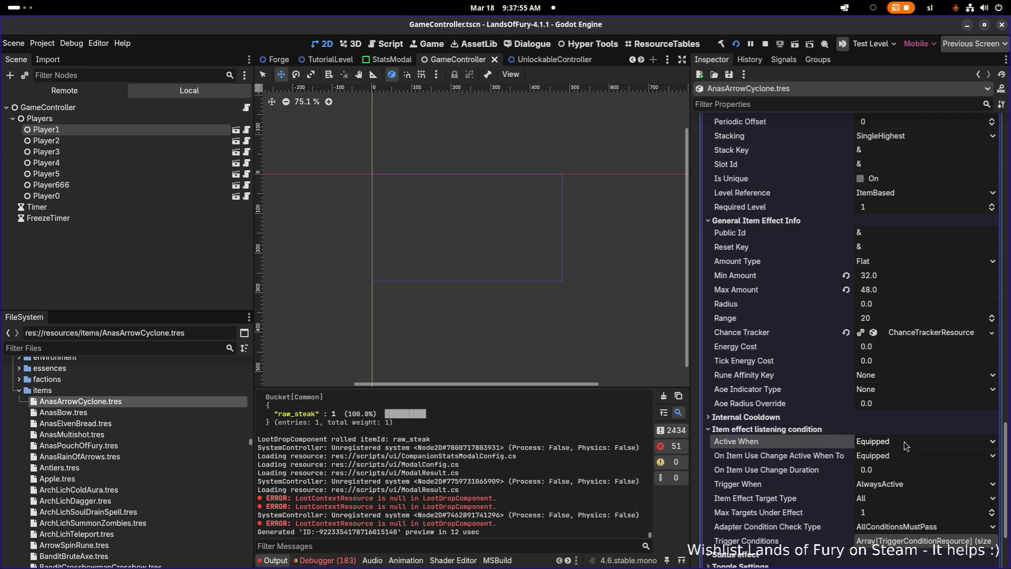
pyautogui.click(902, 445)
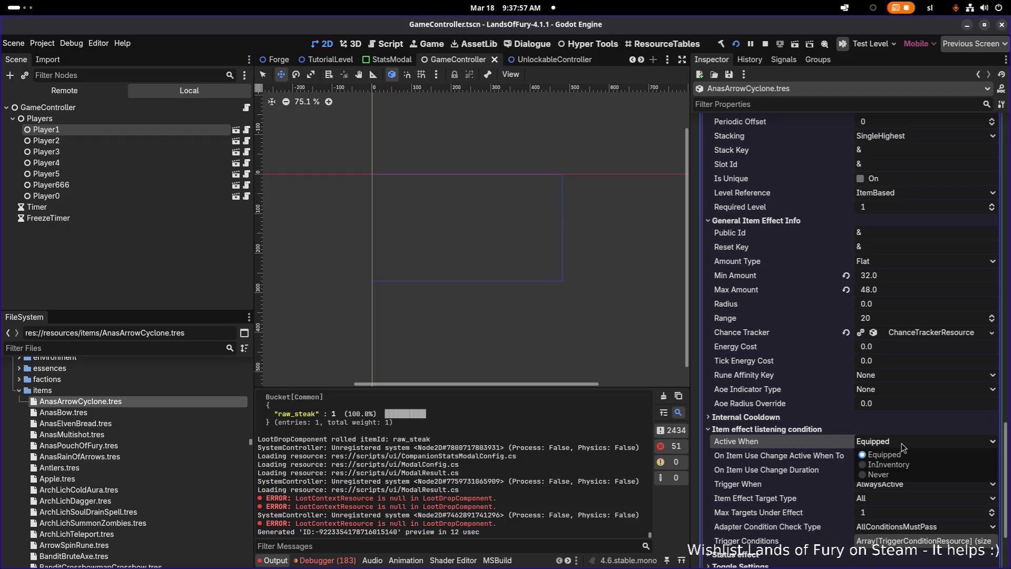
pyautogui.click(901, 445)
pyautogui.click(900, 488)
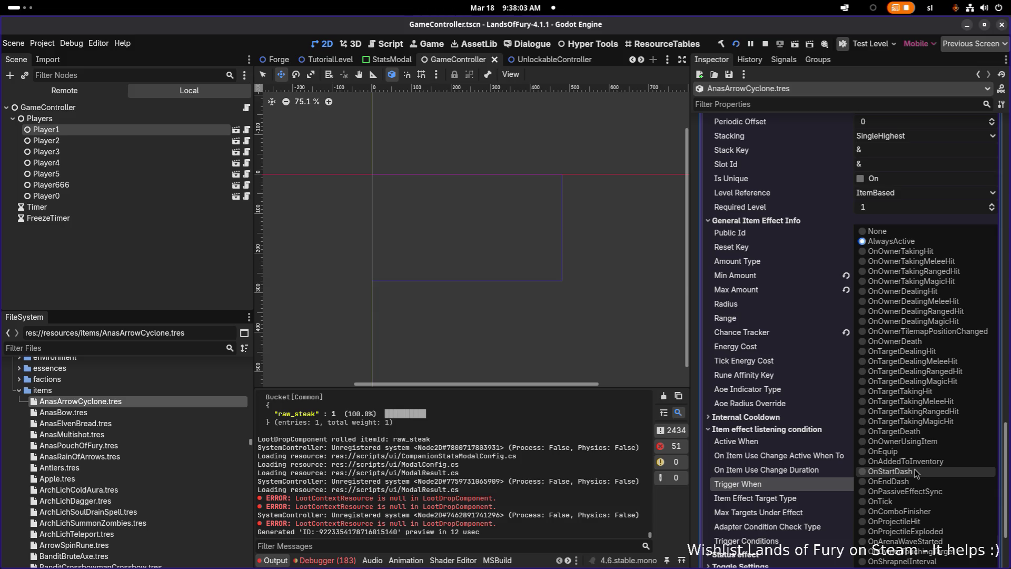
pyautogui.click(932, 522)
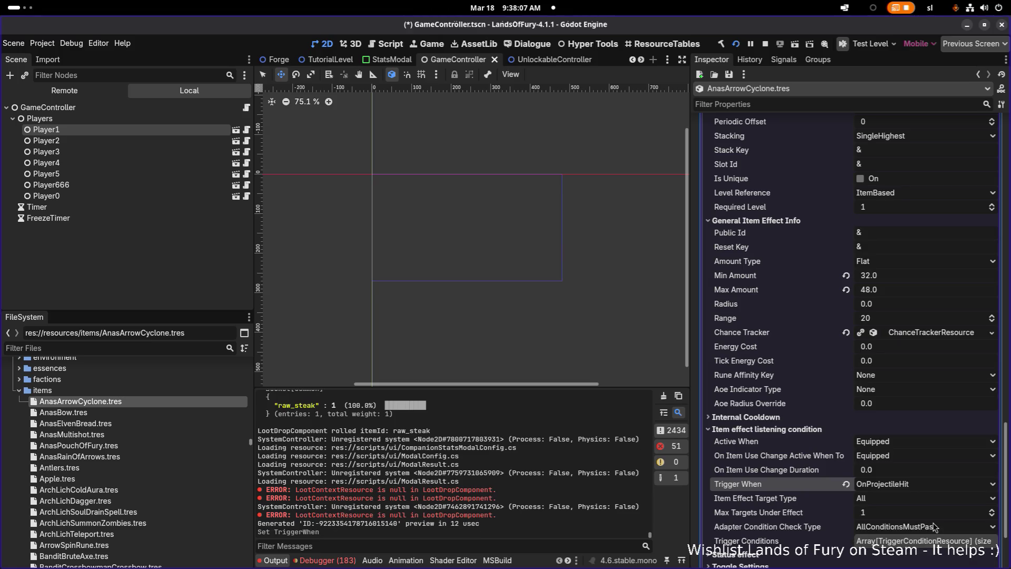
# Step: Save the scene with Ctrl+S and run the project
pyautogui.hotkey('ctrl', 's')
pyautogui.scroll(-2, 878, 223)
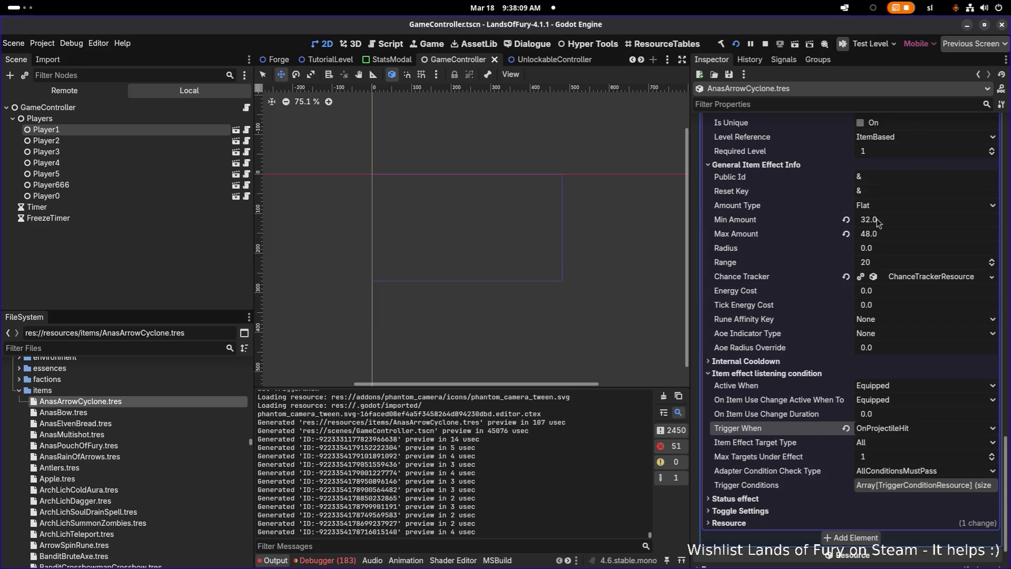
pyautogui.click(736, 43)
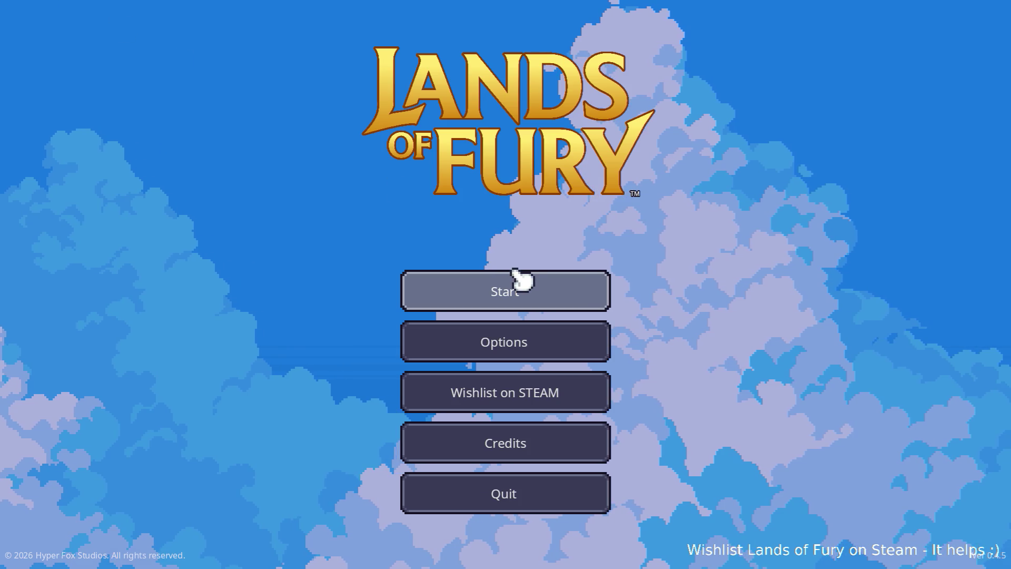
# Step: Load the first profile and walk Ana through the purple portal up the Elderglade Forest path
pyautogui.click(508, 291)
pyautogui.click(464, 285)
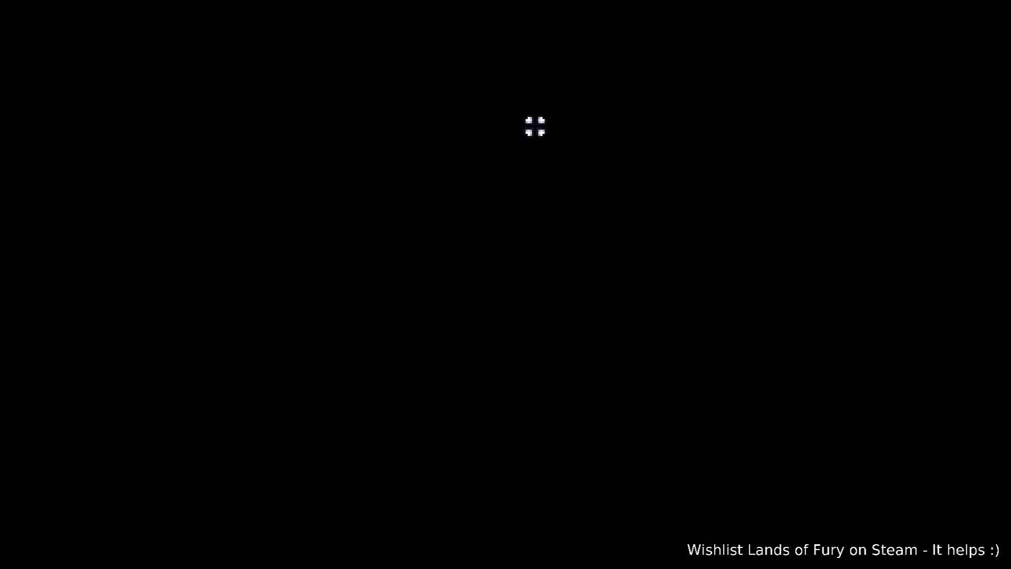
pyautogui.press('w')
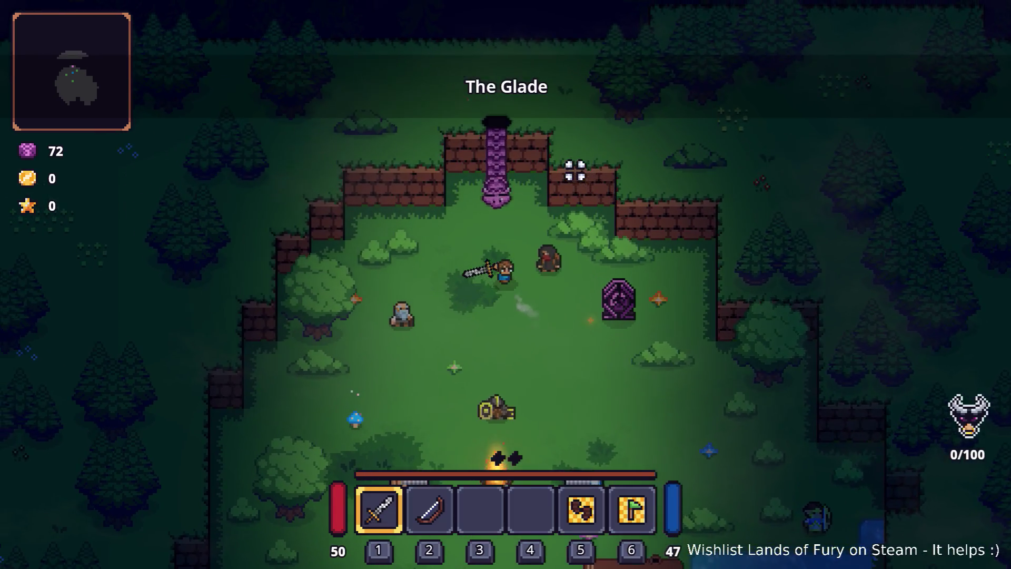
pyautogui.press('e')
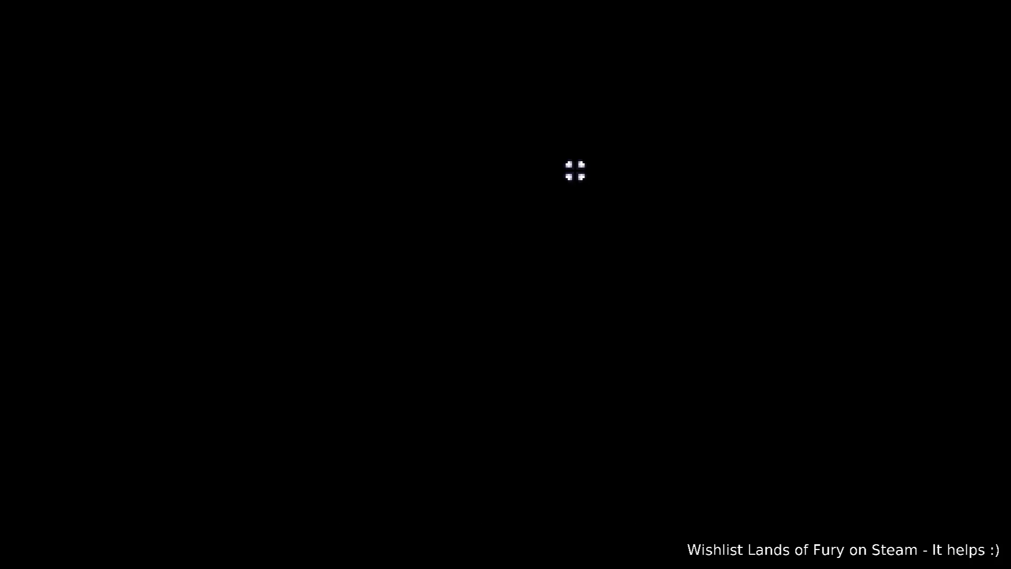
pyautogui.press('w')
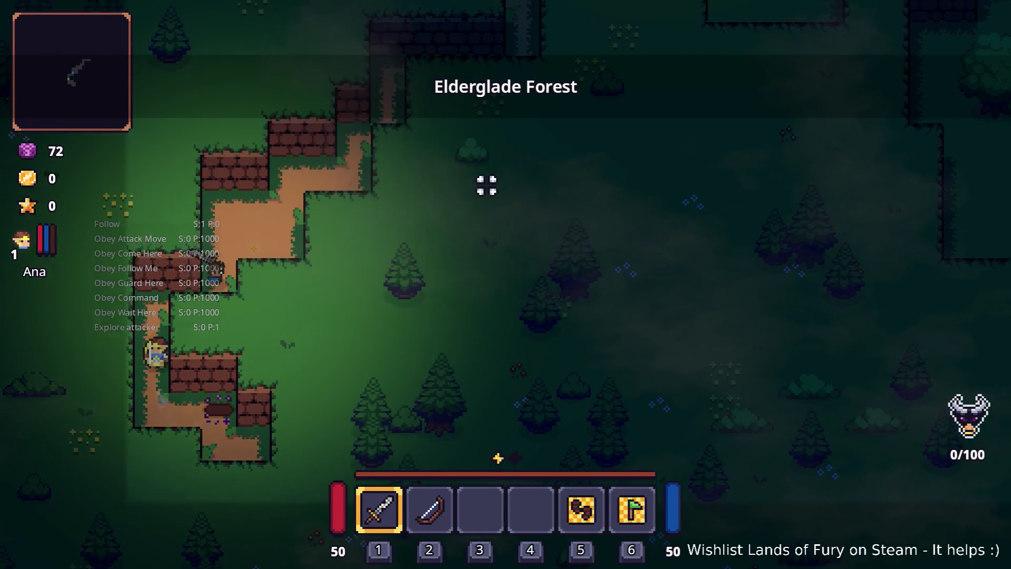
pyautogui.press('w')
pyautogui.press('d')
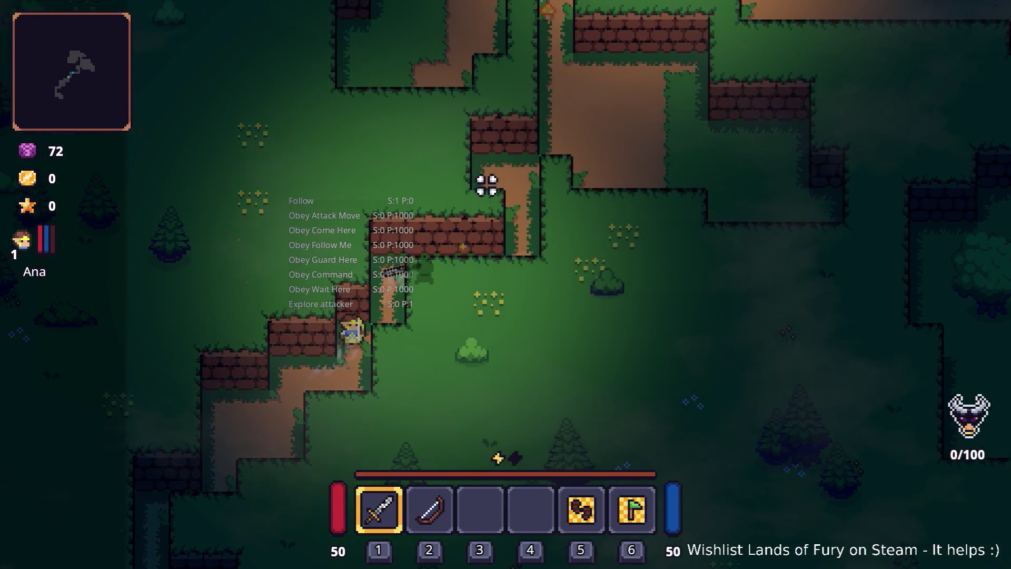
# Step: Run Companion.CompanionAddLevels(5) in the developer console to raise Ana to level 6
pyautogui.press('i')
pyautogui.press('`')
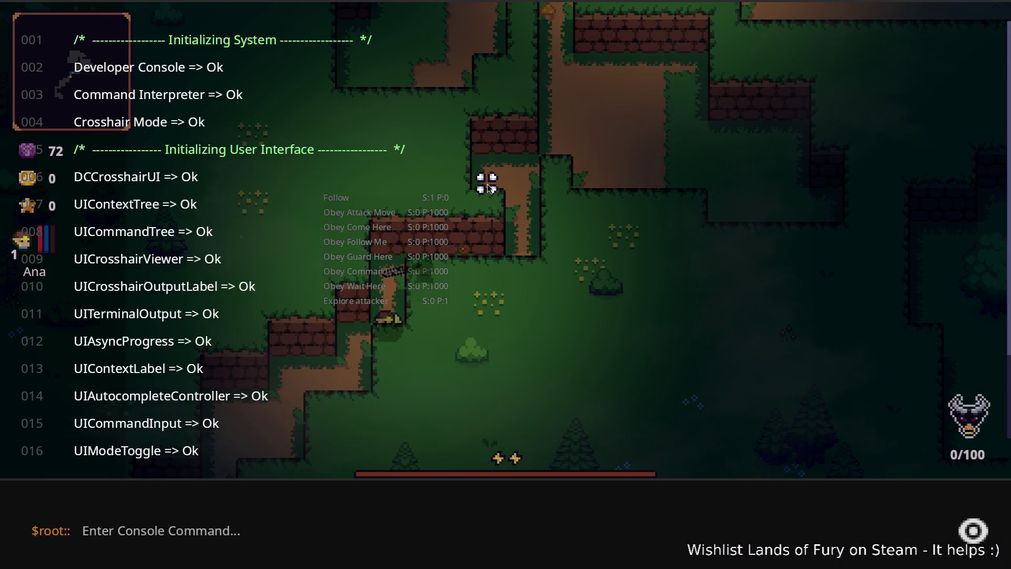
pyautogui.write('Compo')
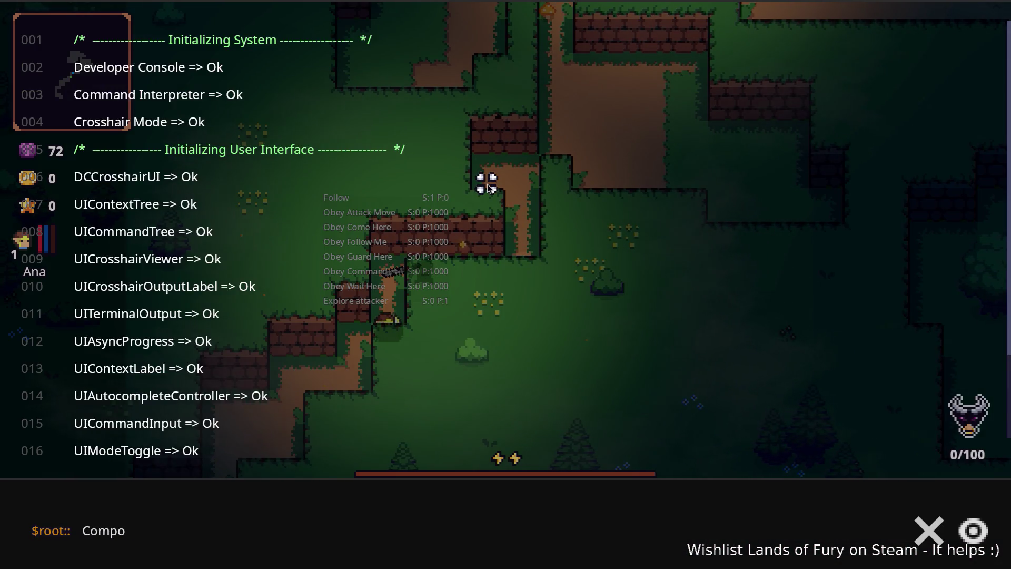
pyautogui.press('Tab')
pyautogui.write('0')
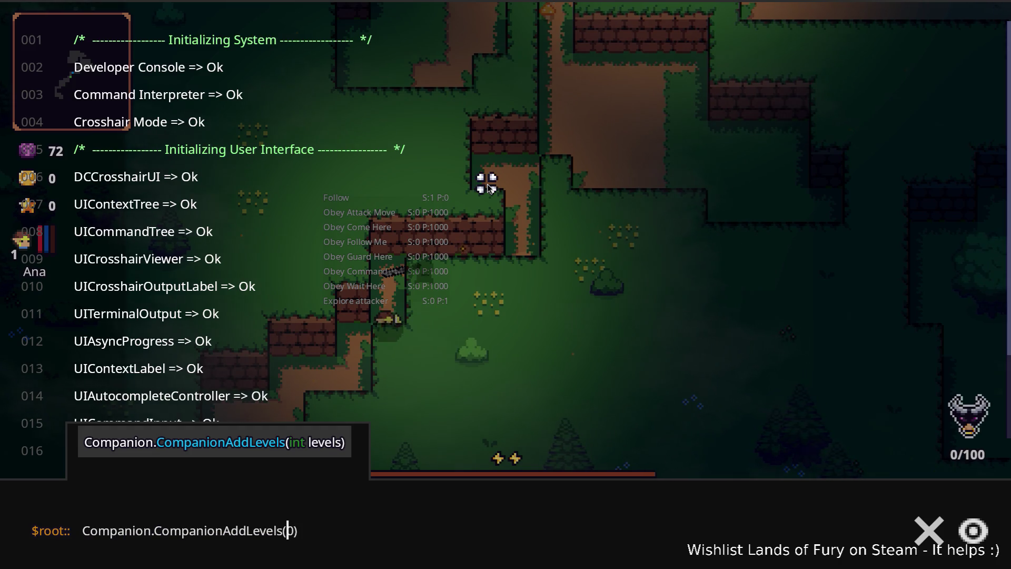
pyautogui.press('Return')
pyautogui.press('`')
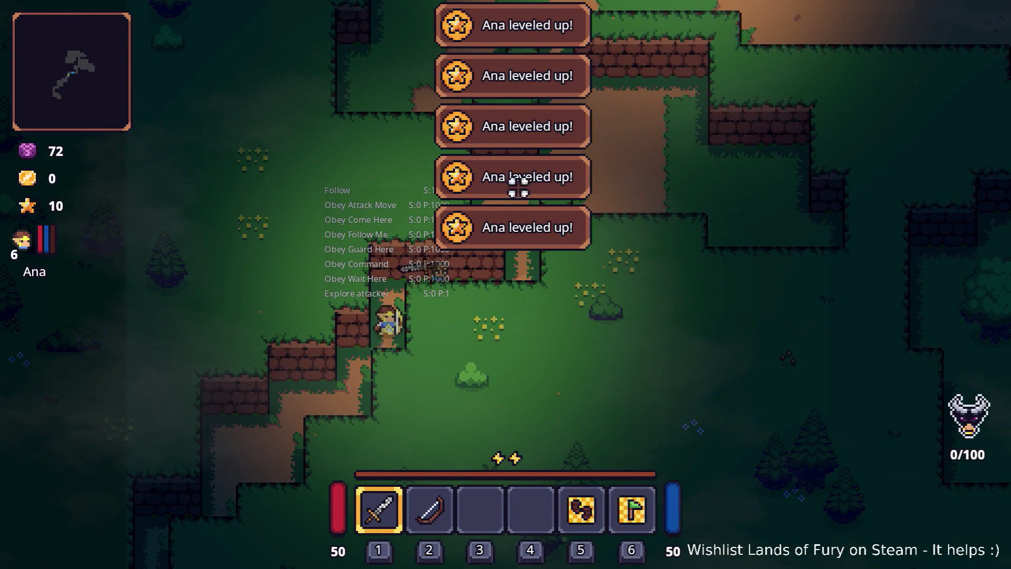
# Step: Open the inventory and switch to the Godot editor
pyautogui.press('i')
pyautogui.hotkey('alt', 'Tab')
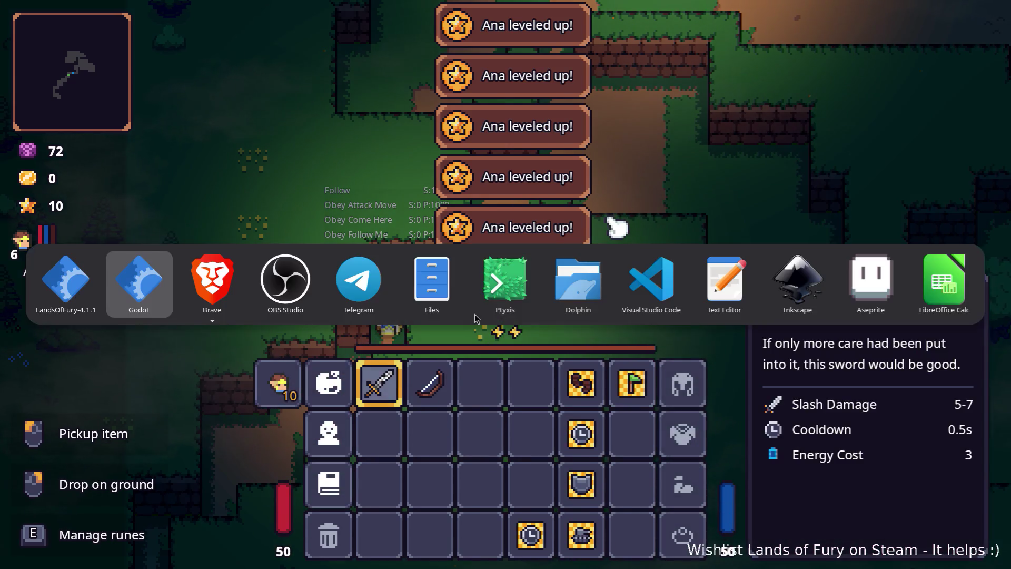
pyautogui.click(143, 289)
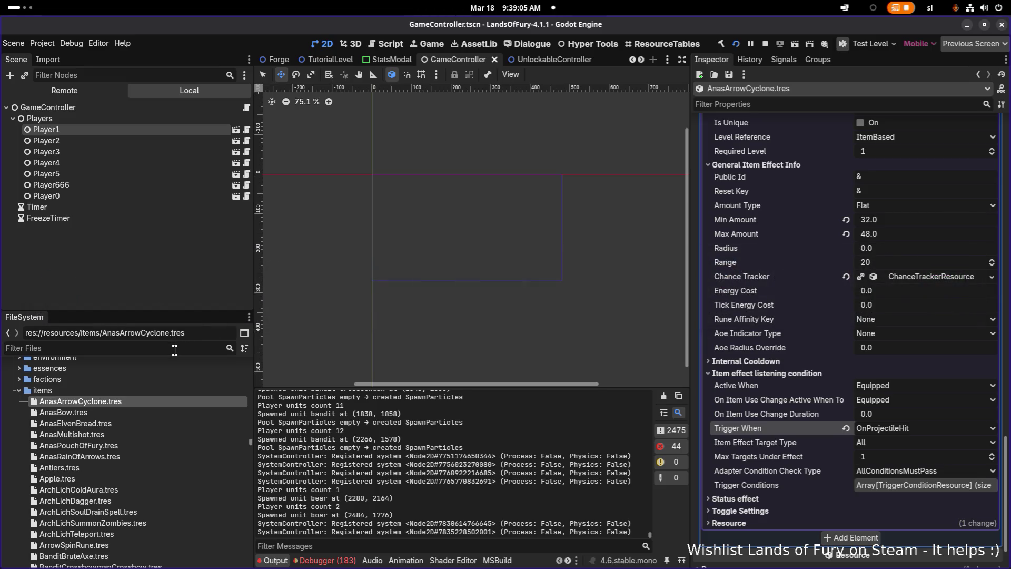
# Step: Filter the FileSystem for 'sound' and open SoundConfig.tres
pyautogui.write('soundre')
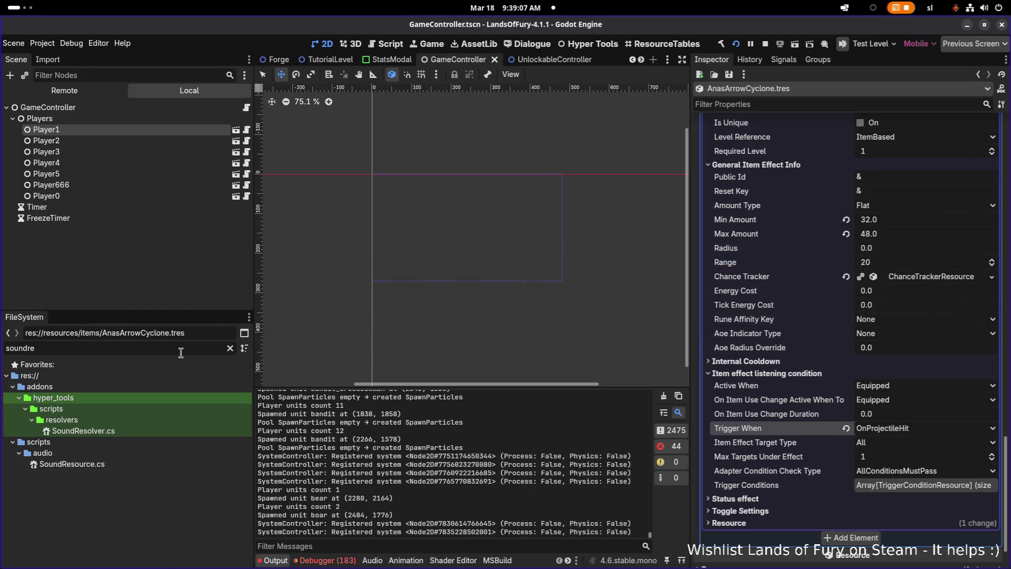
pyautogui.press('BackSpace')
pyautogui.press('BackSpace')
pyautogui.write('s')
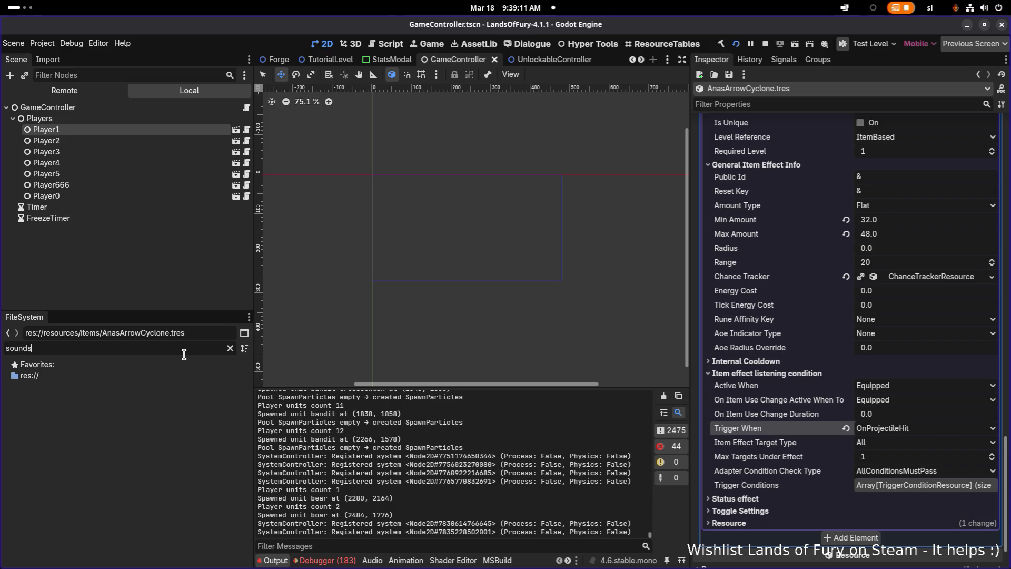
pyautogui.press('BackSpace')
pyautogui.scroll(-3, 187, 413)
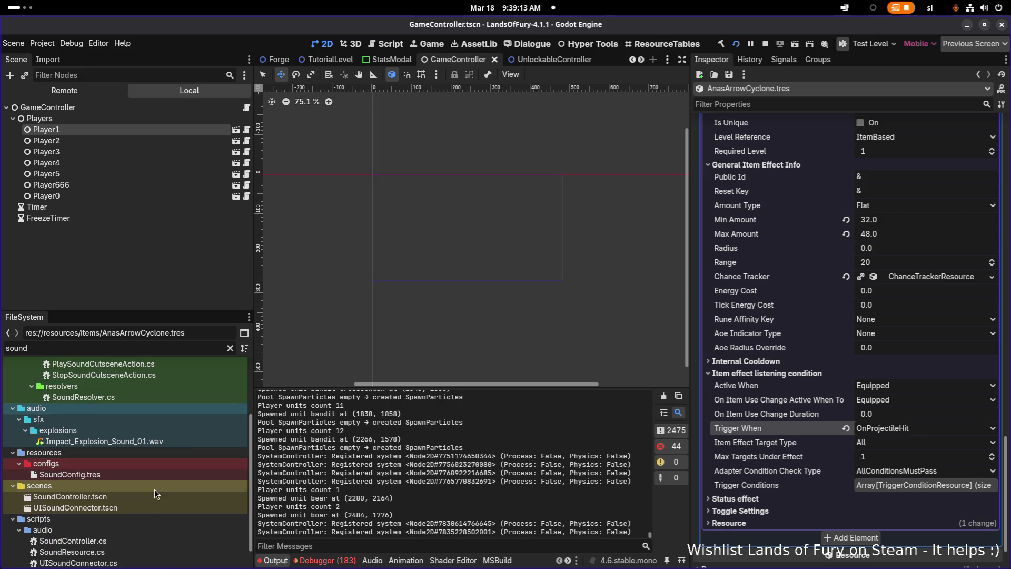
pyautogui.click(163, 471)
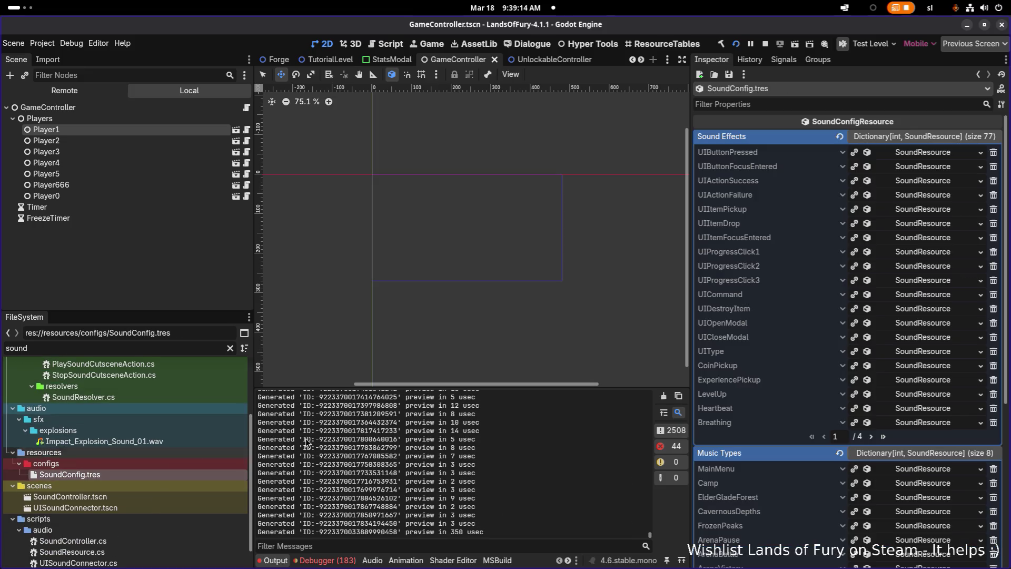
# Step: Lower the LevelUp sound volume from -5 to -10, save, and return to the game
pyautogui.click(929, 400)
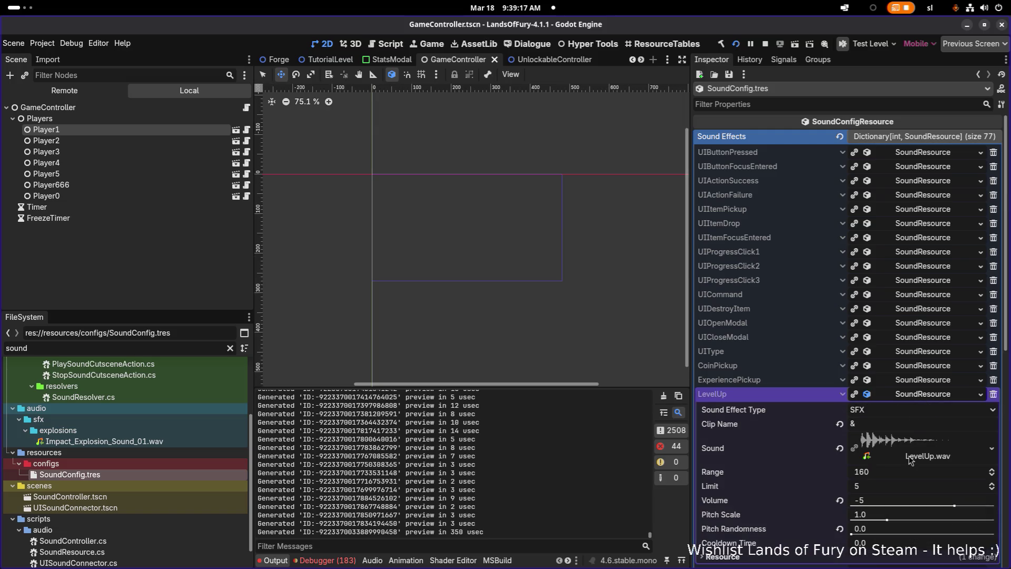
pyautogui.click(893, 503)
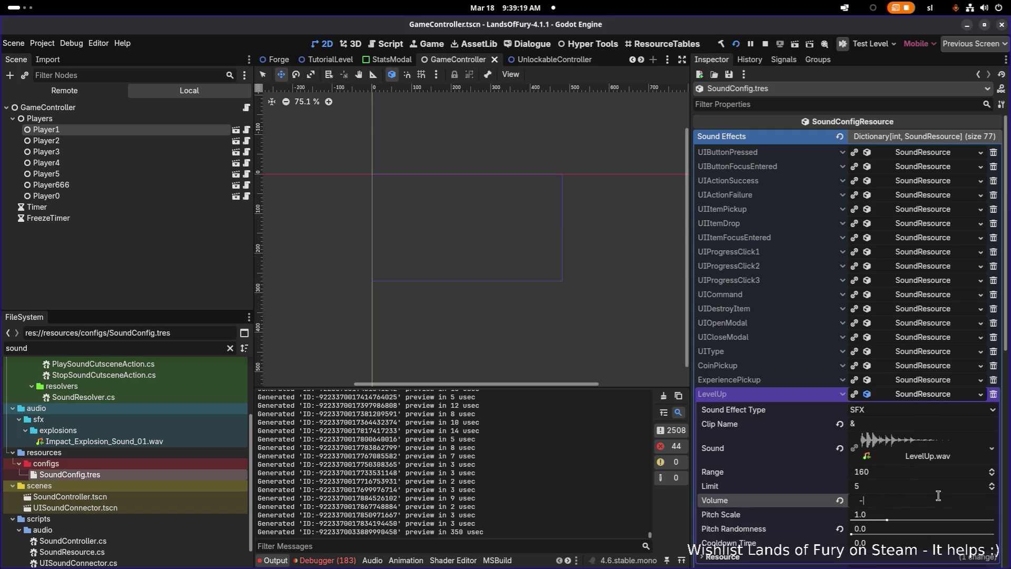
pyautogui.write('10')
pyautogui.press('Return')
pyautogui.hotkey('ctrl', 's')
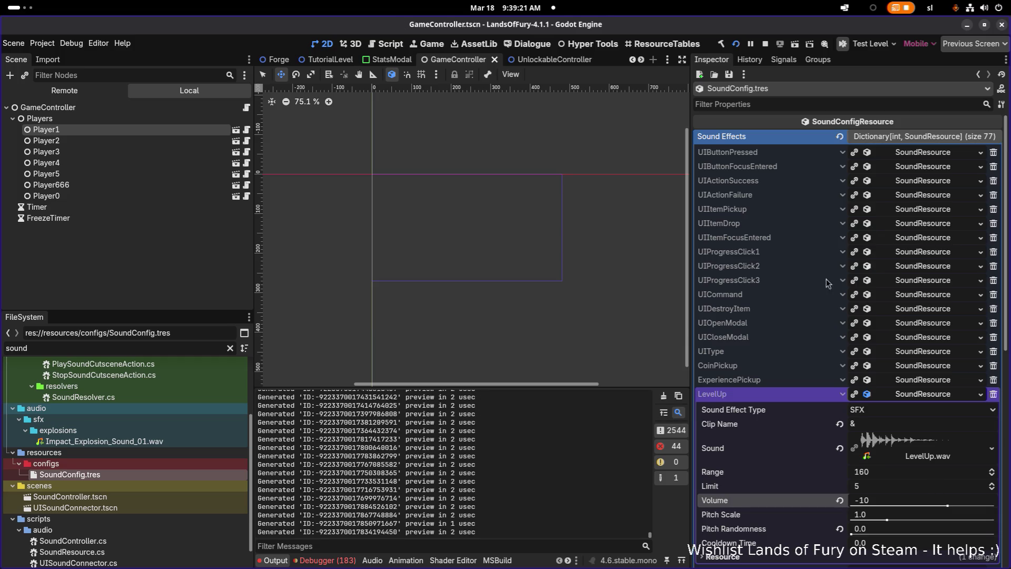
pyautogui.hotkey('alt', 'Tab')
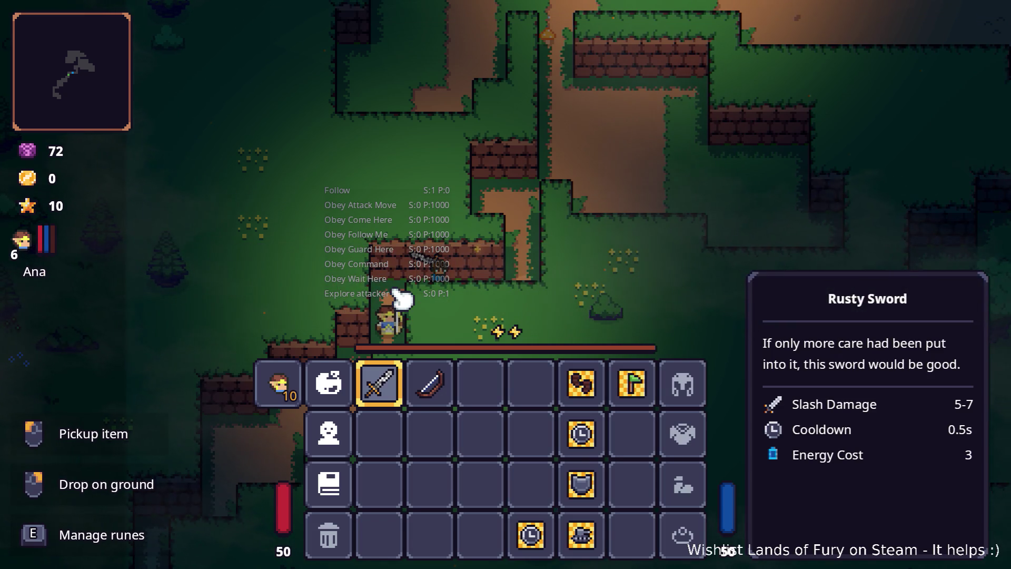
# Step: Rerun Companion.CompanionAddLevels(5) from console history to bring Ana to level 11
pyautogui.press('Tab')
pyautogui.press('`')
pyautogui.press('Up')
pyautogui.press('Return')
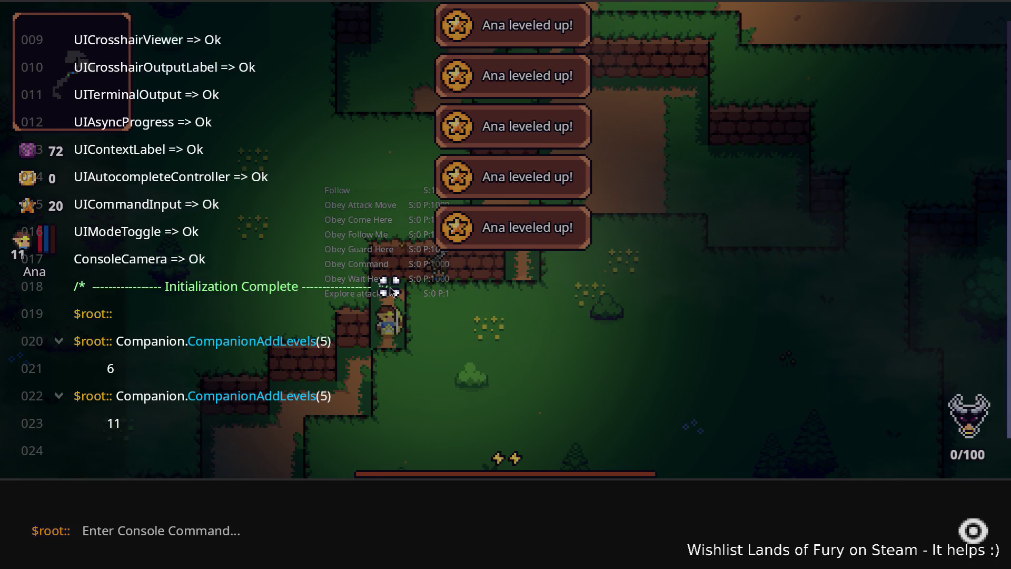
pyautogui.press('`')
# Step: Put one skill point into Arrow Cyclone, leaving 9 unspent, and close the panel
pyautogui.press('Tab')
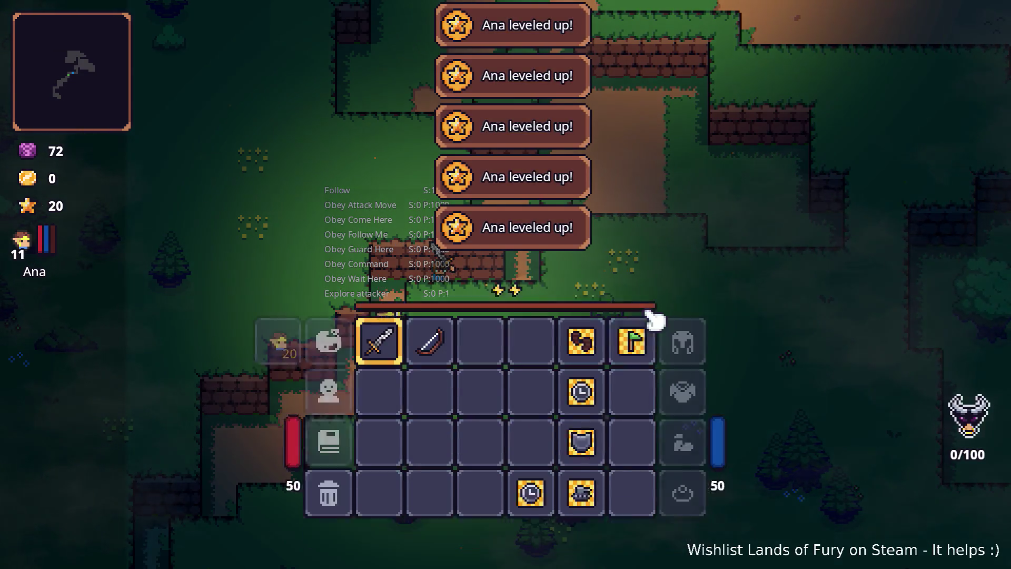
pyautogui.click(322, 384)
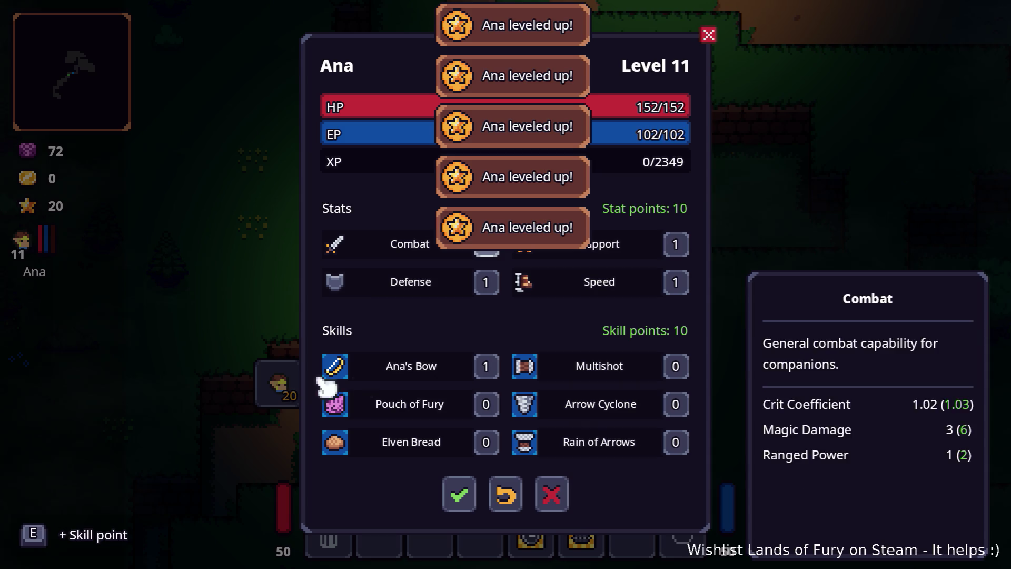
pyautogui.click(675, 405)
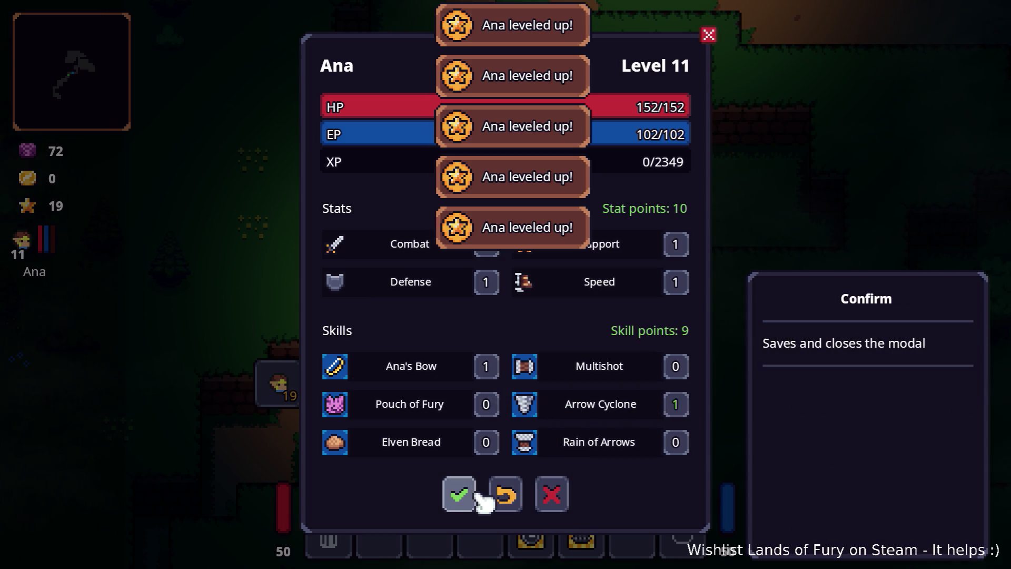
pyautogui.press('Escape')
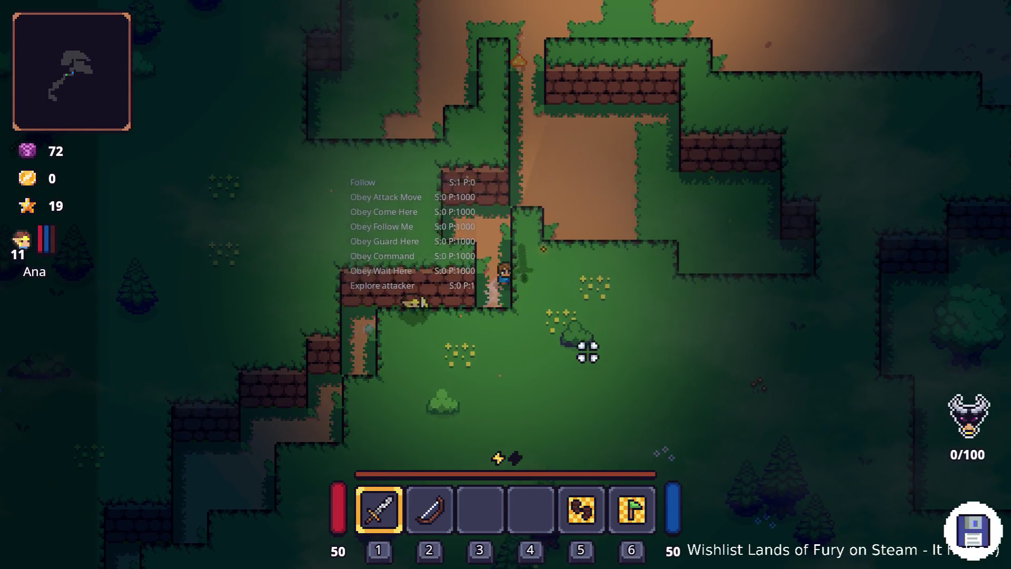
# Step: Move Ana into the campfire camp with a dash north, circling the fire to dodge the axe enemies
pyautogui.press('w')
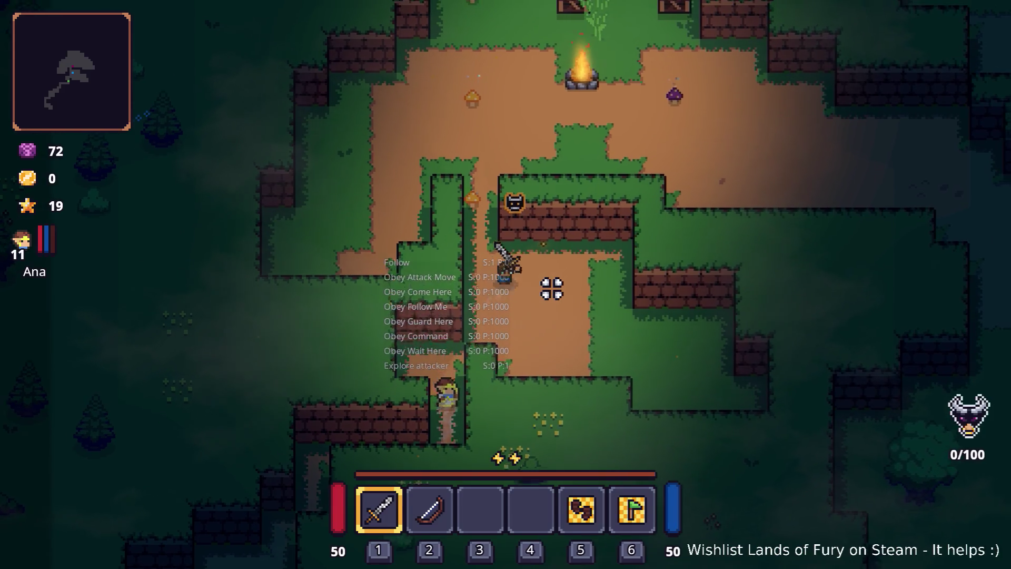
pyautogui.press('d')
pyautogui.press('a')
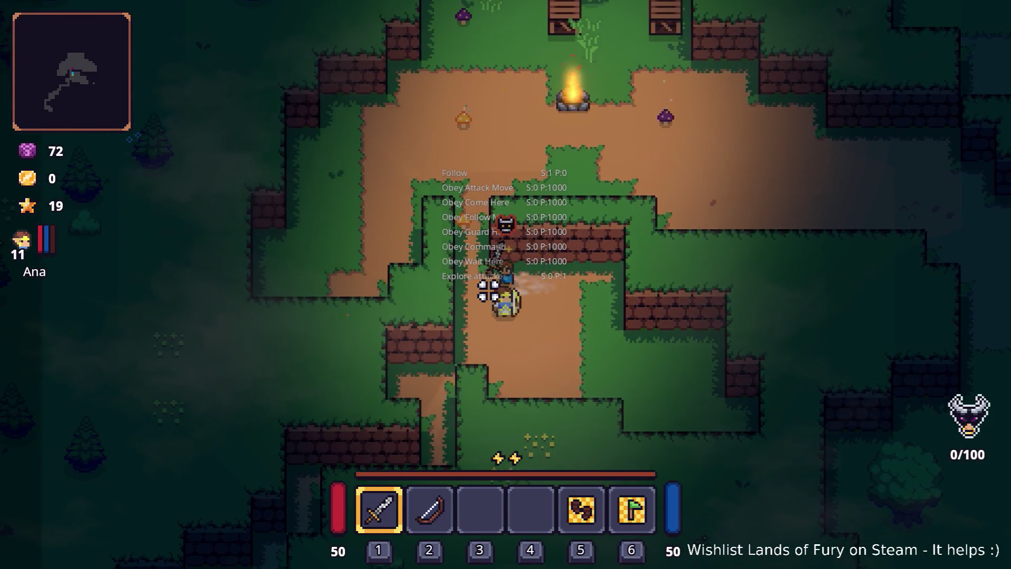
pyautogui.press('w')
pyautogui.press('w')
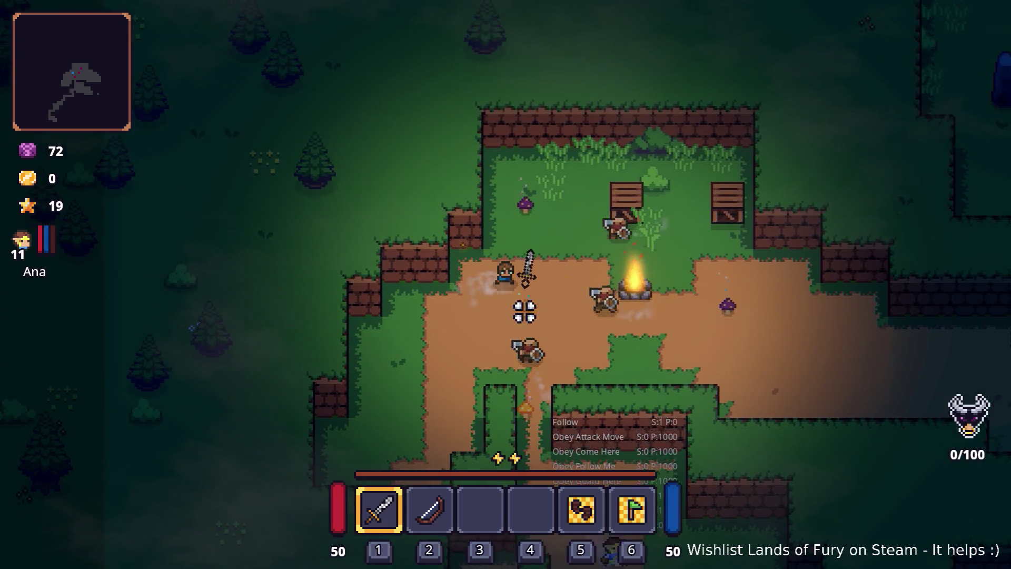
pyautogui.press('space')
pyautogui.press('d')
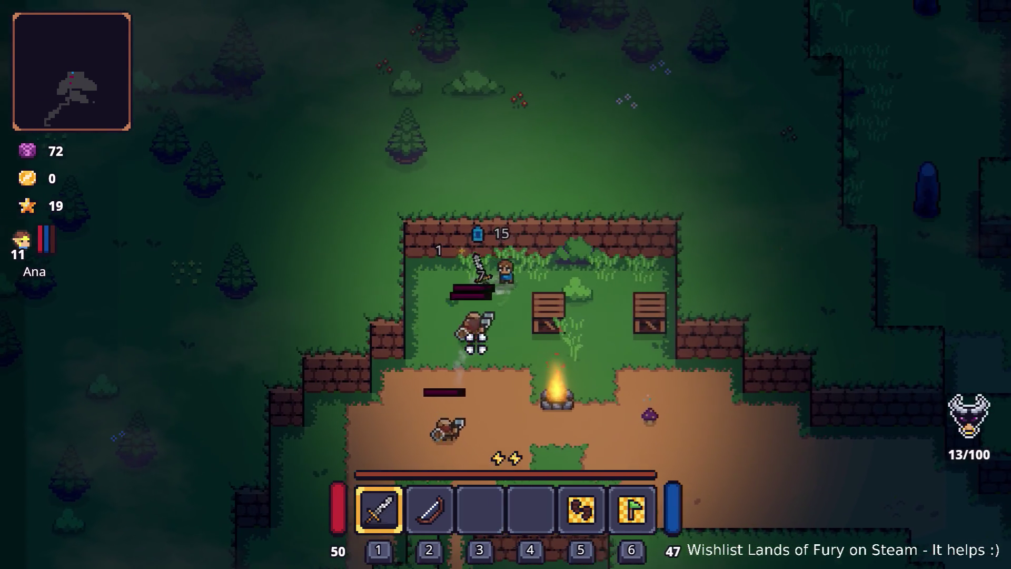
pyautogui.press('s')
pyautogui.press('s')
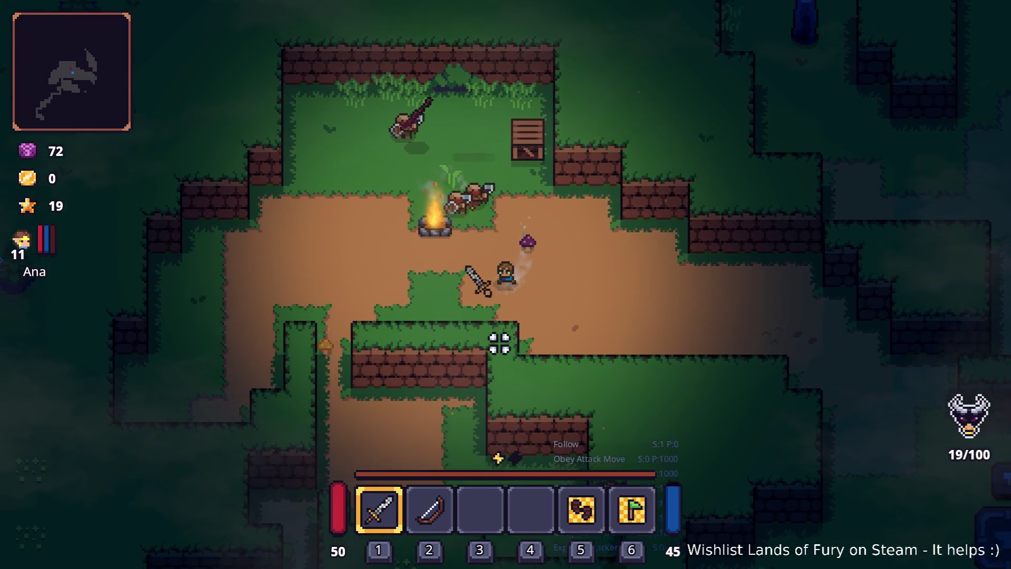
pyautogui.press('a')
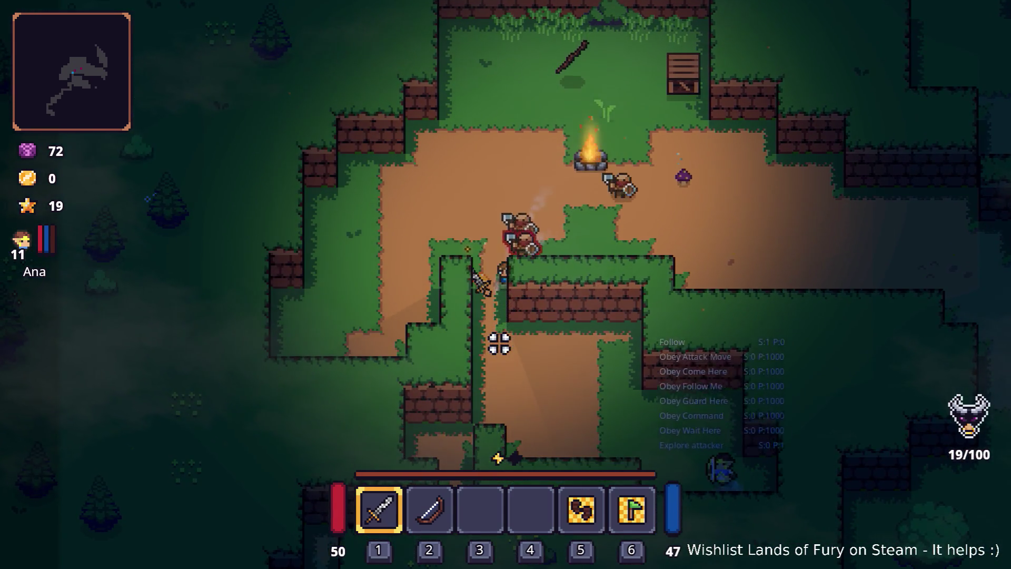
pyautogui.press('w')
pyautogui.press('a')
pyautogui.press('s')
pyautogui.press('a')
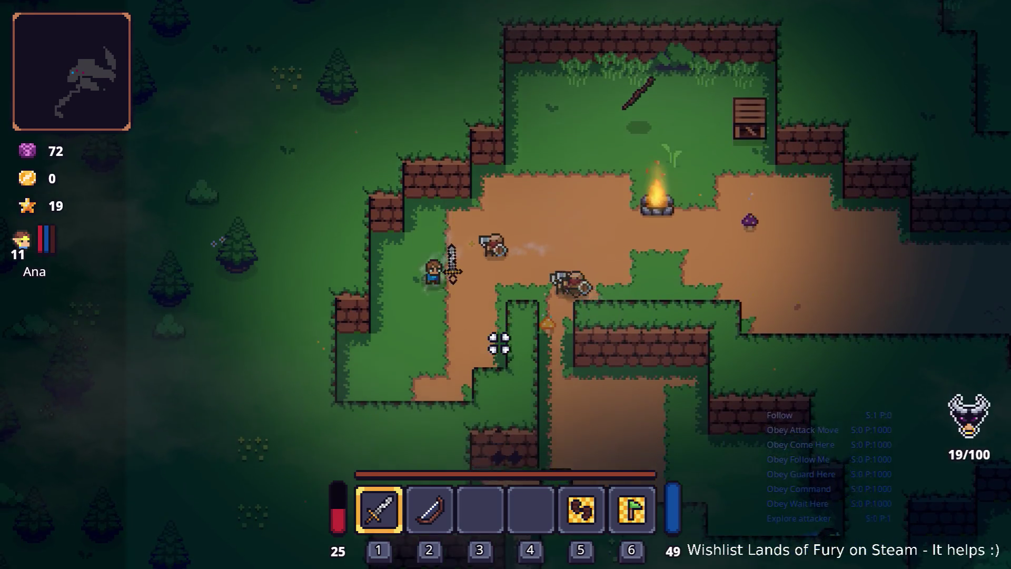
pyautogui.press('w')
pyautogui.press('d')
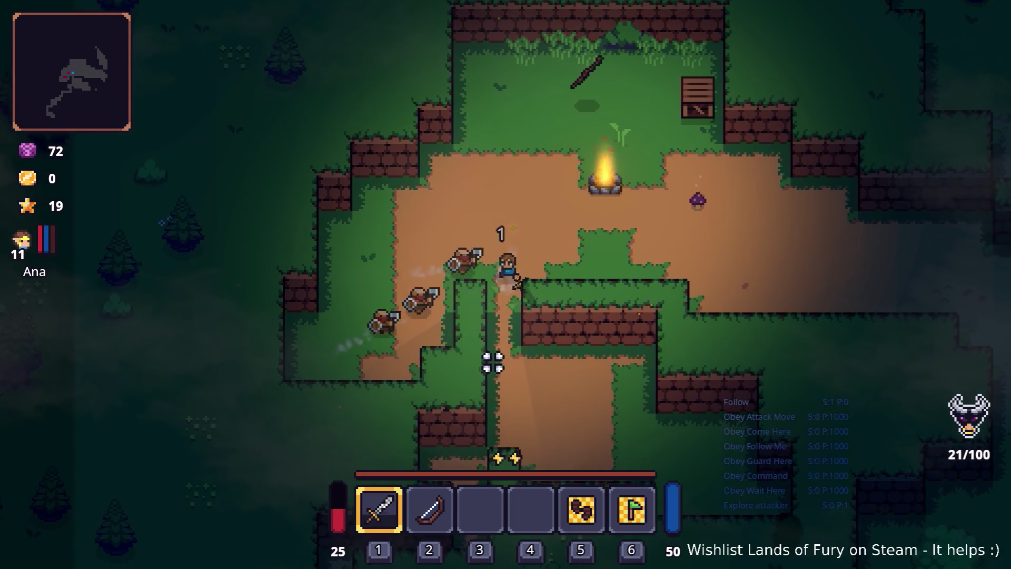
# Step: Swing Ana's sword at the axe enemies while circling the campfire and crossing the clearing
pyautogui.press('w')
pyautogui.click(501, 348)
pyautogui.press('s')
pyautogui.press('d')
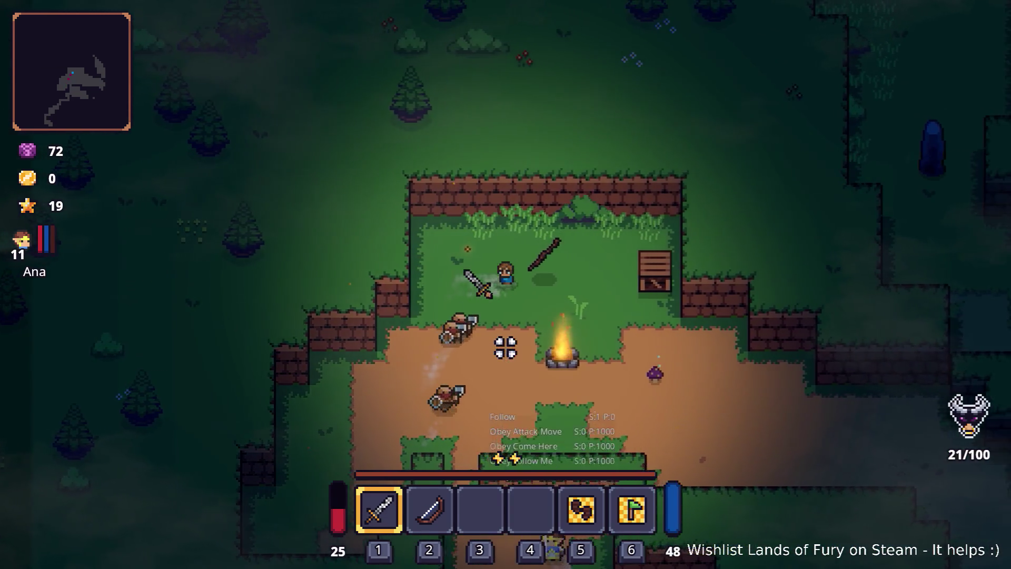
pyautogui.press('w')
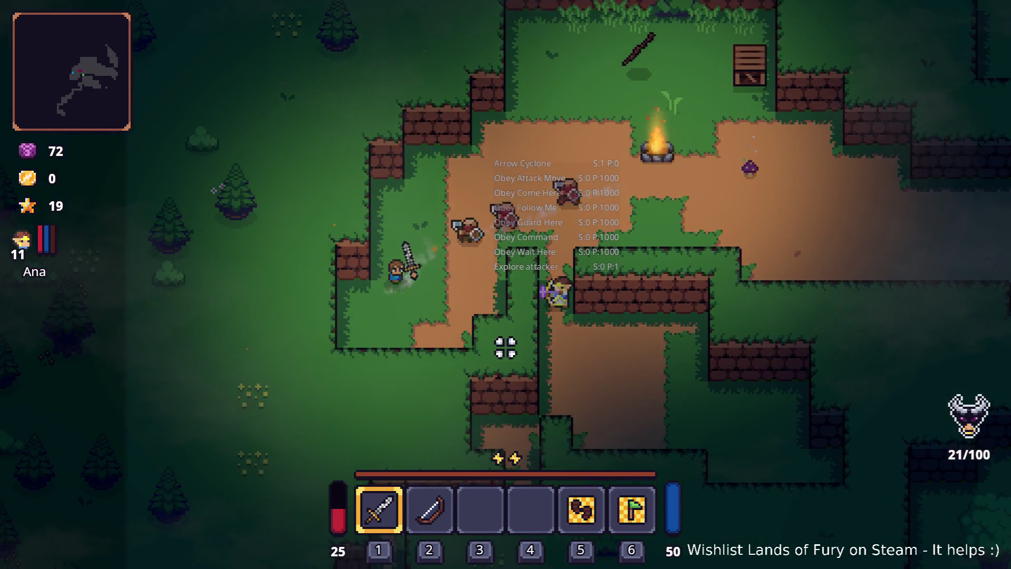
pyautogui.press('w')
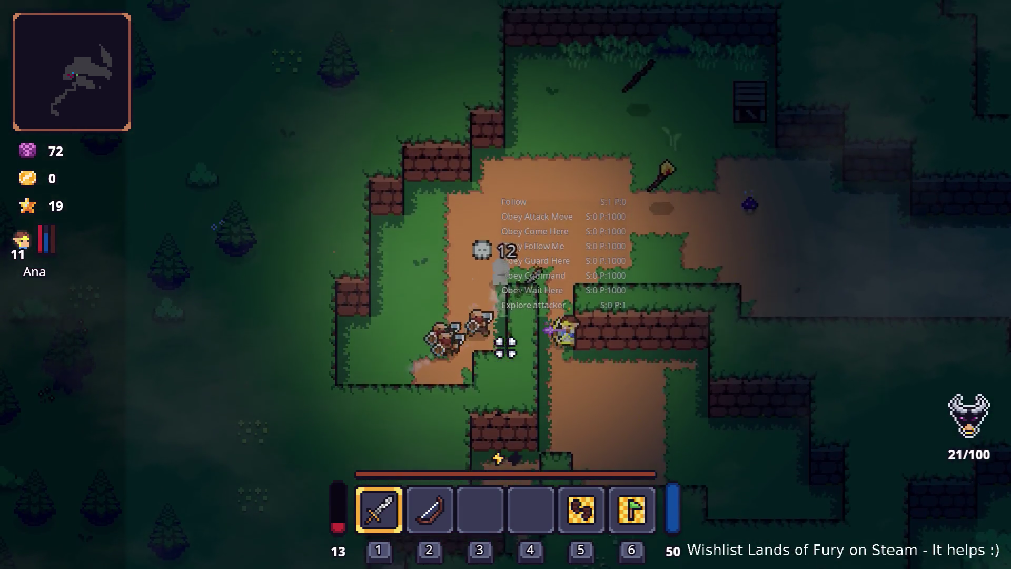
pyautogui.press('w')
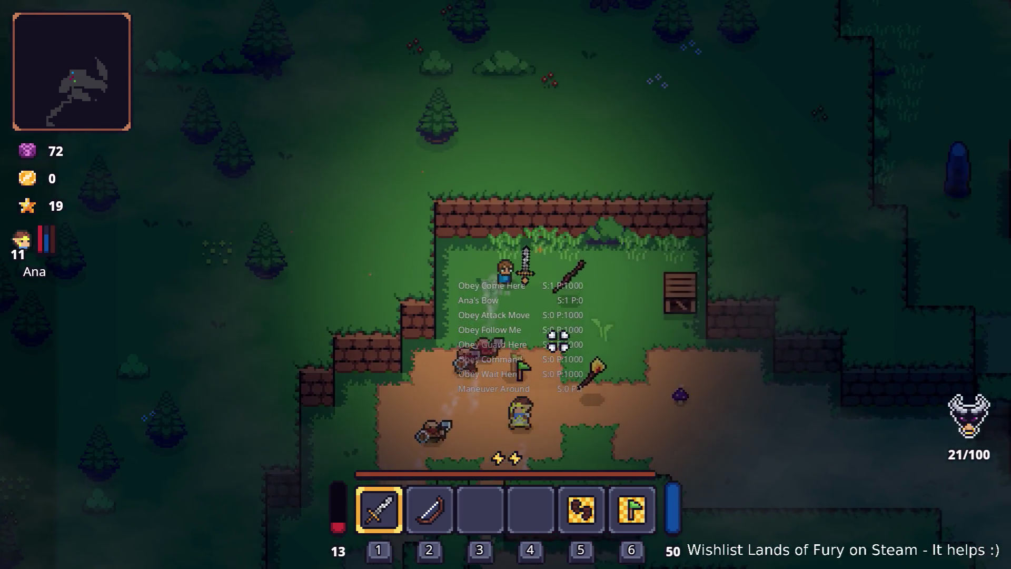
pyautogui.press('d')
pyautogui.press('s')
pyautogui.press('a')
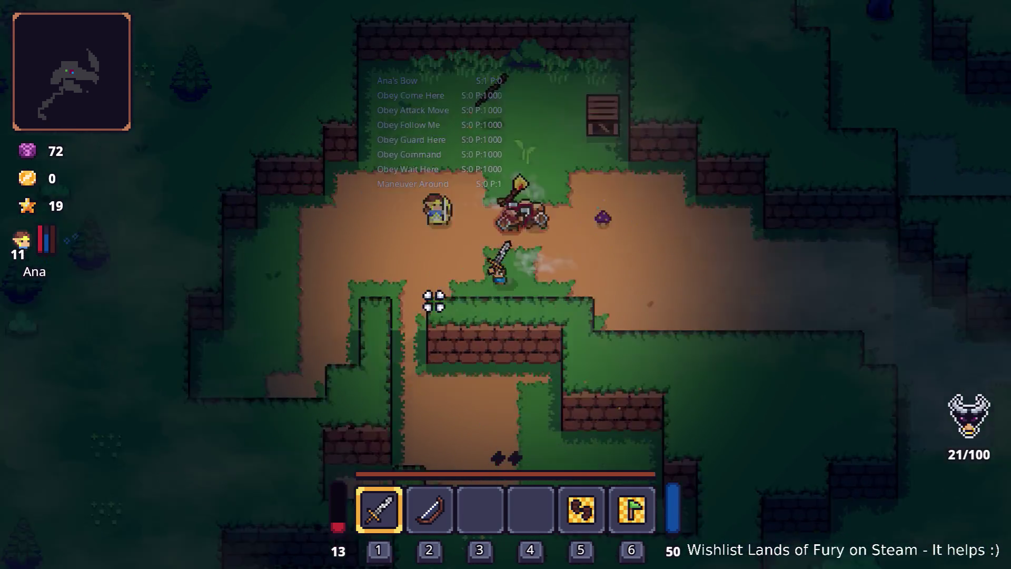
pyautogui.press('w')
pyautogui.press('d')
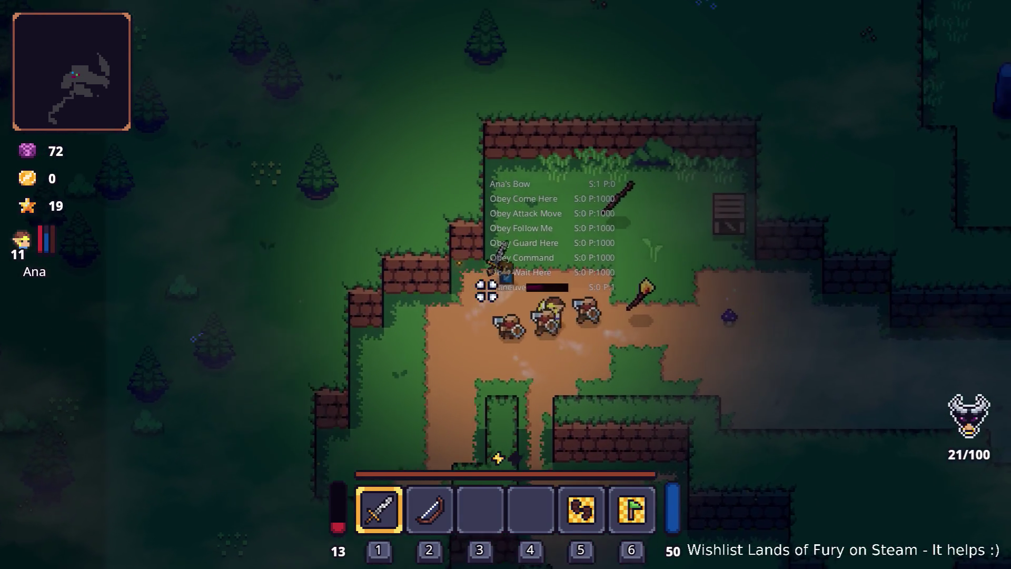
pyautogui.click(605, 305)
# Step: Finish off the axe enemies, bringing gold to 39, and open Ana's level 11 character sheet
pyautogui.press('s')
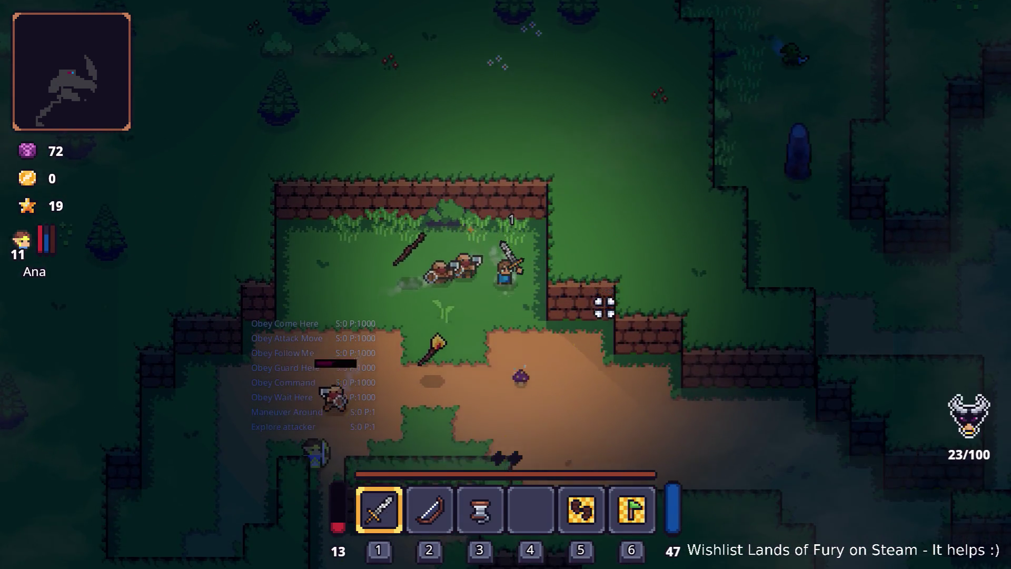
pyautogui.press('a')
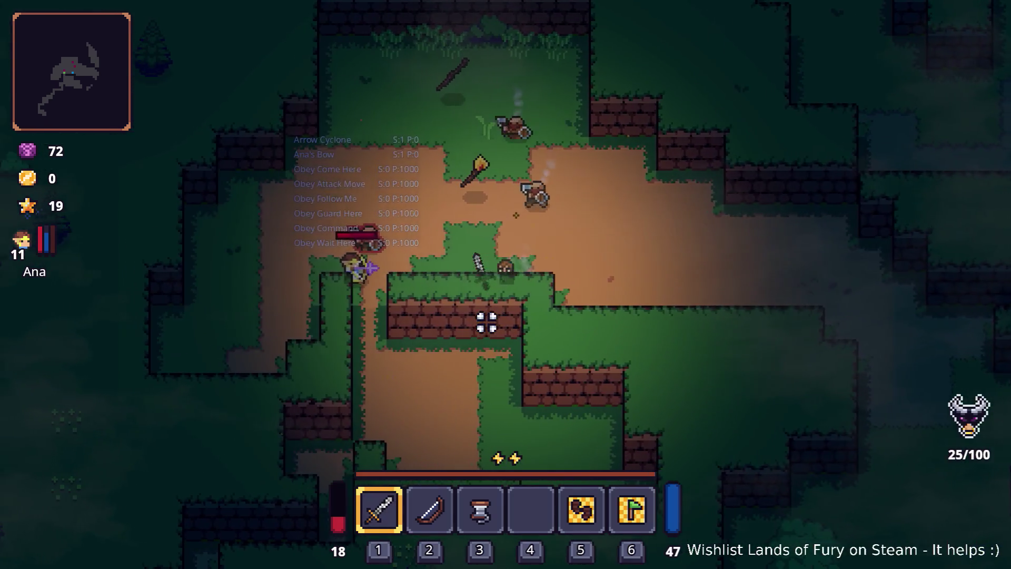
pyautogui.press('w')
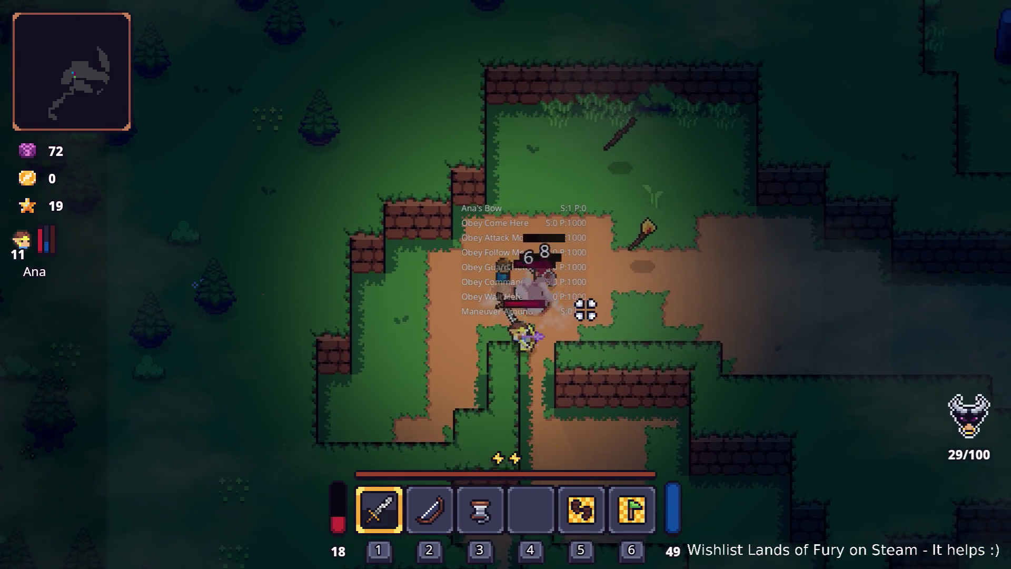
pyautogui.click(584, 307)
pyautogui.press('w')
pyautogui.press('d')
pyautogui.press('s')
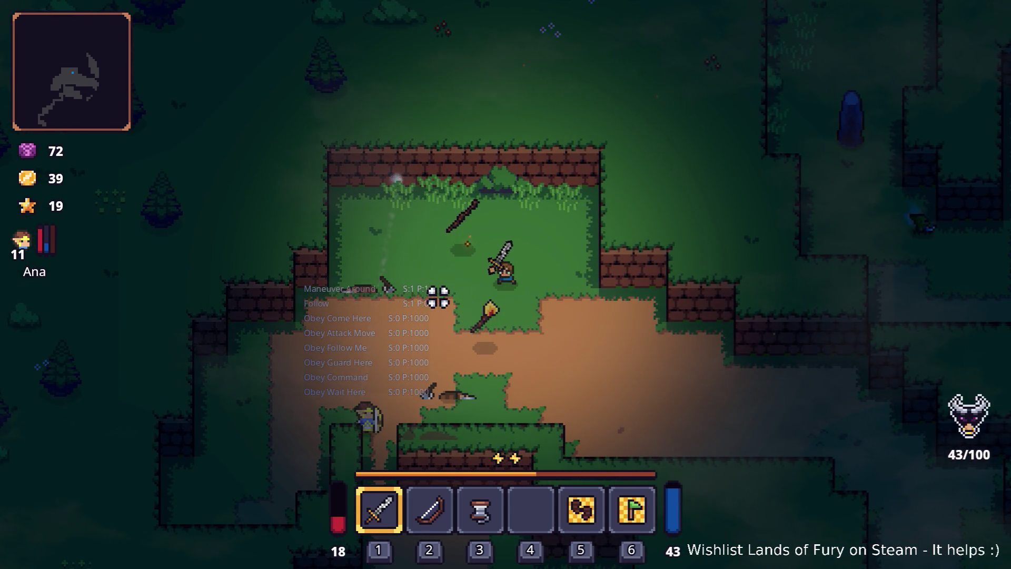
pyautogui.press('i')
pyautogui.press('c')
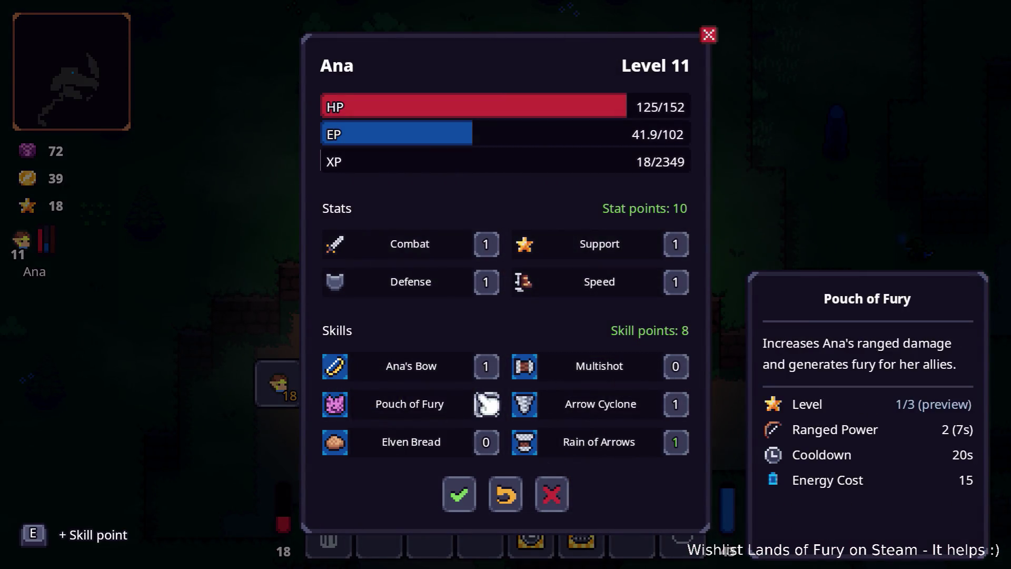
# Step: Try Ana's Bow skill at level 3 and back at 1, confirm the skill changes, and return to play
pyautogui.press('e')
pyautogui.press('e')
pyautogui.press('q')
pyautogui.press('q')
pyautogui.click(472, 507)
pyautogui.press('Tab')
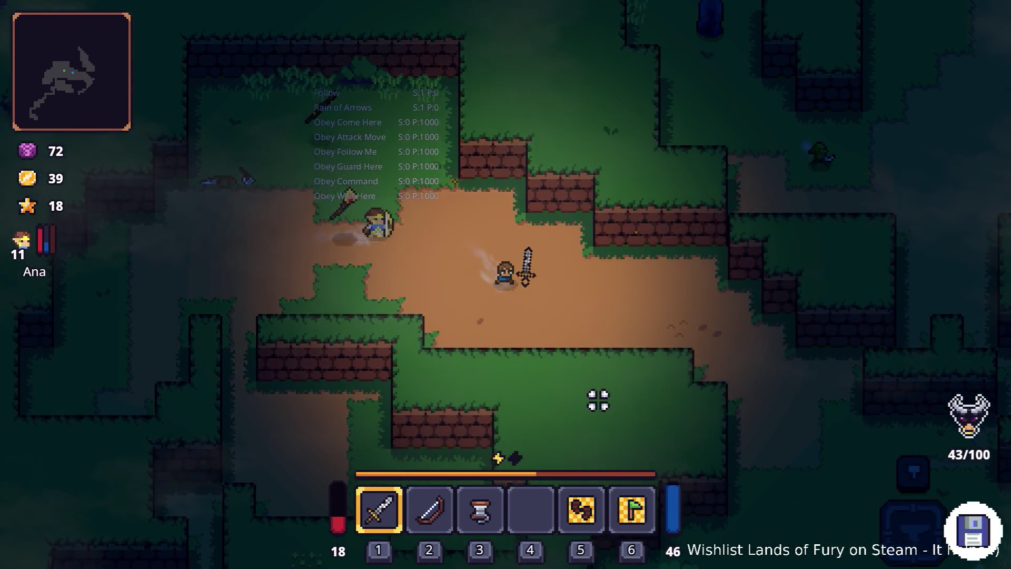
# Step: Walk down to the crafting stone pad and chop down the tree beside it
pyautogui.press('d')
pyautogui.press('s')
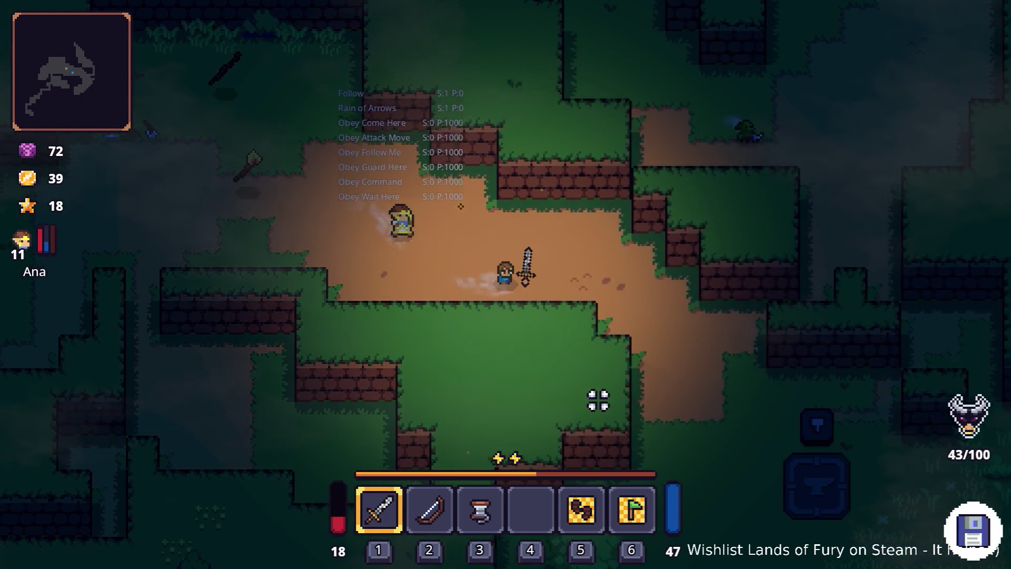
pyautogui.press('d')
pyautogui.press('s')
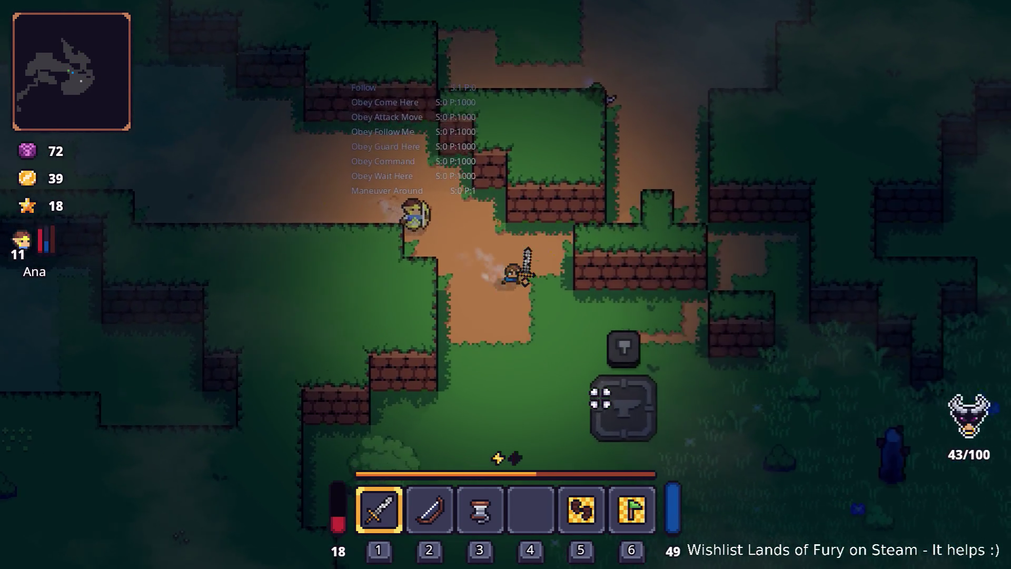
pyautogui.press('a')
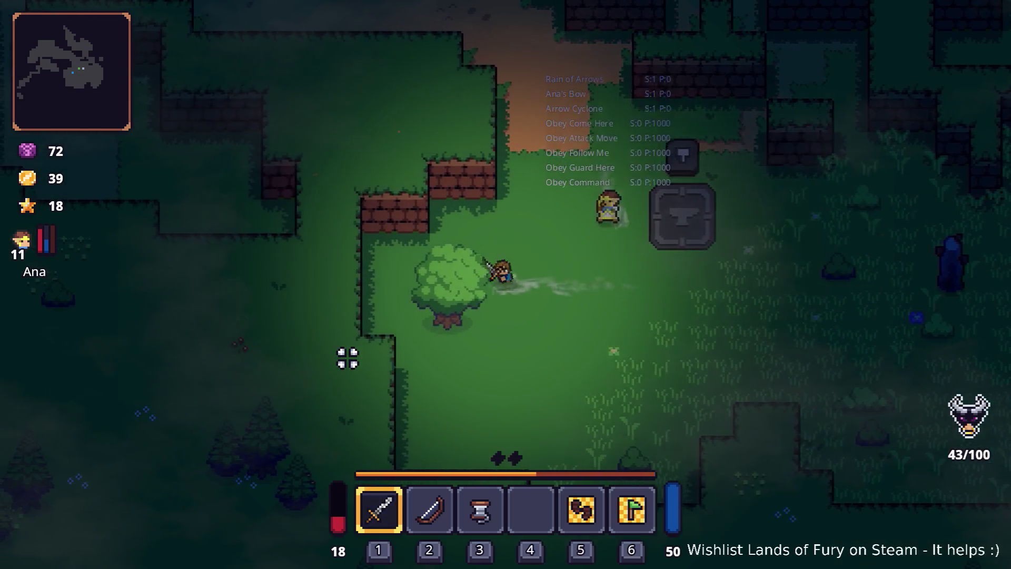
pyautogui.click(339, 392)
# Step: Walk right across the meadow and browse the open-windows list without switching, then resume play
pyautogui.press('d')
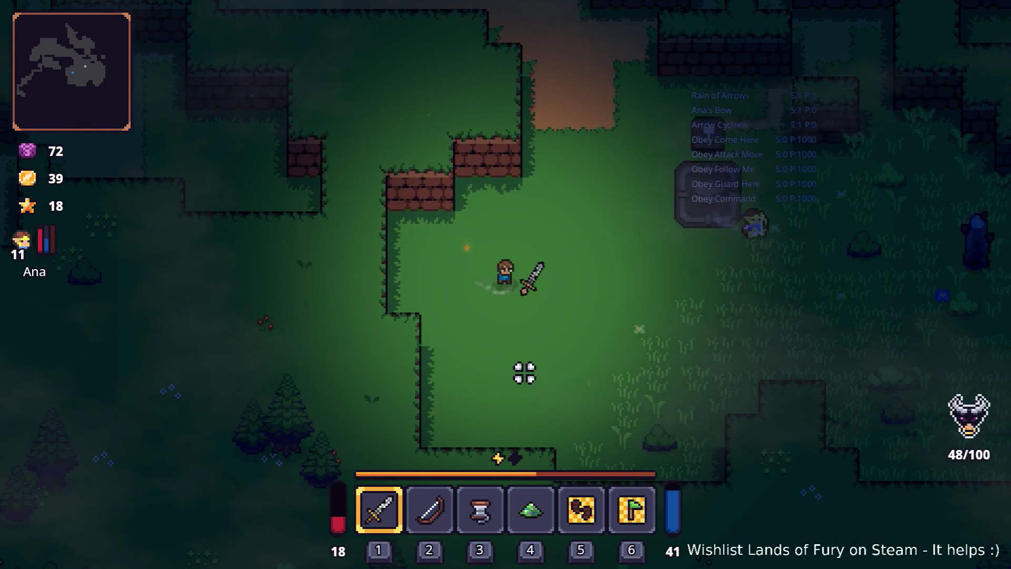
pyautogui.press('d')
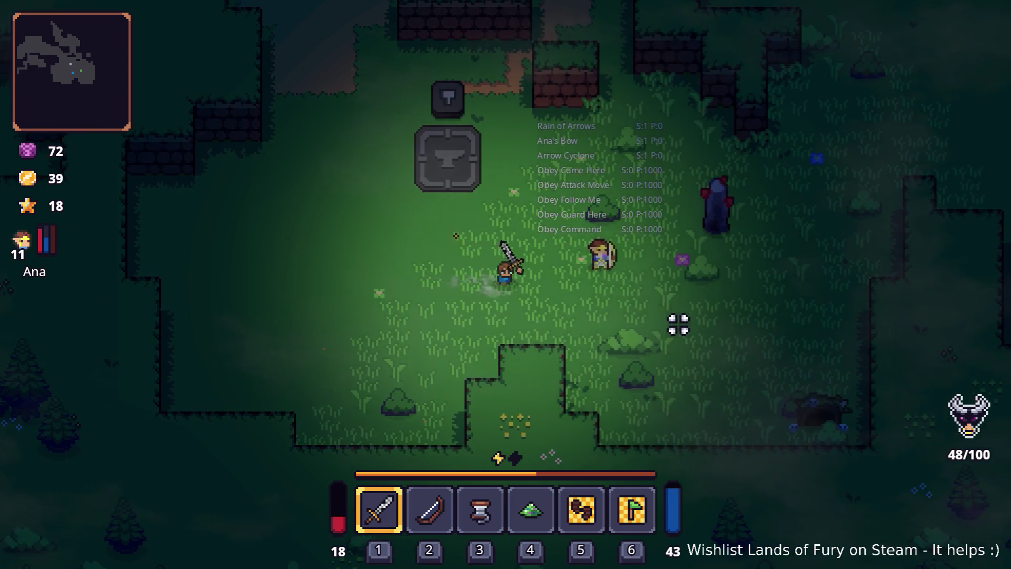
pyautogui.press('d')
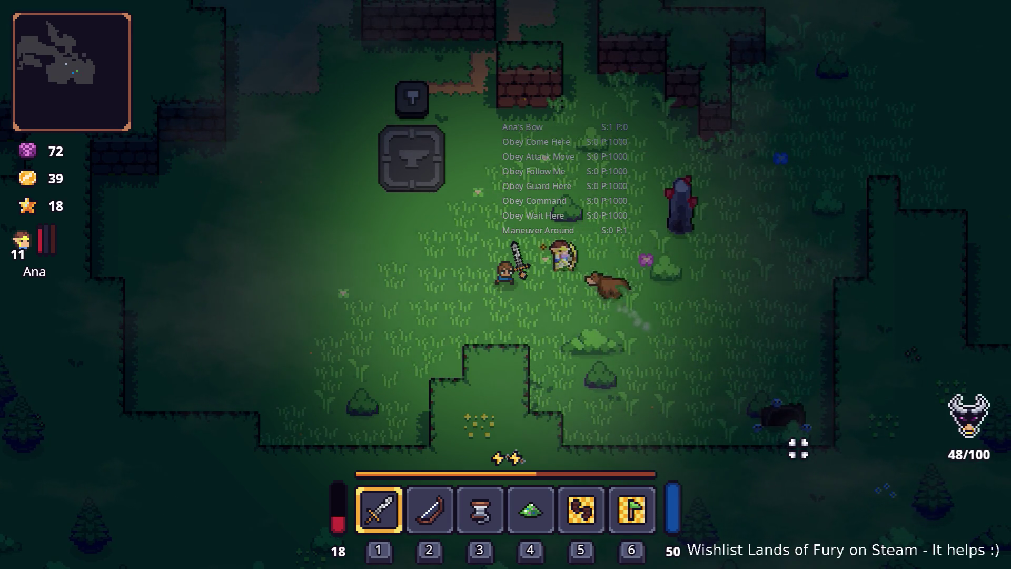
pyautogui.press('Tab')
pyautogui.hotkey('alt', 'Tab')
pyautogui.hotkey('alt', 'Tab')
pyautogui.hotkey('alt', 'Tab')
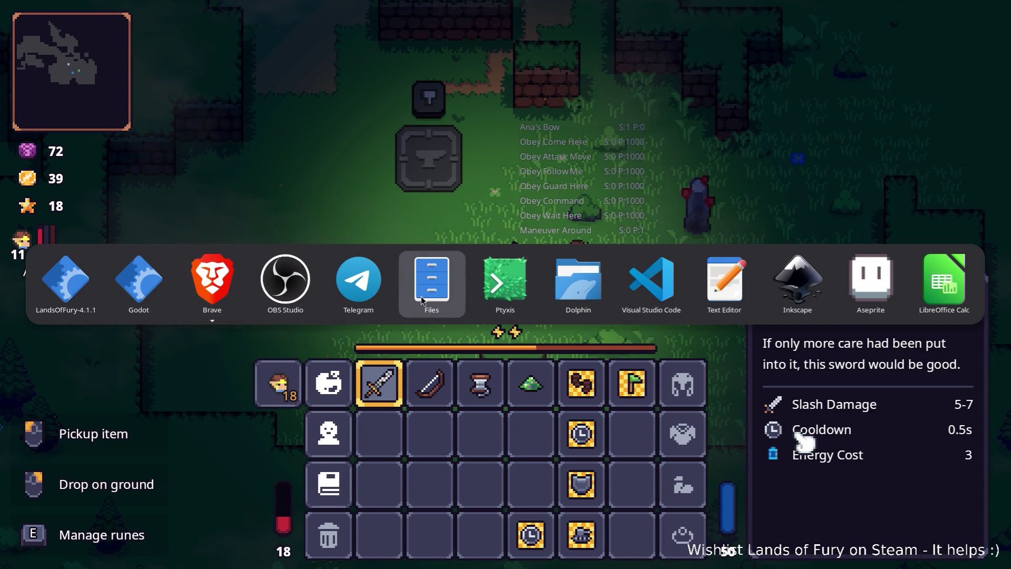
pyautogui.press('Escape')
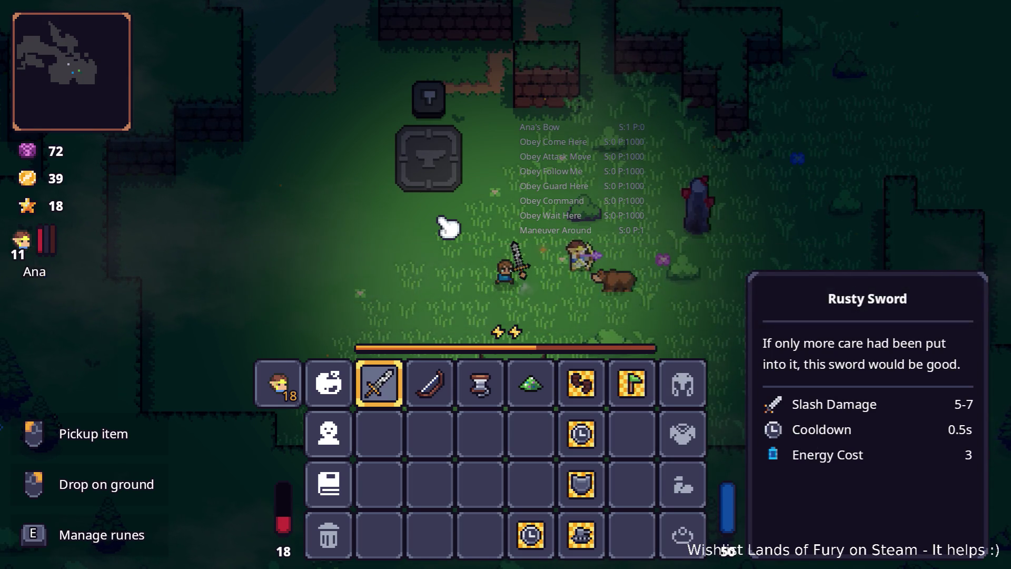
pyautogui.hotkey('alt', 'Tab')
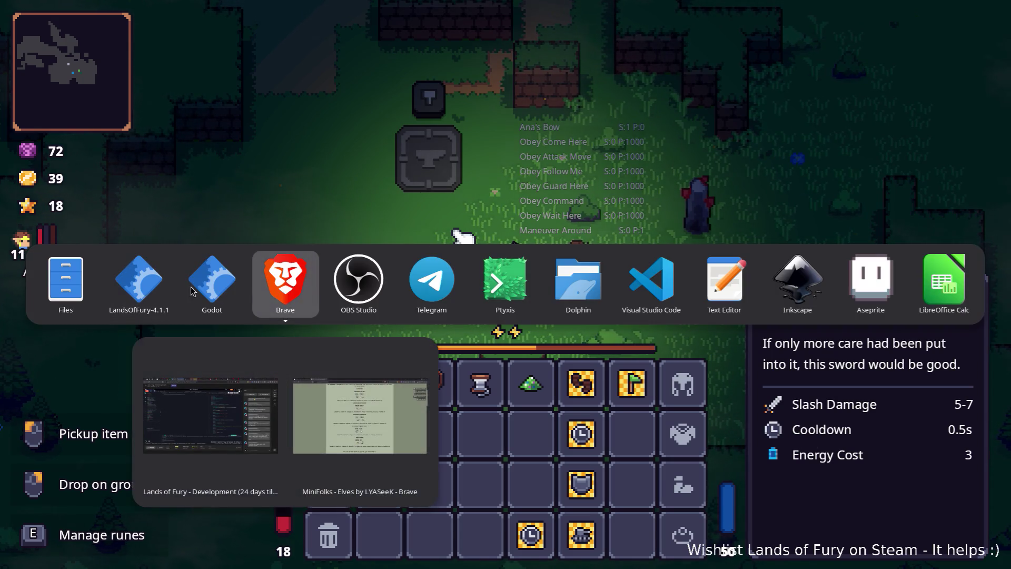
pyautogui.hotkey('alt', 'Tab')
pyautogui.hotkey('alt', 'Tab')
pyautogui.hotkey('alt', 'Tab')
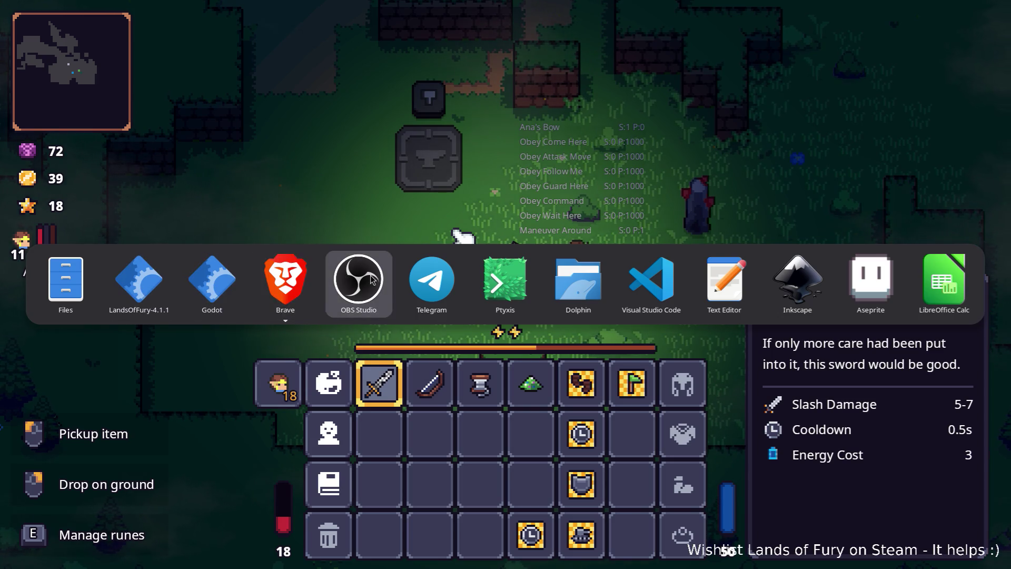
pyautogui.press('Escape')
pyautogui.press('Tab')
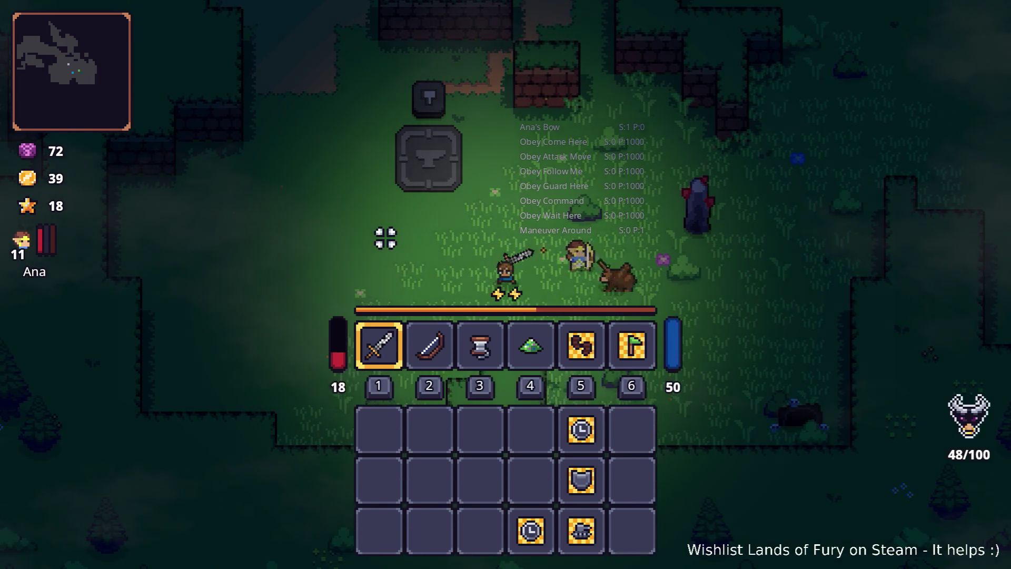
# Step: Strike the bear until it dies, then hit the stone pillar nearby
pyautogui.press('d')
pyautogui.click(585, 244)
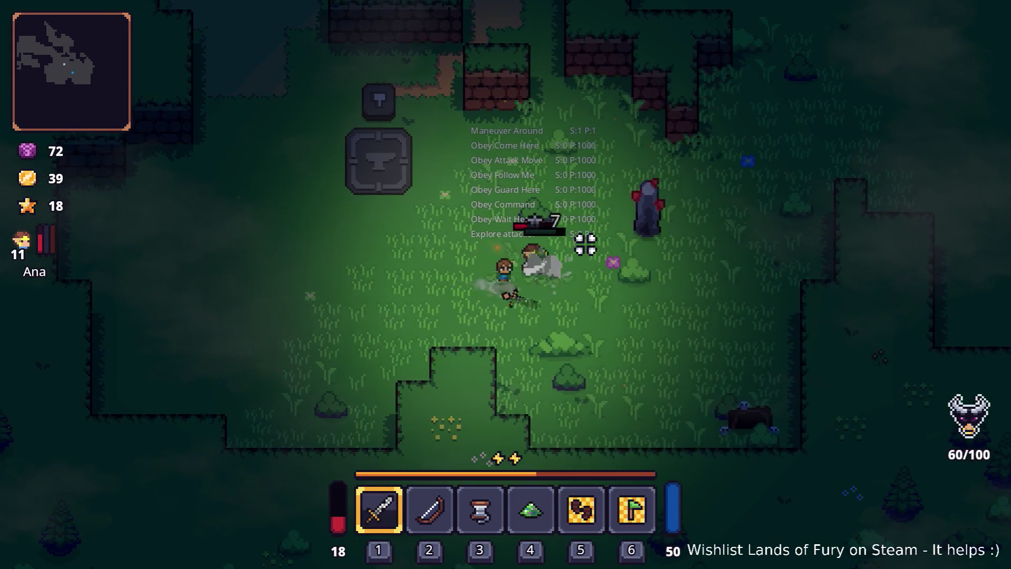
pyautogui.press('d')
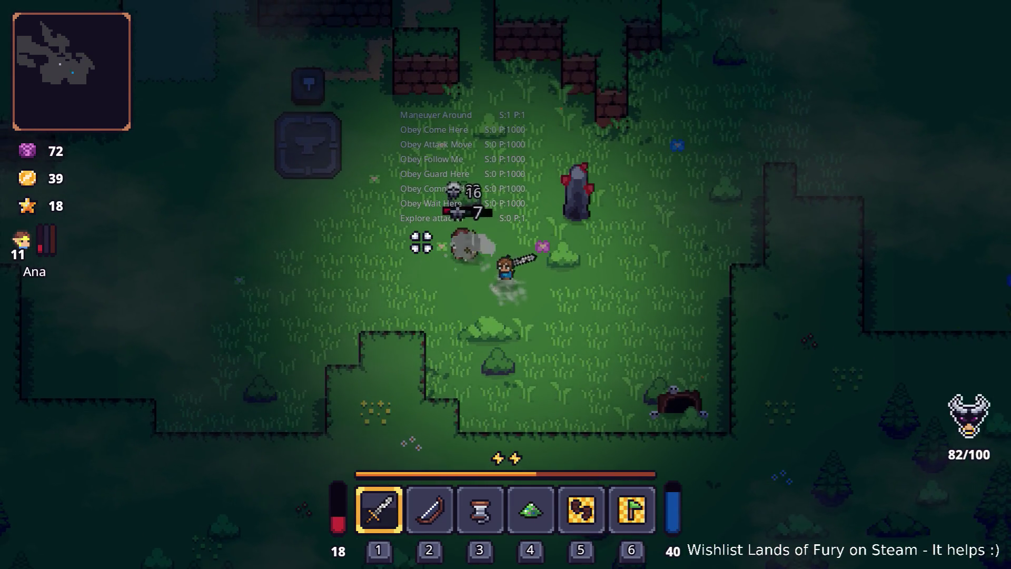
pyautogui.click(421, 242)
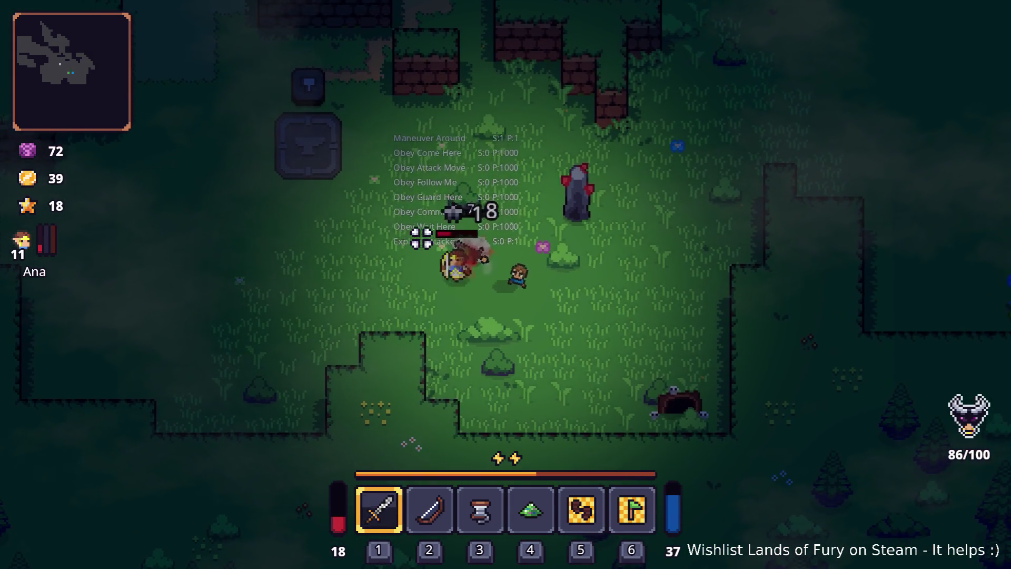
pyautogui.press('w')
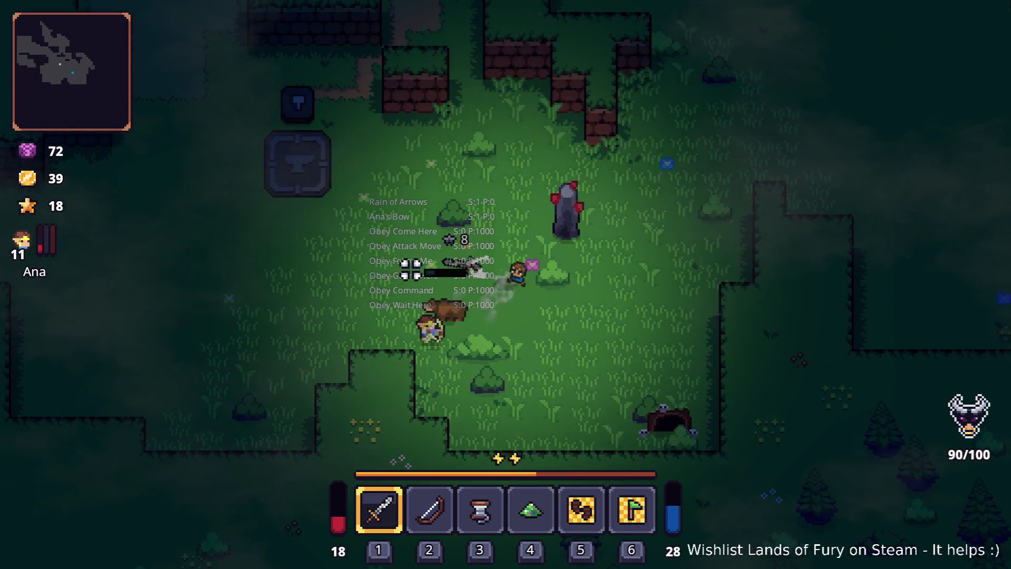
pyautogui.press('s')
pyautogui.click(409, 316)
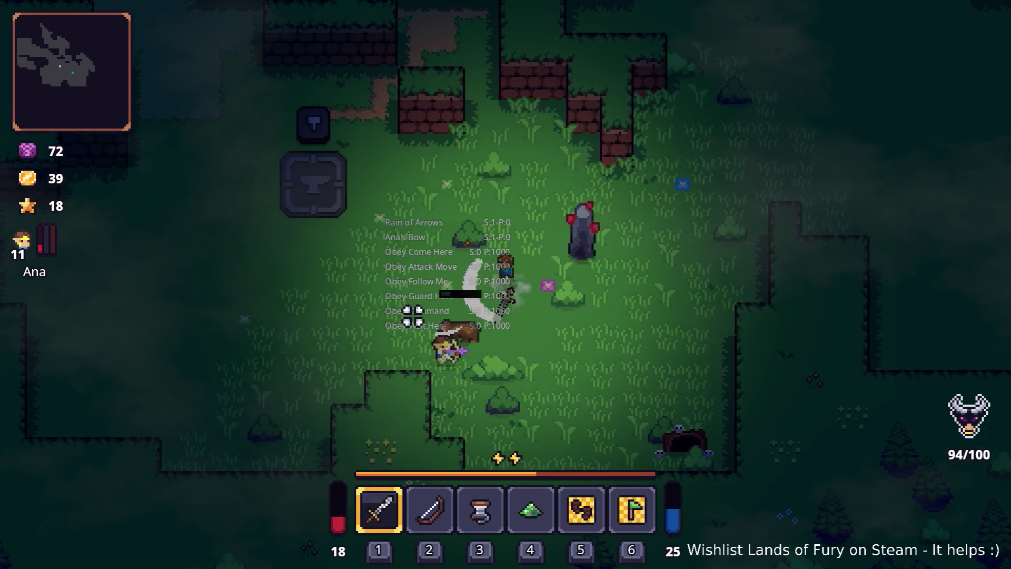
pyautogui.press('a')
pyautogui.click(434, 286)
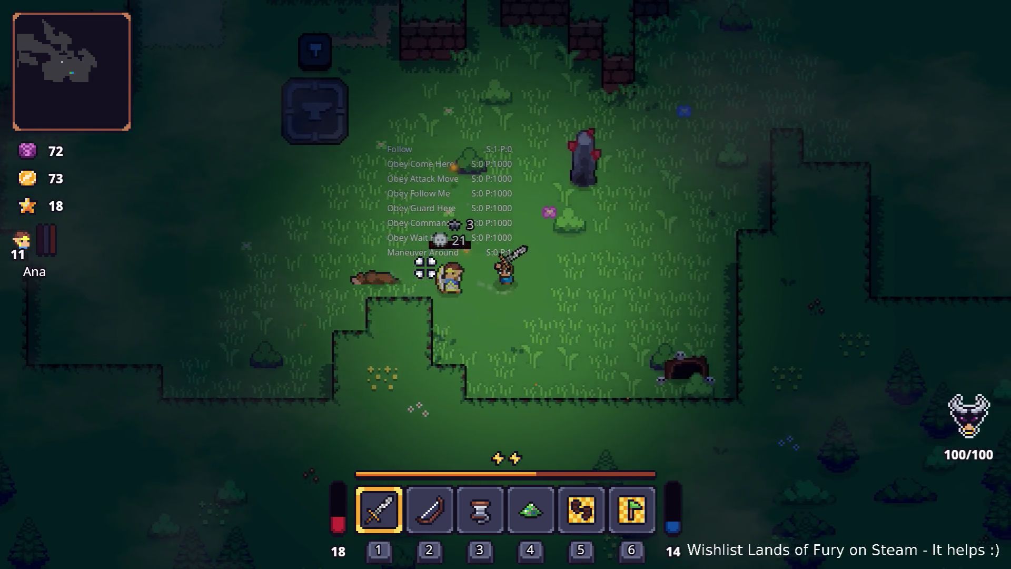
pyautogui.press('d')
pyautogui.press('w')
pyautogui.click(480, 213)
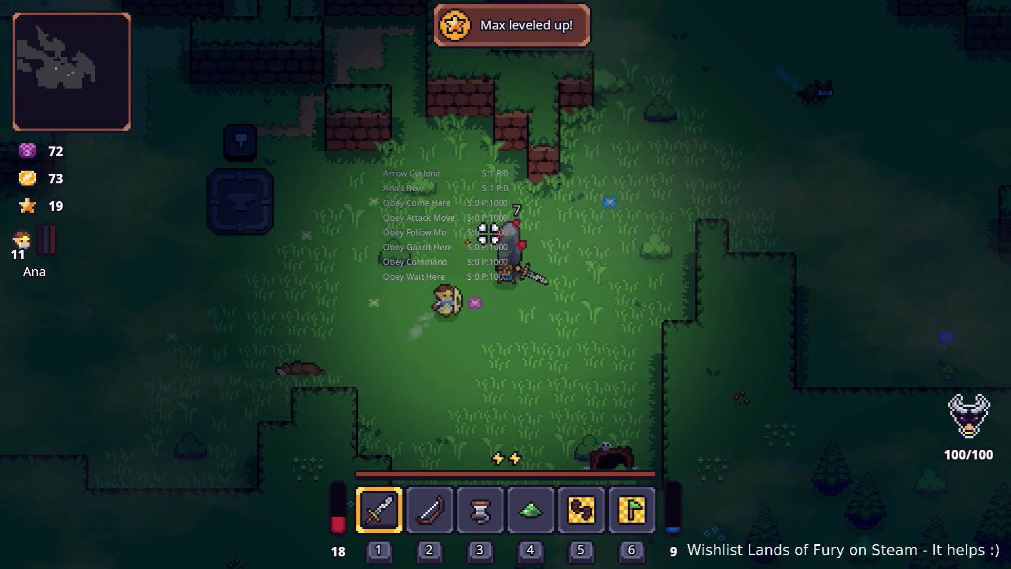
pyautogui.press('w')
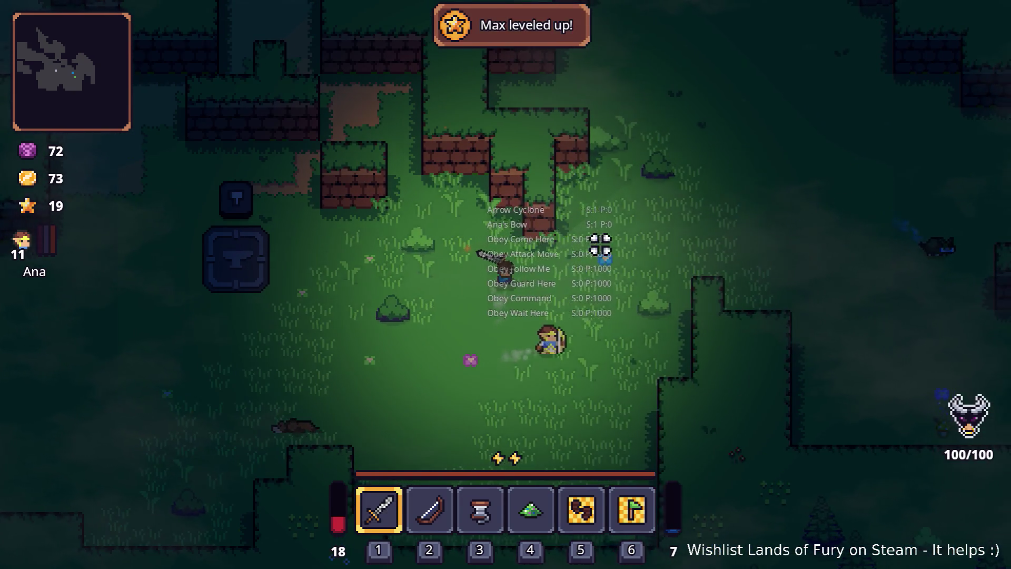
# Step: Raise Elven Bread, Pouch of Fury and Multishot to level 1 on Ana's sheet and confirm
pyautogui.press('i')
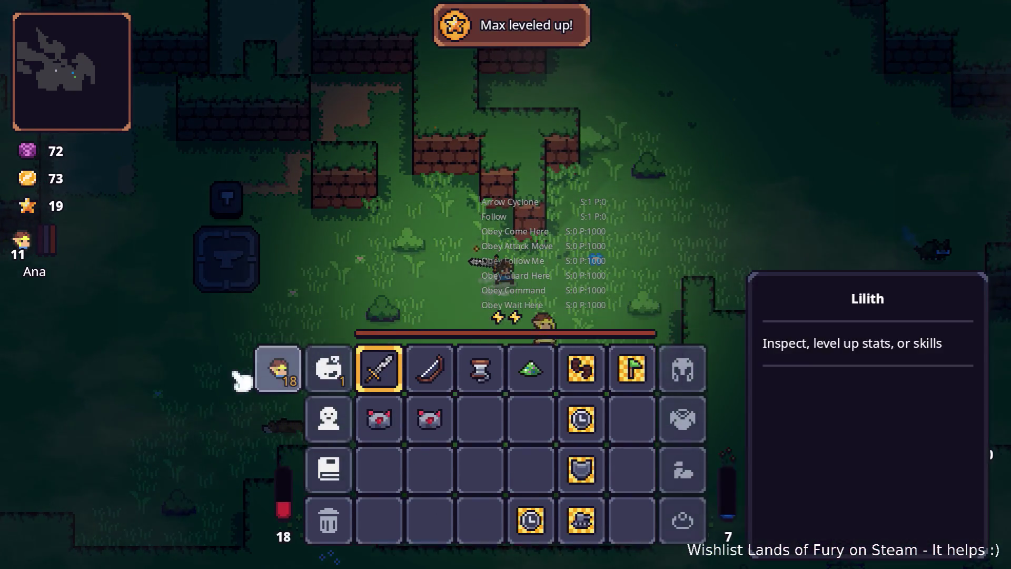
pyautogui.click(274, 380)
pyautogui.click(486, 445)
pyautogui.click(486, 405)
pyautogui.click(671, 369)
pyautogui.click(461, 492)
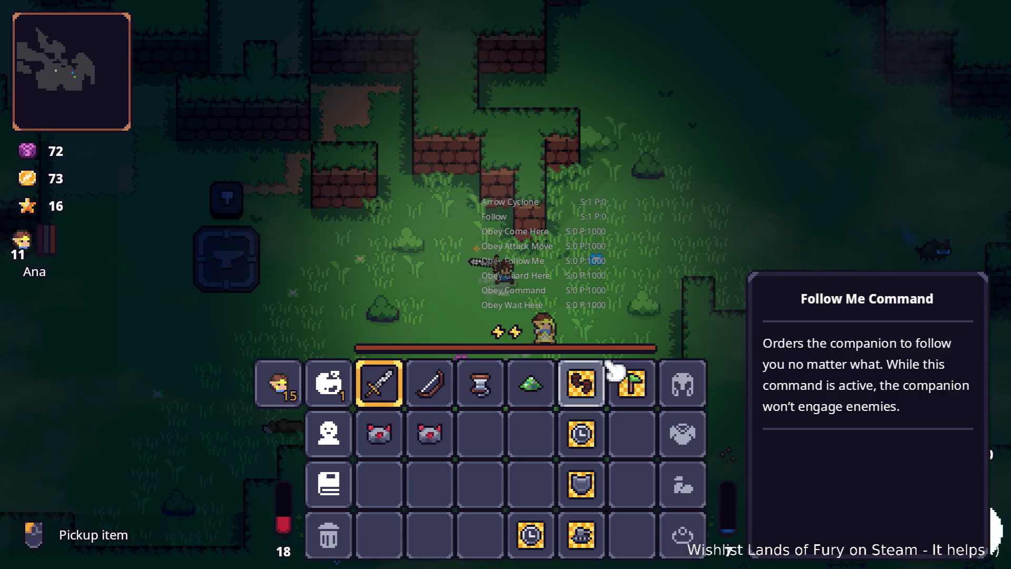
pyautogui.press('i')
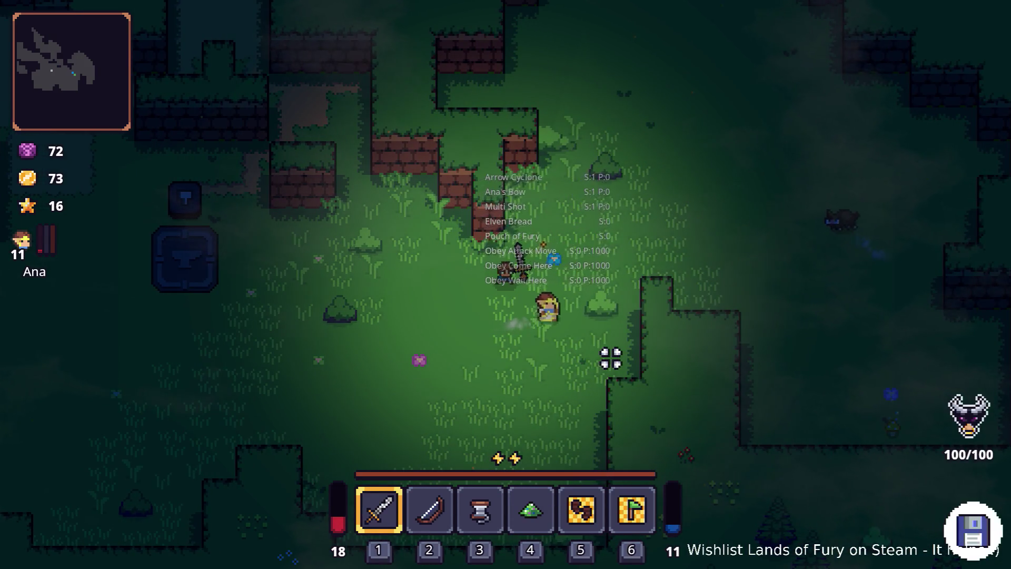
# Step: Review Ana's stats sheet, then reopen the inventory and bring up the open-windows list
pyautogui.press('i')
pyautogui.click(289, 393)
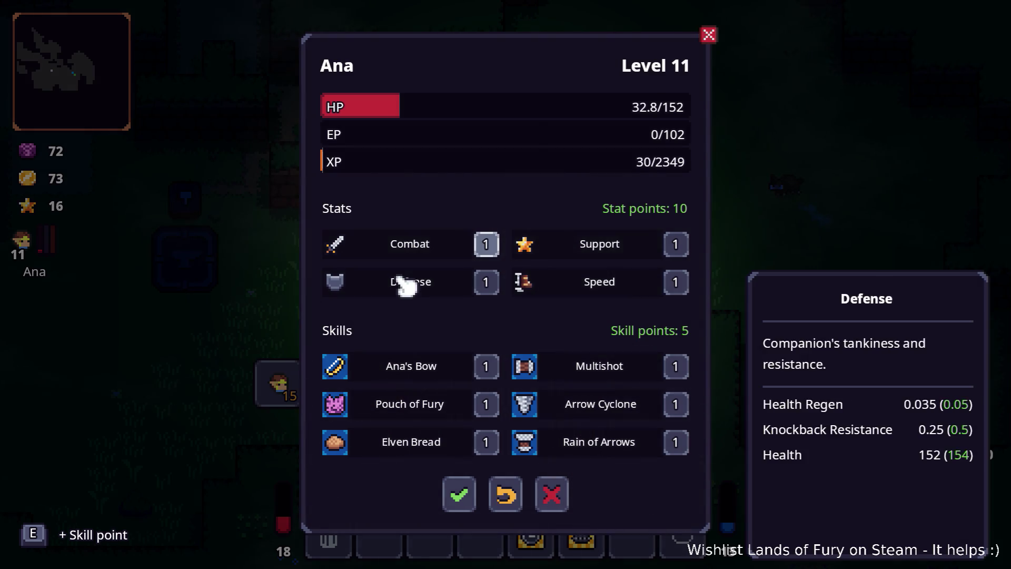
pyautogui.press('Escape')
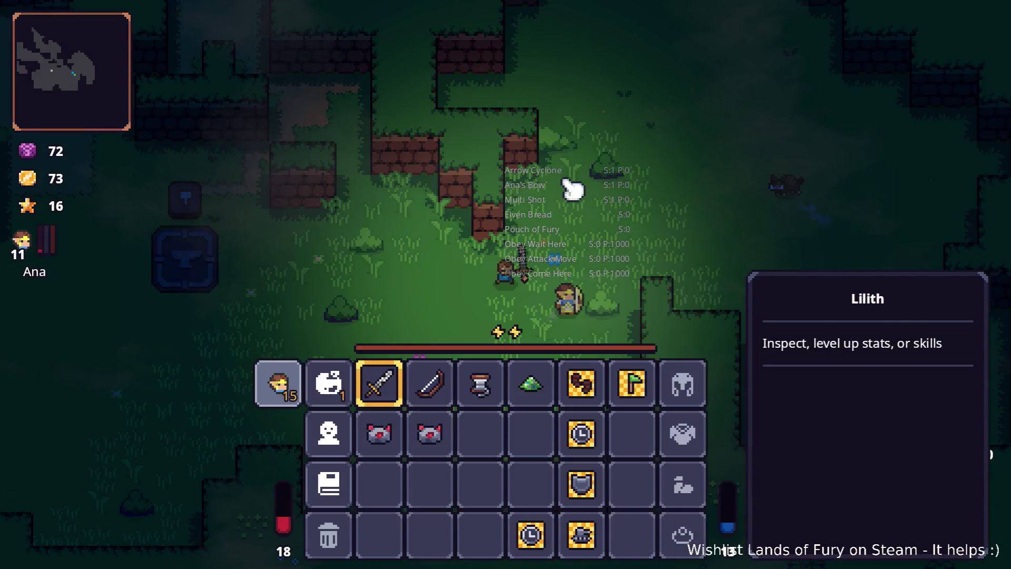
pyautogui.press('i')
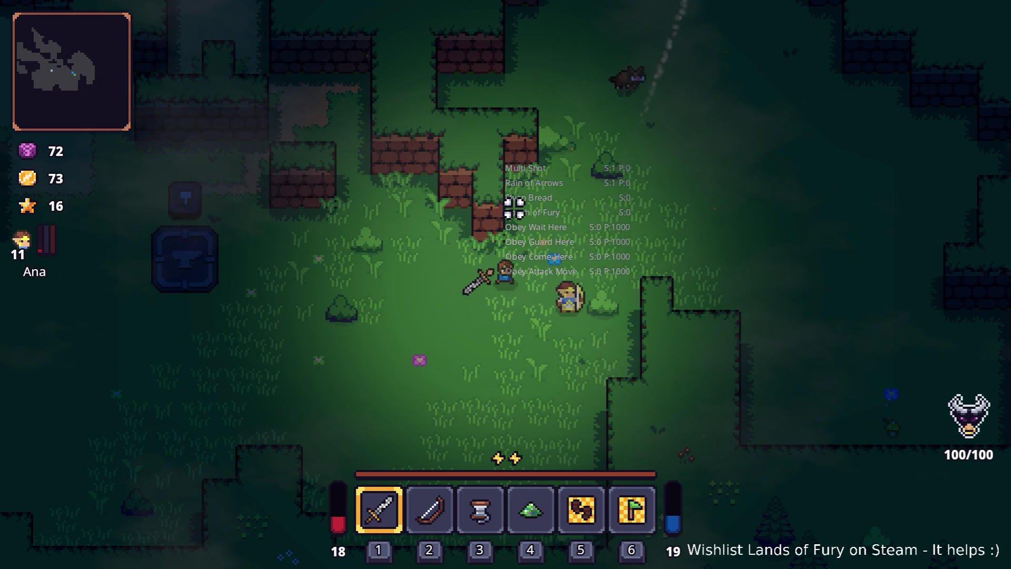
pyautogui.press('i')
pyautogui.hotkey('alt', 'Tab')
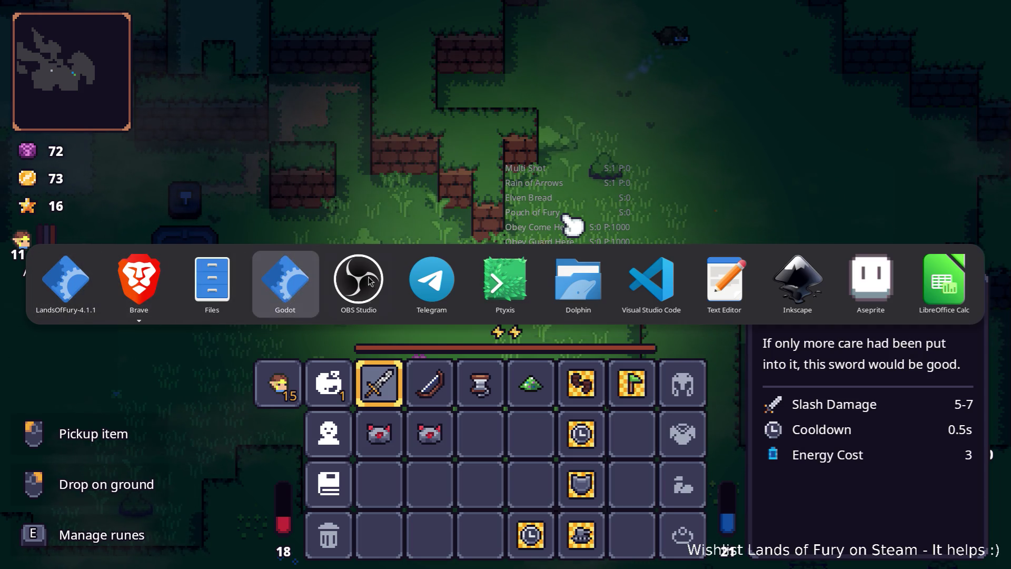
# Step: In Godot, filter the FileSystem dock for the cyclone files and open AnasArrowCyclone.tres
pyautogui.click(283, 293)
pyautogui.click(148, 349)
pyautogui.write('arrows')
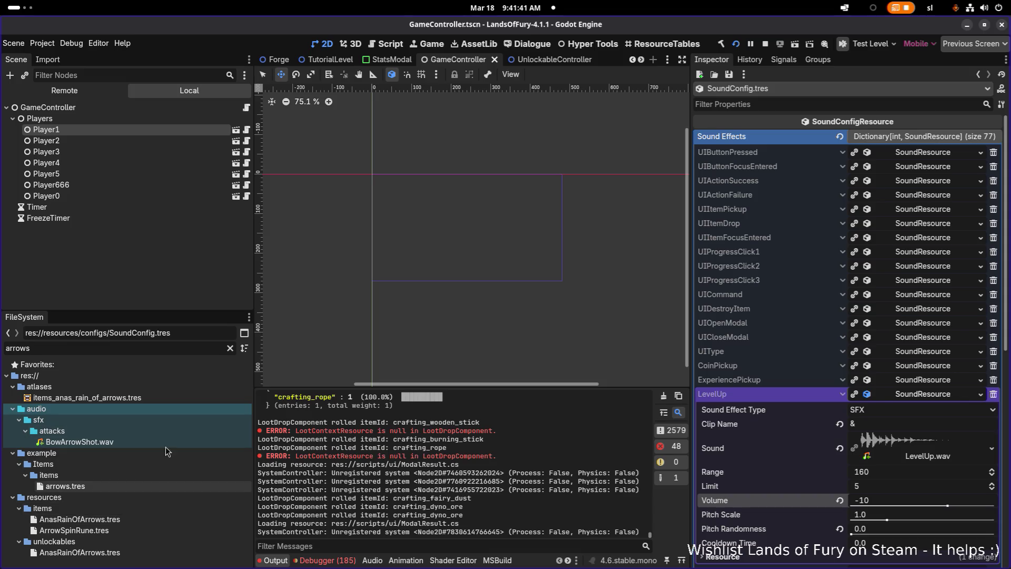
pyautogui.click(159, 350)
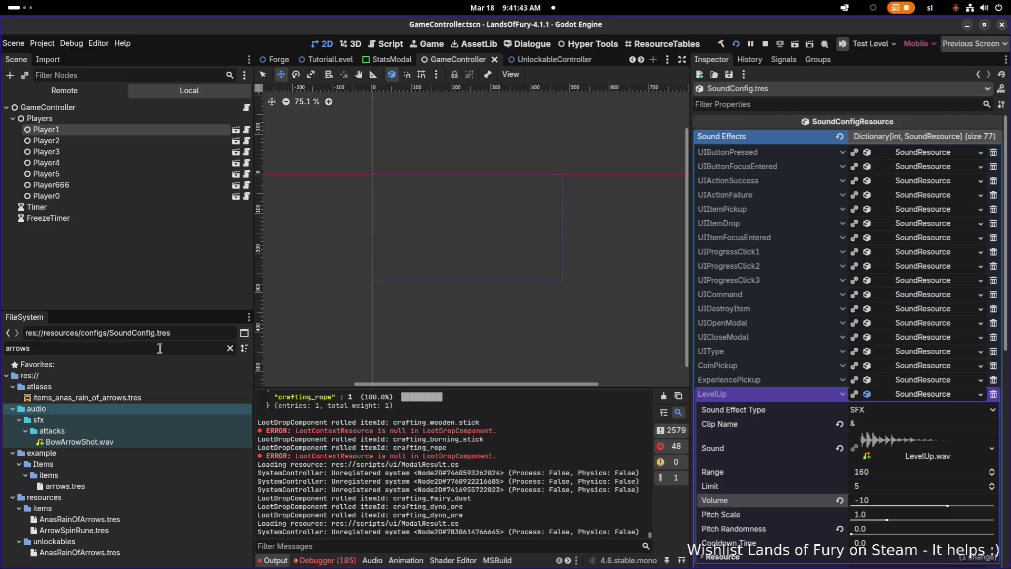
pyautogui.press('BackSpace')
pyautogui.write('cycl')
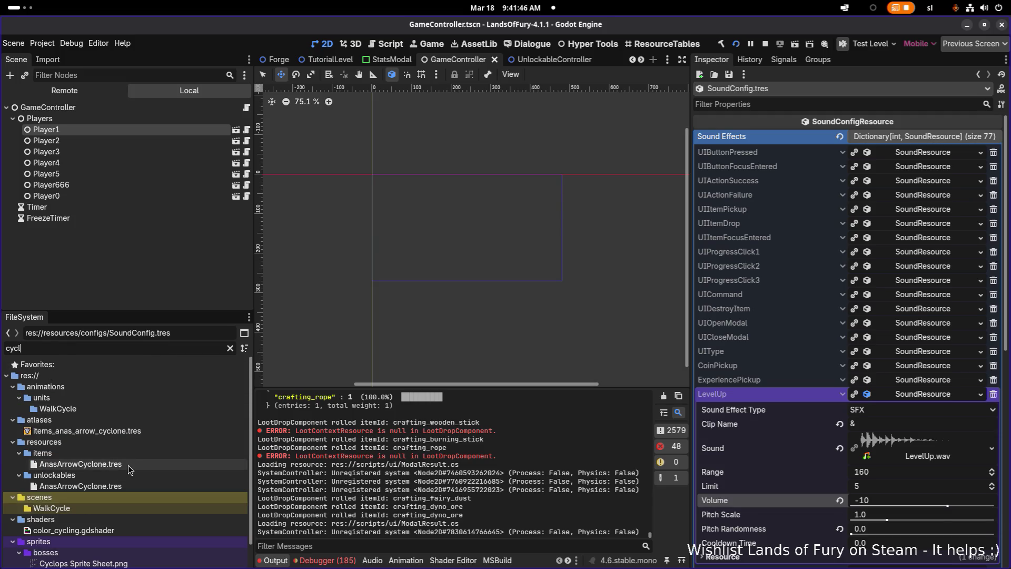
pyautogui.click(129, 465)
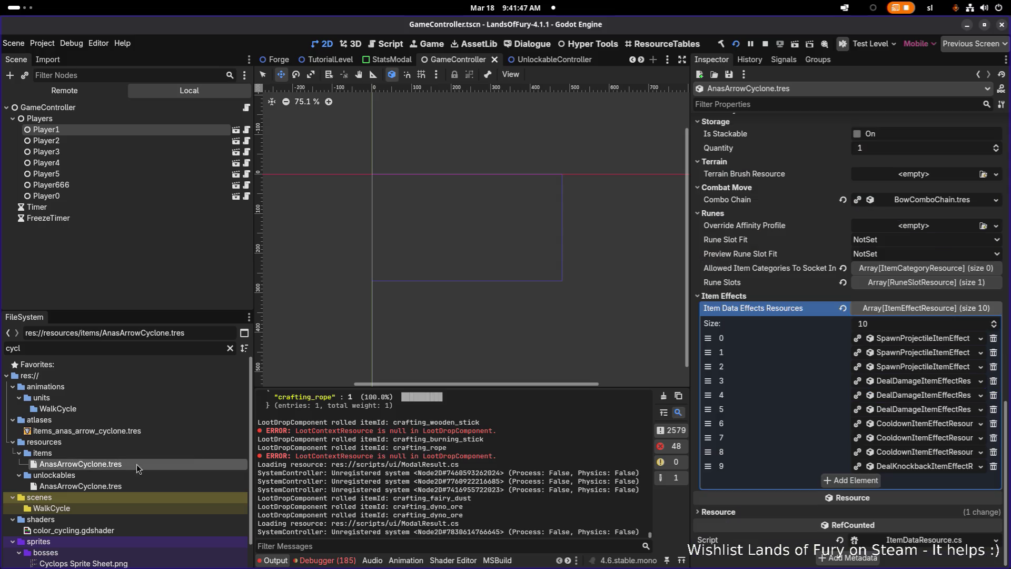
# Step: Expand AttackAction and its AmIDetectingNodeType consideration, and turn on Distance Check
pyautogui.scroll(5, 934, 322)
pyautogui.scroll(-1, 924, 337)
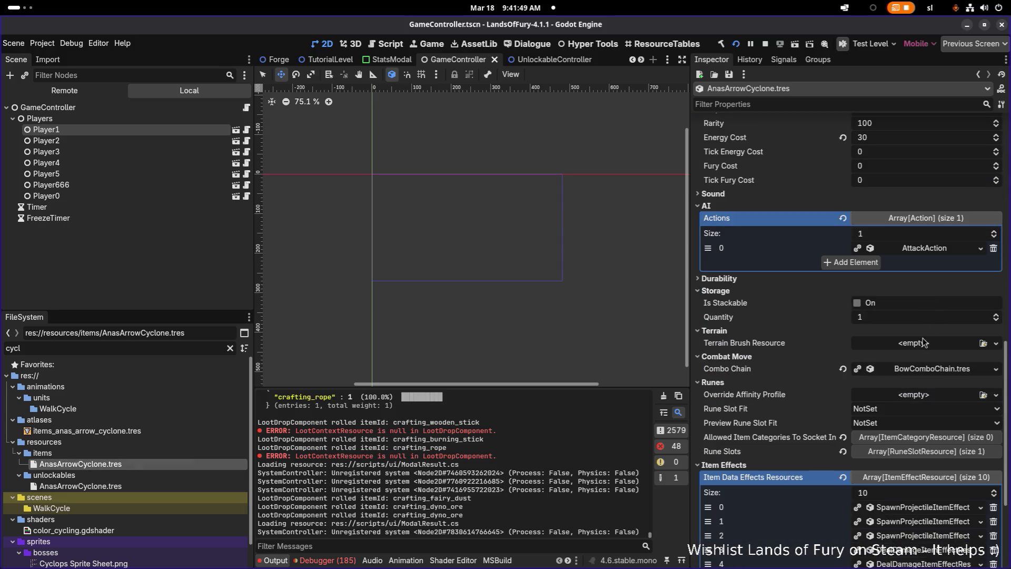
pyautogui.click(927, 252)
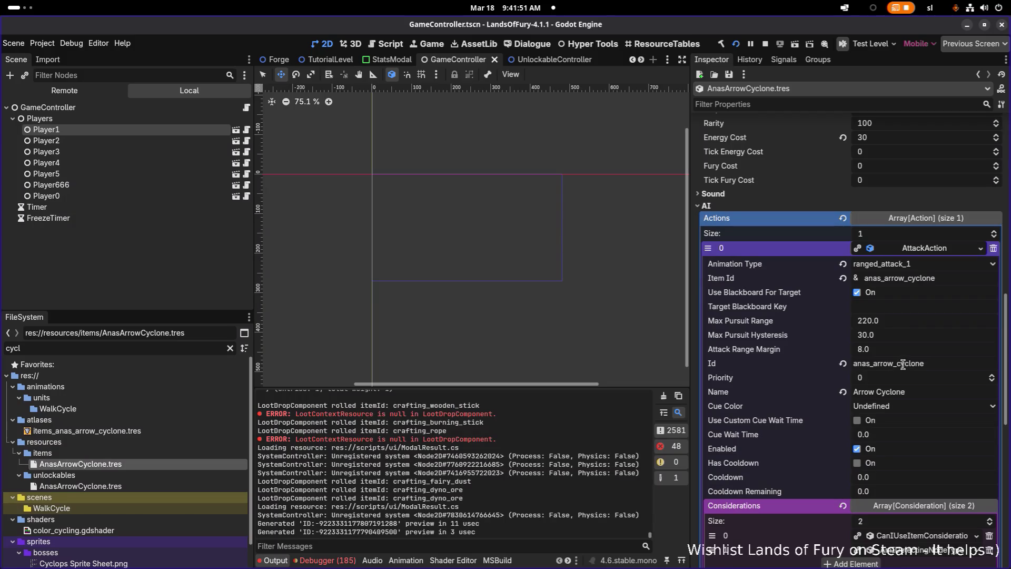
pyautogui.scroll(-4, 901, 359)
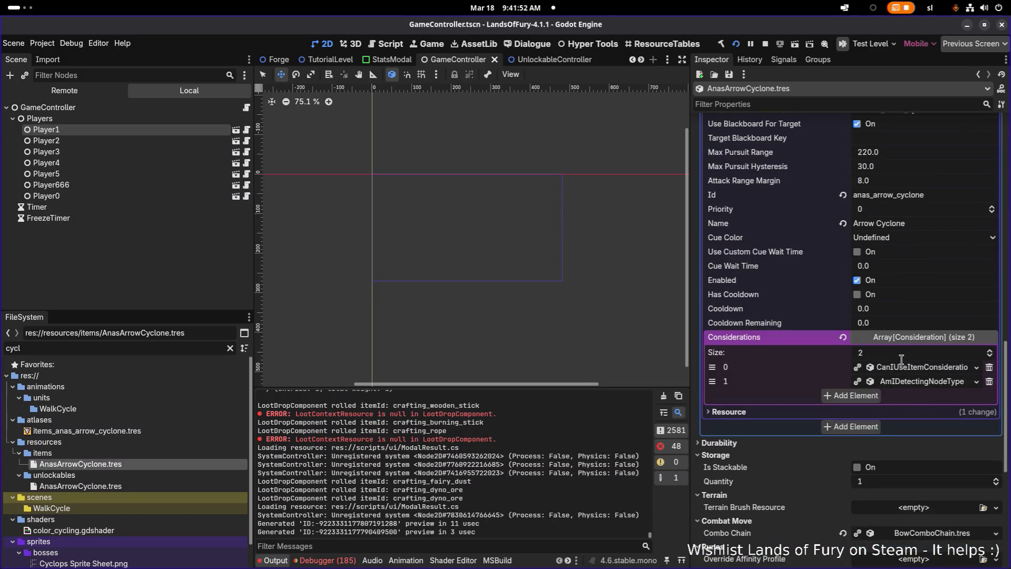
pyautogui.click(922, 383)
pyautogui.scroll(-3, 922, 385)
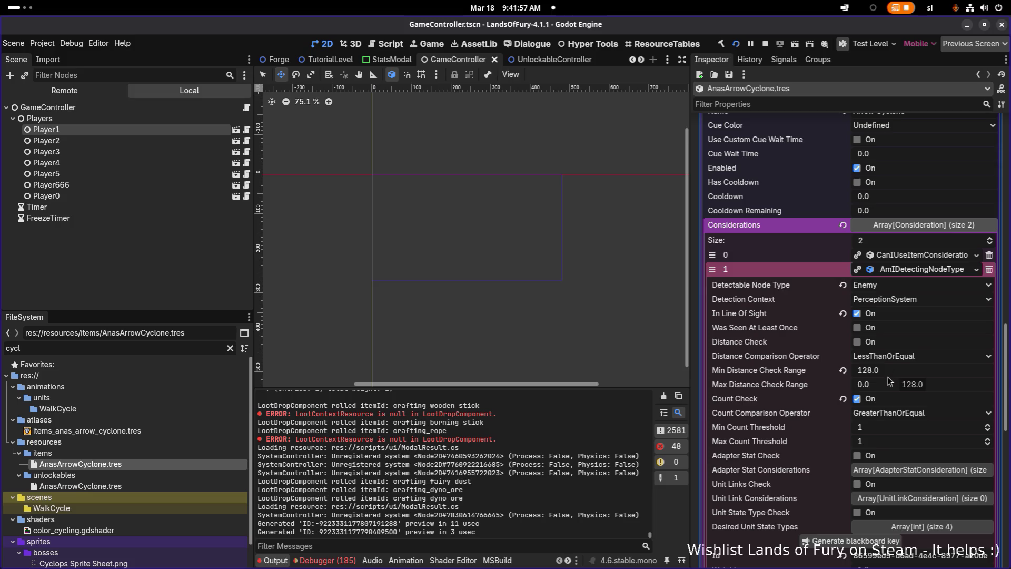
pyautogui.click(858, 342)
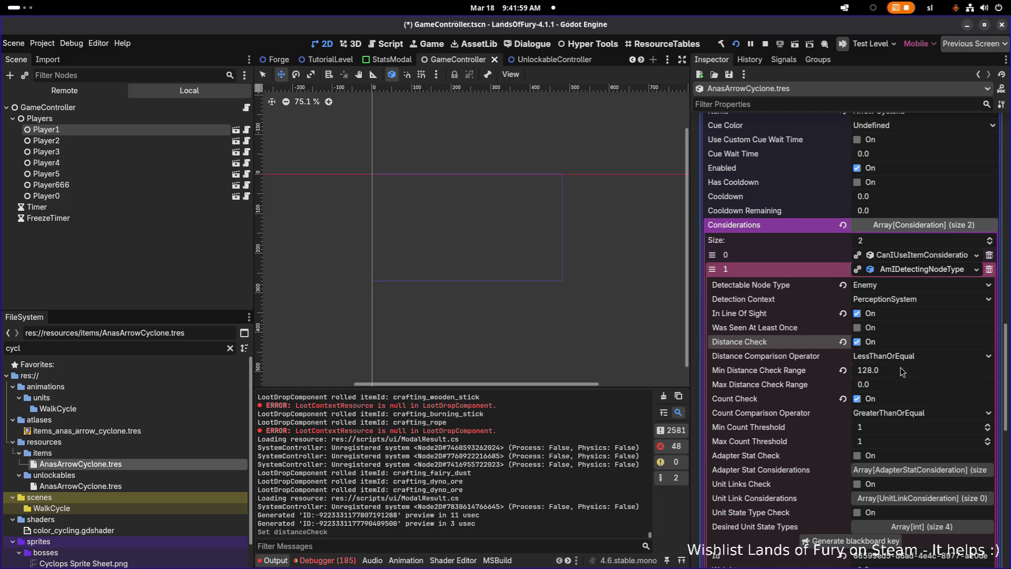
# Step: Set Min Distance Check Range to 0 and Max Distance Check Range to 48
pyautogui.click(901, 371)
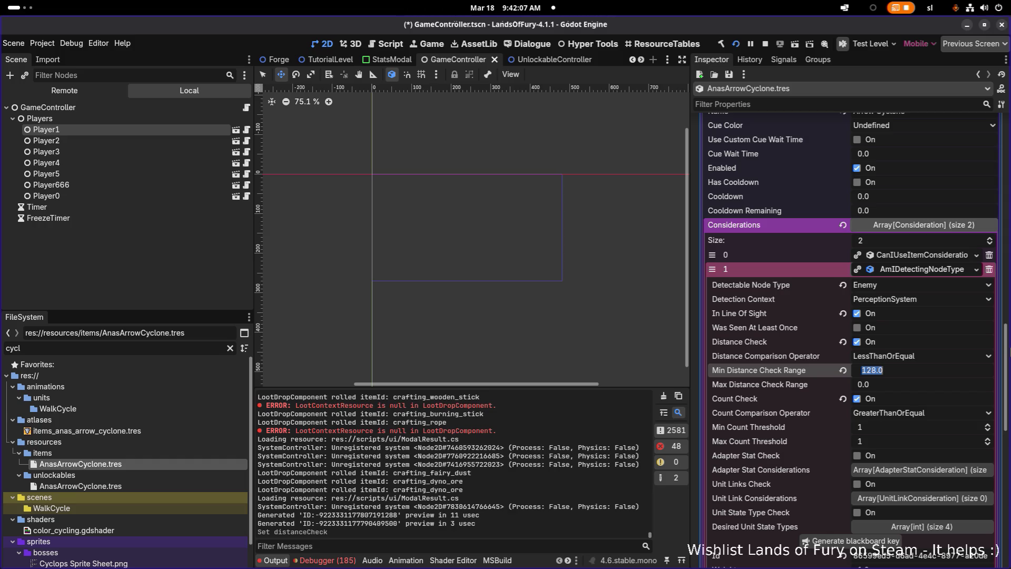
pyautogui.write('48')
pyautogui.press('Return')
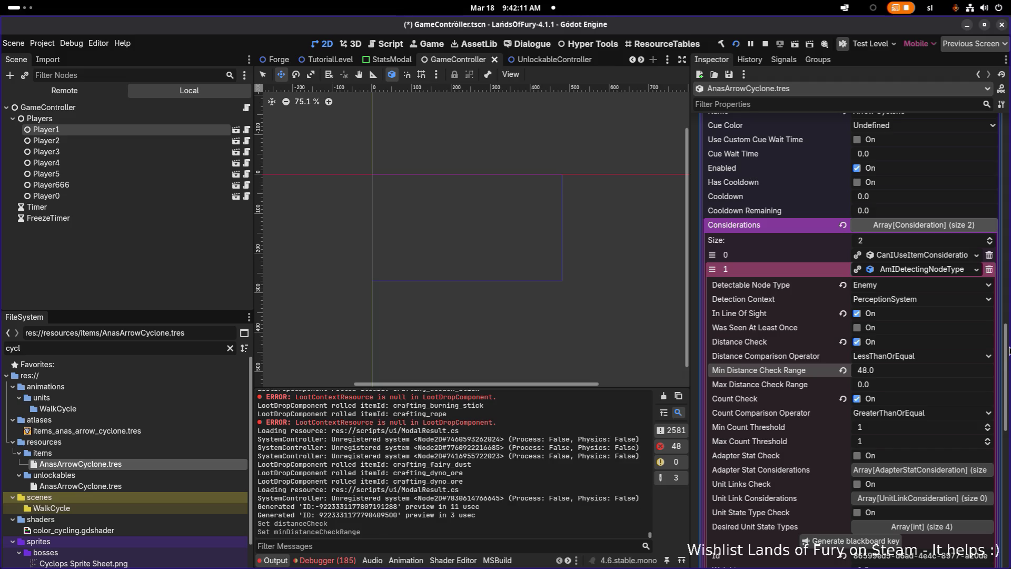
pyautogui.click(893, 385)
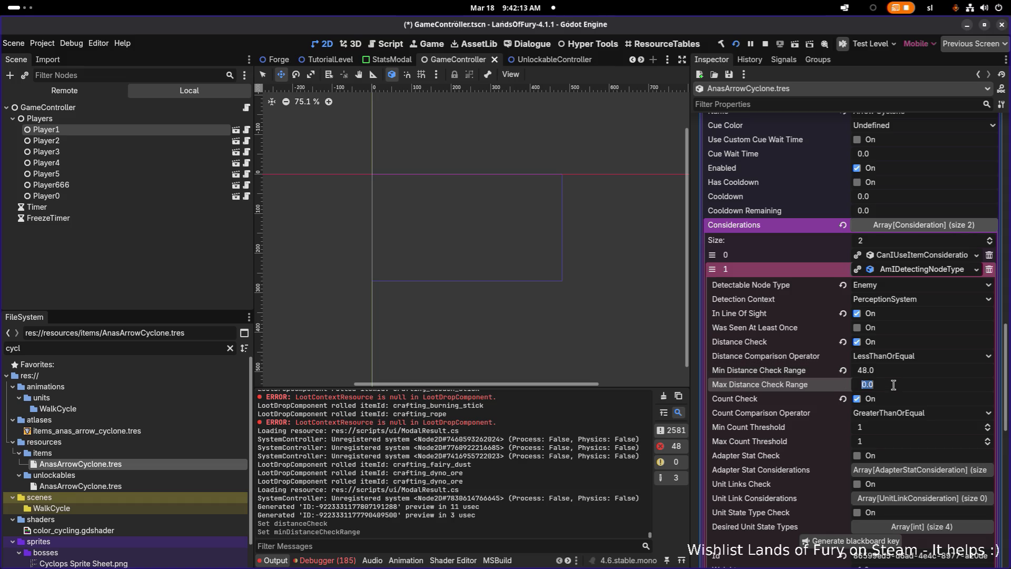
pyautogui.write('48')
pyautogui.press('Return')
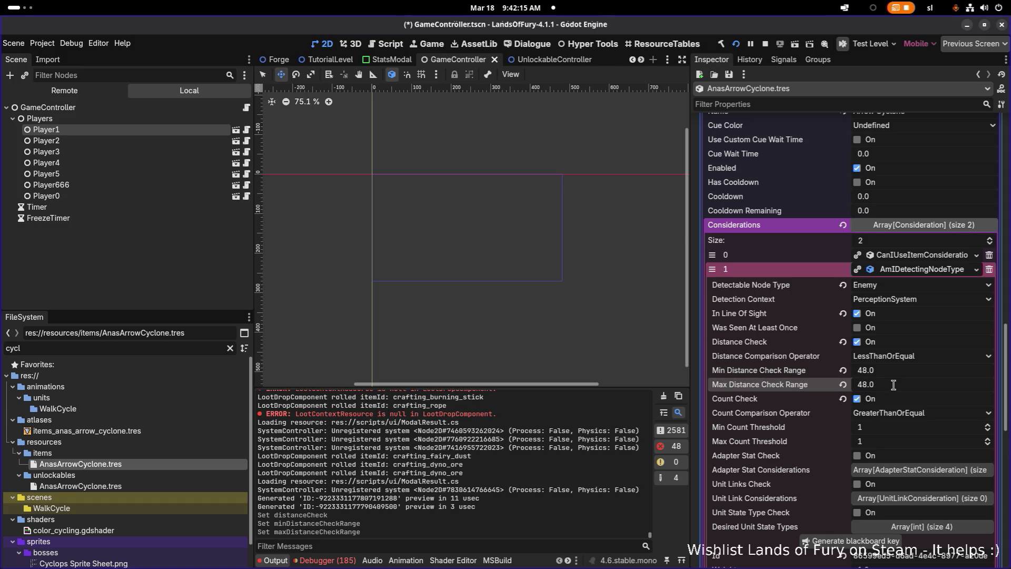
pyautogui.write('0')
pyautogui.press('Return')
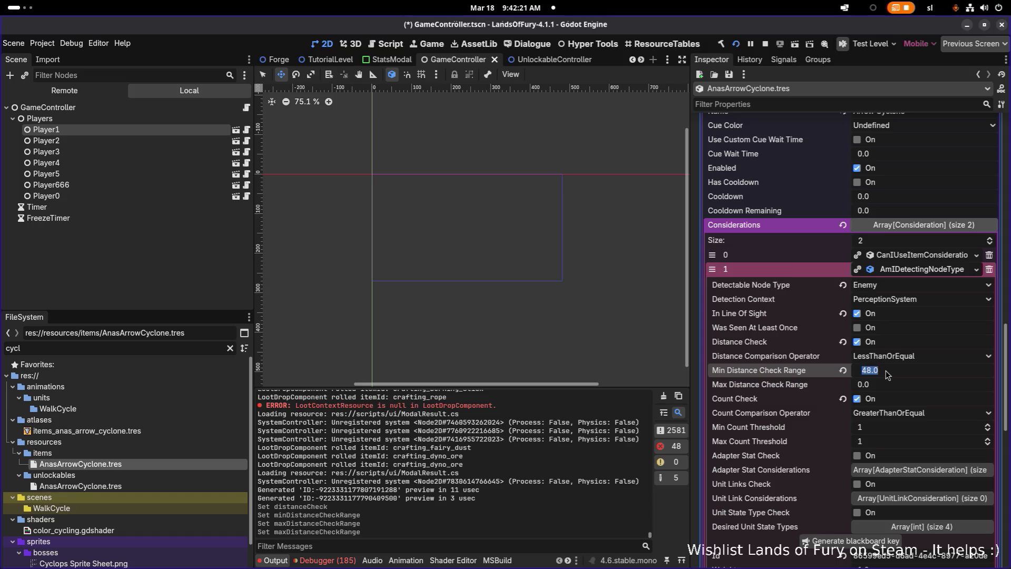
pyautogui.write('0')
pyautogui.press('Return')
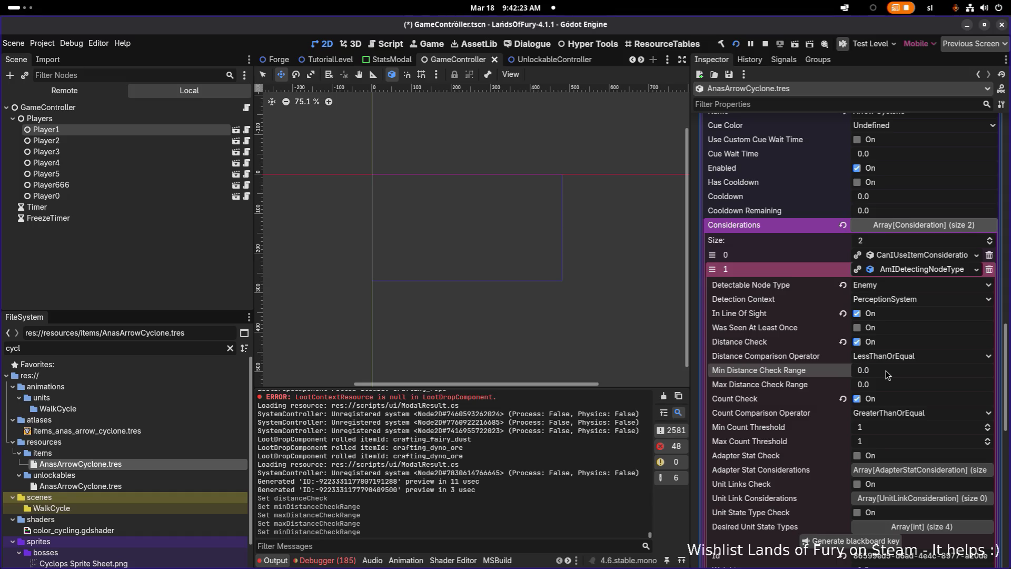
pyautogui.click(883, 389)
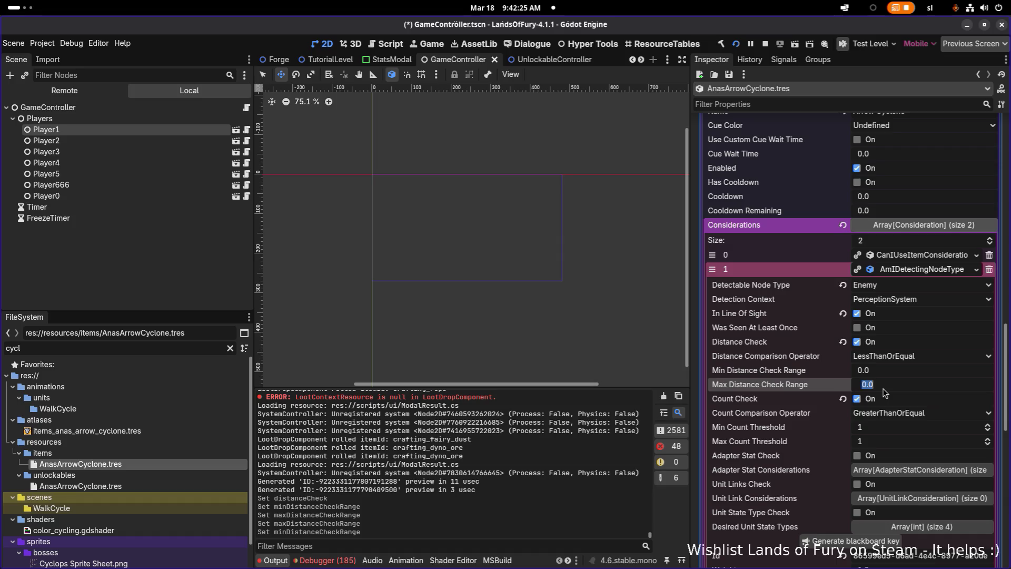
pyautogui.write('48')
pyautogui.press('Return')
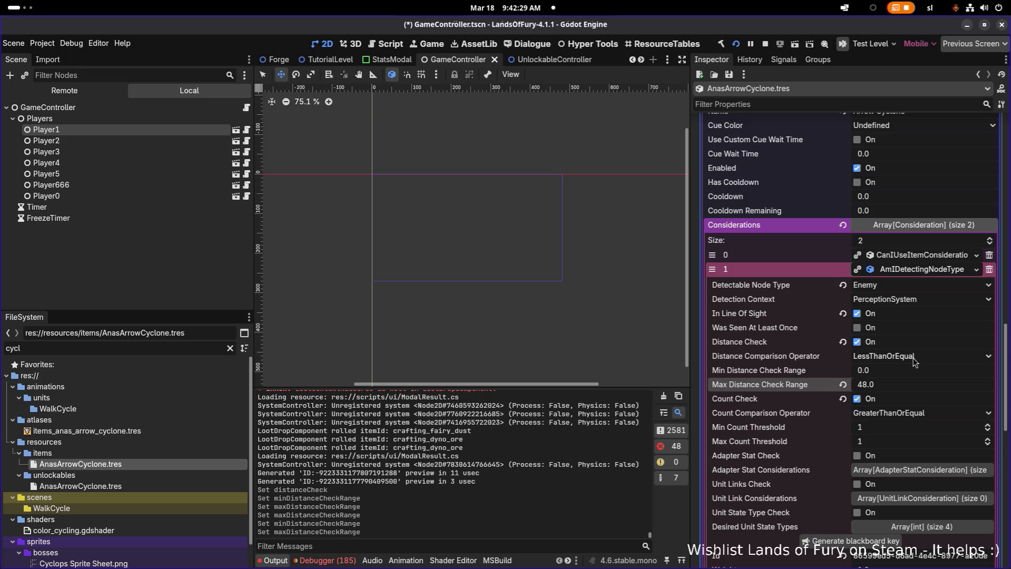
# Step: Set the Distance Comparison Operator to BetweenInclusive and save
pyautogui.click(914, 359)
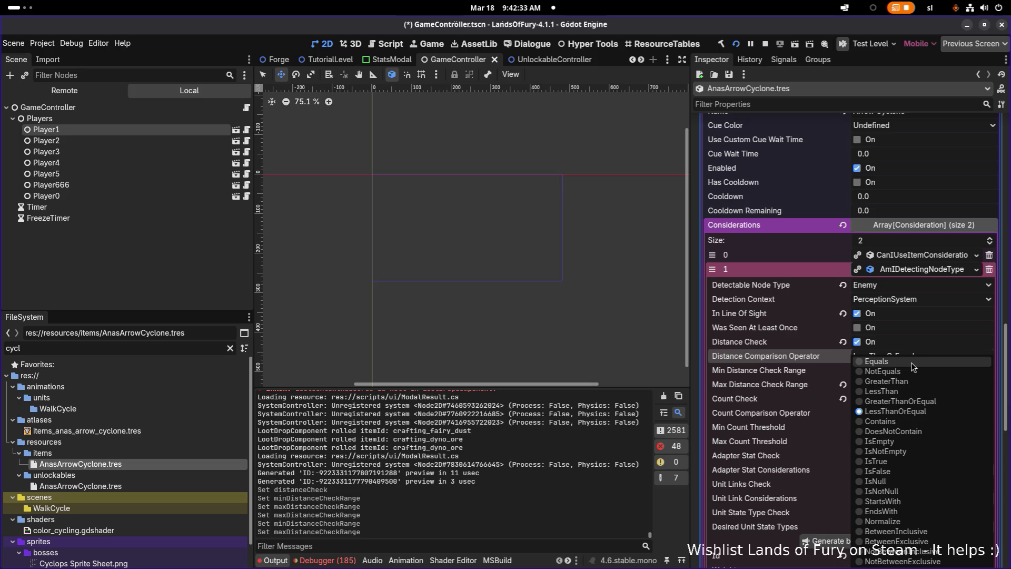
pyautogui.click(912, 531)
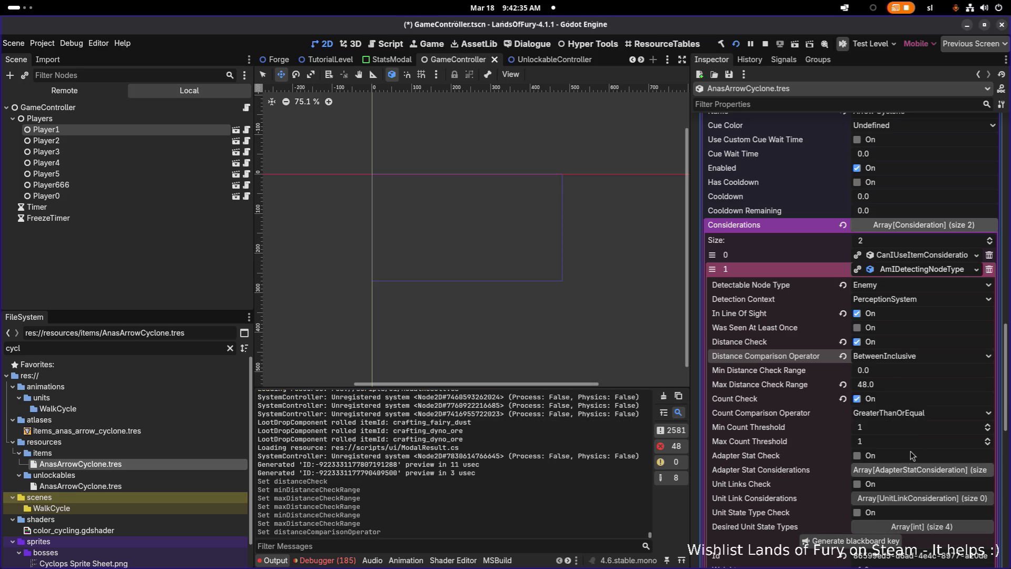
pyautogui.hotkey('ctrl', 's')
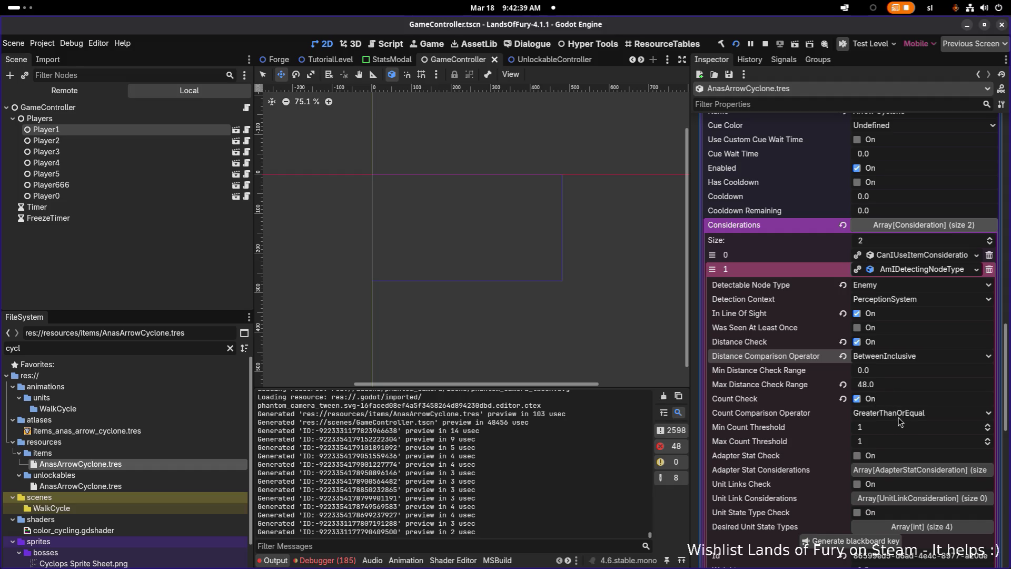
# Step: Turn off Count Check, save, and switch back to the running Lands of Fury game
pyautogui.click(857, 399)
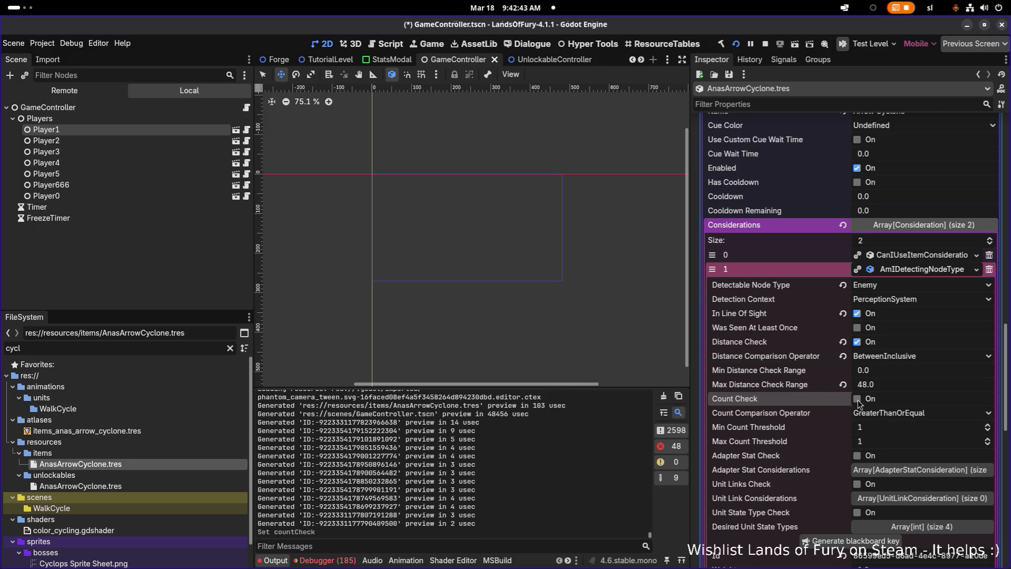
pyautogui.hotkey('ctrl', 's')
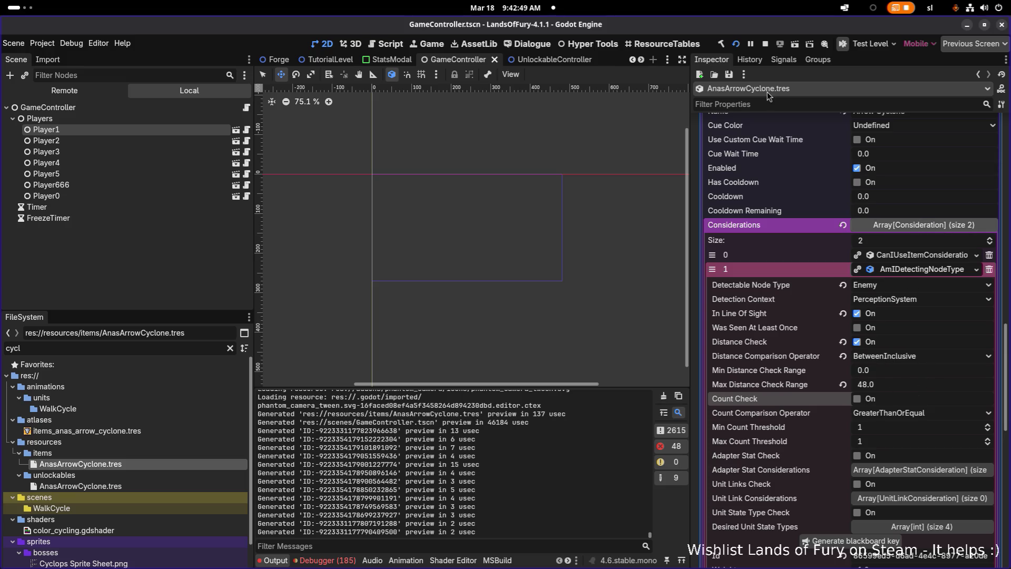
pyautogui.hotkey('alt', 'Tab')
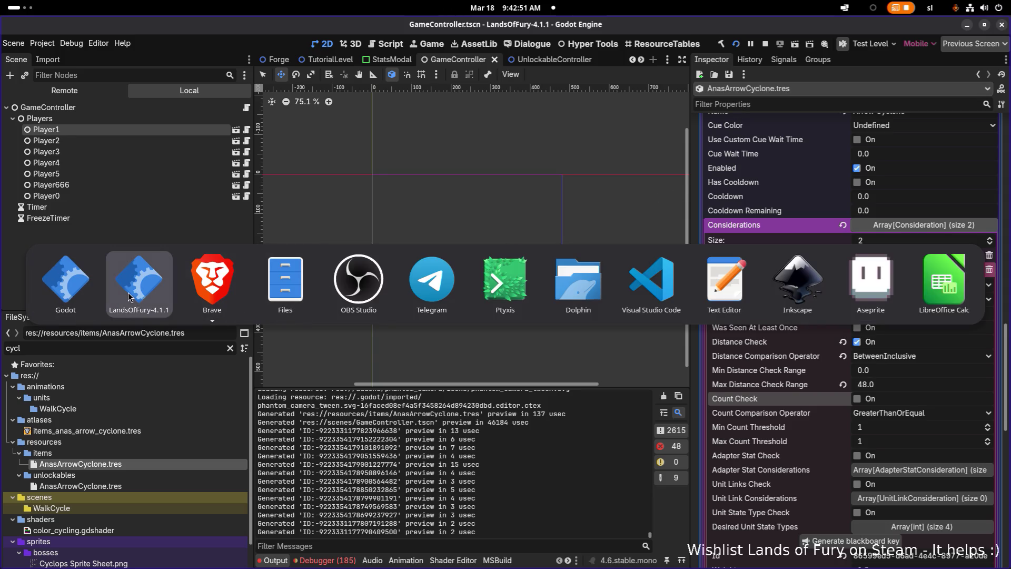
pyautogui.click(132, 299)
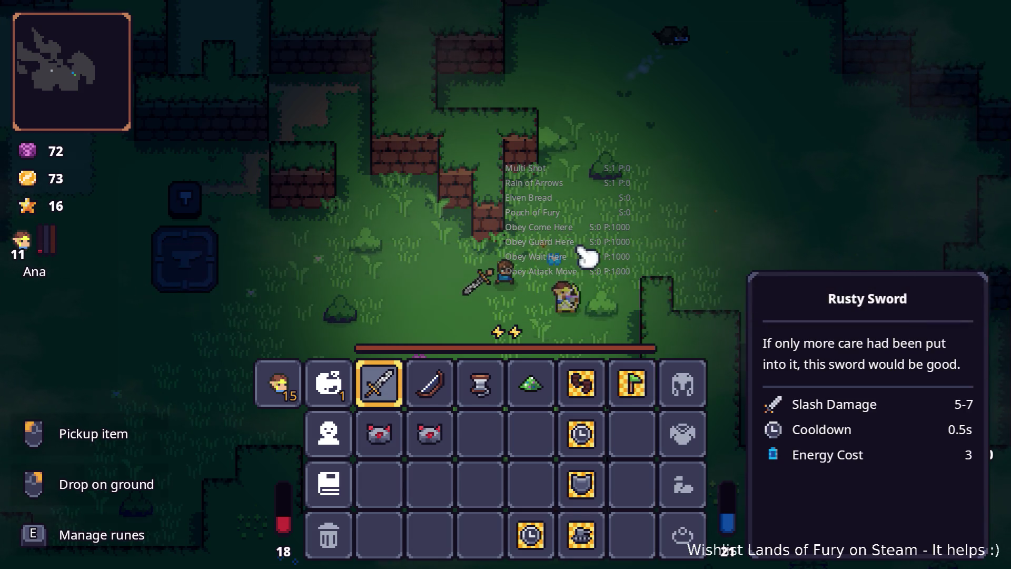
# Step: Close the inventory, roam up-right, then head down through the clearing
pyautogui.press('i')
pyautogui.press('w')
pyautogui.press('d')
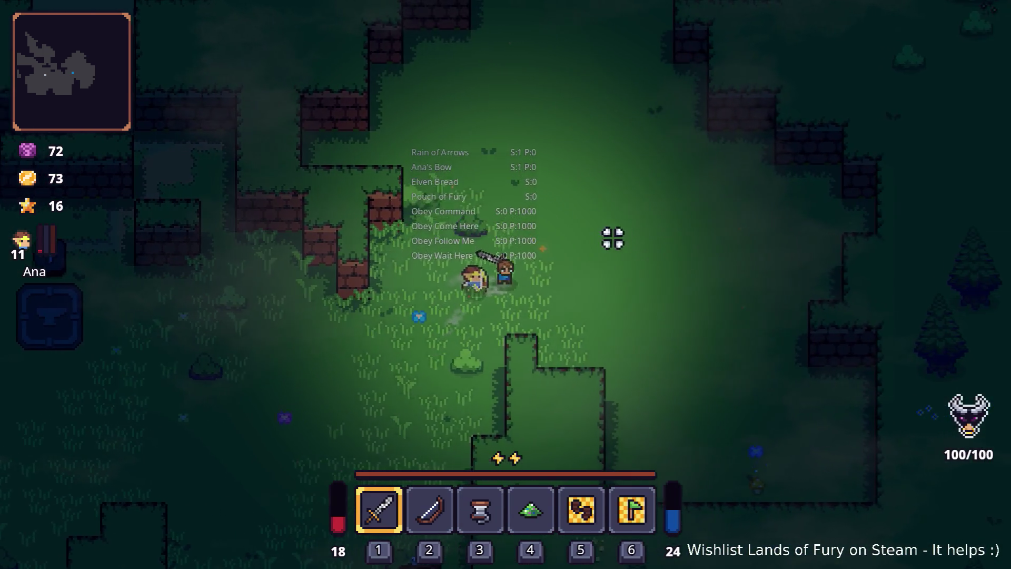
pyautogui.press('w')
pyautogui.press('d')
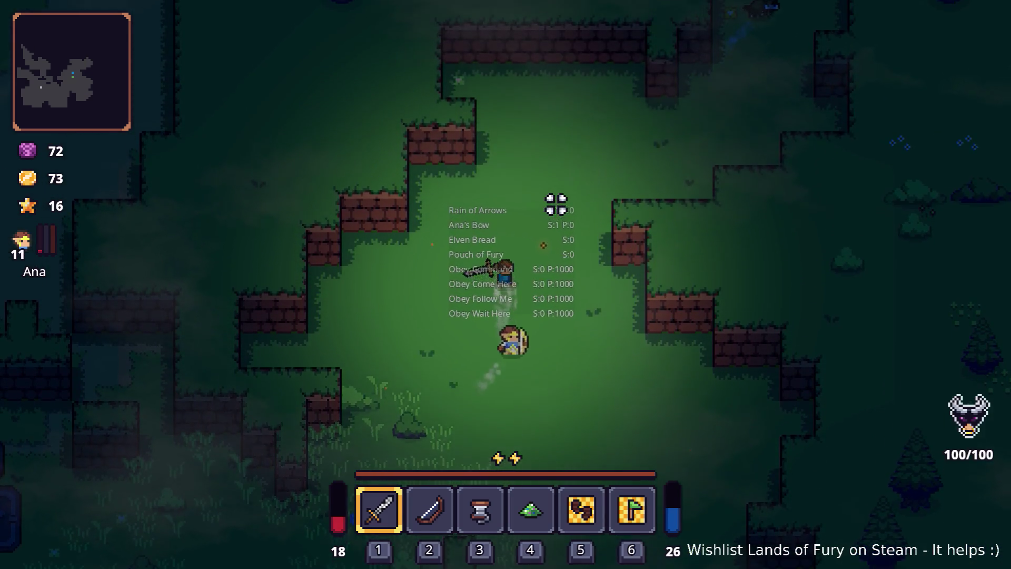
pyautogui.press('w')
pyautogui.press('d')
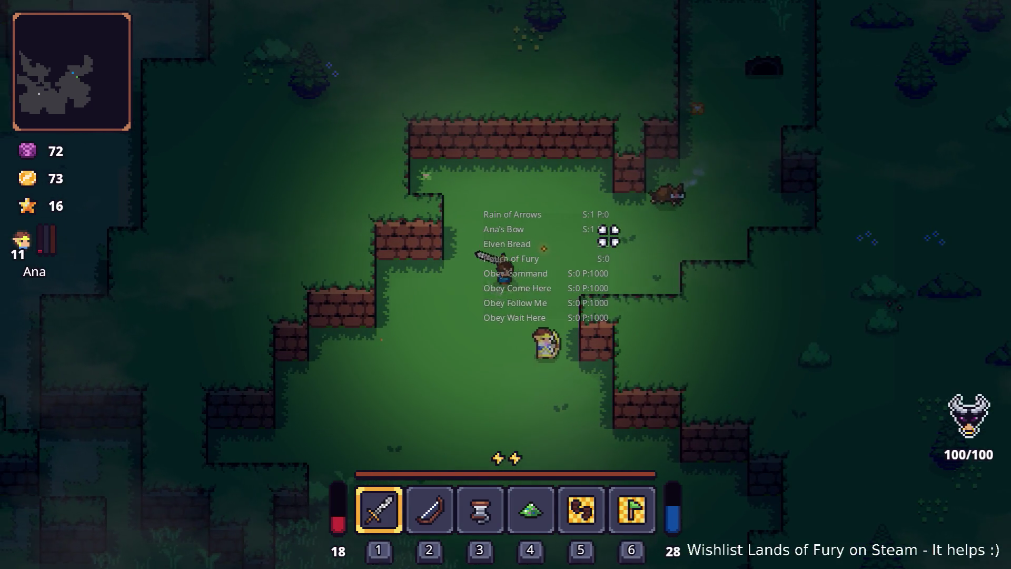
pyautogui.press('s')
pyautogui.press('a')
pyautogui.press('s')
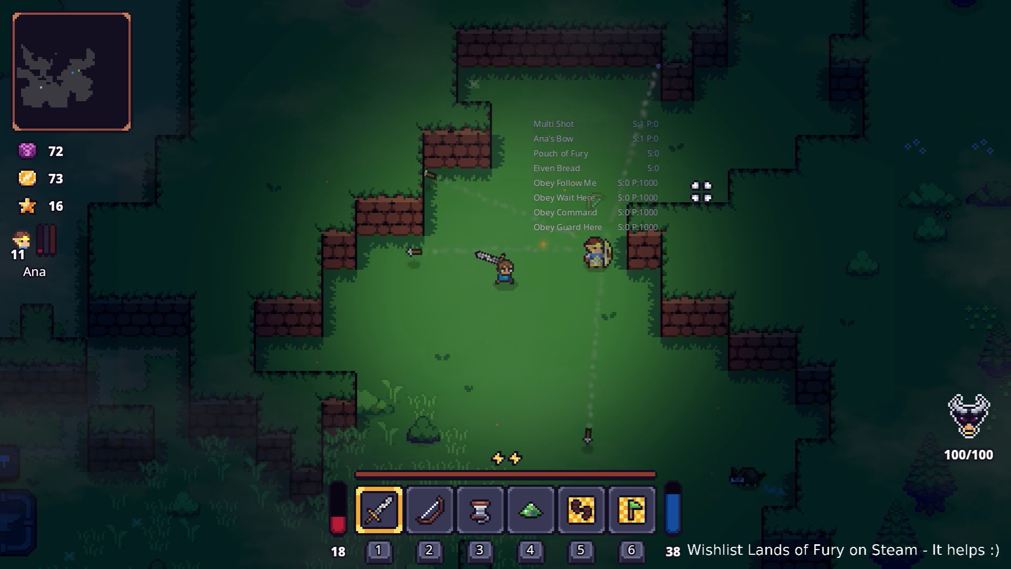
pyautogui.press('s')
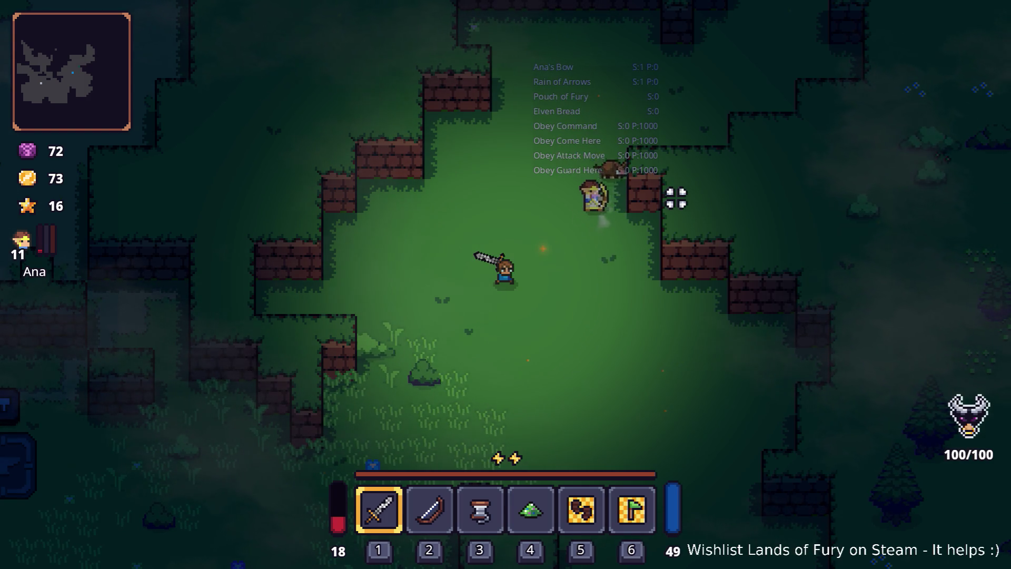
# Step: Wander around the enclosure, ending up north along its walls
pyautogui.press('w')
pyautogui.press('d')
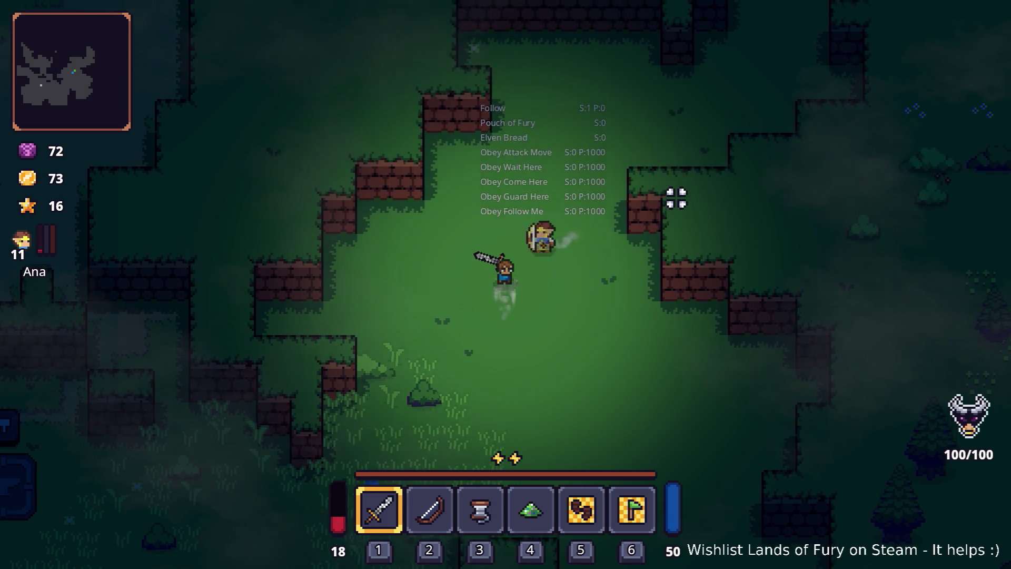
pyautogui.press('w')
pyautogui.press('d')
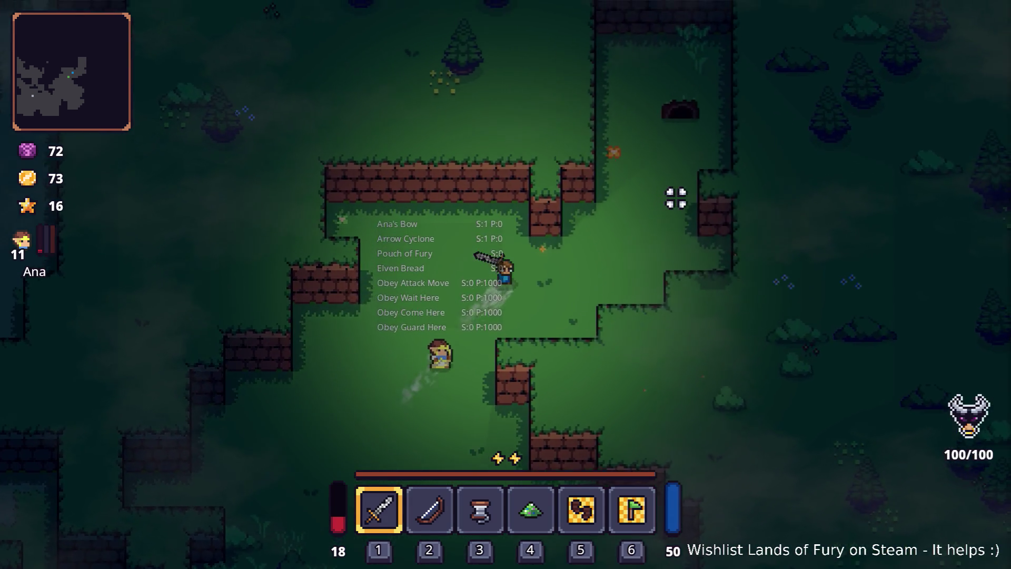
pyautogui.press('a')
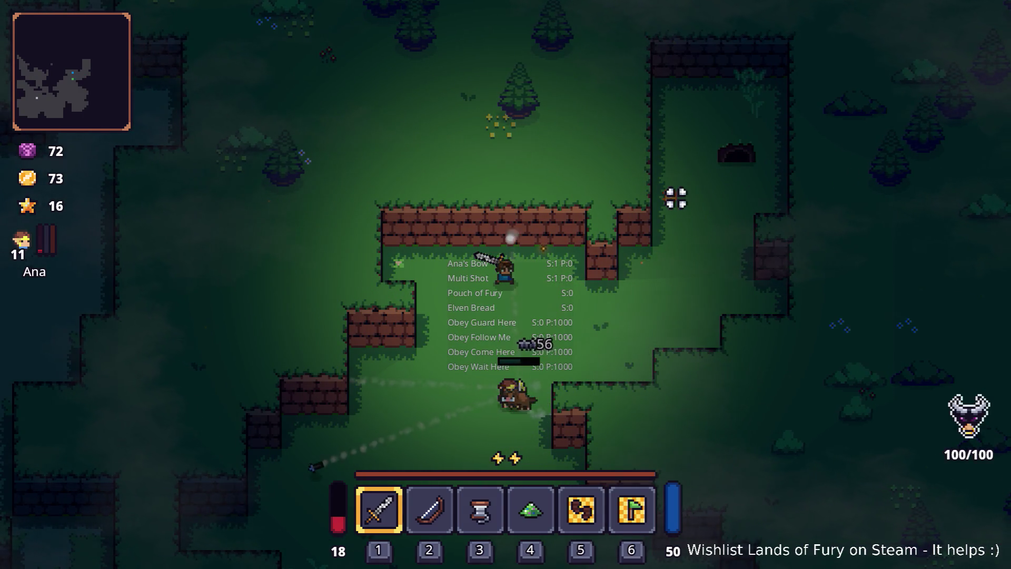
pyautogui.press('a')
pyautogui.press('s')
pyautogui.press('a')
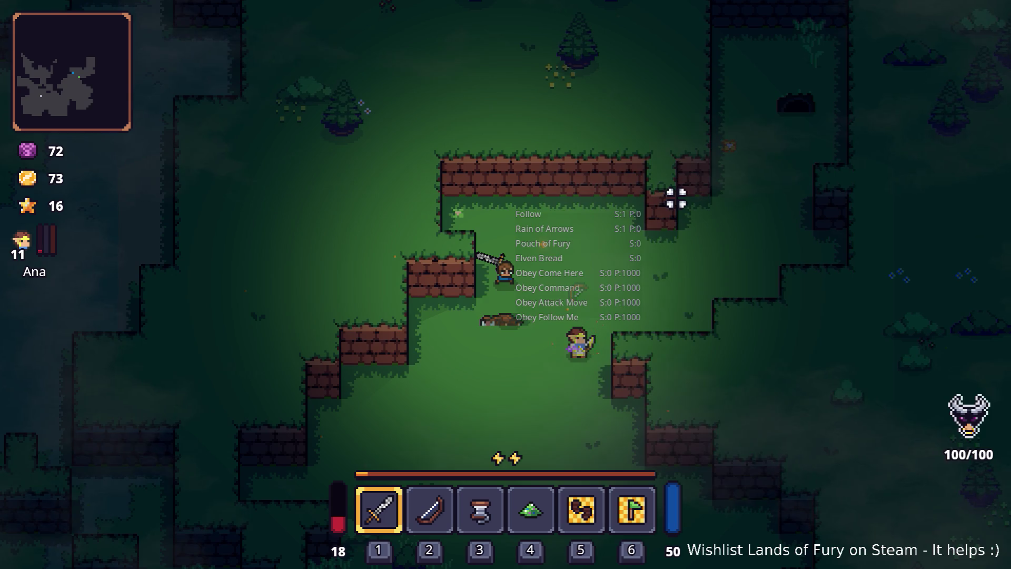
pyautogui.press('s')
pyautogui.press('d')
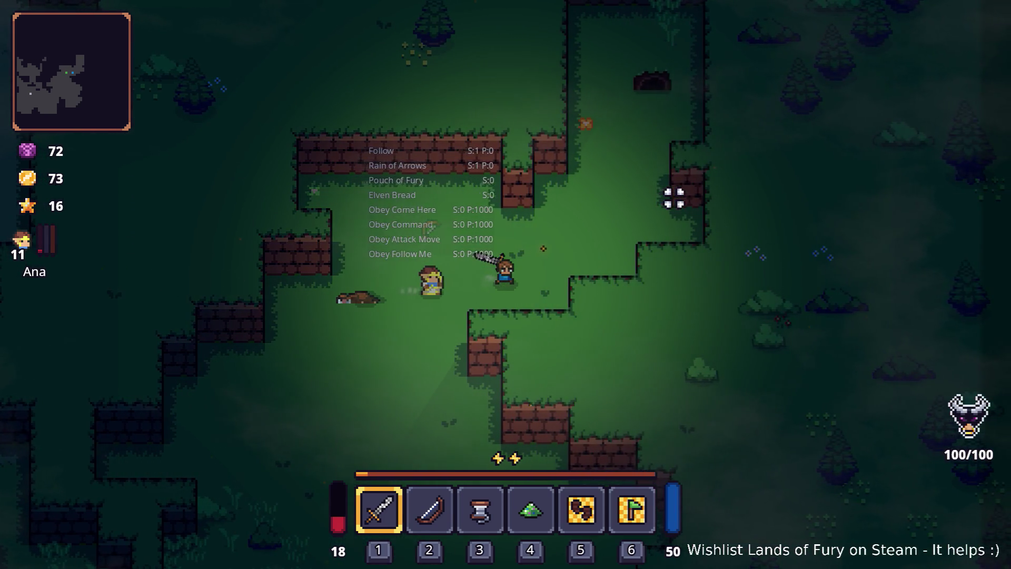
pyautogui.press('d')
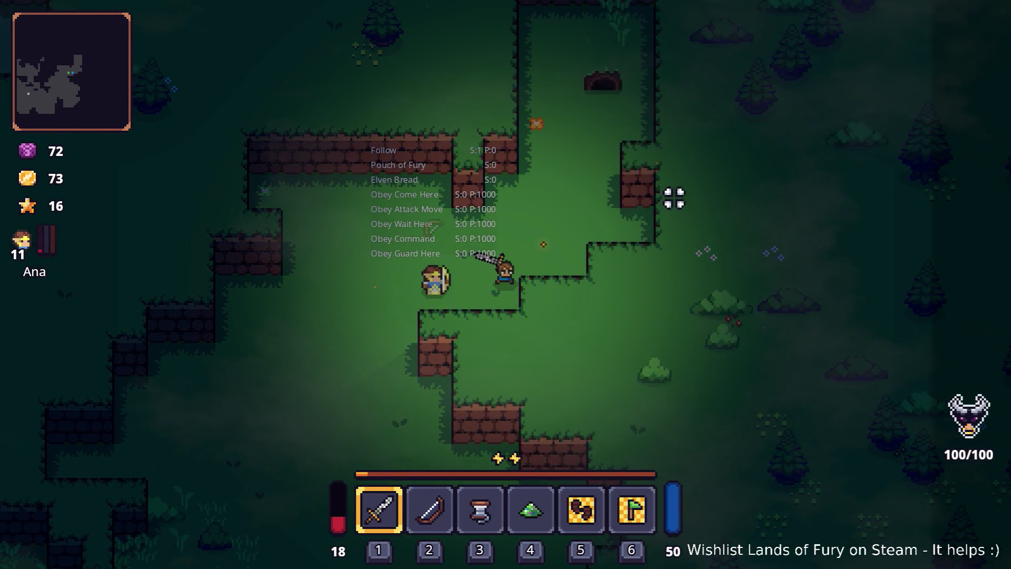
pyautogui.press('d')
pyautogui.press('w')
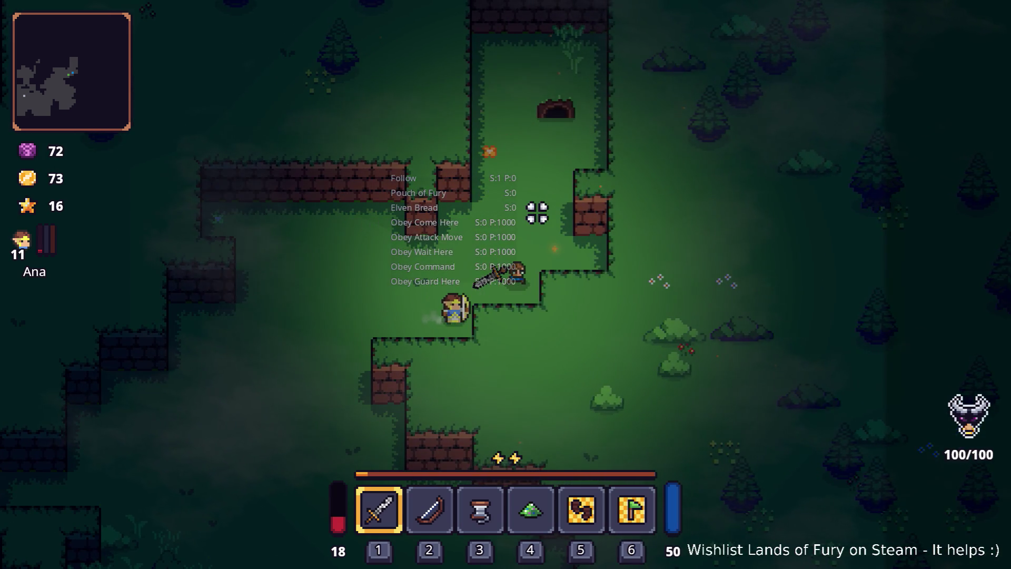
pyautogui.press('w')
pyautogui.press('w')
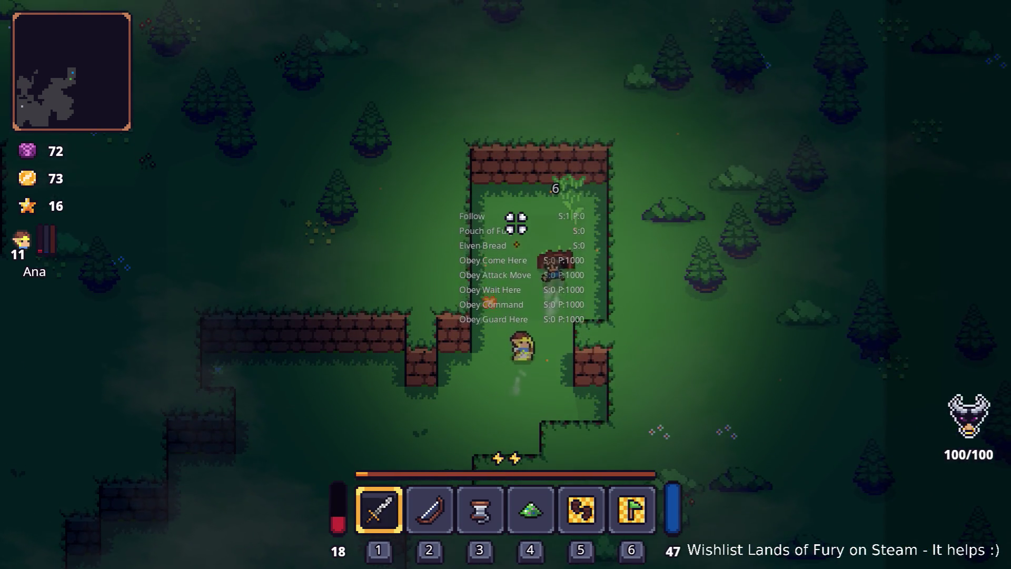
# Step: Head south-west out of the enclosure toward the anvil and open Ana's character sheet
pyautogui.press('s')
pyautogui.press('a')
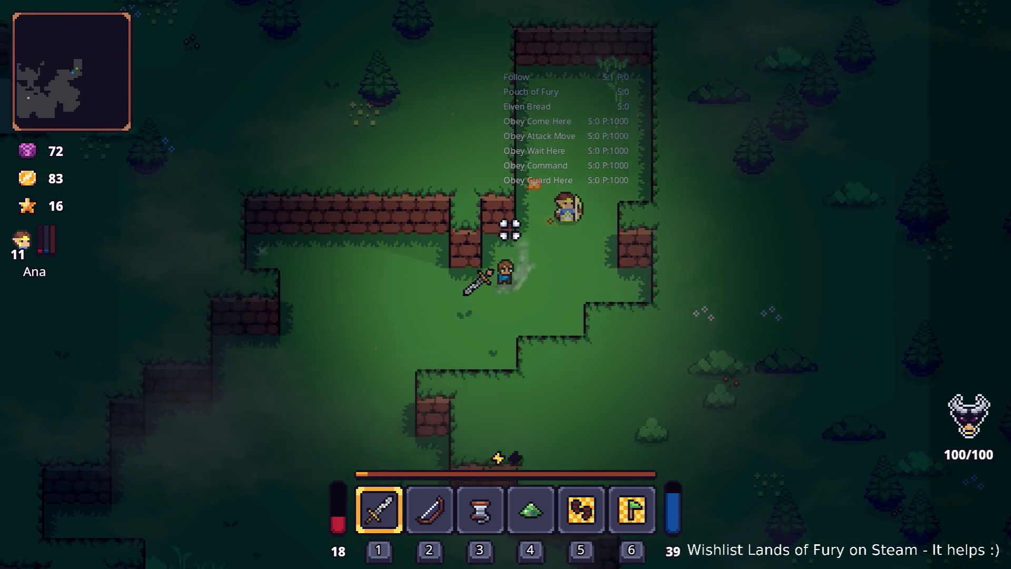
pyautogui.press('s')
pyautogui.press('a')
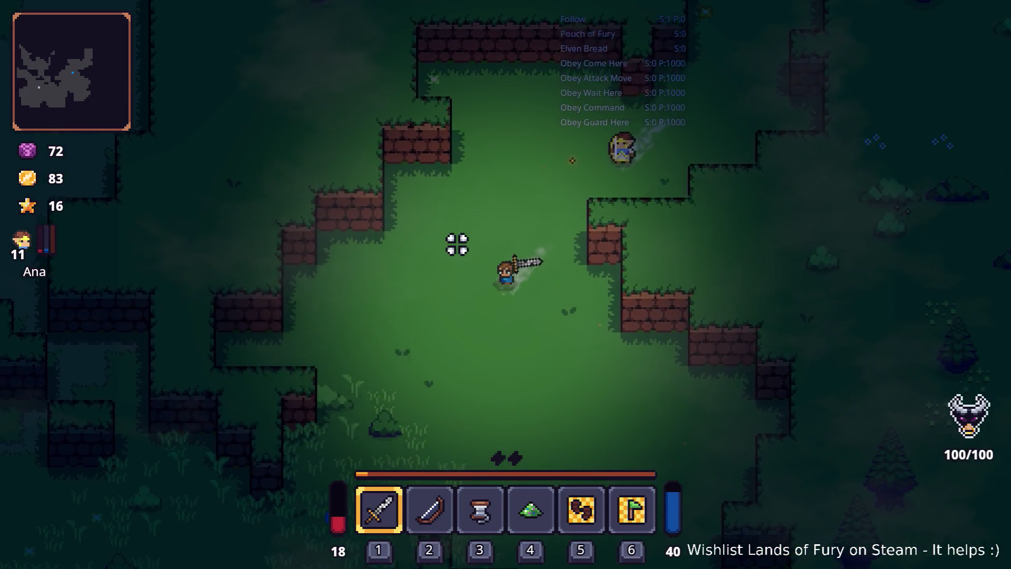
pyautogui.press('s')
pyautogui.press('a')
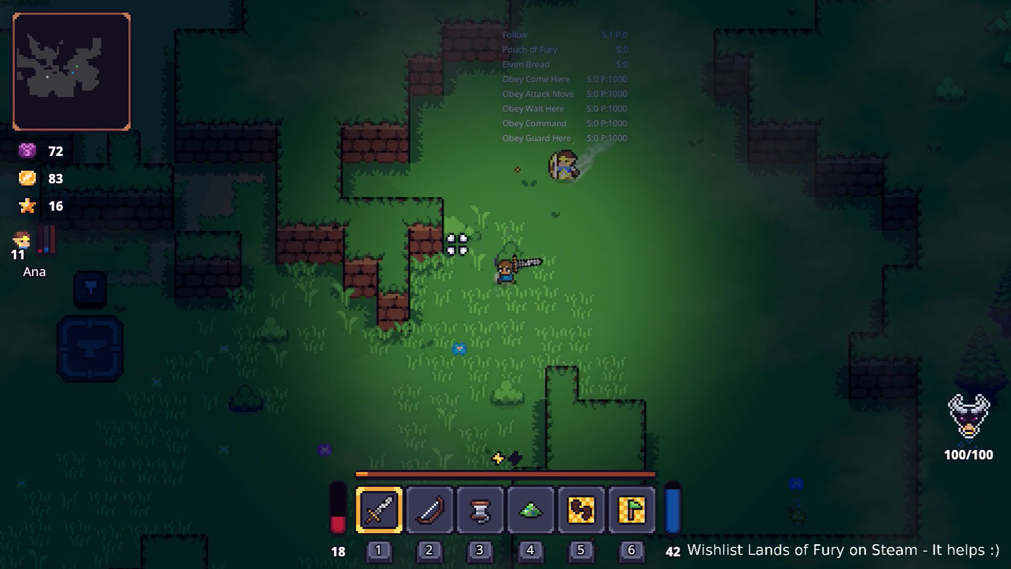
pyautogui.press('i')
pyautogui.click(279, 371)
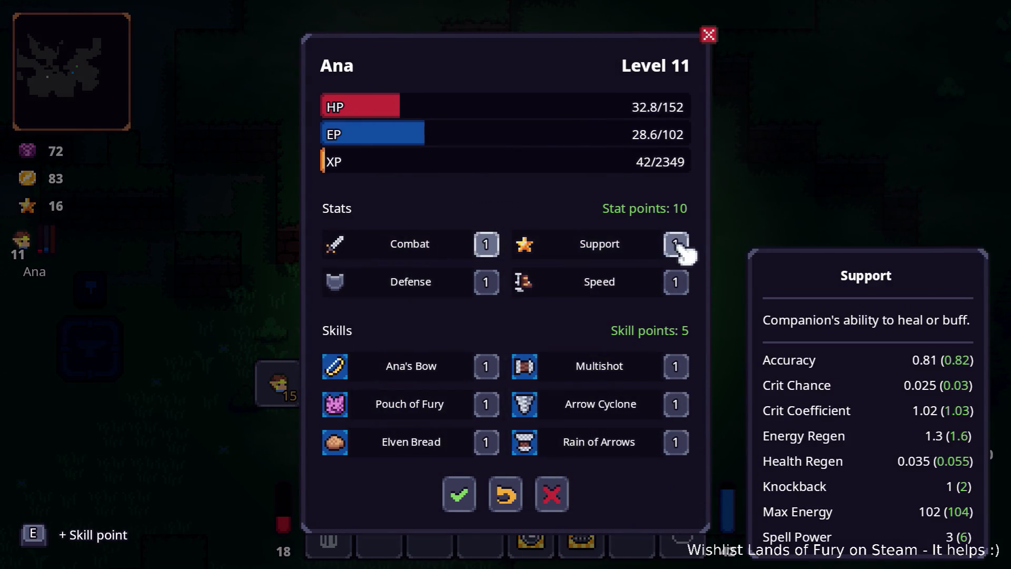
# Step: Raise Ana's Combat to 11 and Bow to 3, confirm, and return to the game
pyautogui.click(494, 247)
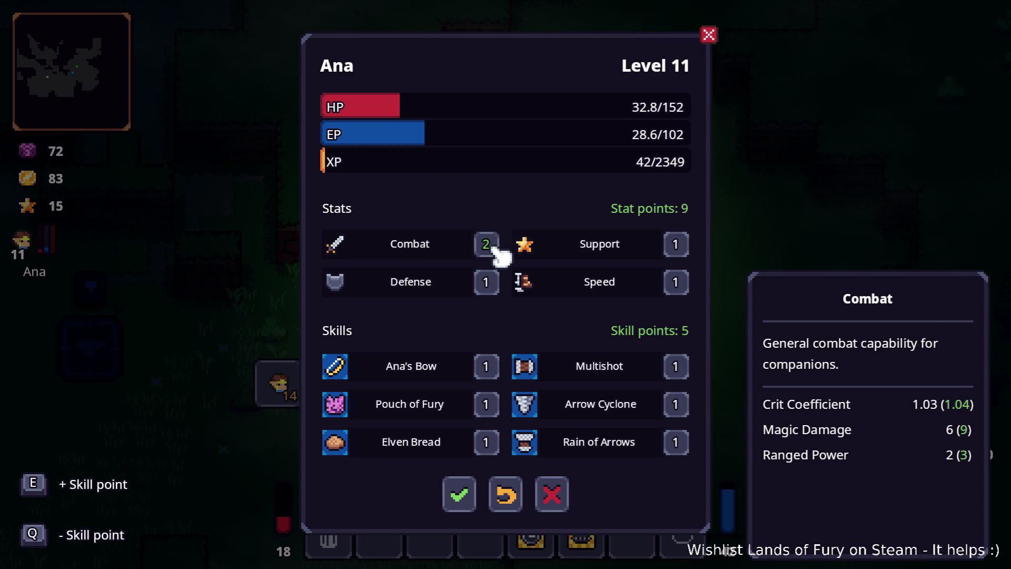
pyautogui.click(495, 251)
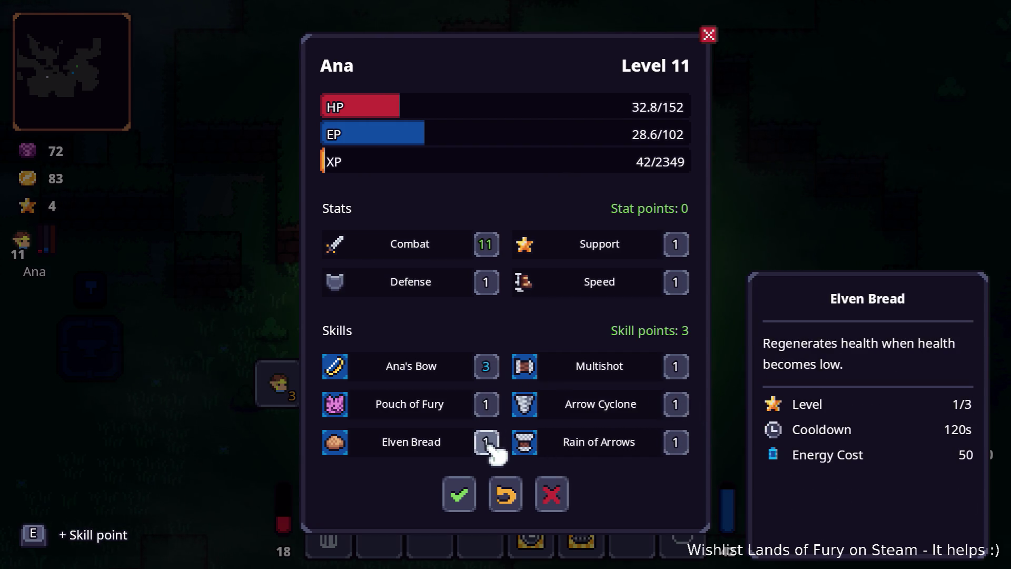
pyautogui.click(456, 498)
pyautogui.press('Escape')
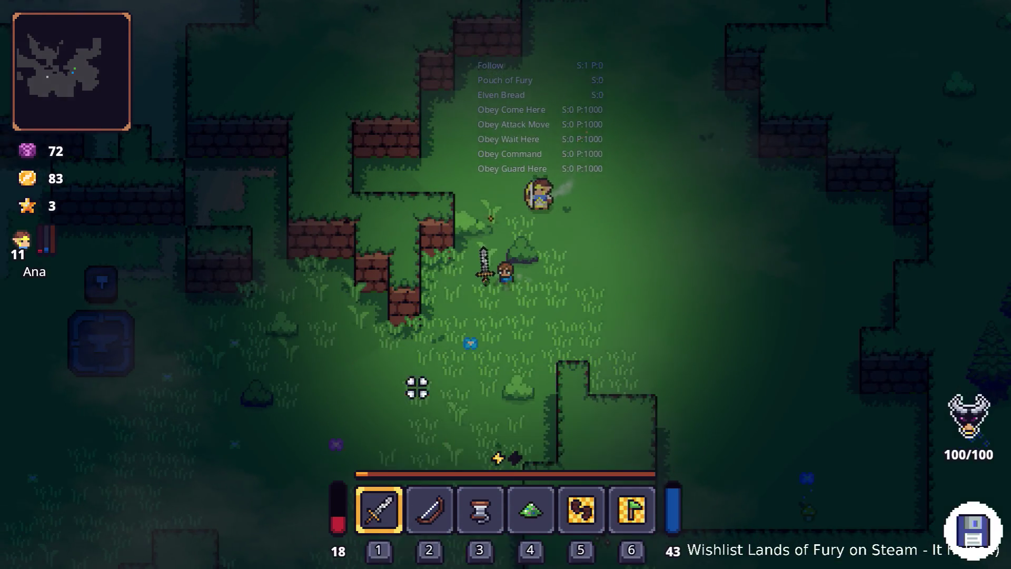
# Step: Walk west past the anvil and through the grass up to the Crafting Stone
pyautogui.press('a')
pyautogui.press('s')
pyautogui.press('w')
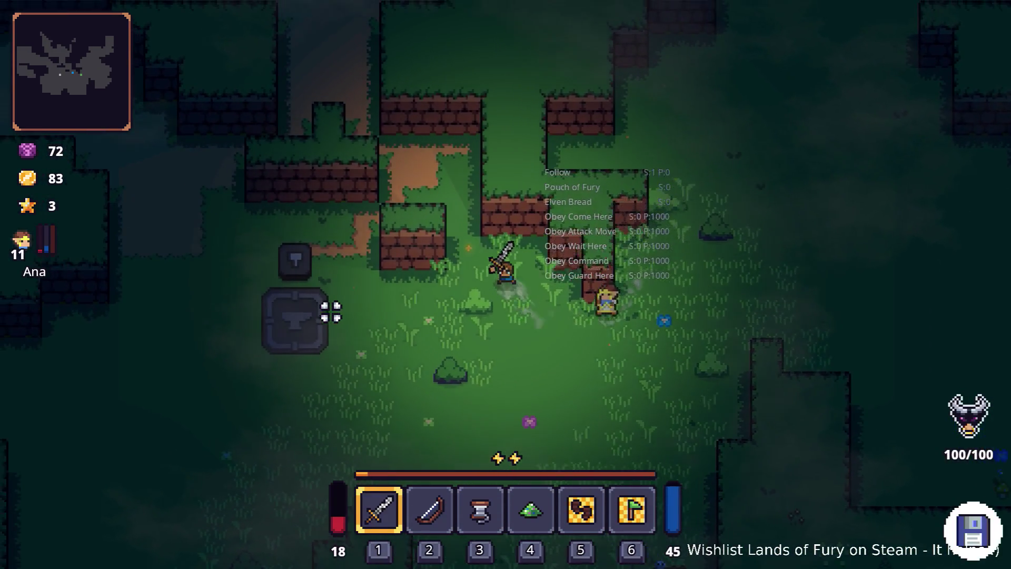
pyautogui.press('w')
pyautogui.press('a')
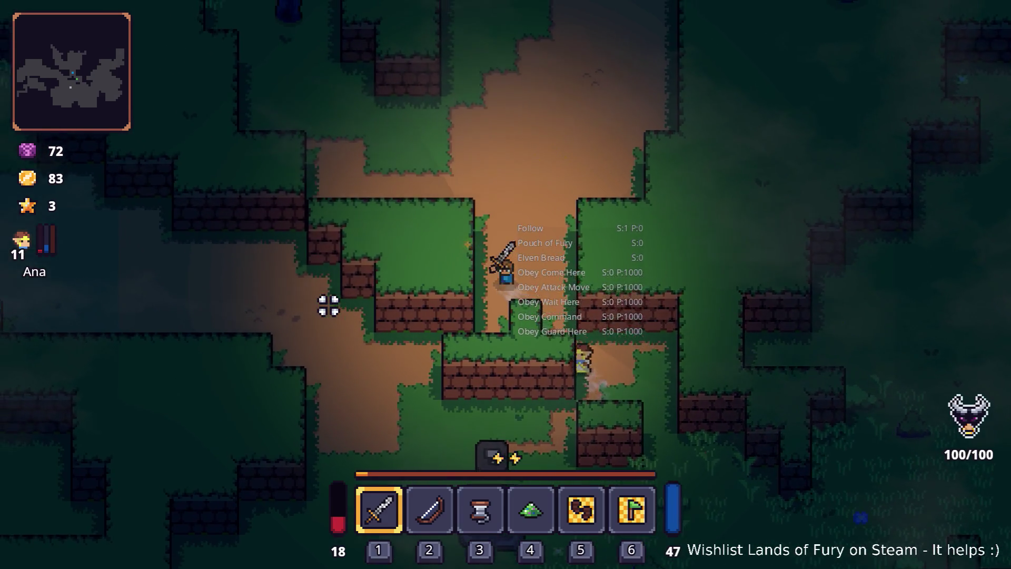
pyautogui.press('w')
pyautogui.press('a')
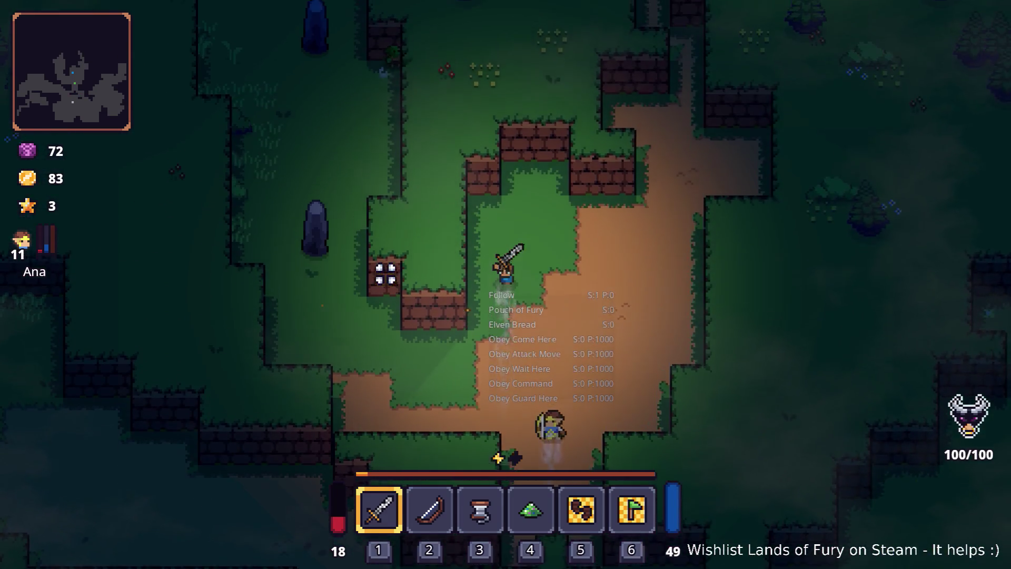
pyautogui.press('s')
pyautogui.press('a')
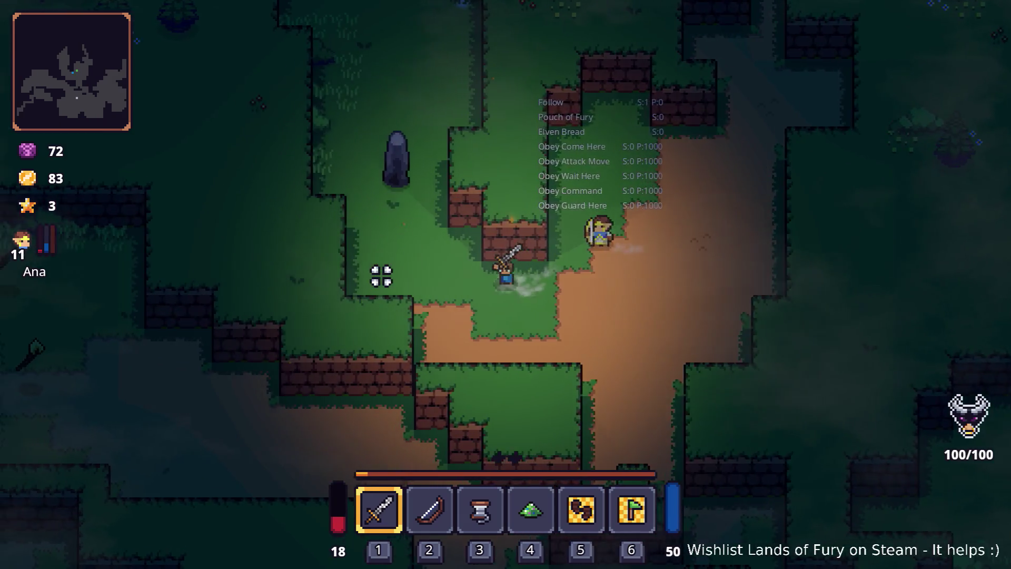
pyautogui.press('w')
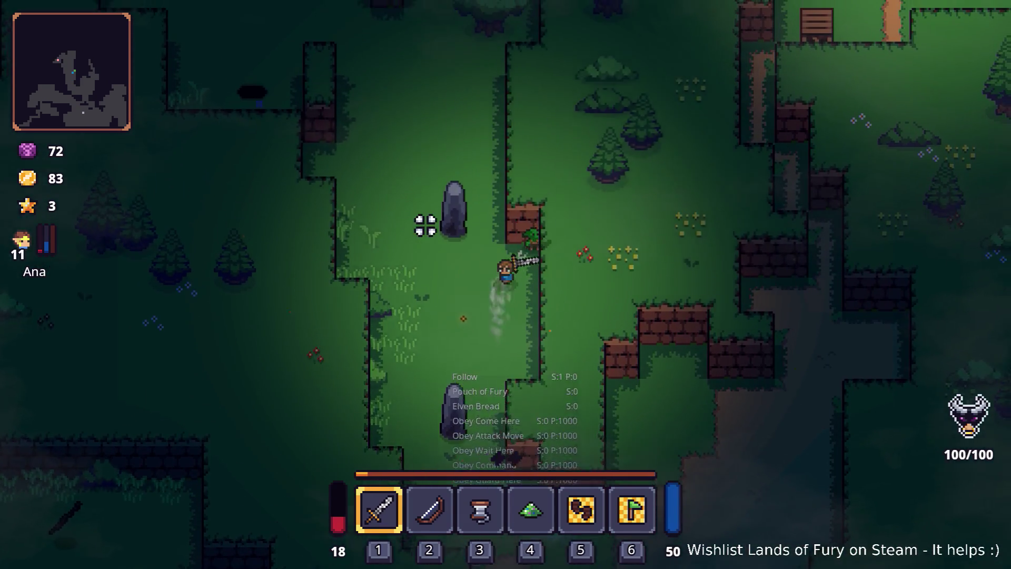
pyautogui.press('e')
pyautogui.press('e')
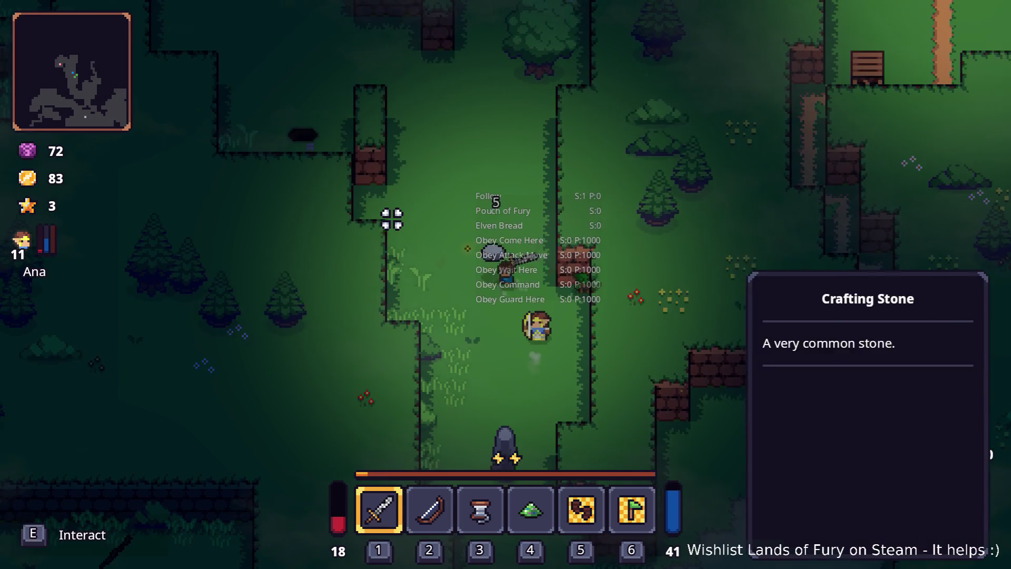
# Step: Step back from the stone, swing the sword once, and move on past the camp crates
pyautogui.press('s')
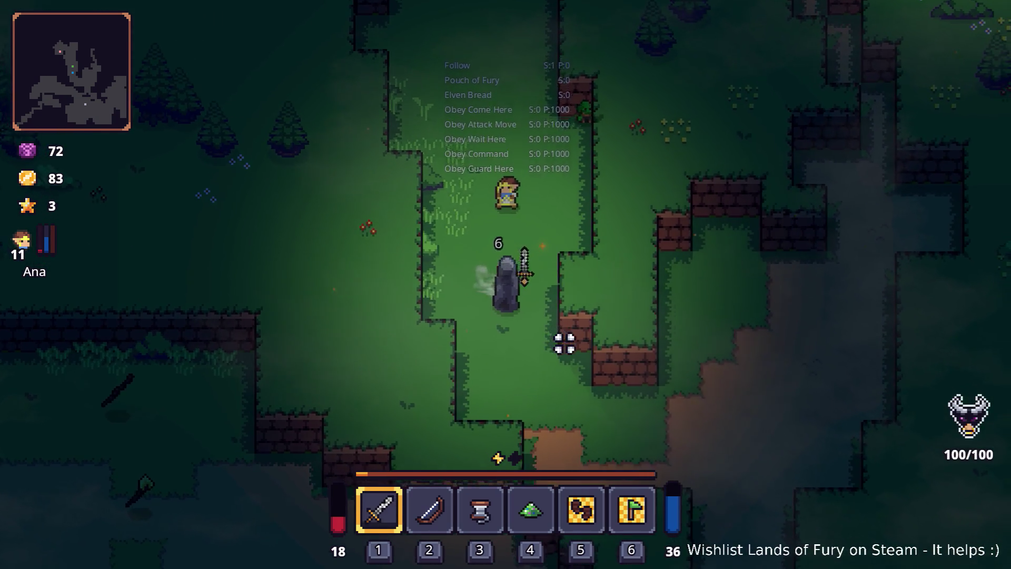
pyautogui.press('w')
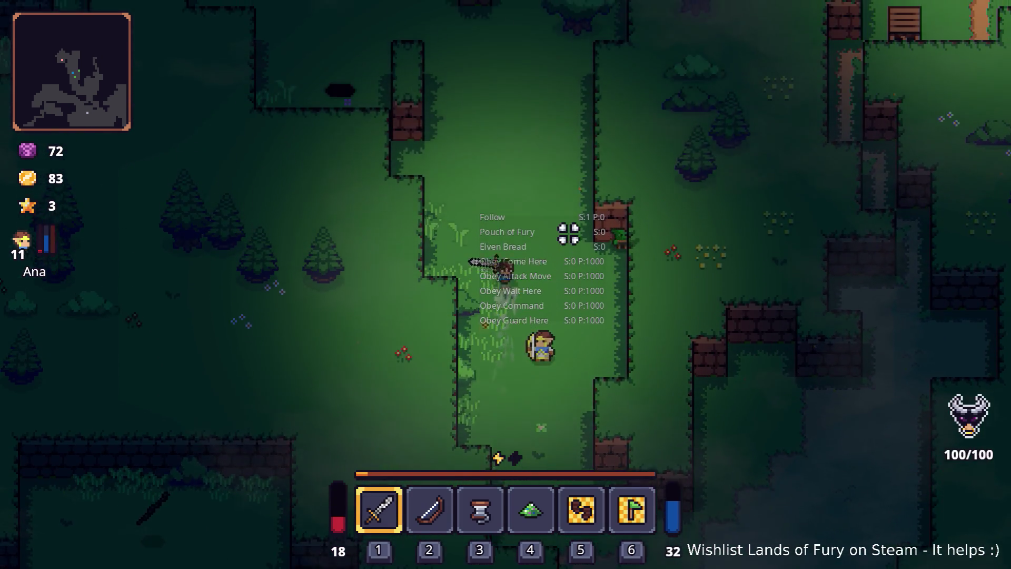
pyautogui.press('w')
pyautogui.click(535, 170)
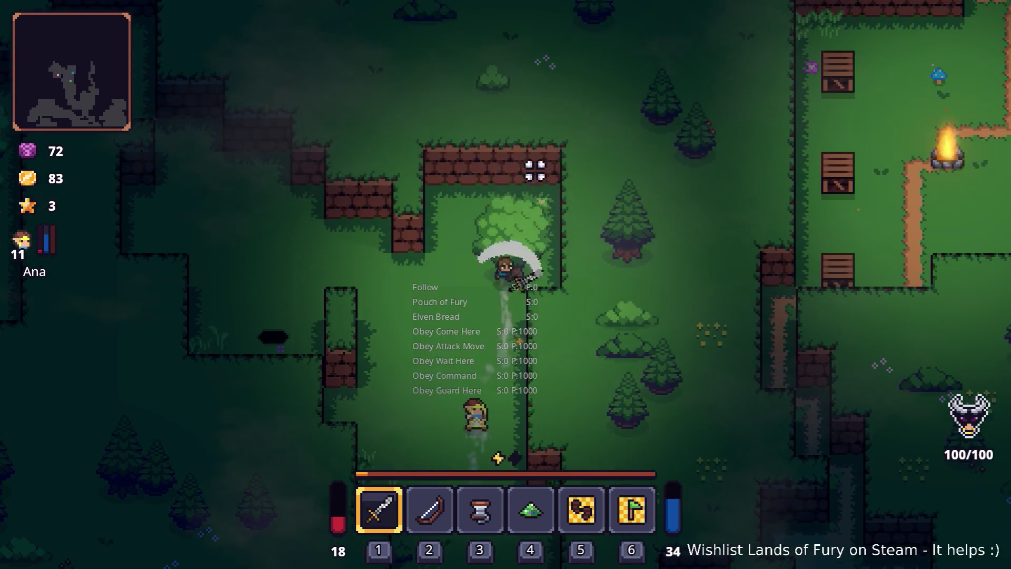
pyautogui.press('a')
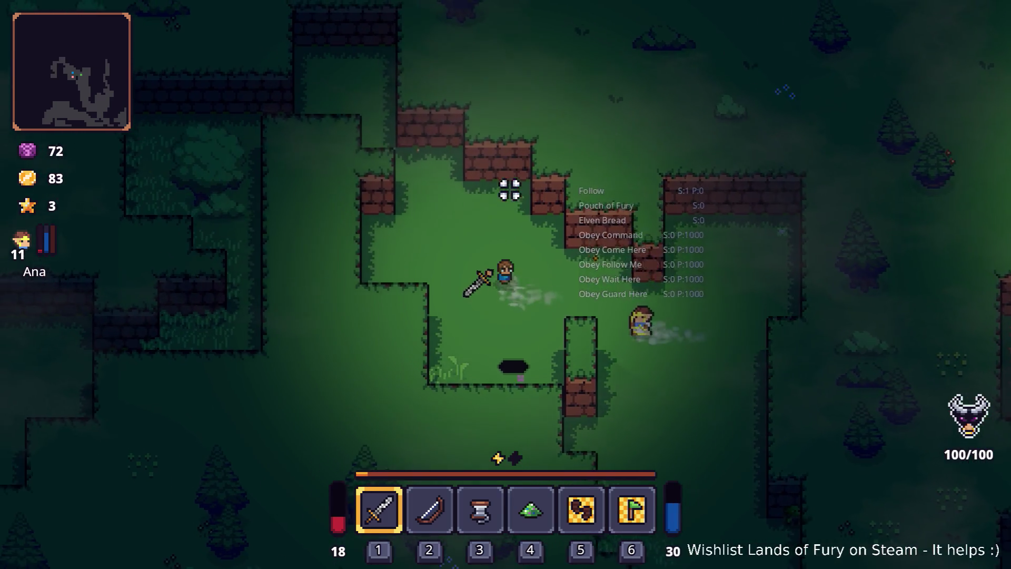
pyautogui.press('w')
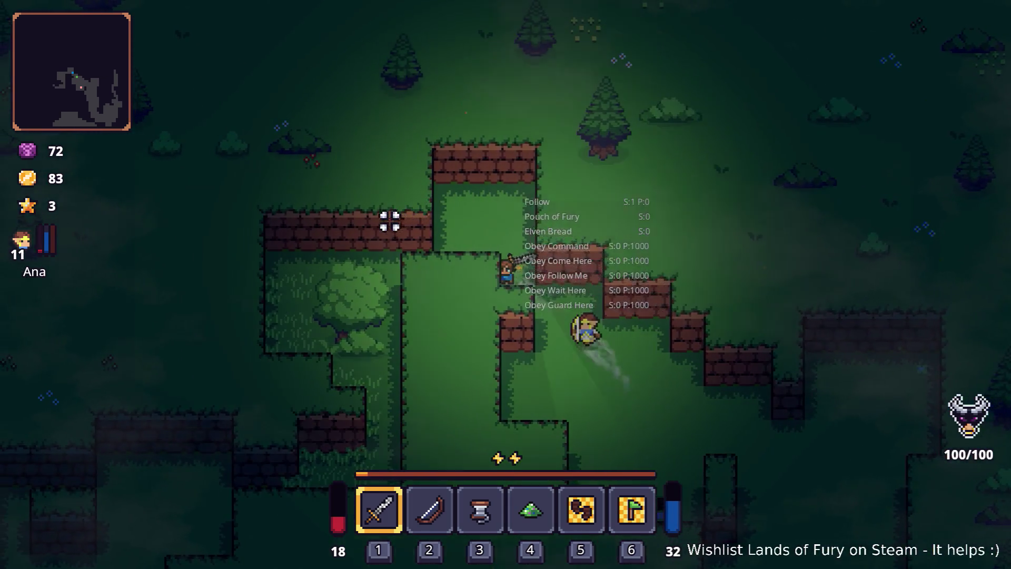
pyautogui.press('a')
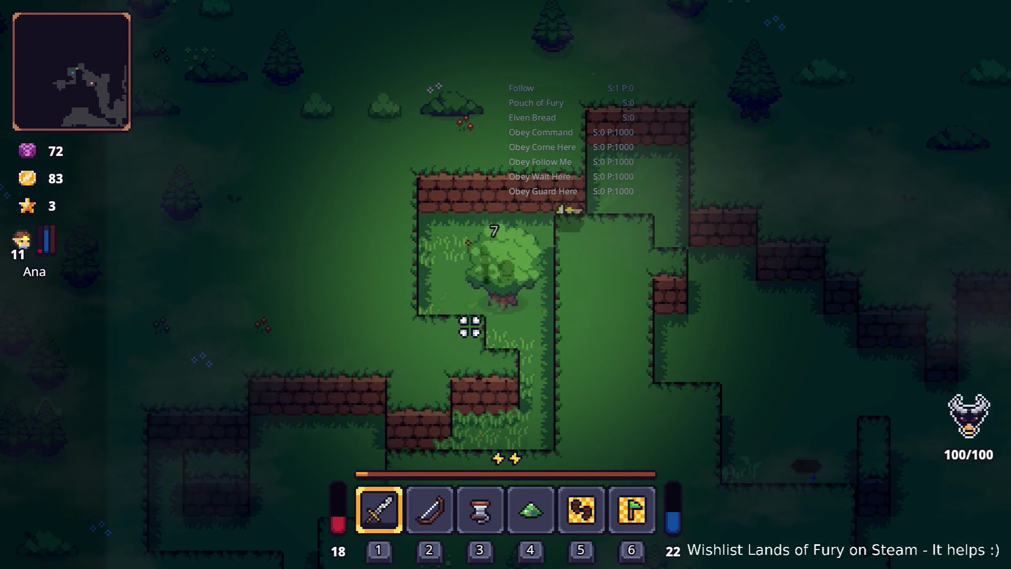
pyautogui.press('s')
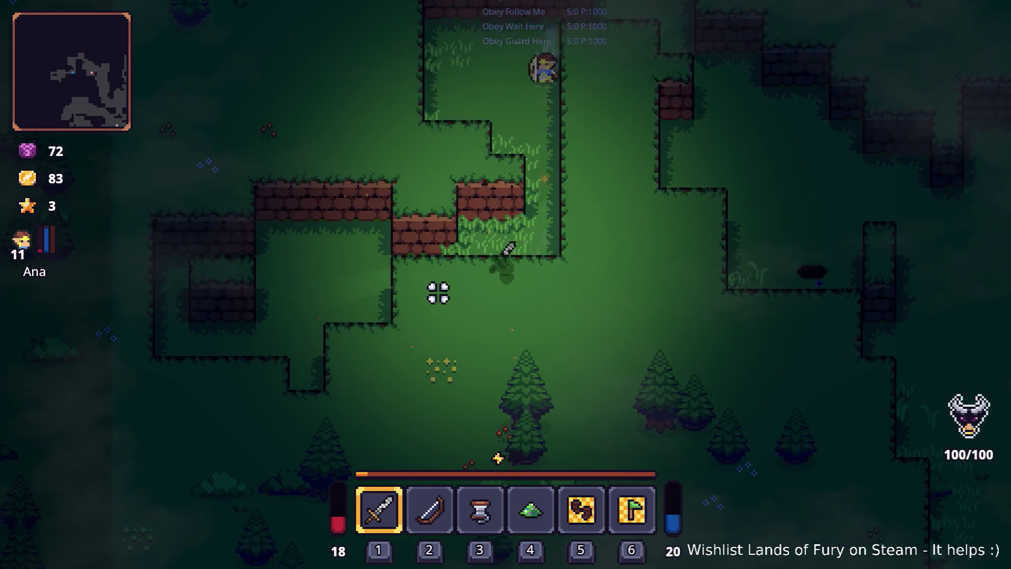
pyautogui.press('w')
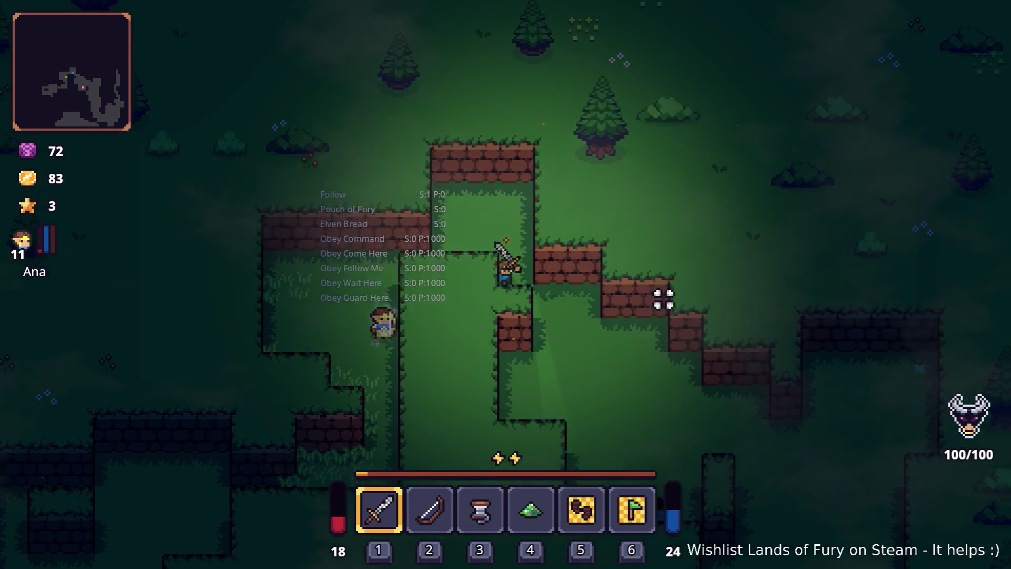
# Step: Walk south-east onto the dirt path, then north up it
pyautogui.press('s')
pyautogui.press('d')
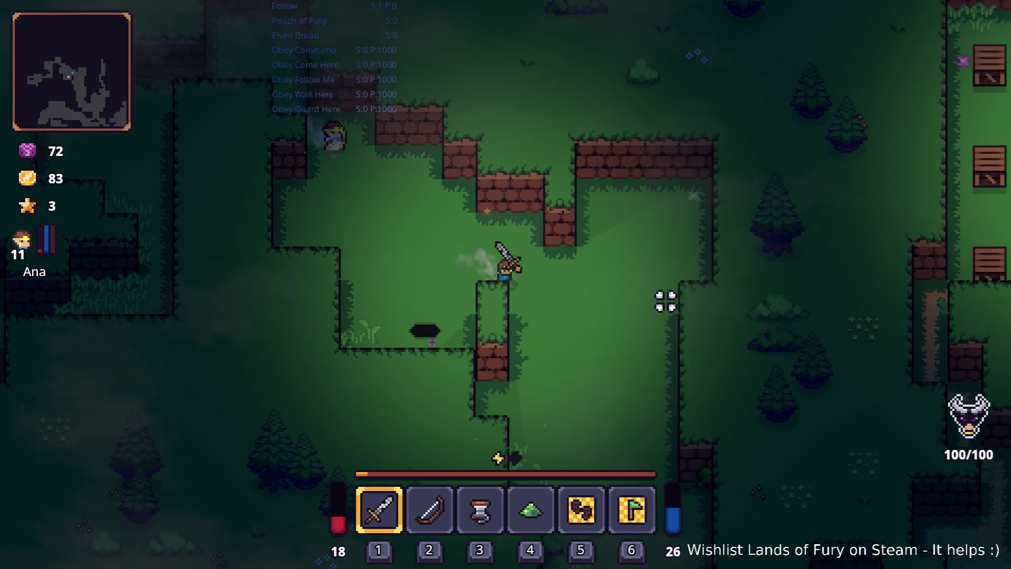
pyautogui.press('s')
pyautogui.press('d')
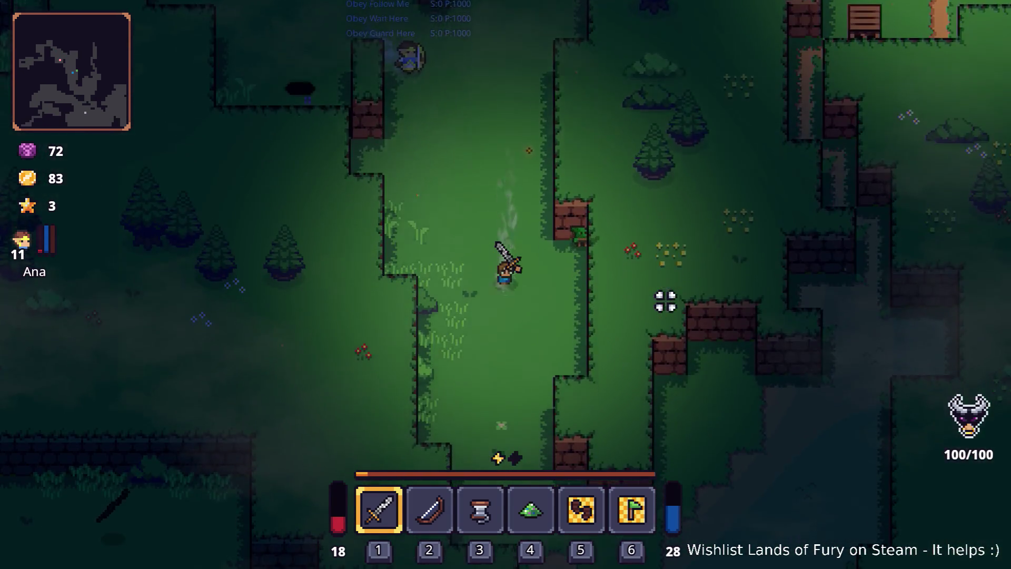
pyautogui.press('s')
pyautogui.press('d')
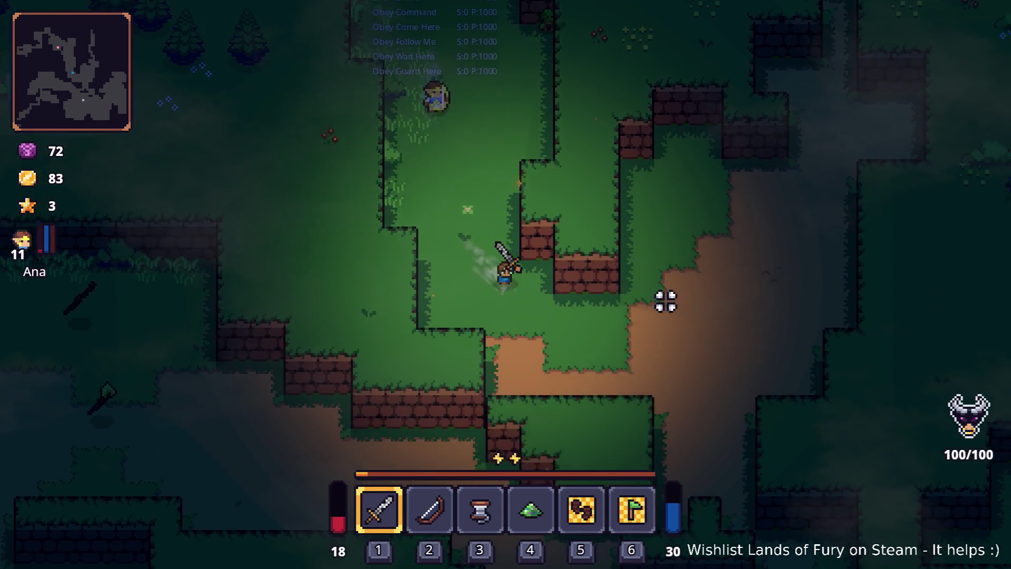
pyautogui.press('s')
pyautogui.press('d')
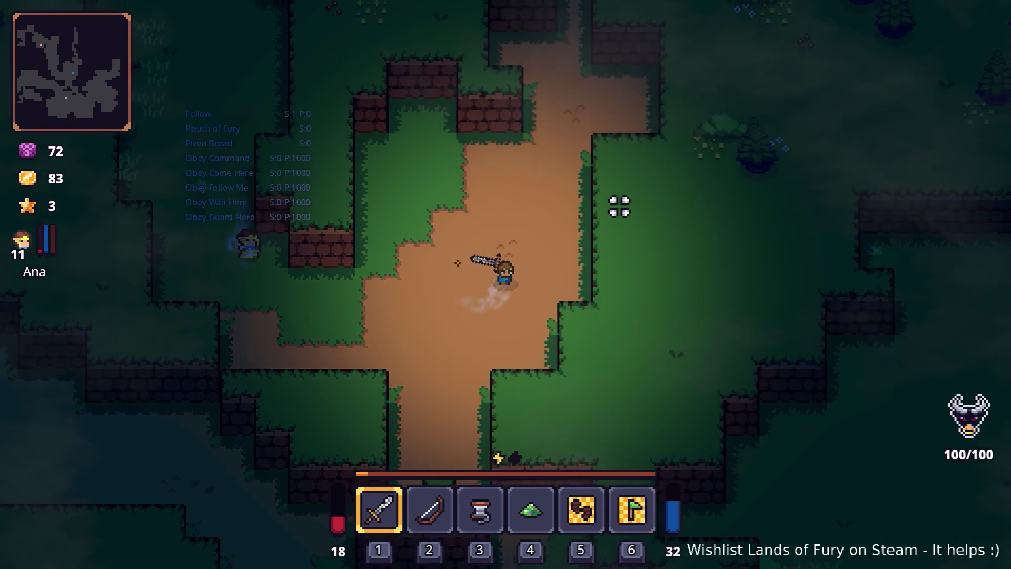
pyautogui.press('w')
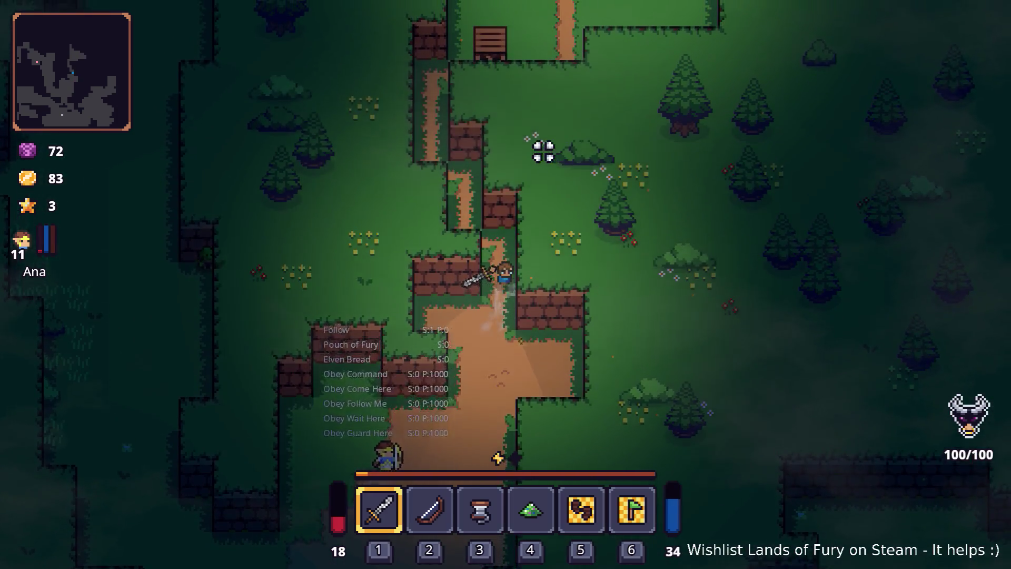
pyautogui.press('w')
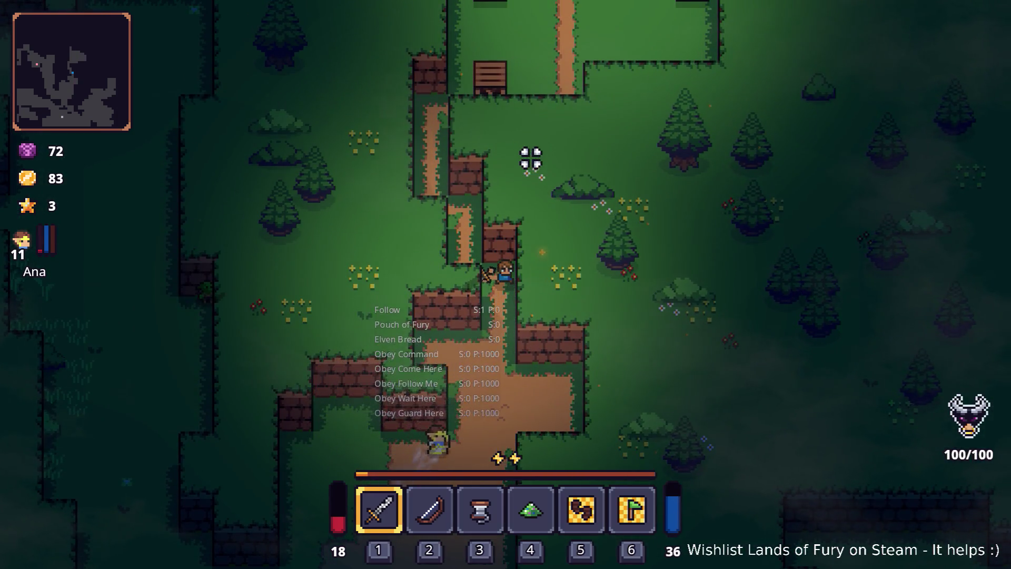
# Step: Move Fairy Dust into the backpack and put the Attack Move Command in quick slot 4
pyautogui.press('i')
pyautogui.moveTo(538, 403)
pyautogui.mouseDown()
pyautogui.moveTo(542, 481)
pyautogui.moveTo(532, 483)
pyautogui.mouseUp()
pyautogui.moveTo(591, 537); pyautogui.dragTo(542, 398)
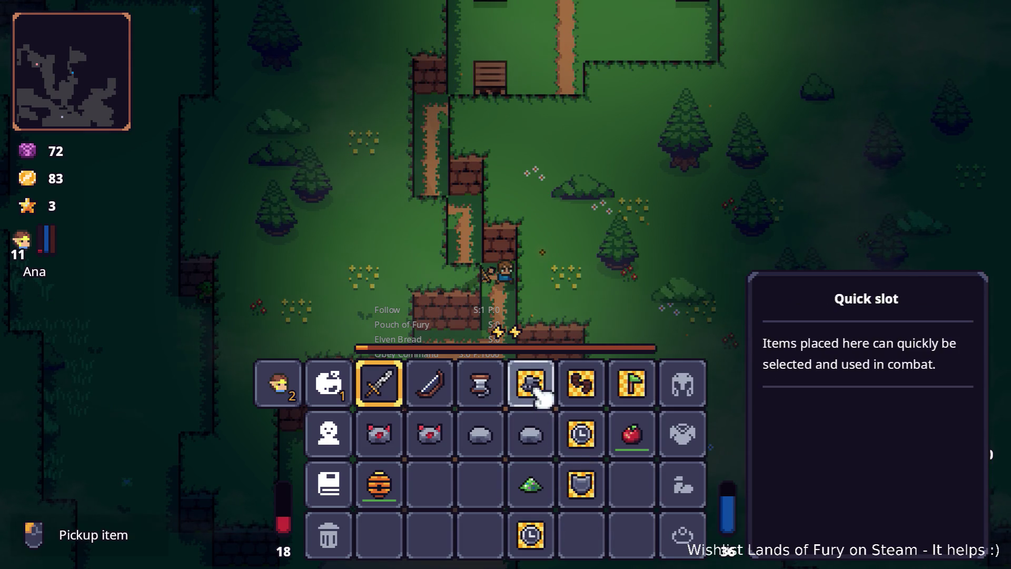
pyautogui.press('i')
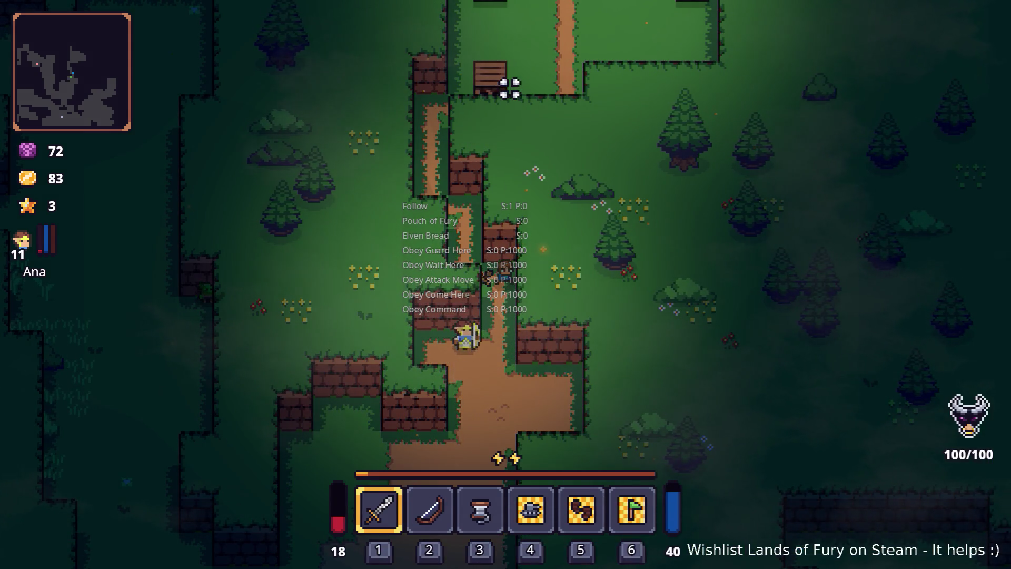
# Step: Eat the apple from the bag and close the inventory
pyautogui.press('i')
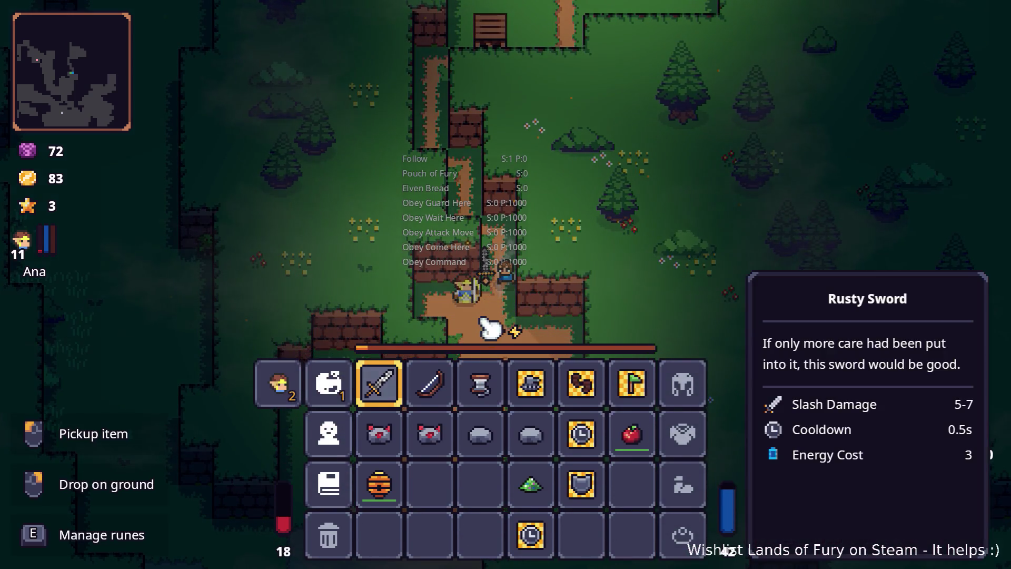
pyautogui.press('i')
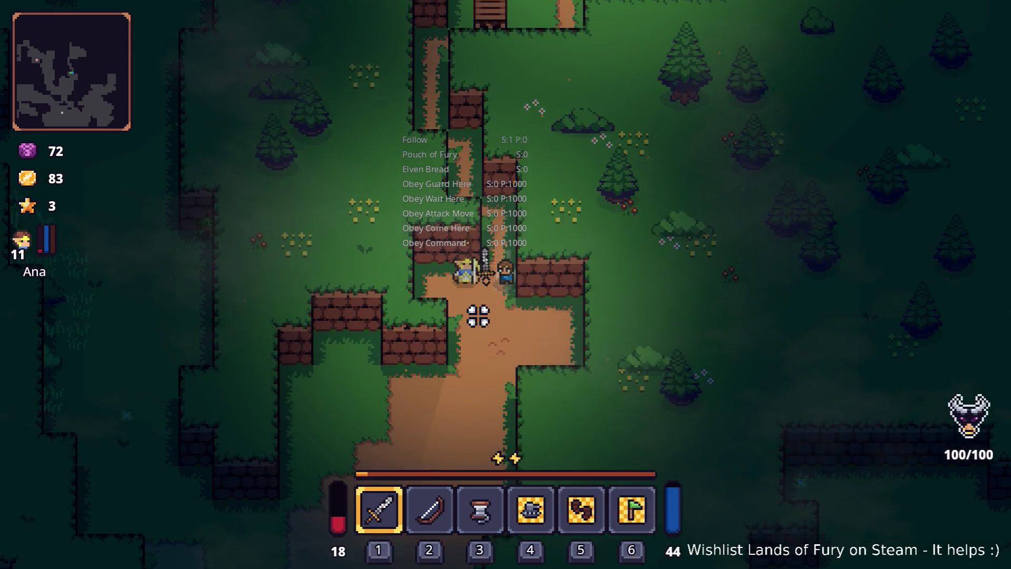
pyautogui.press('i')
pyautogui.click(631, 433)
pyautogui.press('i')
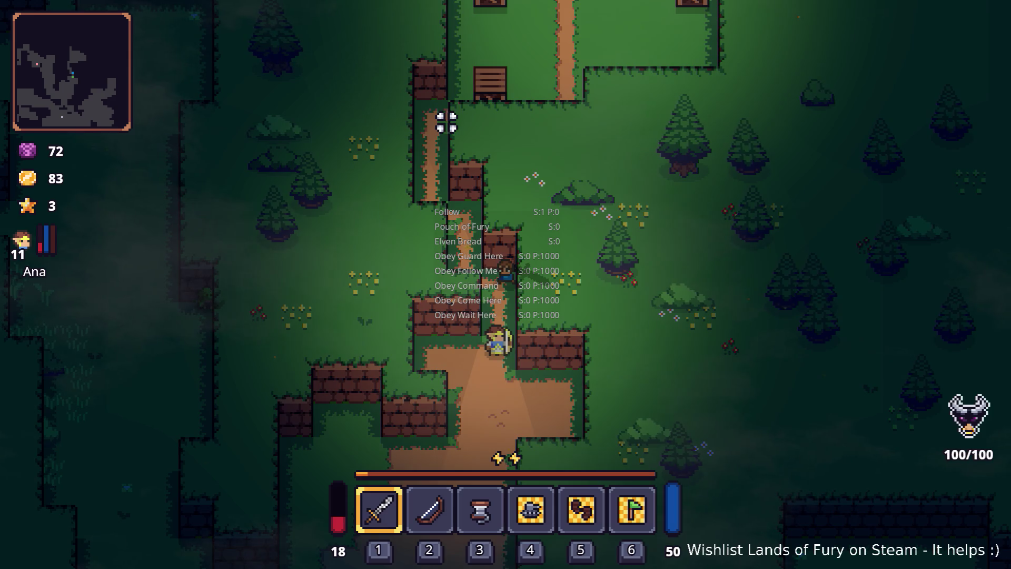
# Step: From Ana's sheet, raise Multishot to 2 and Elven Bread to 3, then confirm
pyautogui.press('i')
pyautogui.click(272, 391)
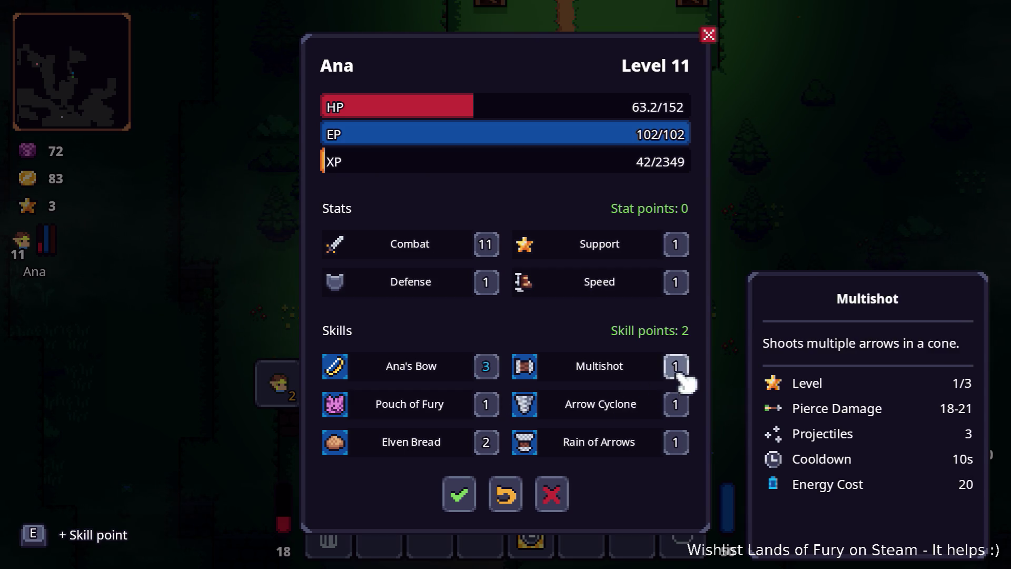
pyautogui.press('e')
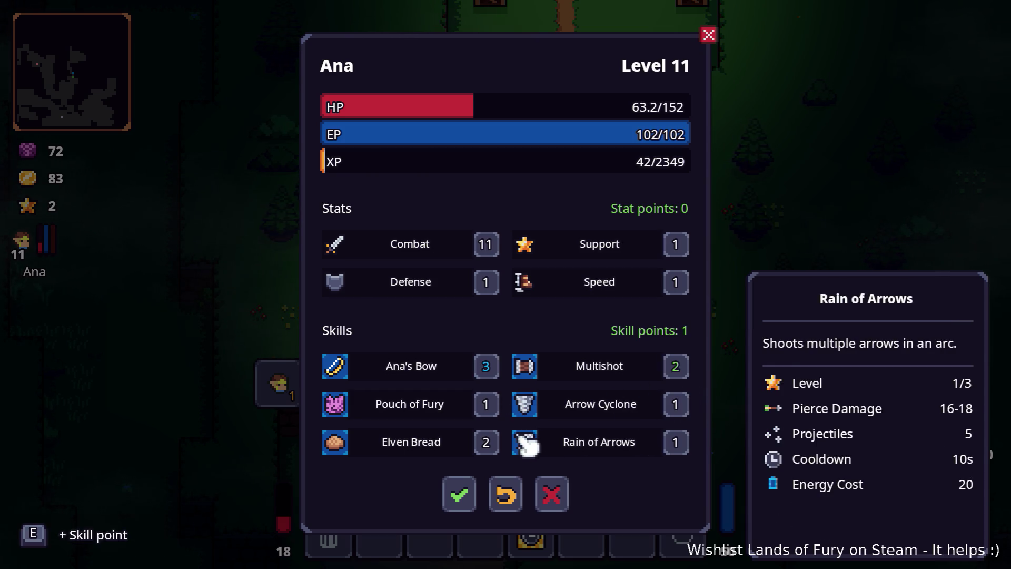
pyautogui.press('e')
pyautogui.click(461, 495)
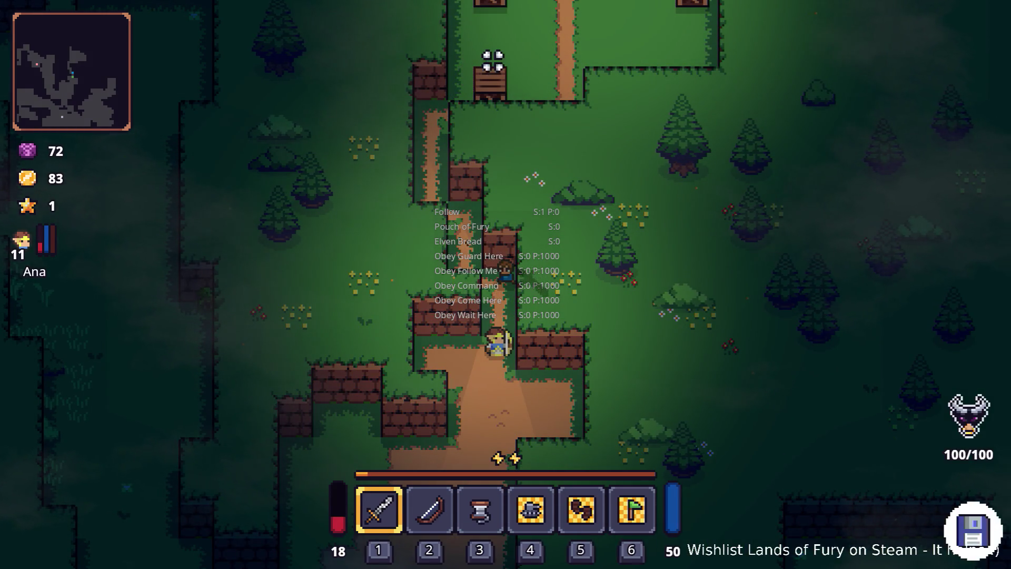
# Step: Walk north past Ana, attack an enemy, and push north-east through the campfire camp
pyautogui.press('w')
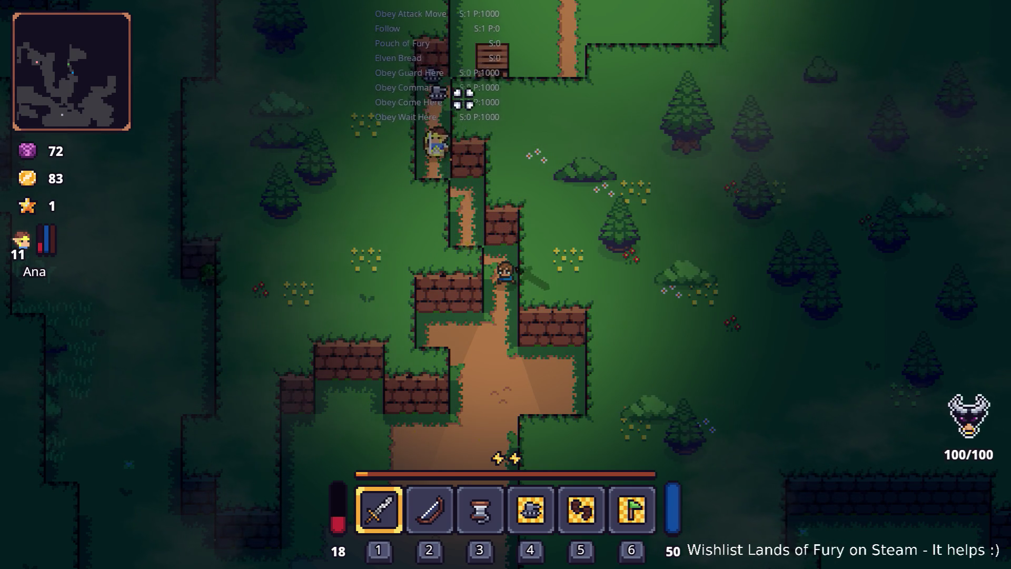
pyautogui.press('w')
pyautogui.press('w')
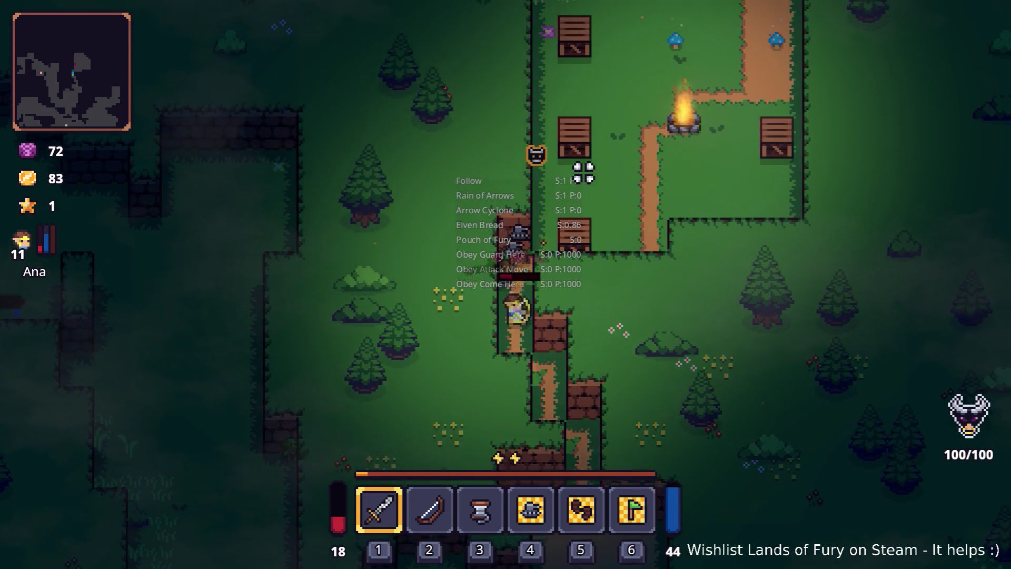
pyautogui.press('s')
pyautogui.press('s')
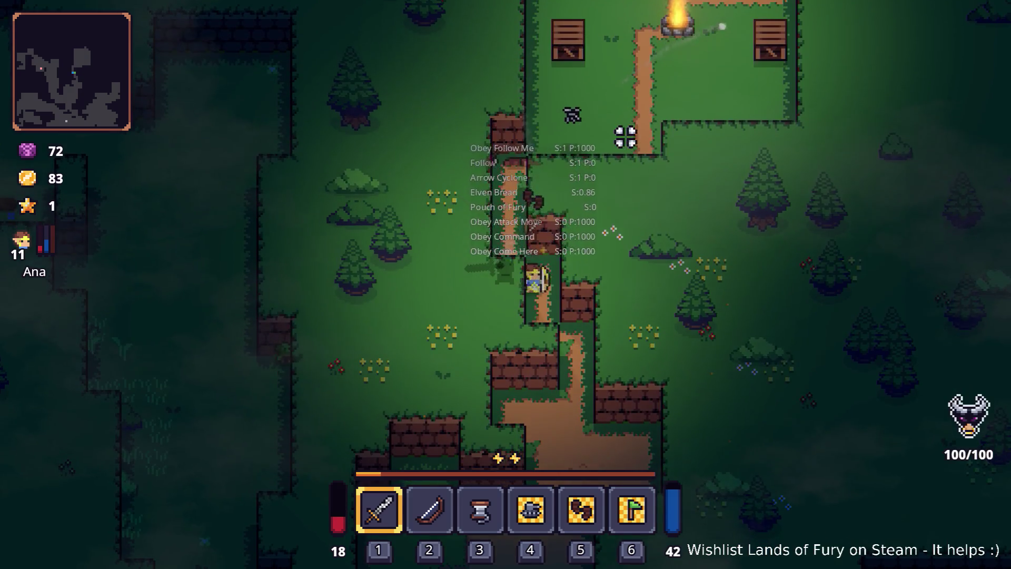
pyautogui.press('w')
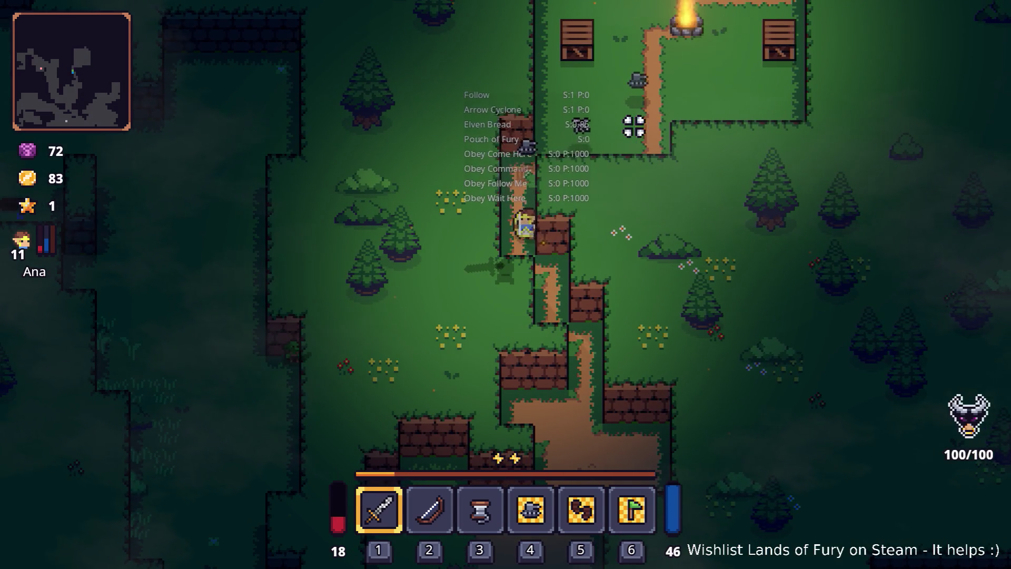
pyautogui.press('w')
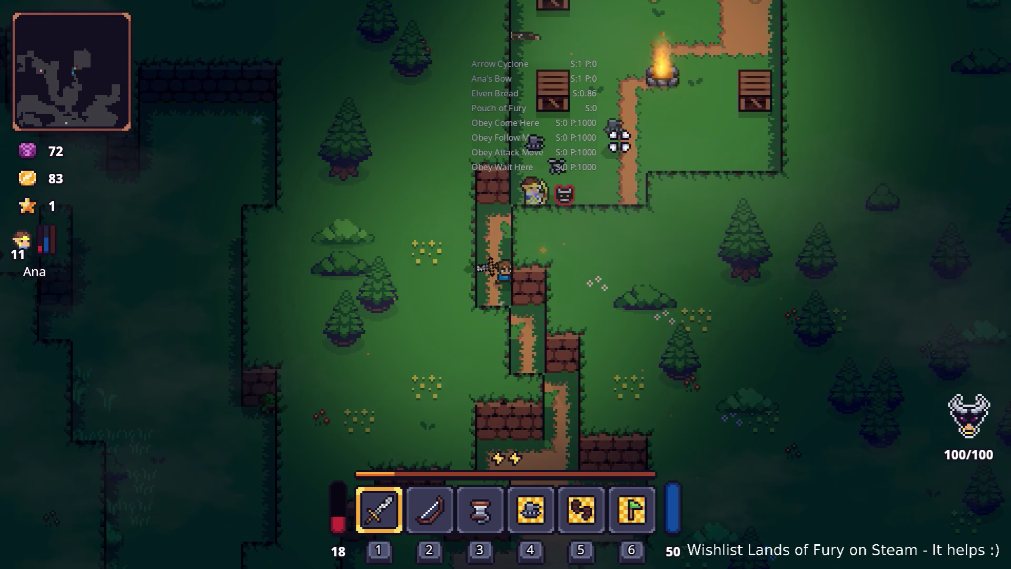
pyautogui.press('w')
pyautogui.press('d')
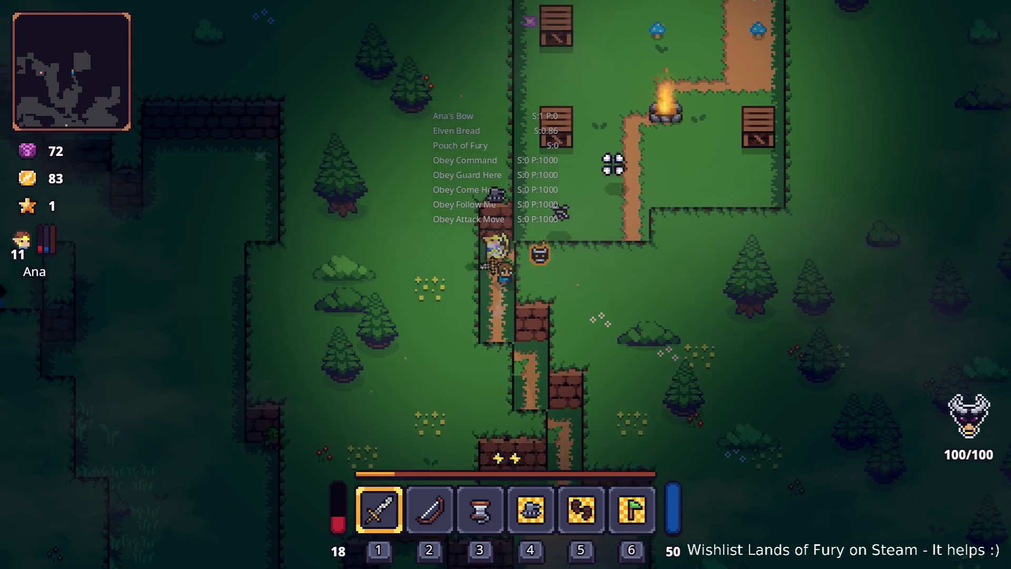
pyautogui.press('w')
pyautogui.press('d')
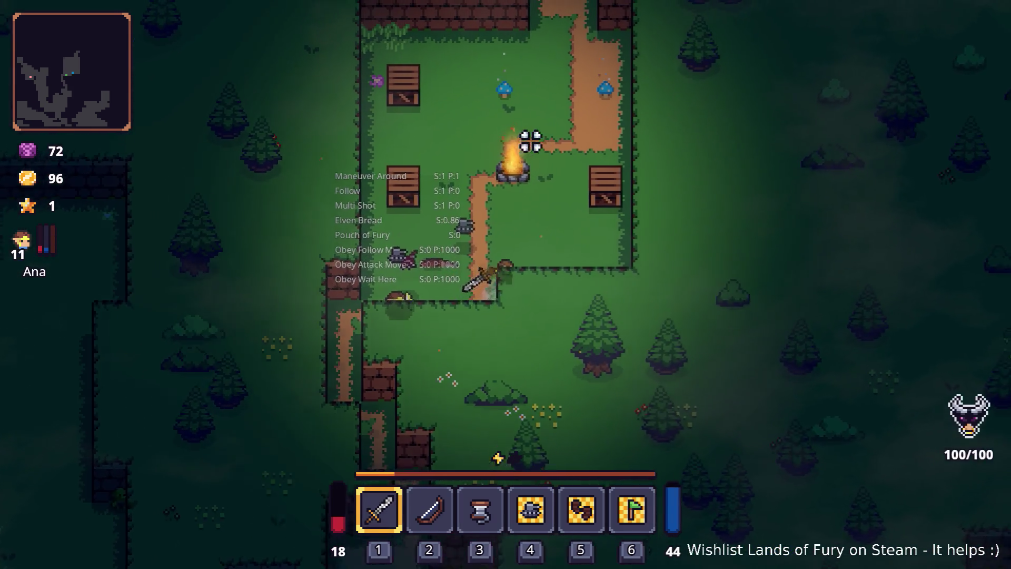
# Step: Follow the path north out of the camp, then double back south
pyautogui.press('w')
pyautogui.press('a')
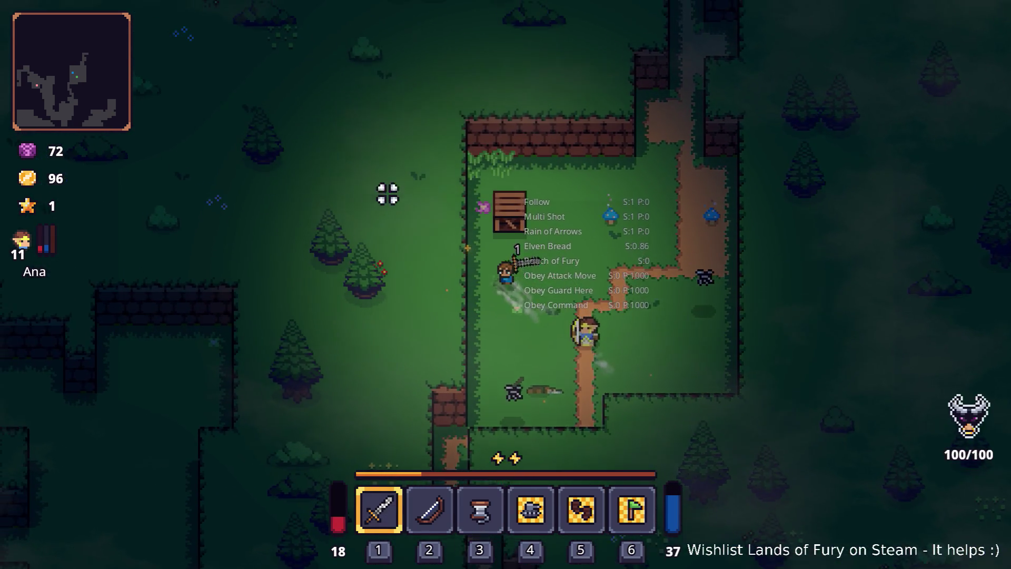
pyautogui.press('w')
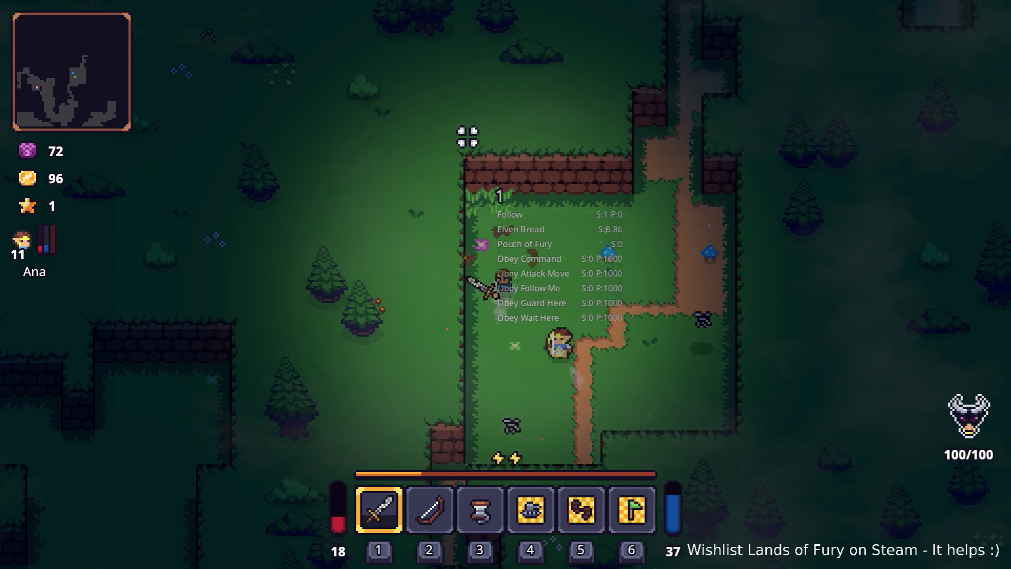
pyautogui.press('d')
pyautogui.press('w')
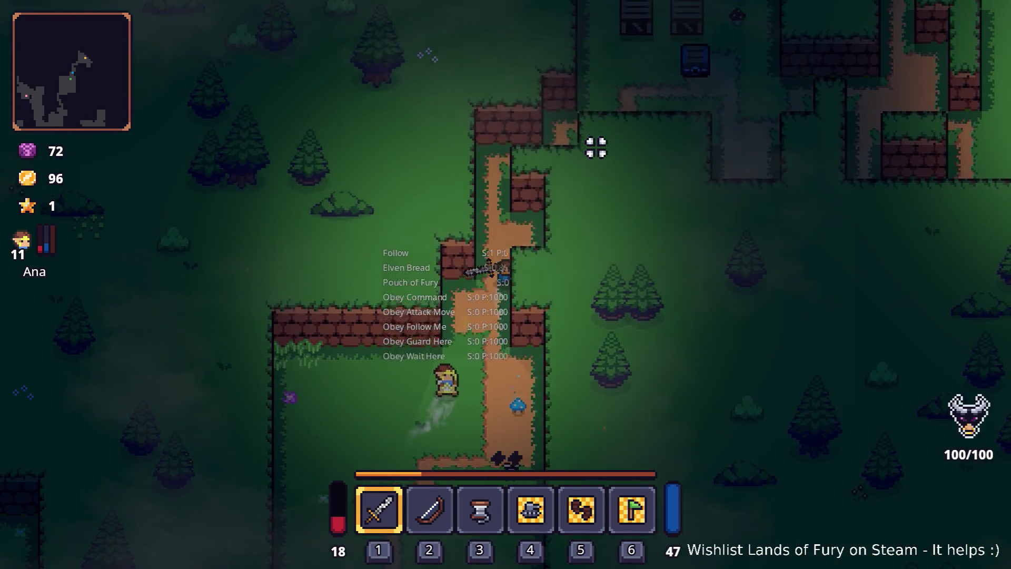
pyautogui.press('d')
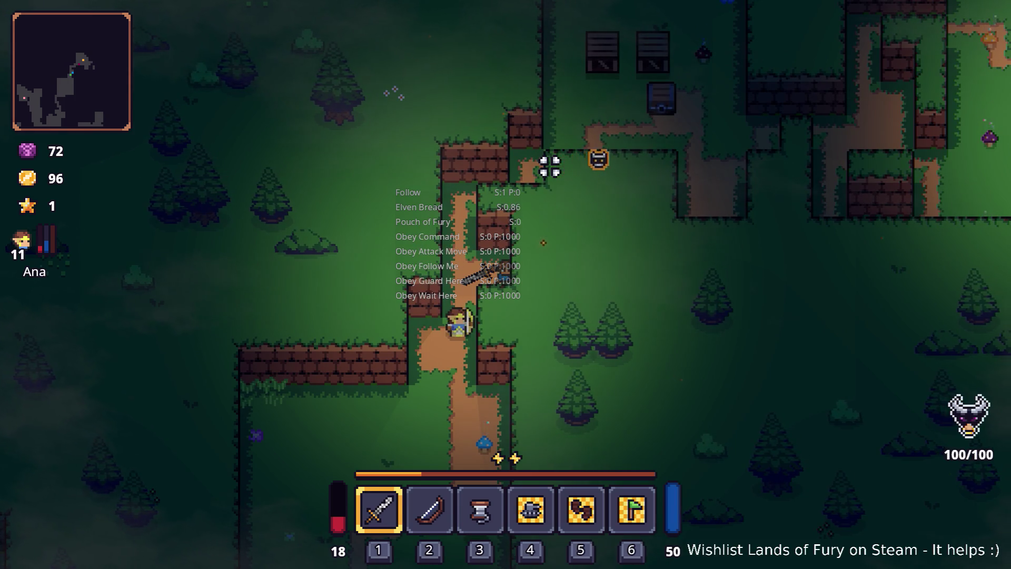
pyautogui.press('w')
pyautogui.press('a')
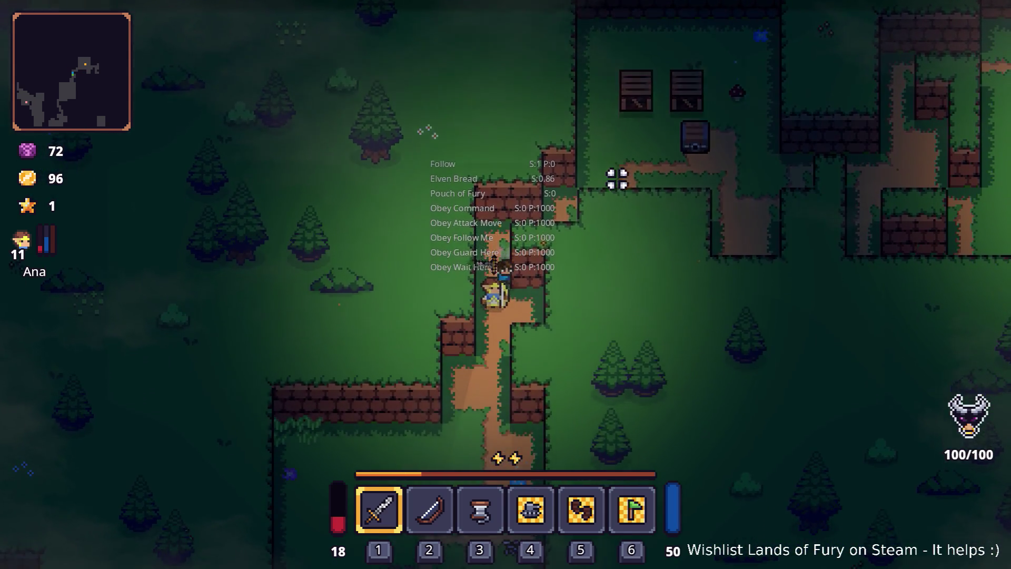
pyautogui.press('s')
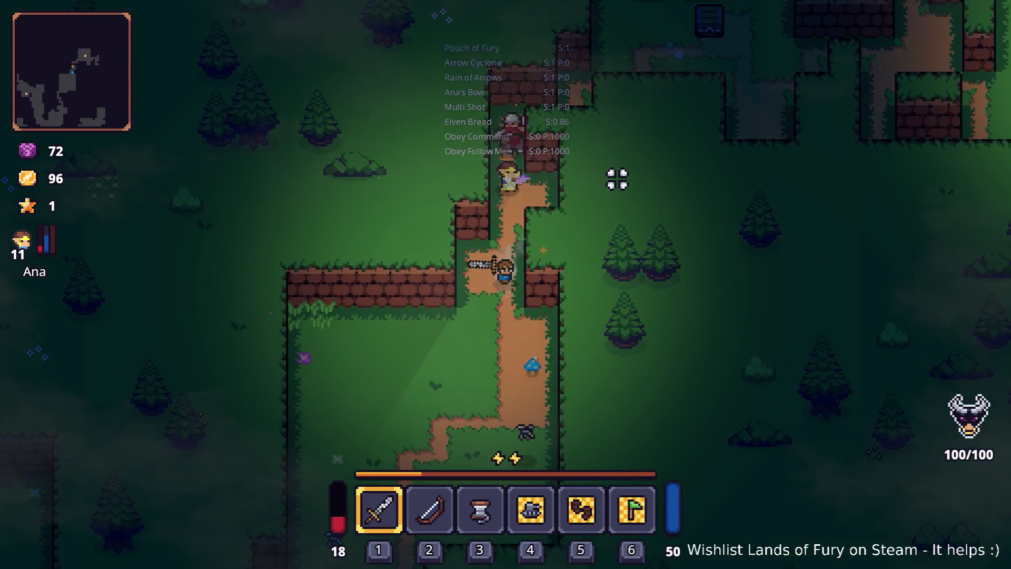
pyautogui.press('s')
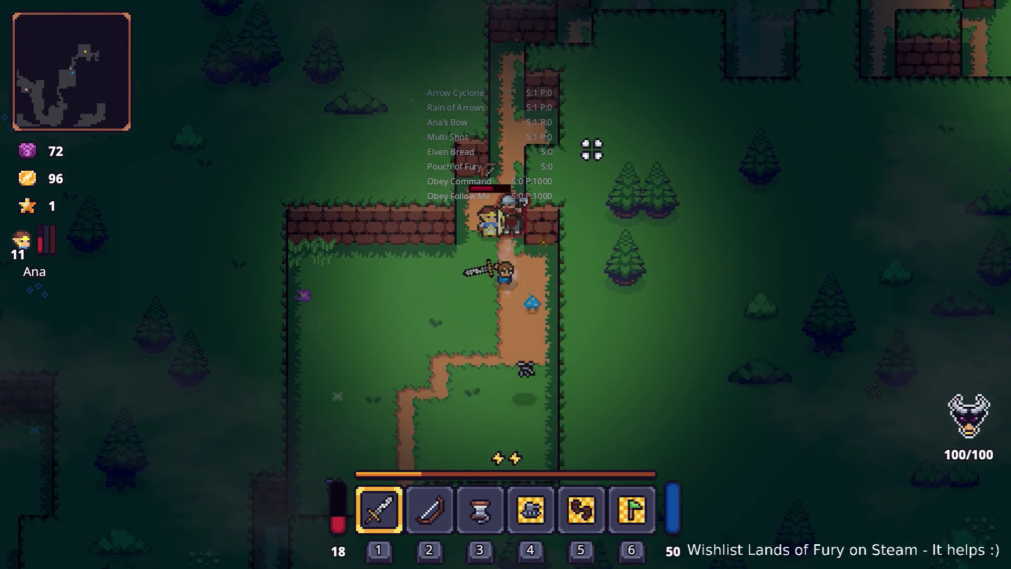
# Step: Fight through the wall gap into the crate room and open the sword's rune slots
pyautogui.press('w')
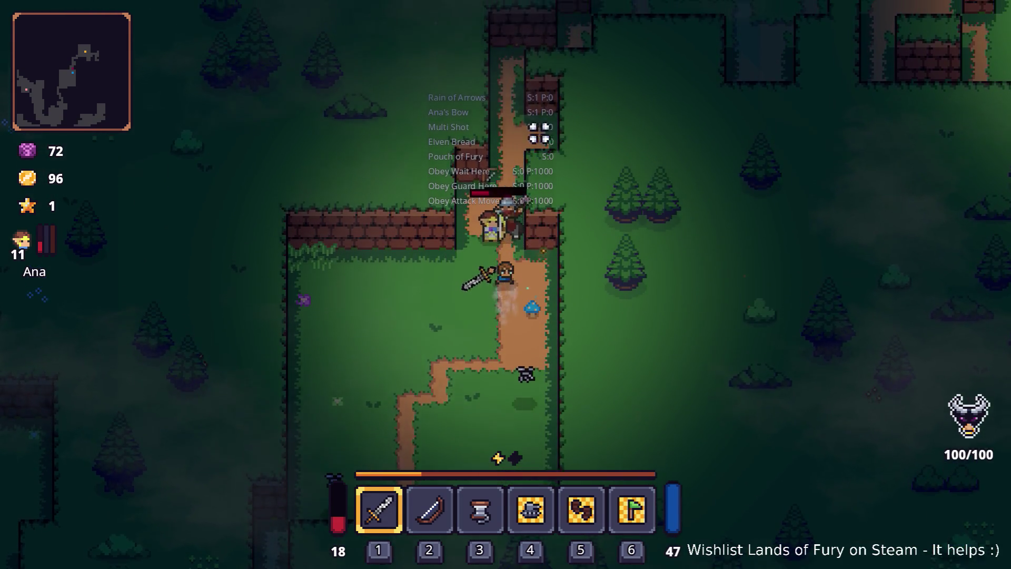
pyautogui.press('w')
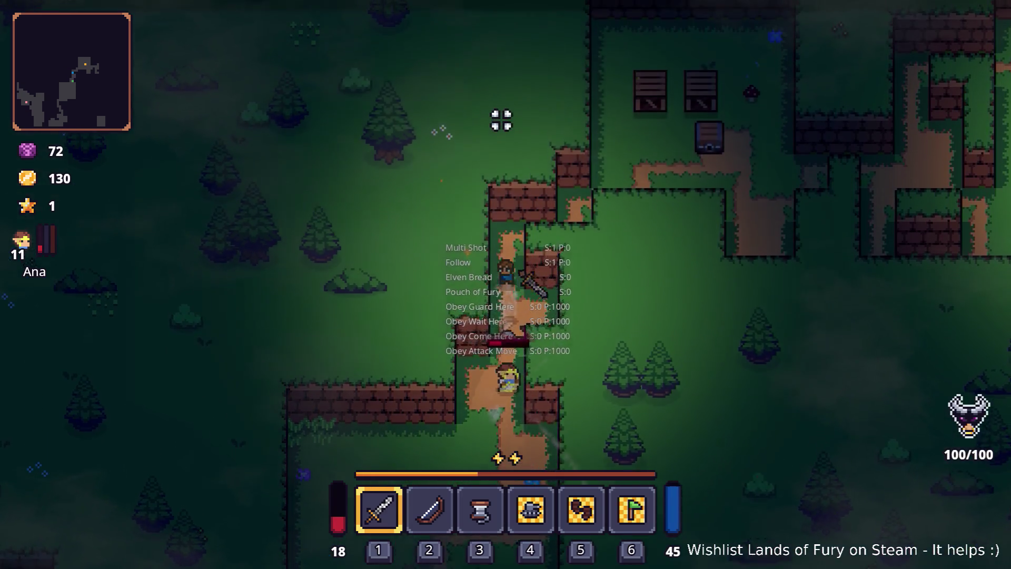
pyautogui.press('w')
pyautogui.press('d')
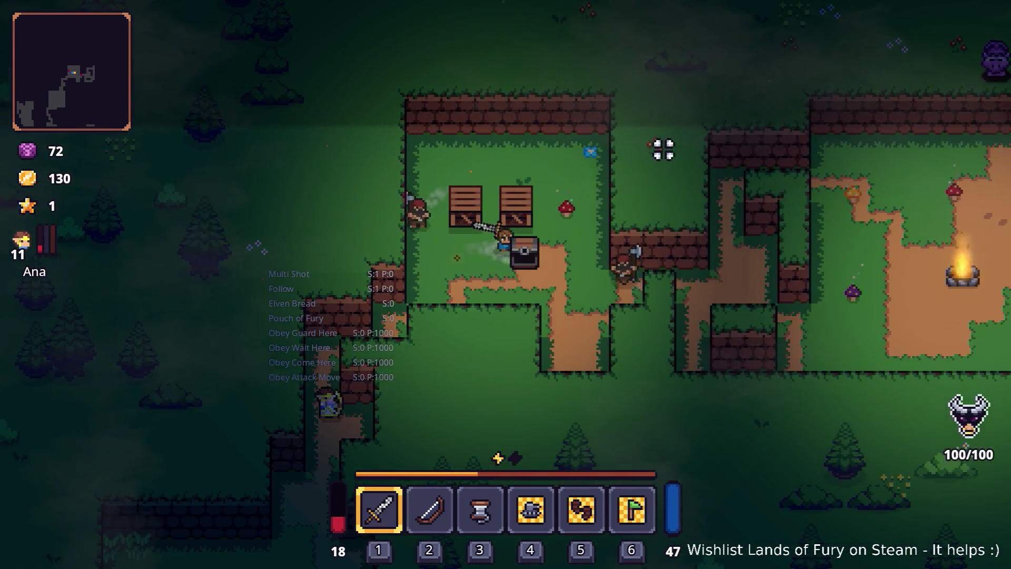
pyautogui.press('w')
pyautogui.press('d')
pyautogui.press('i')
pyautogui.click(400, 375)
# Step: Equip the fury rune on the sword and attack the nearby enemies
pyautogui.click(428, 294)
pyautogui.click(429, 222)
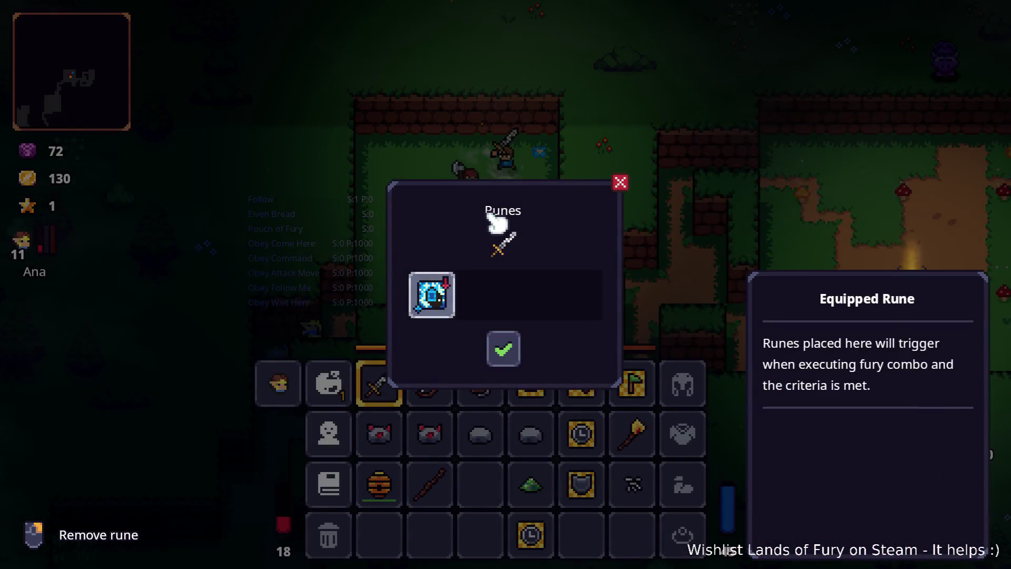
pyautogui.press('Escape')
pyautogui.press('i')
pyautogui.click(476, 210)
pyautogui.press('a')
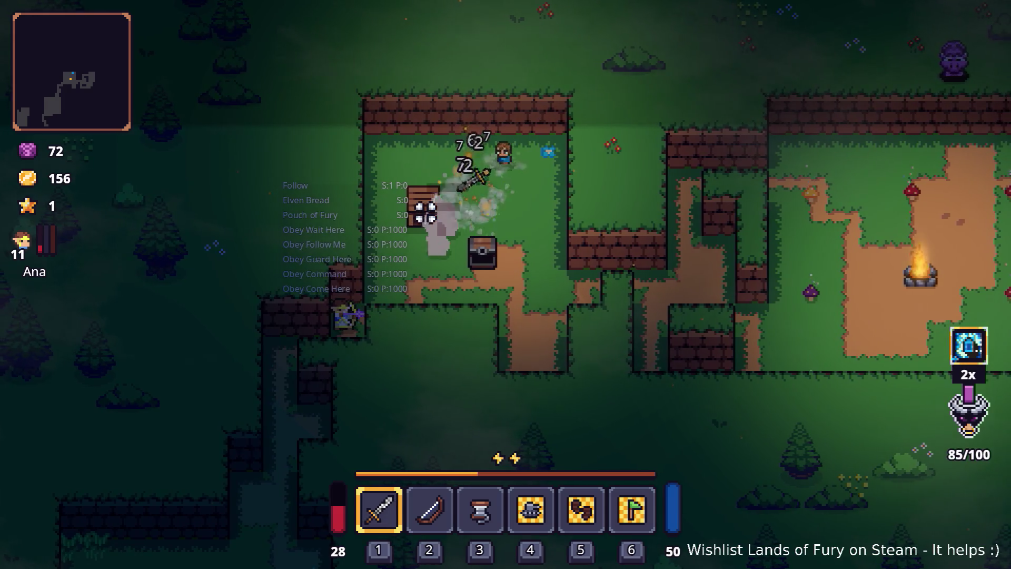
pyautogui.click(426, 212)
# Step: Go through the narrow passage, defeat the campfire enemies, and pick up the burning stick
pyautogui.press('d')
pyautogui.press('s')
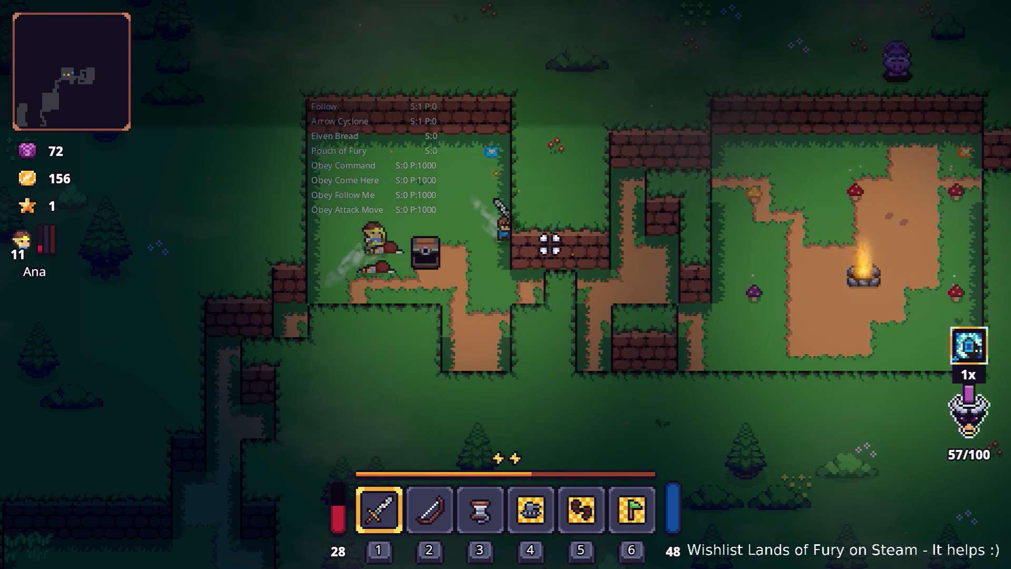
pyautogui.press('d')
pyautogui.press('s')
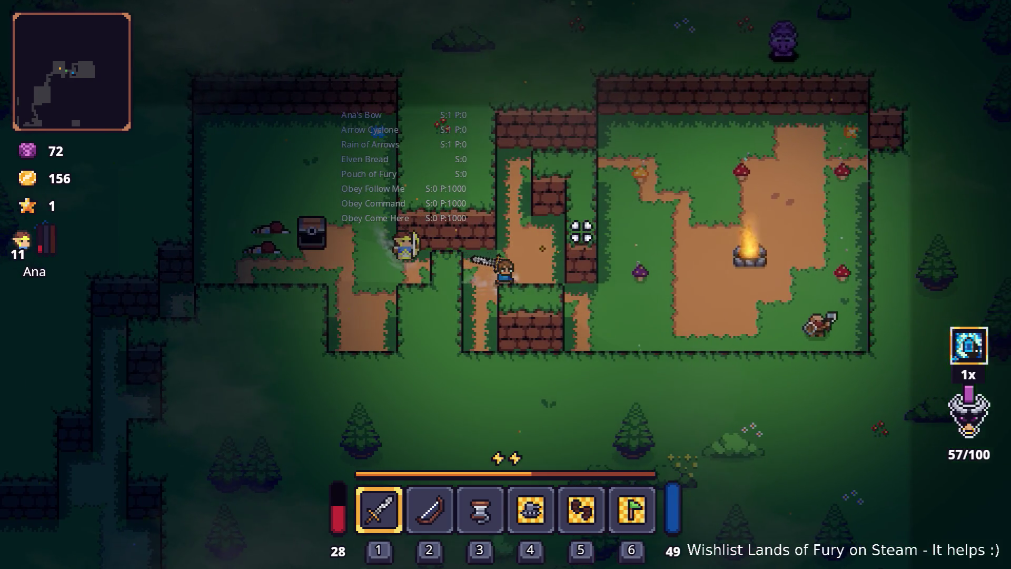
pyautogui.press('w')
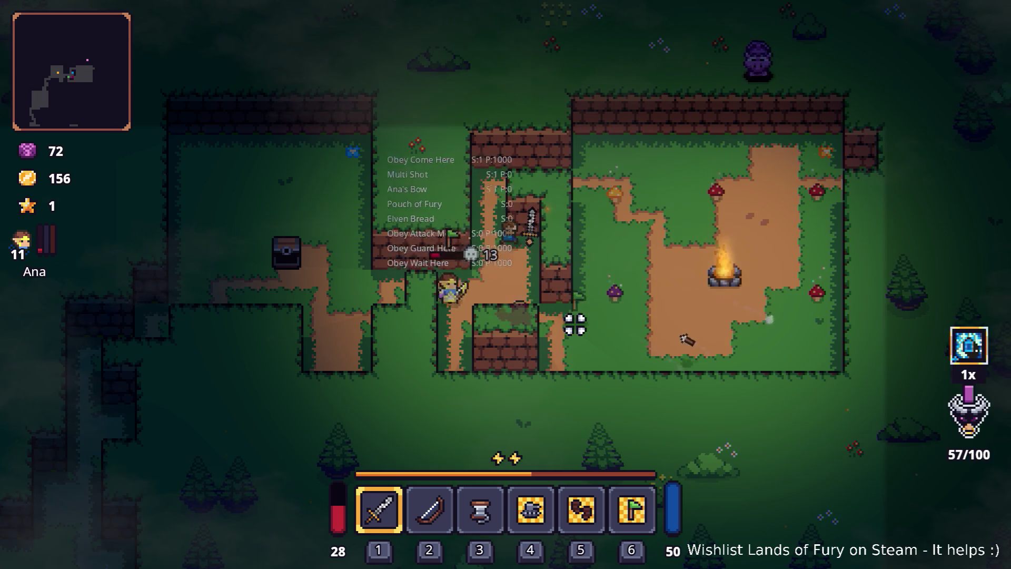
pyautogui.press('d')
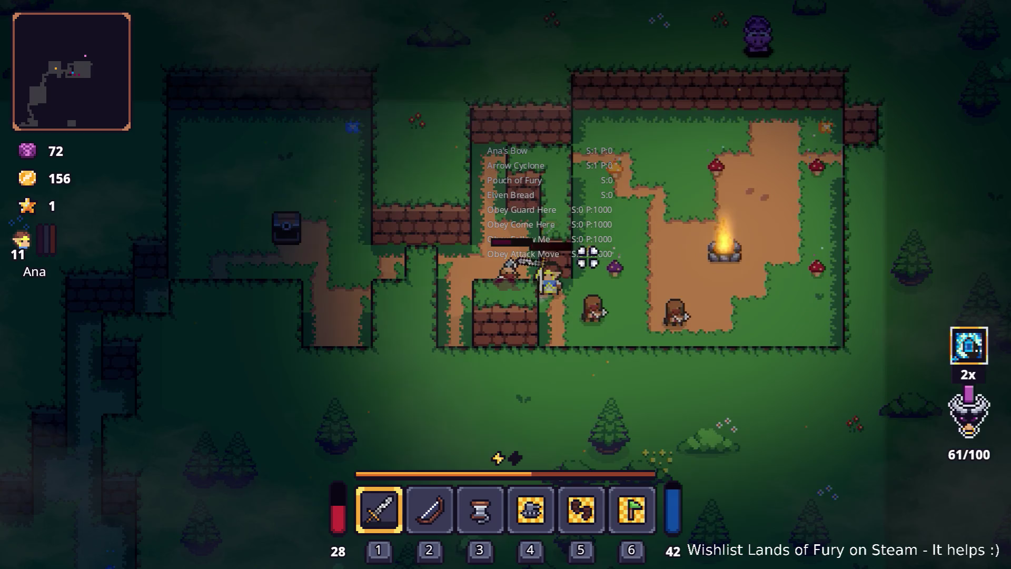
pyautogui.press('a')
pyautogui.press('d')
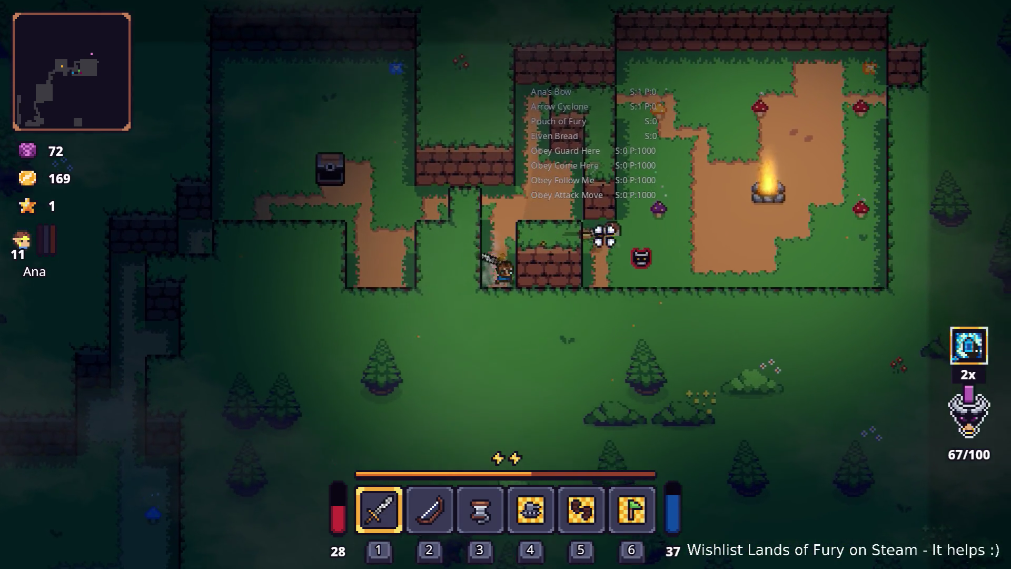
pyautogui.press('s')
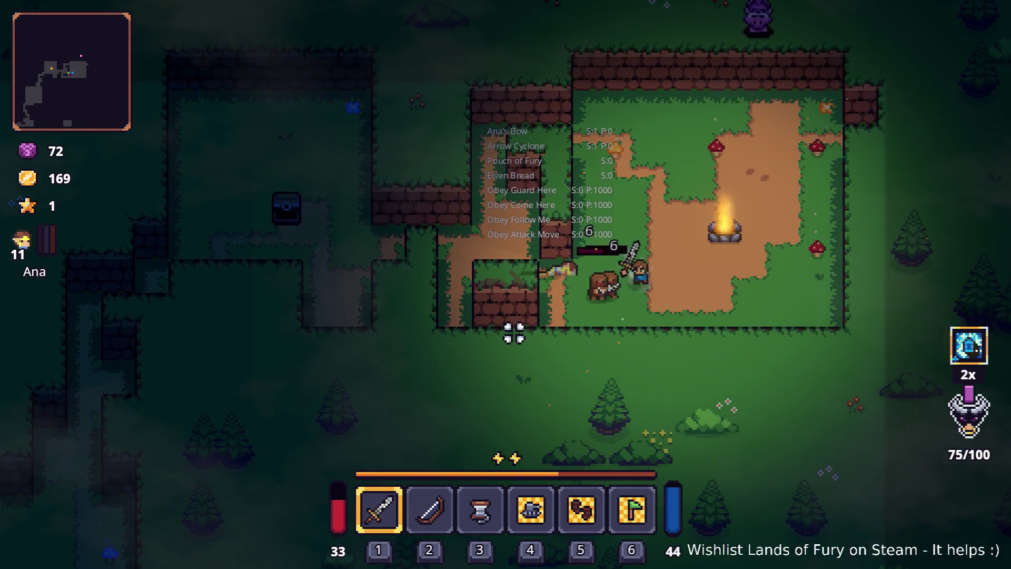
pyautogui.press('w')
pyautogui.press('w')
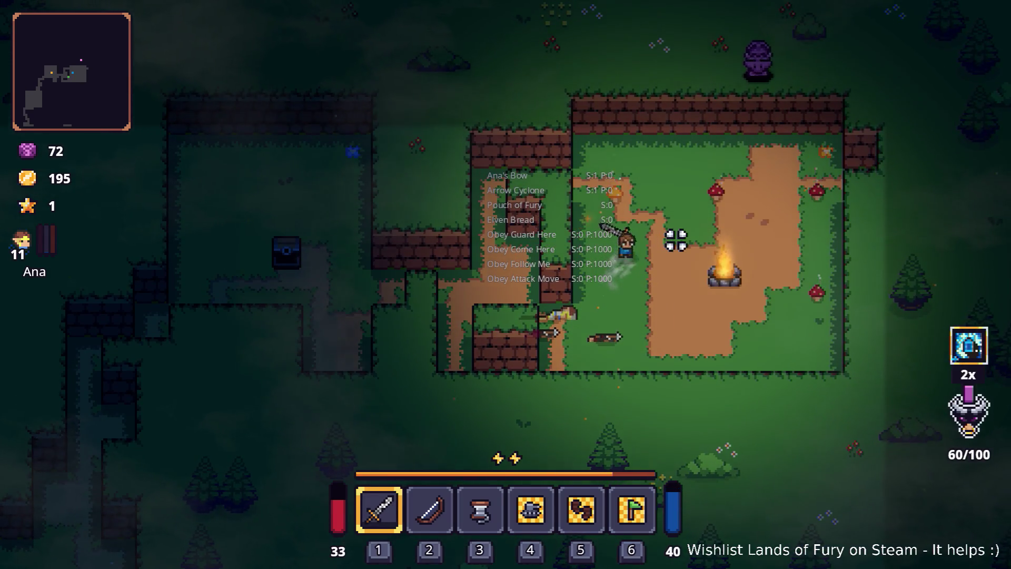
pyautogui.press('d')
pyautogui.press('s')
pyautogui.click(725, 274)
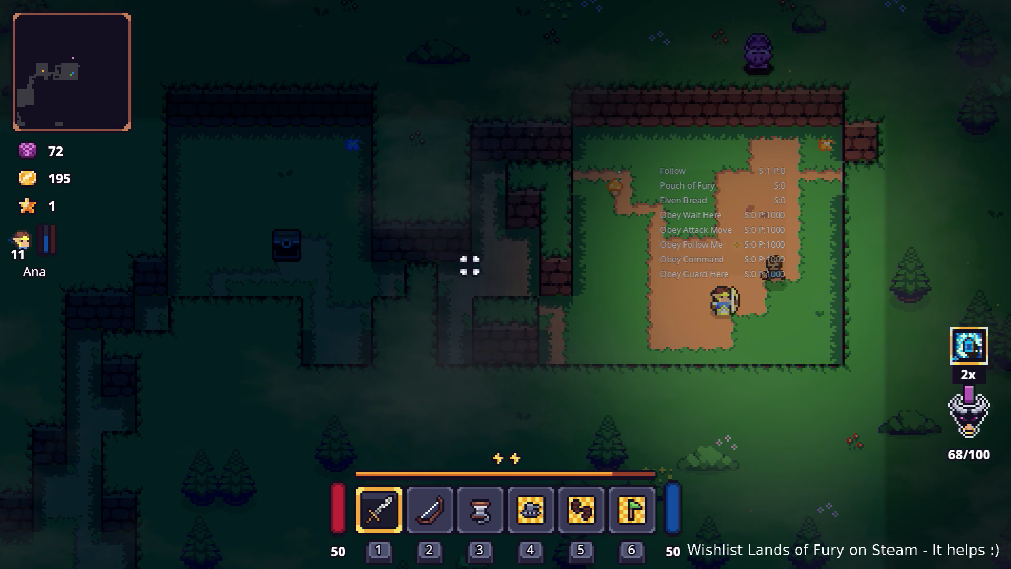
# Step: Walk Ana out of the camp to the left past the chest and onto the dirt path
pyautogui.press('s')
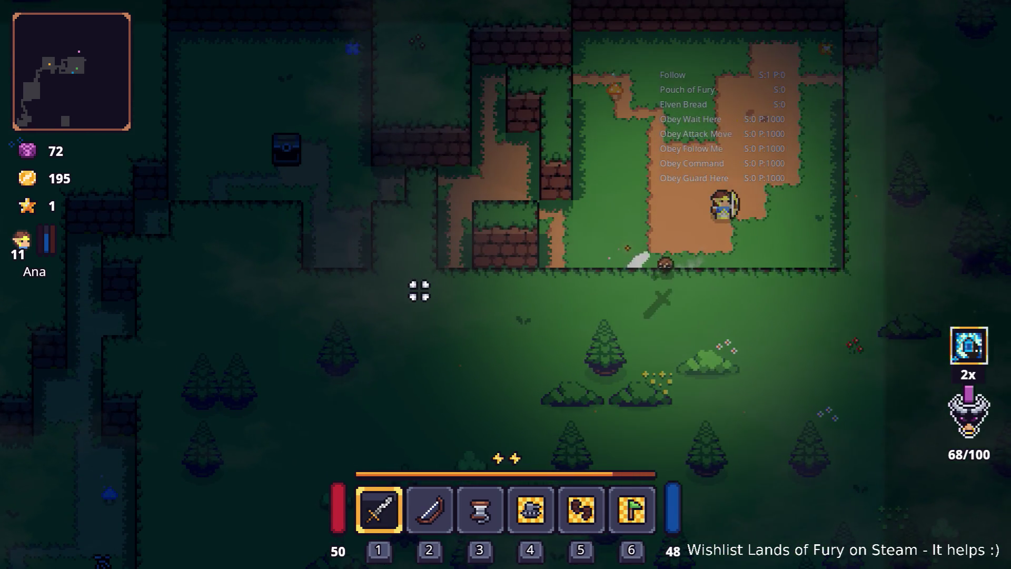
pyautogui.press('a')
pyautogui.press('w')
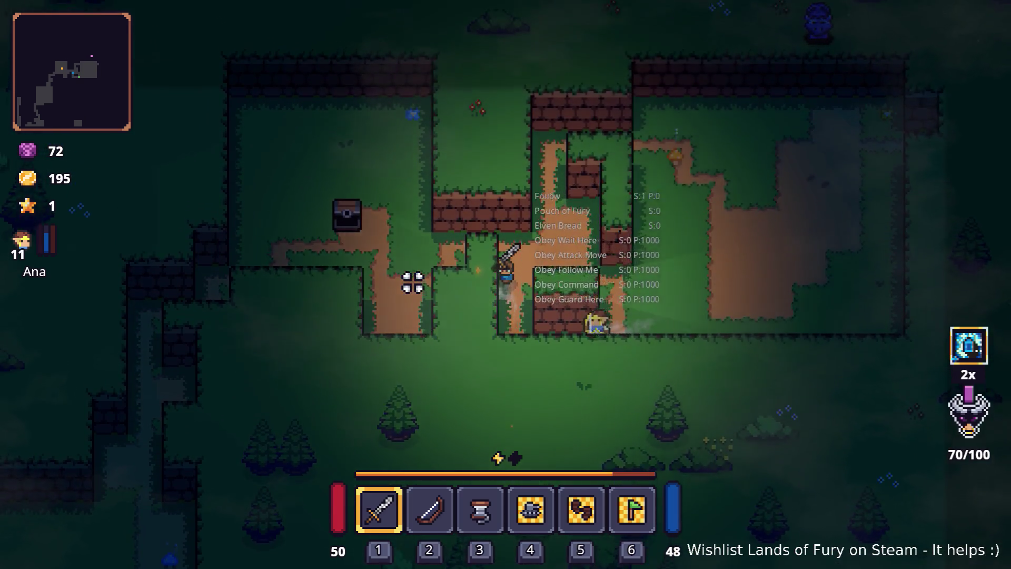
pyautogui.press('a')
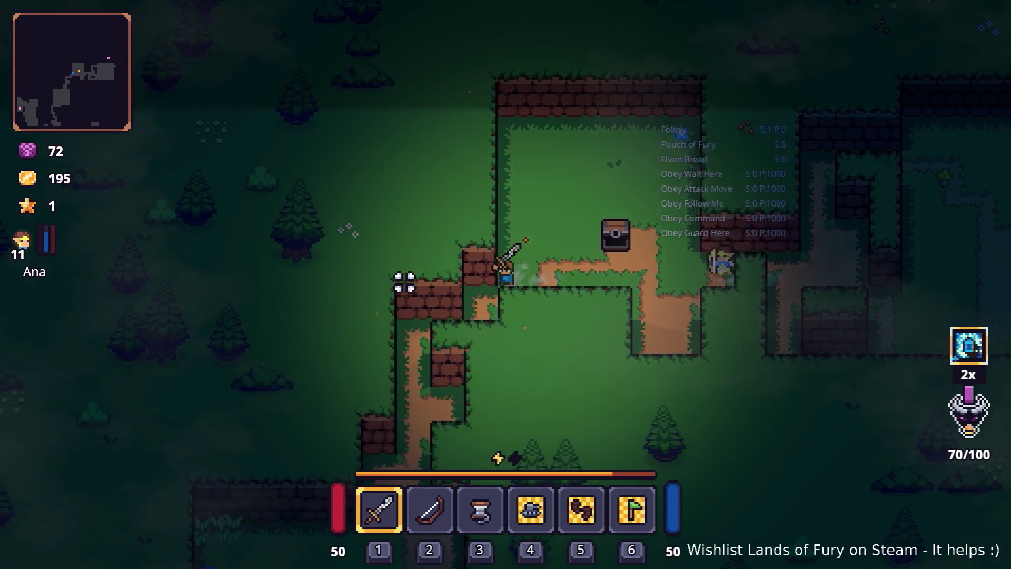
pyautogui.press('s')
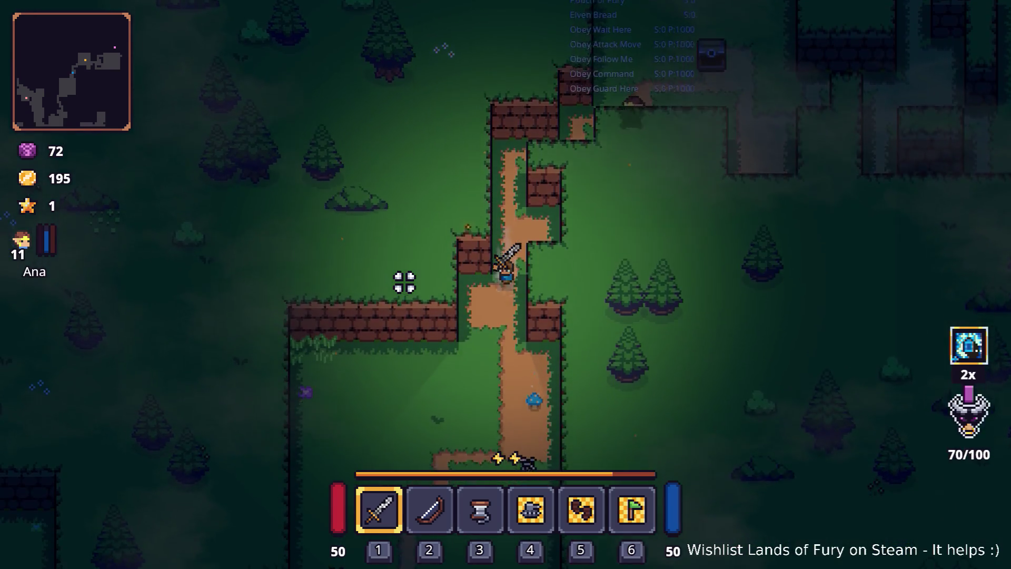
# Step: Follow the dirt path south to the crafting stone, step onto it, and open the inventory
pyautogui.press('s')
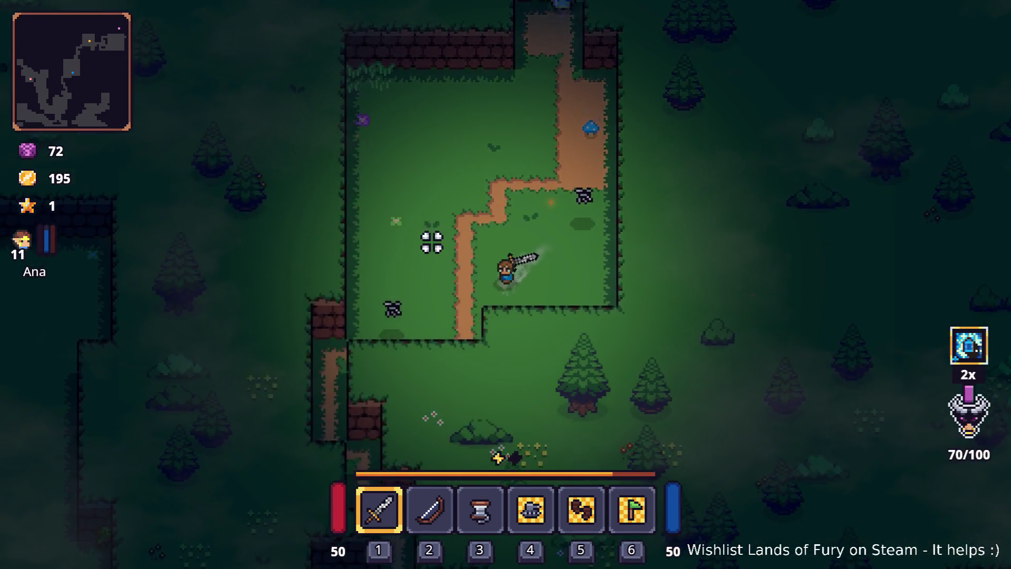
pyautogui.press('s')
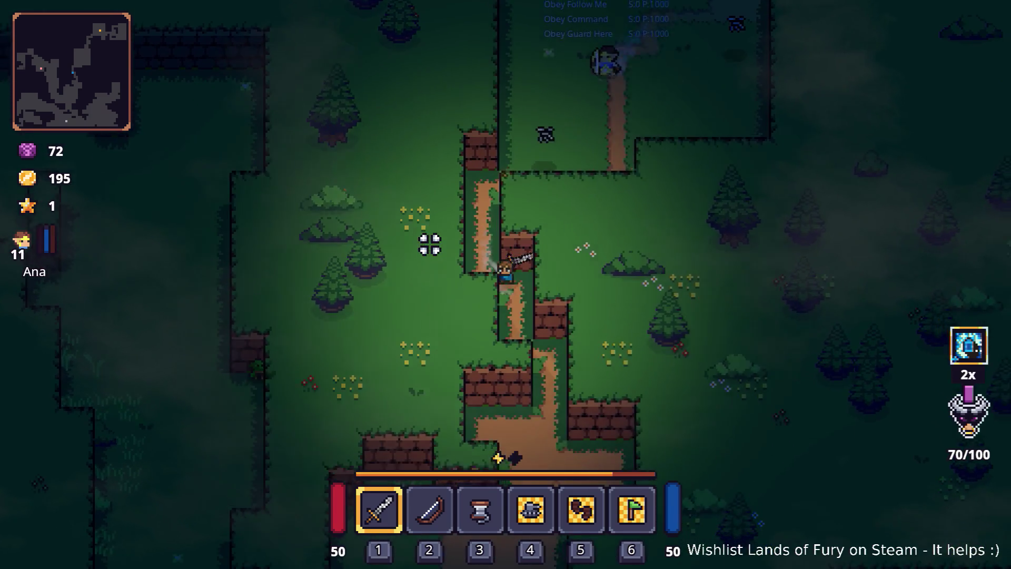
pyautogui.press('s')
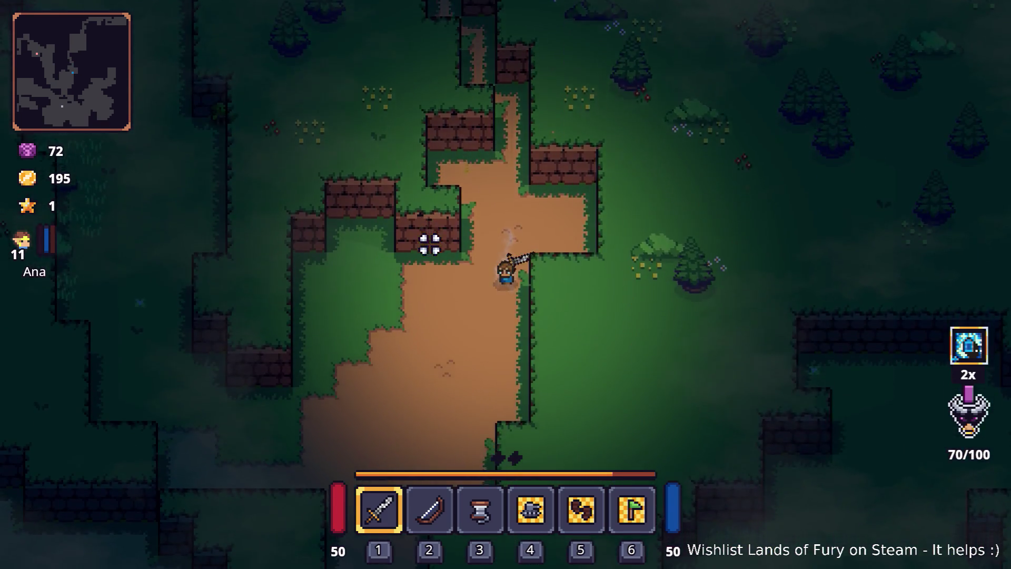
pyautogui.press('s')
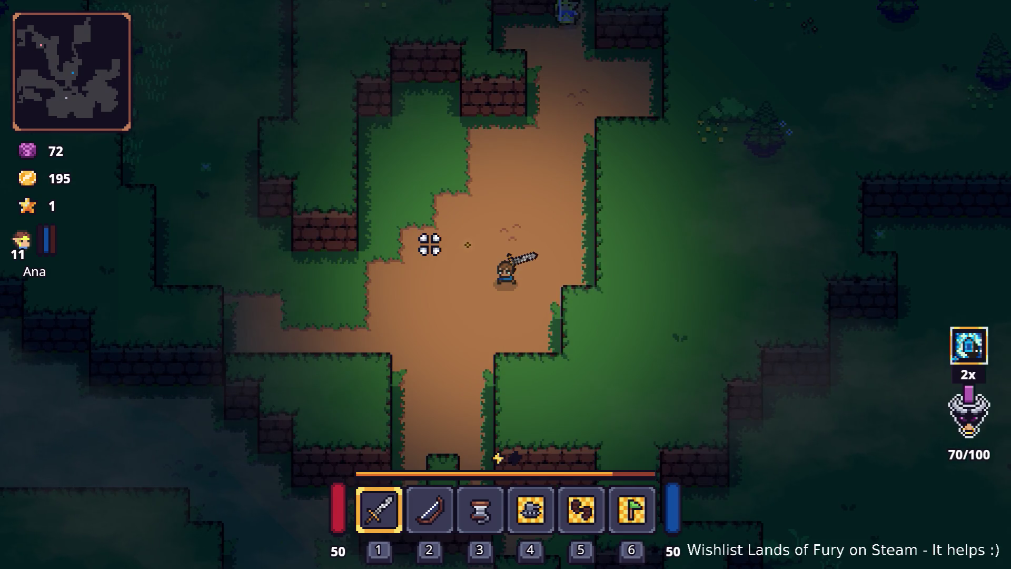
pyautogui.press('s')
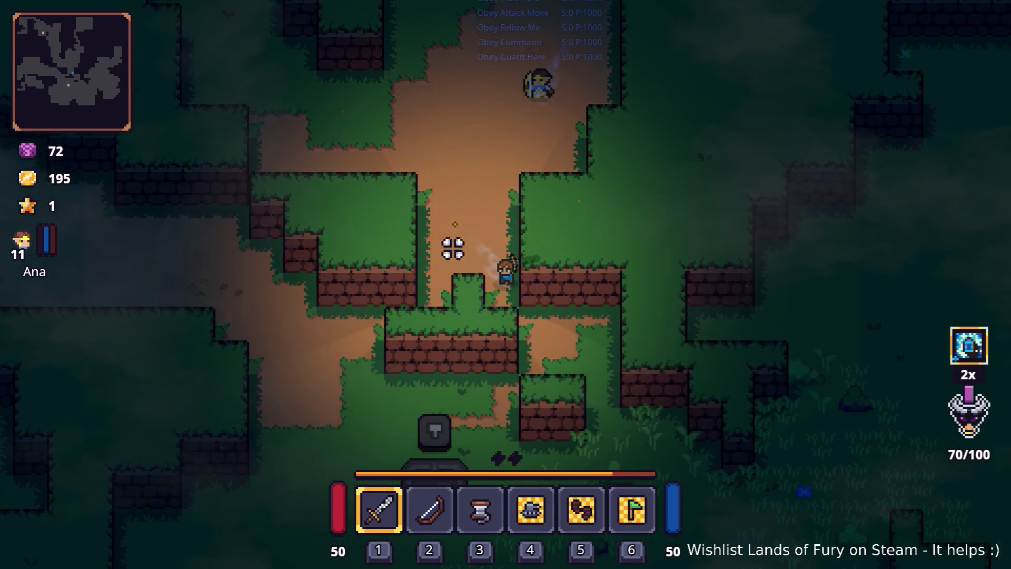
pyautogui.press('s')
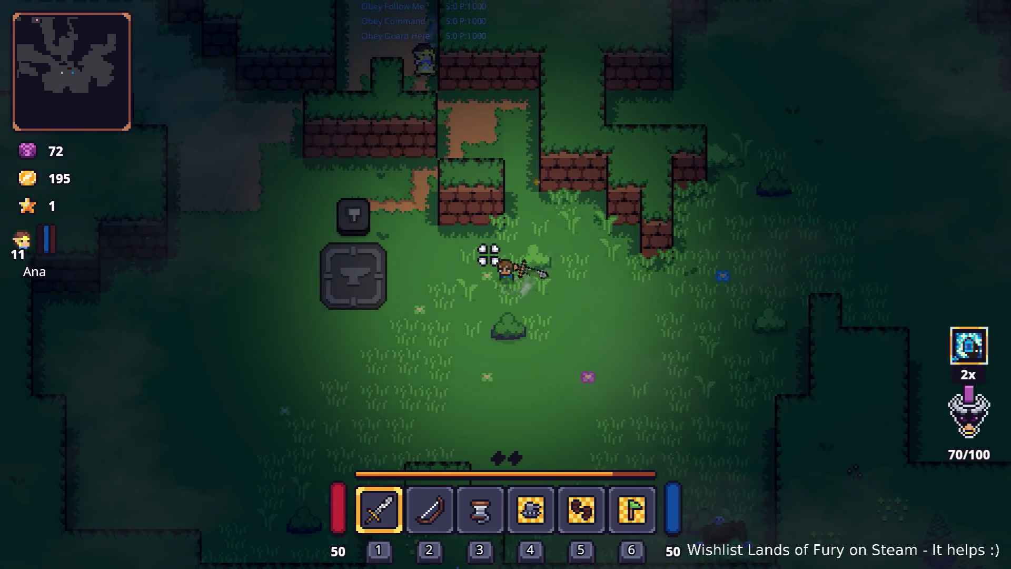
pyautogui.press('a')
pyautogui.press('i')
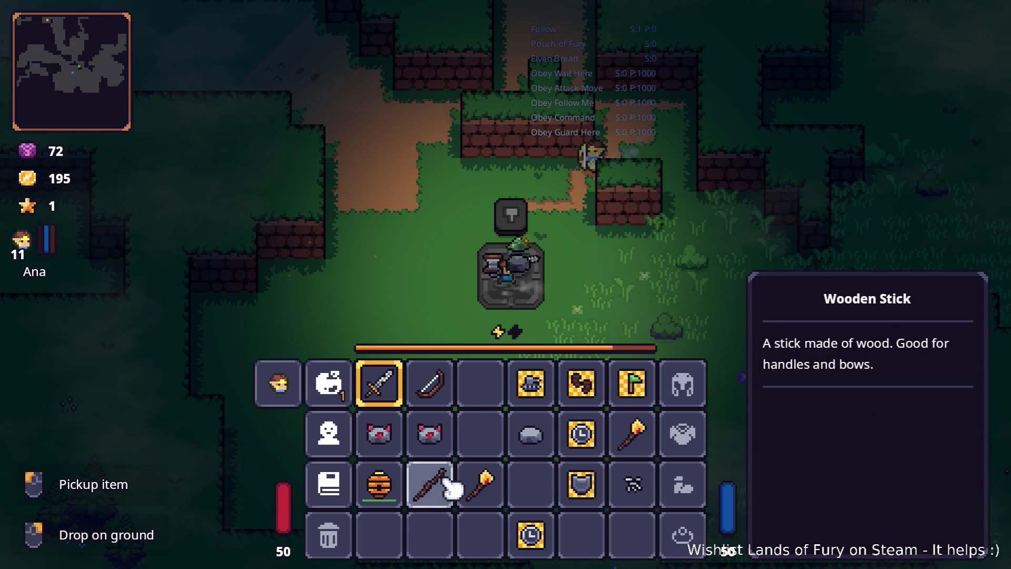
# Step: Step off and back onto the crafting stone, checking the inventory for the crafted mace
pyautogui.press('i')
pyautogui.press('w')
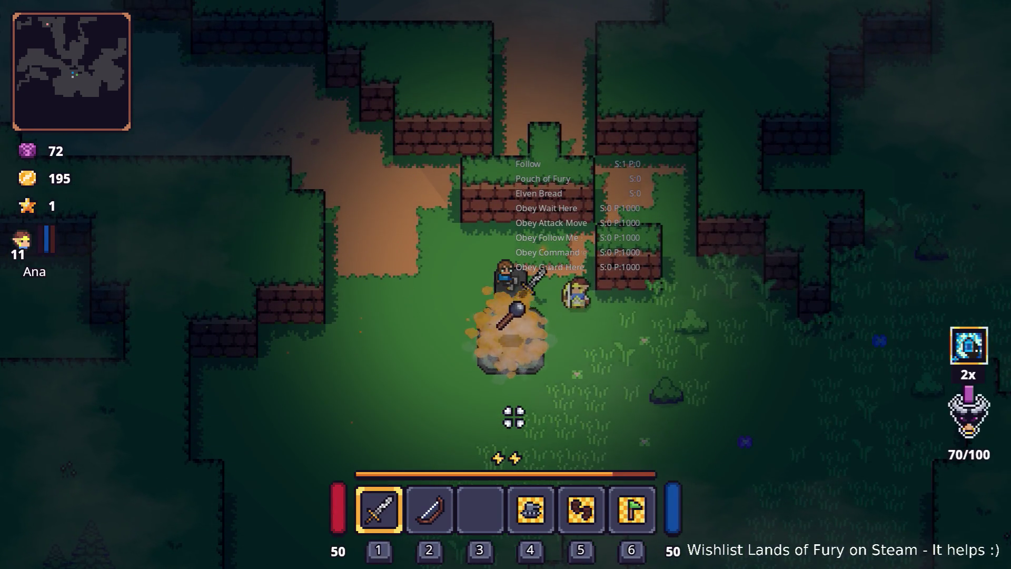
pyautogui.press('s')
pyautogui.press('i')
# Step: Collect the crafted mace and swap it into the bow's hotbar slot
pyautogui.press('i')
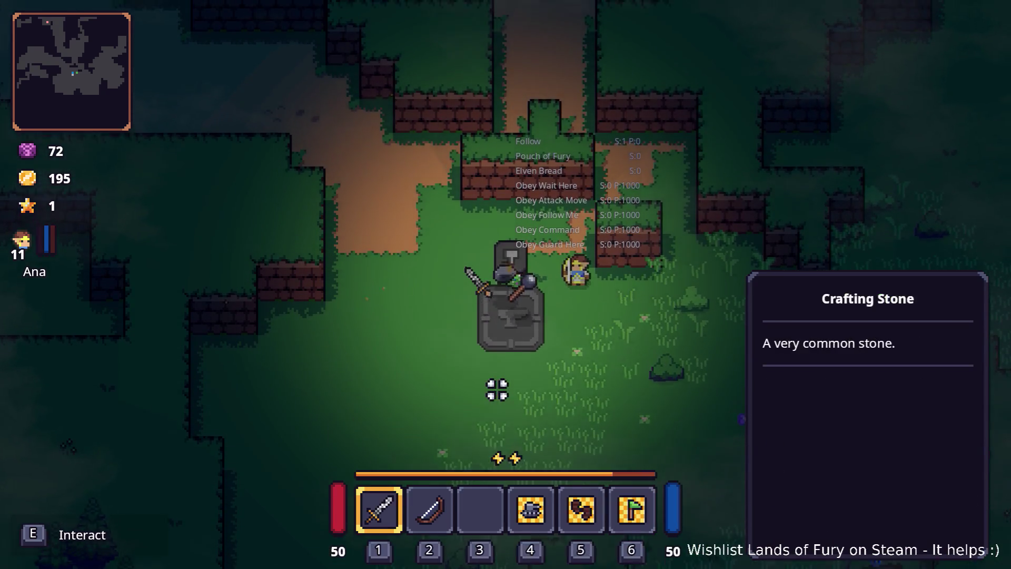
pyautogui.press('w')
pyautogui.press('s')
pyautogui.press('e')
# Step: Equip the mace from hotbar slot 2 and swing it at the bats to the south-west
pyautogui.press('i')
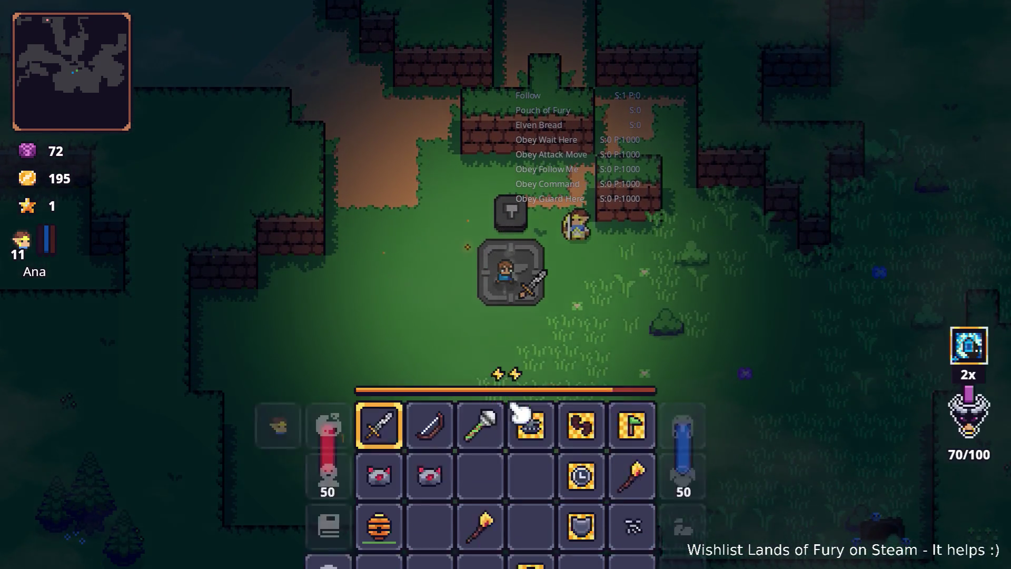
pyautogui.click(443, 400)
pyautogui.press('i')
pyautogui.press('d')
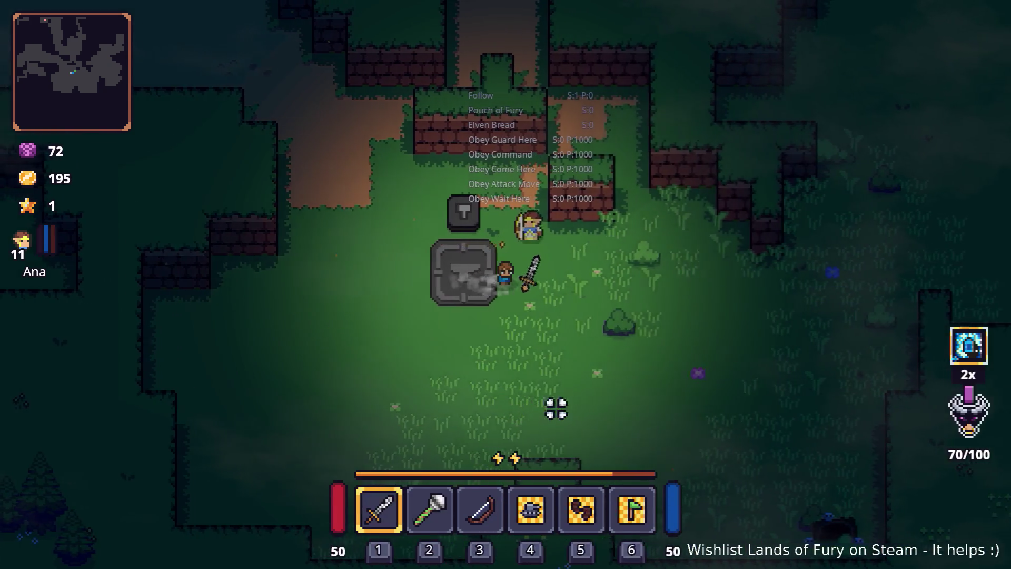
pyautogui.press('2')
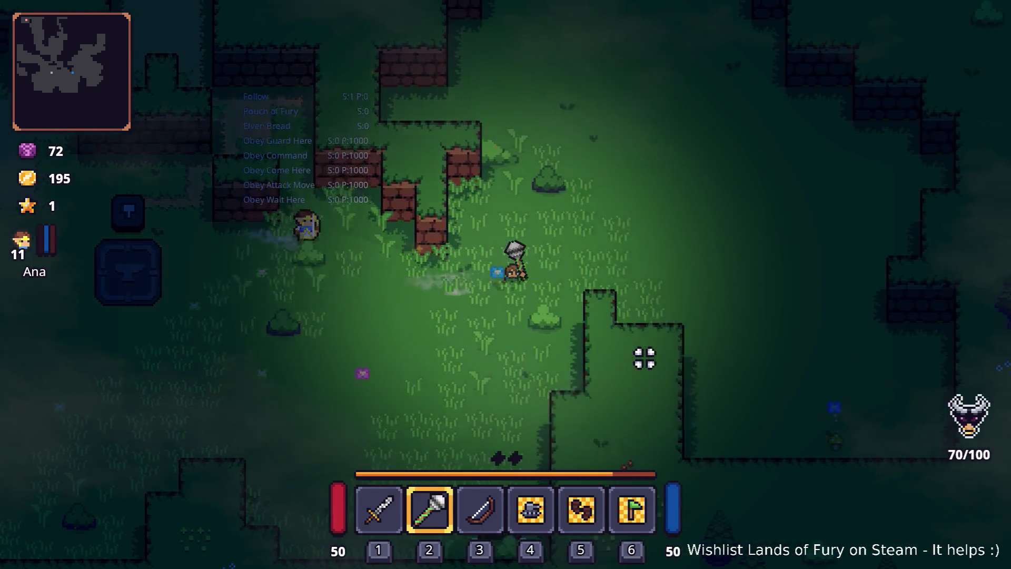
pyautogui.press('s')
pyautogui.press('a')
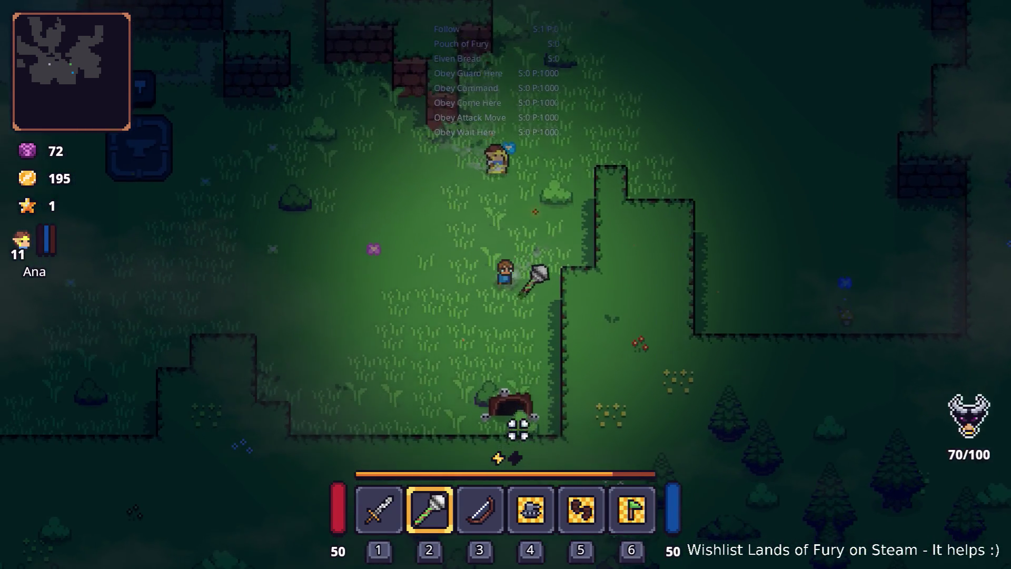
pyautogui.click(527, 427)
pyautogui.press('a')
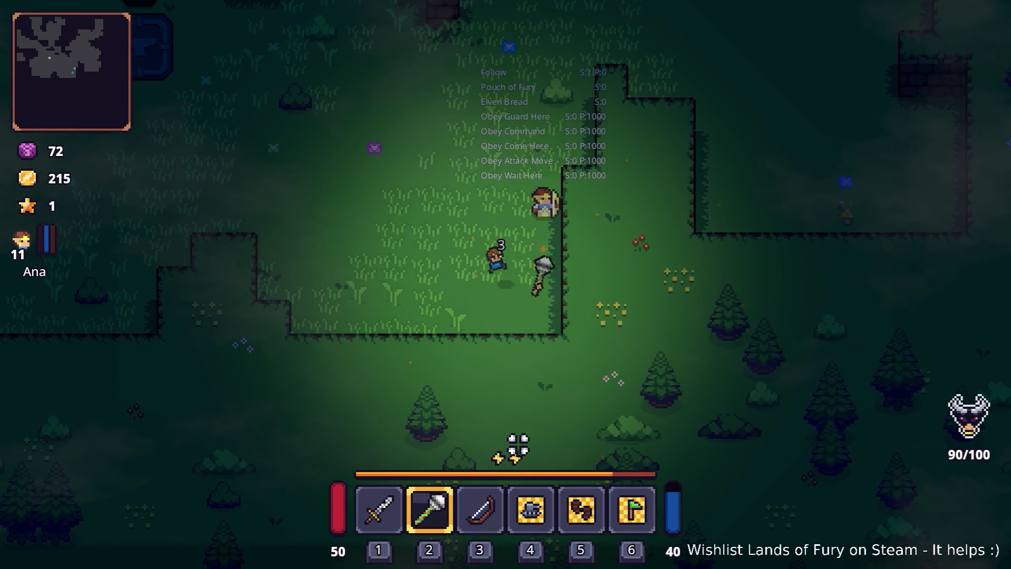
# Step: Walk Ana north-west past the crafting stone along the dirt path, then north up the grassy corridor
pyautogui.press('w')
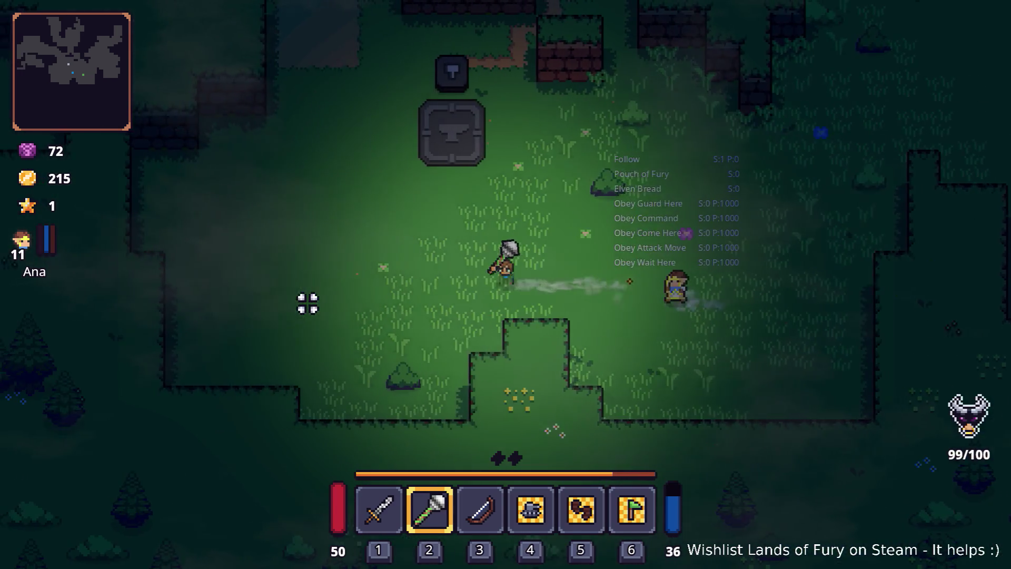
pyautogui.press('w')
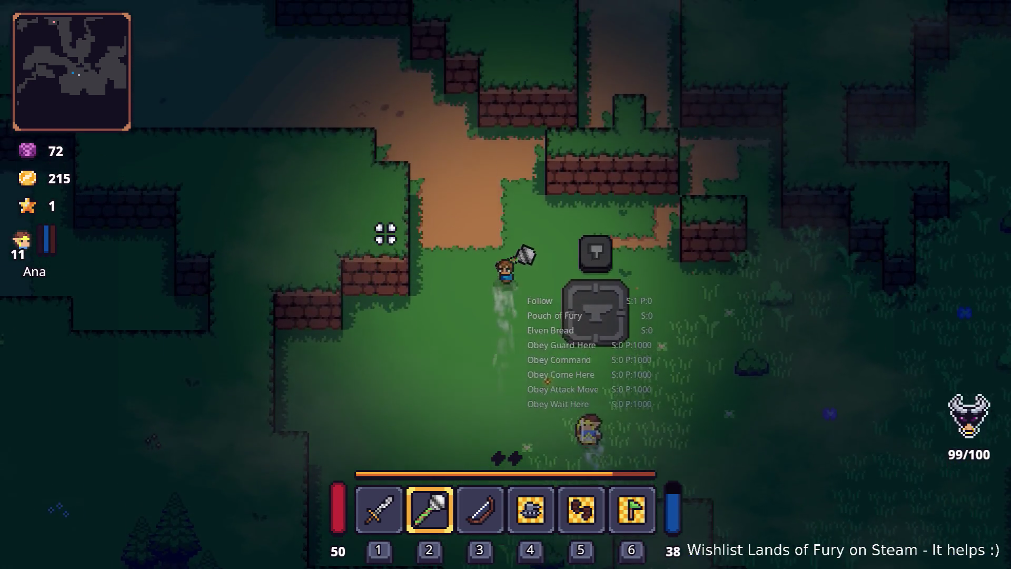
pyautogui.press('w')
pyautogui.press('a')
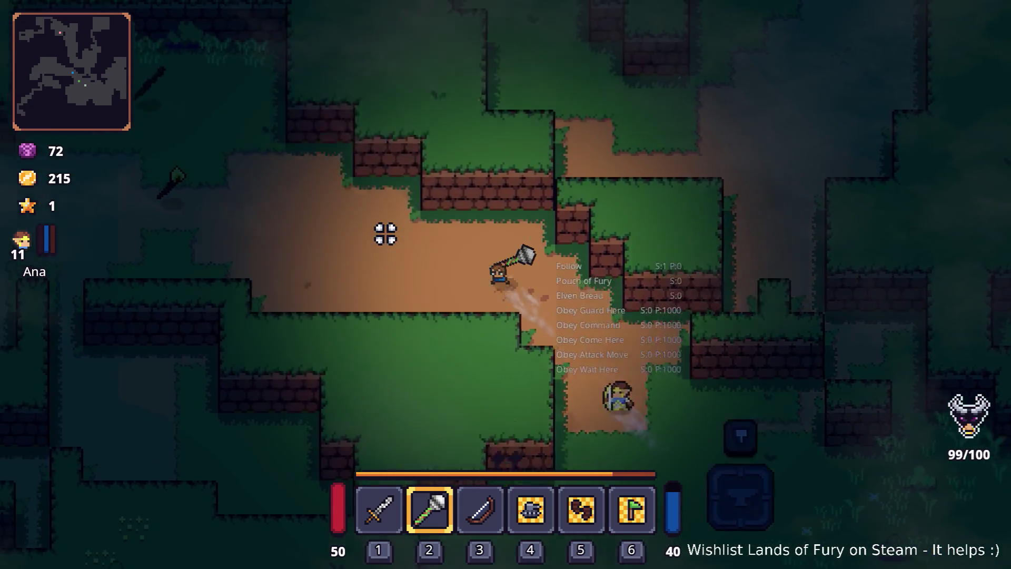
pyautogui.press('w')
pyautogui.press('a')
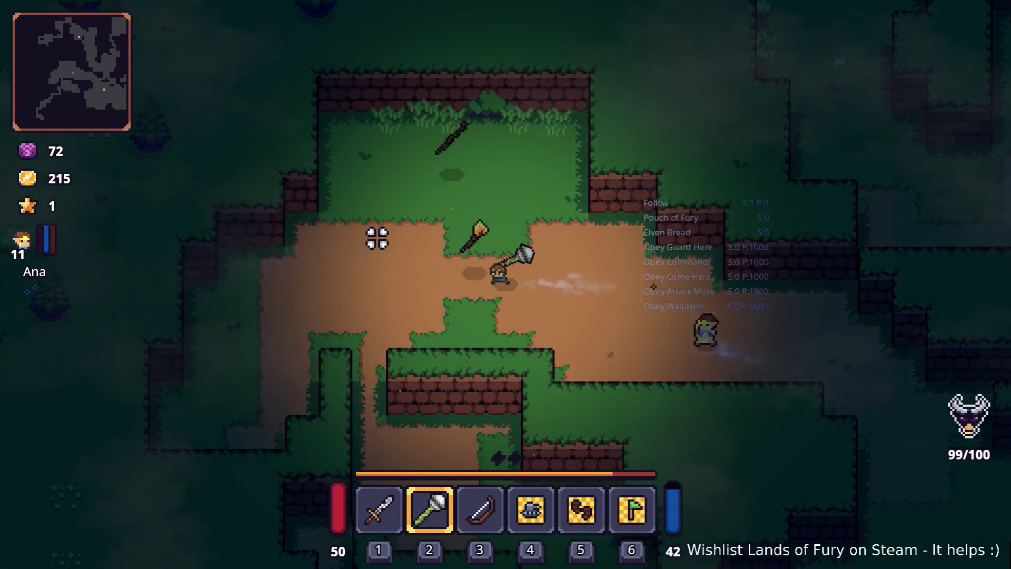
pyautogui.press('a')
pyautogui.press('w')
pyautogui.press('w')
pyautogui.press('d')
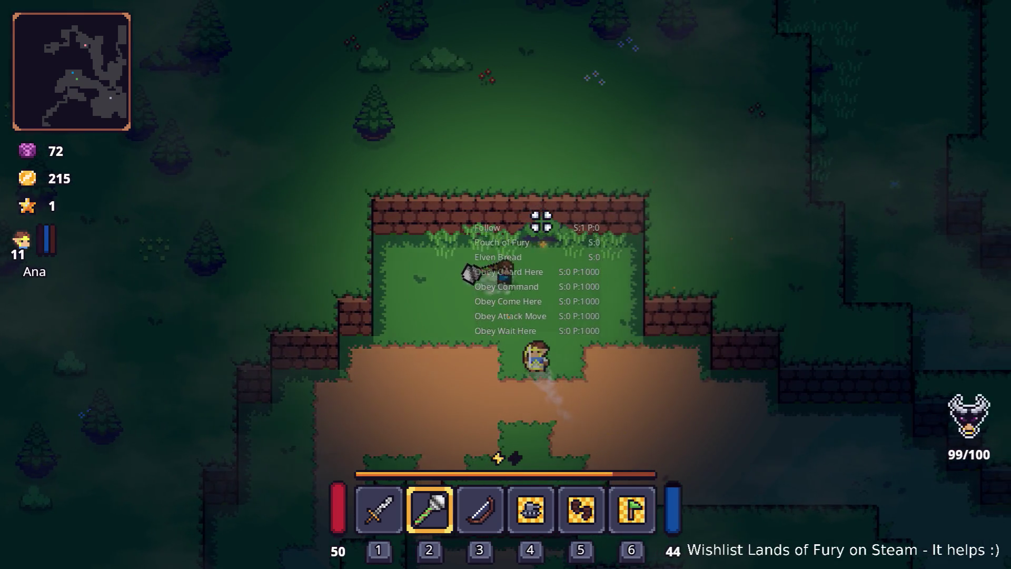
pyautogui.press('s')
pyautogui.press('d')
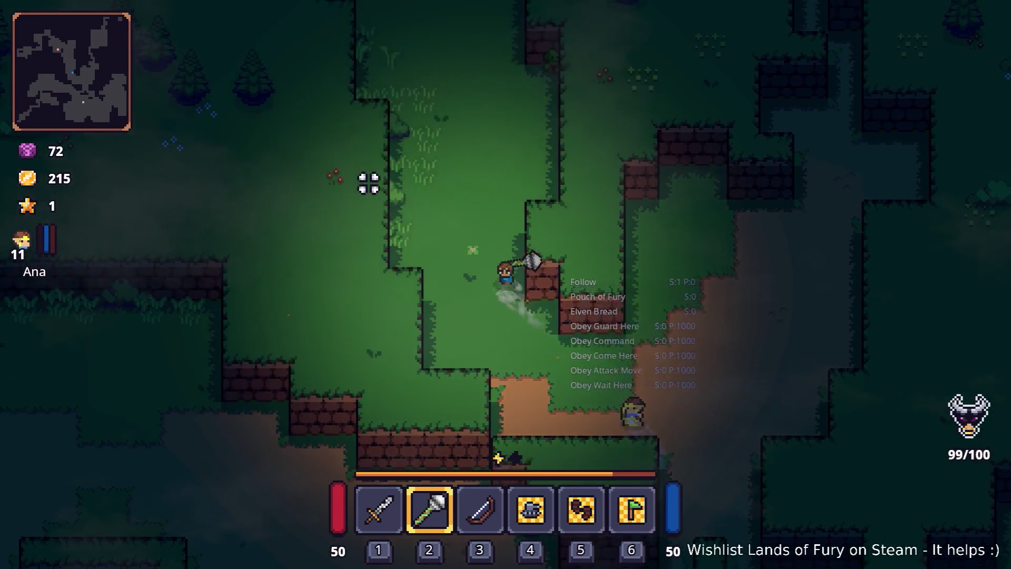
pyautogui.press('w')
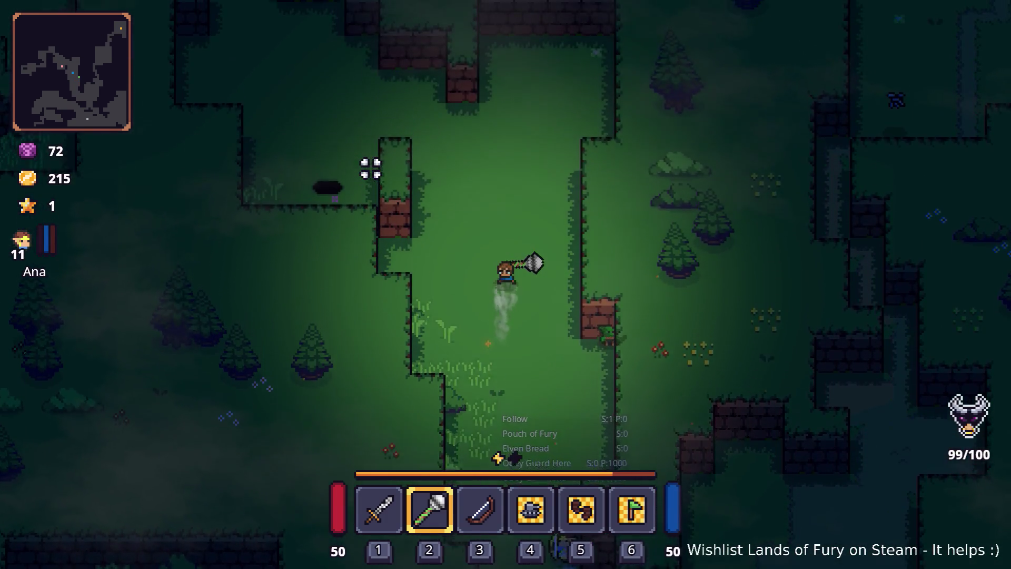